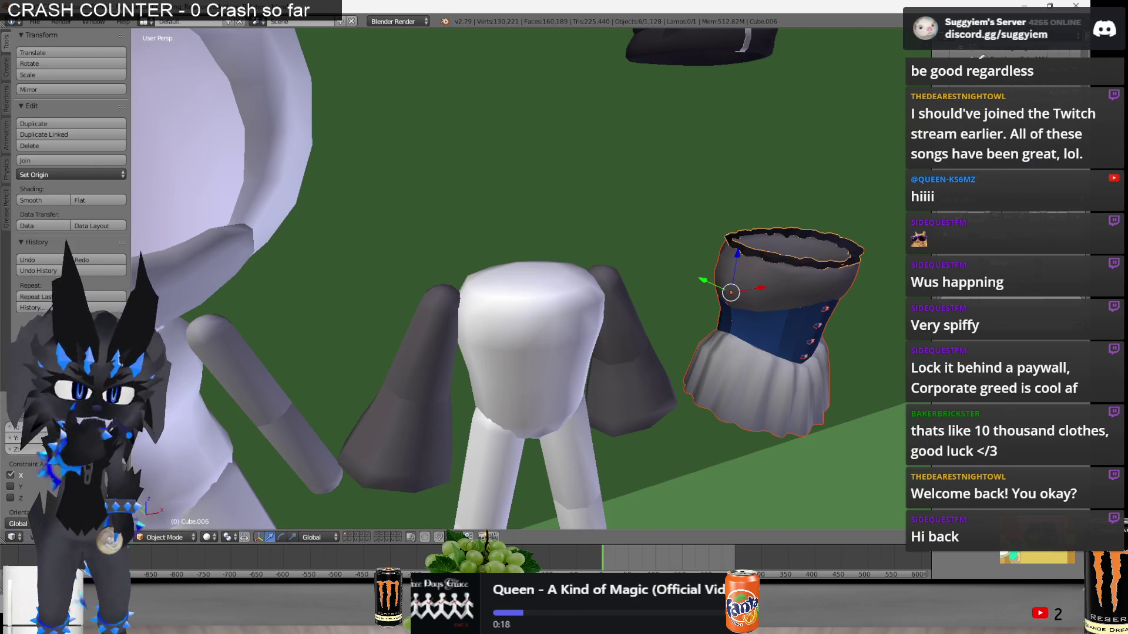
Select the lacing straps, crosses and bow and slide them along X onto the corset front
{"action": "right_click", "coordinate": [787, 294]}
{"action": "middle_click_drag", "start_coordinate": [881, 309], "coordinate": [488, 320], "text": "shift"}
{"action": "mouse_move", "coordinate": [566, 308]}
{"action": "middle_mouse_down"}
{"action": "mouse_move", "coordinate": [576, 254]}
{"action": "mouse_move", "coordinate": [587, 264]}
{"action": "middle_mouse_up"}
{"action": "right_click", "coordinate": [696, 329]}
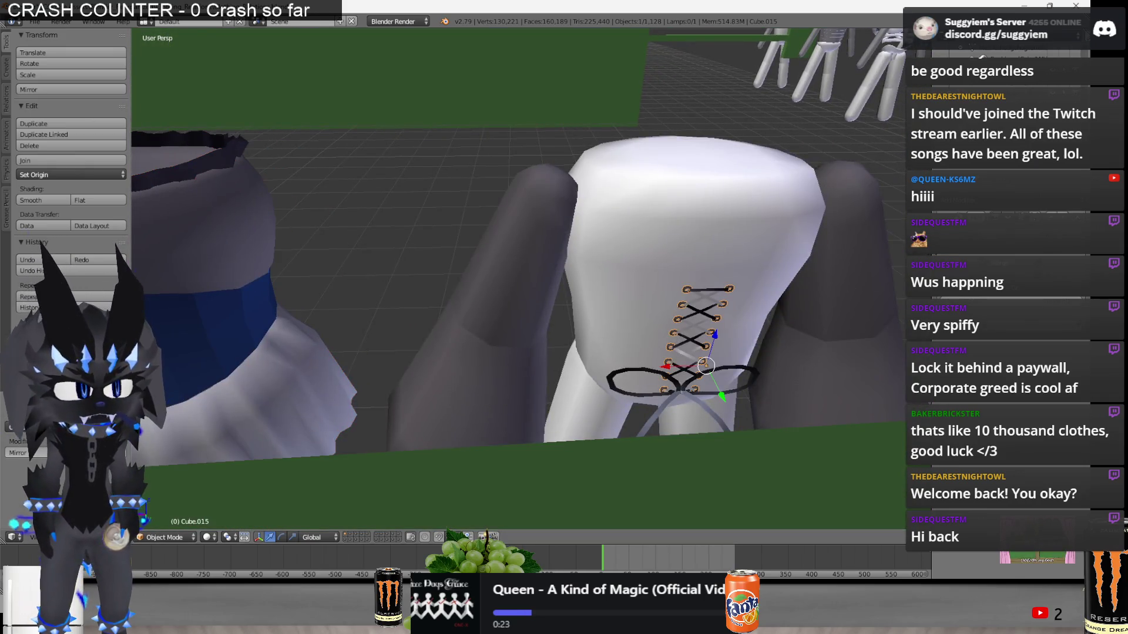
{"action": "right_click", "coordinate": [705, 298], "text": "shift"}
{"action": "right_click", "coordinate": [675, 391], "text": "shift"}
{"action": "middle_click_drag", "start_coordinate": [675, 392], "coordinate": [675, 403]}
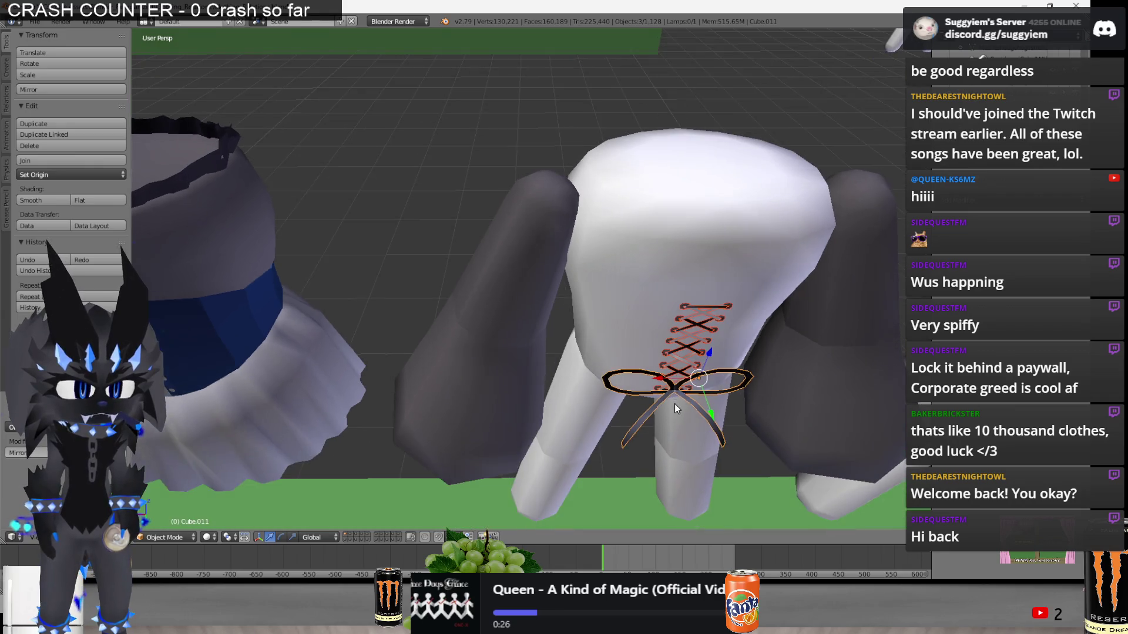
{"action": "key", "text": "g"}
{"action": "key", "text": "x"}
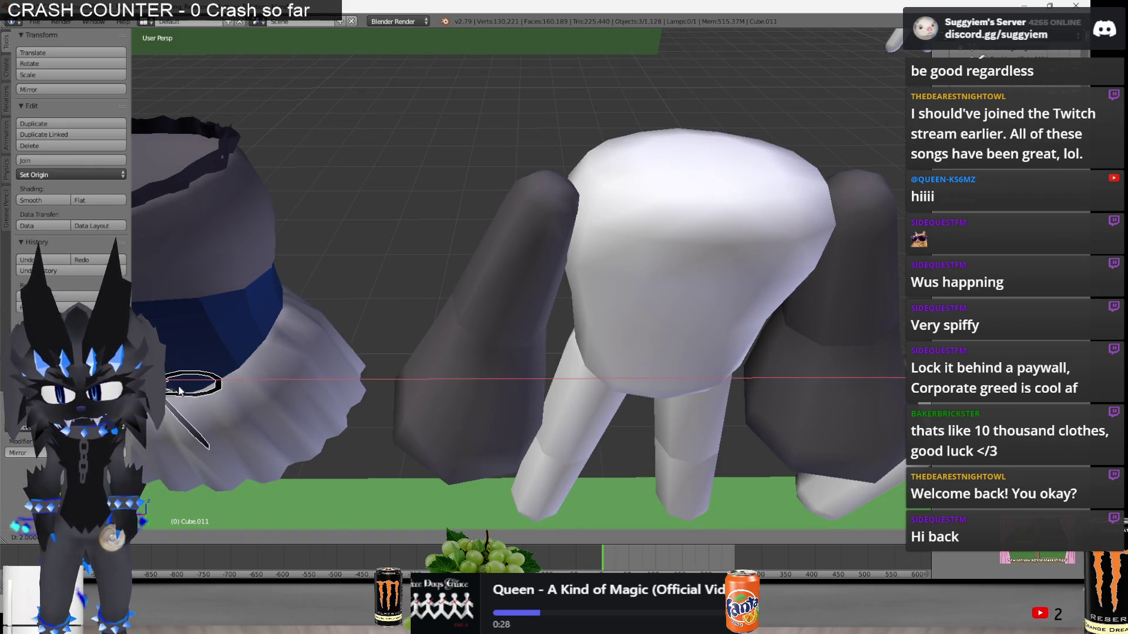
{"action": "right_click", "coordinate": [181, 391]}
{"action": "middle_click_drag", "start_coordinate": [181, 391], "coordinate": [470, 176]}
Add the ruffle skirt, join all clothing parts into one mesh, and enter Edit Mode
{"action": "right_click", "coordinate": [480, 166], "text": "shift"}
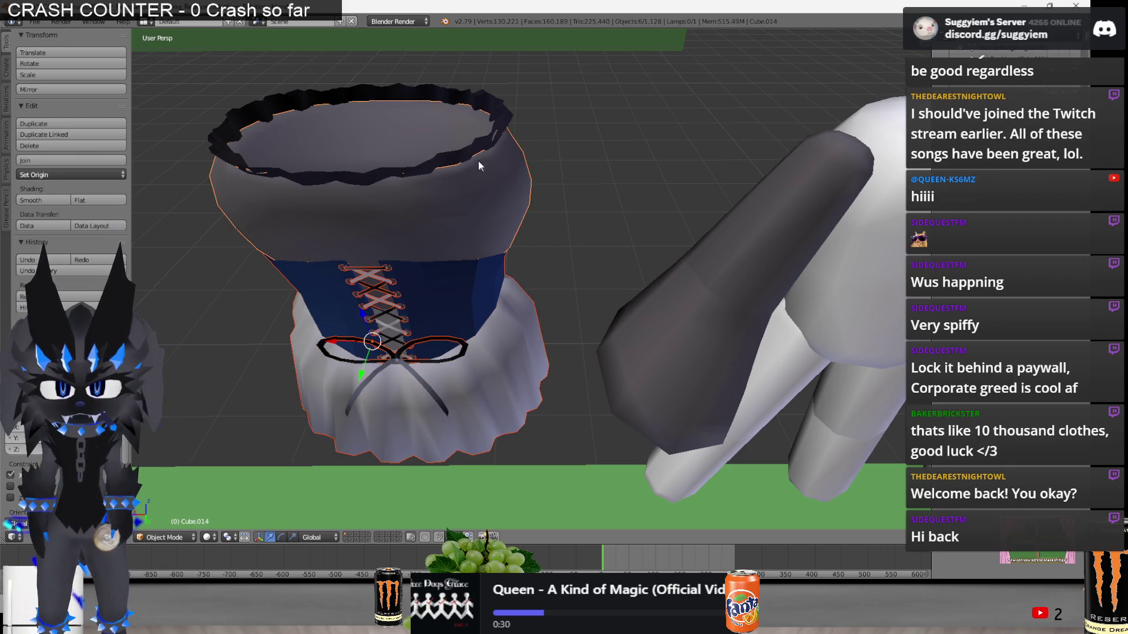
{"action": "key", "text": "ctrl+j"}
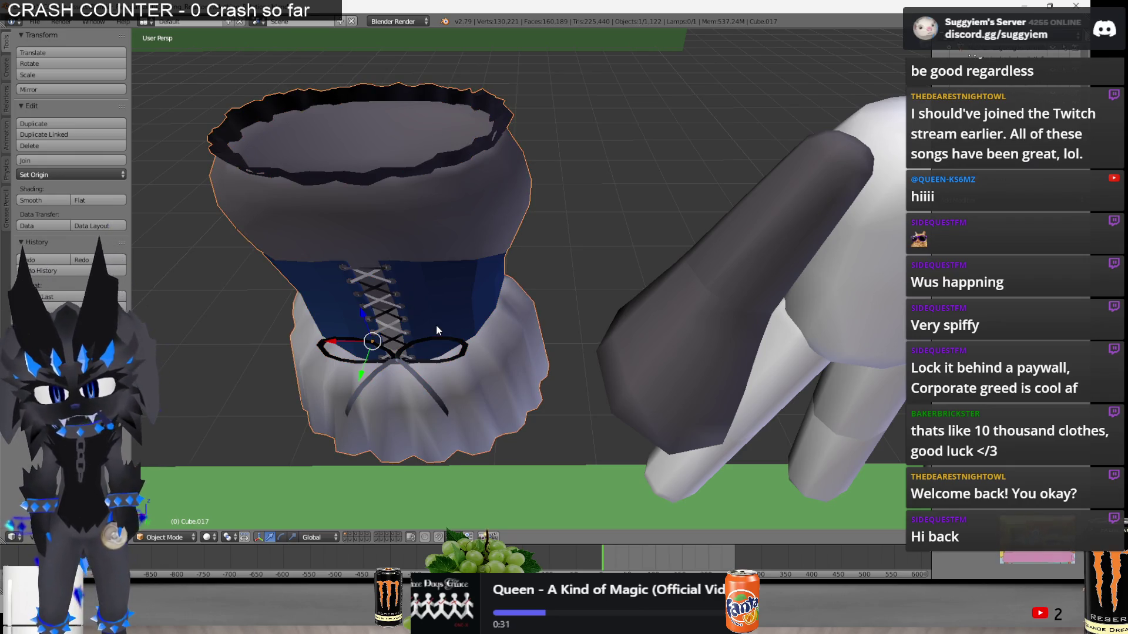
{"action": "key", "text": "Tab"}
{"action": "mouse_move", "coordinate": [436, 330]}
{"action": "middle_mouse_down"}
{"action": "mouse_move", "coordinate": [646, 265]}
{"action": "mouse_move", "coordinate": [737, 257]}
{"action": "middle_mouse_up"}
Select the dress vertices and turn on X Mirror and Topology Mirror in the mesh options
{"action": "key", "text": "z"}
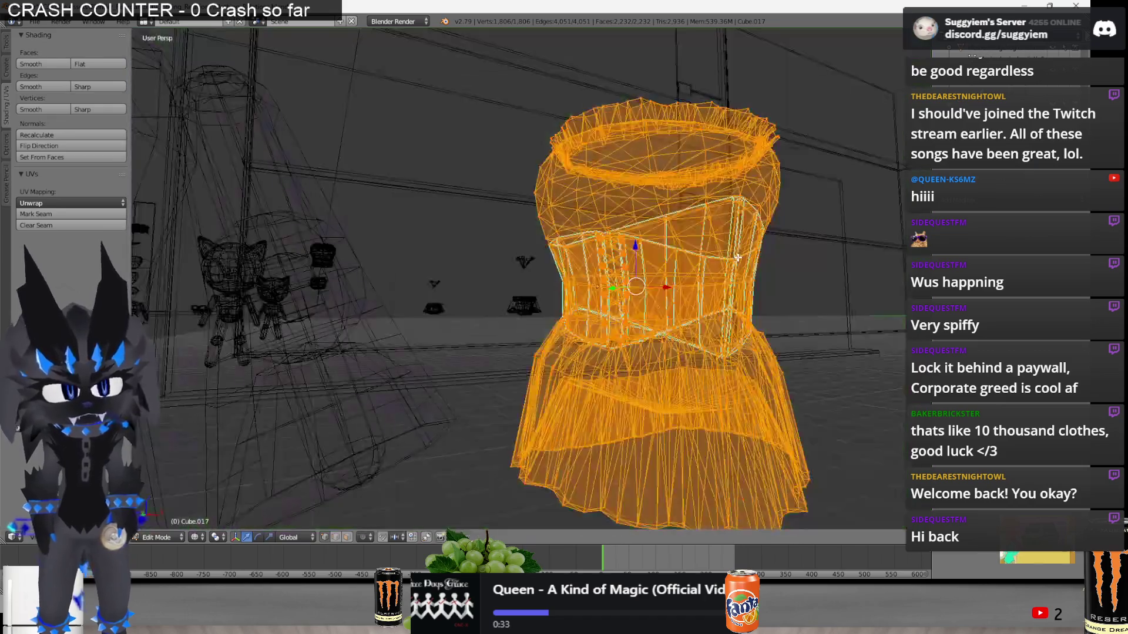
{"action": "key", "text": "z"}
{"action": "scroll", "coordinate": [738, 257], "scroll_direction": "up", "scroll_amount": 3}
{"action": "key", "text": "ctrl+z"}
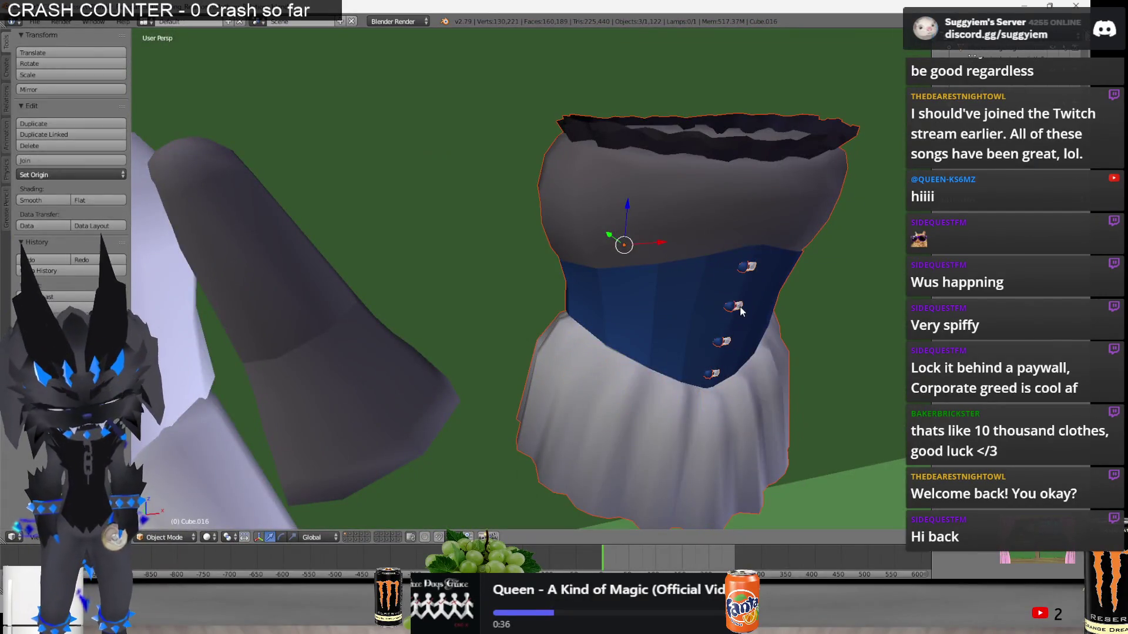
{"action": "key", "text": "a"}
{"action": "key", "text": "a"}
{"action": "middle_click_drag", "start_coordinate": [689, 409], "coordinate": [697, 358]}
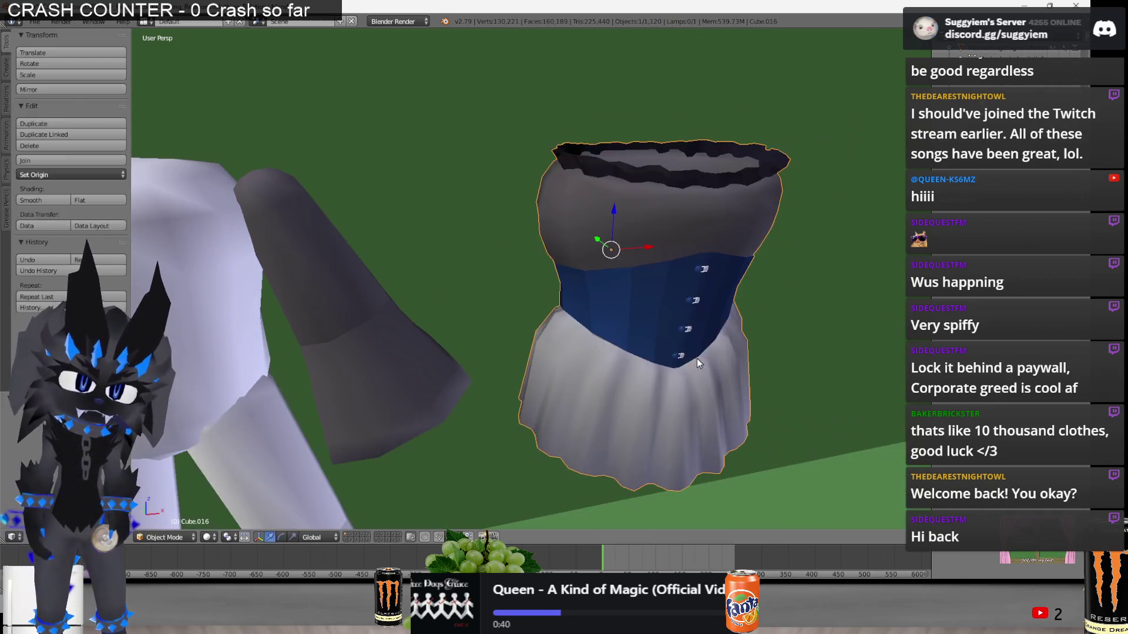
{"action": "right_click", "coordinate": [540, 209]}
{"action": "left_click", "coordinate": [6, 143]}
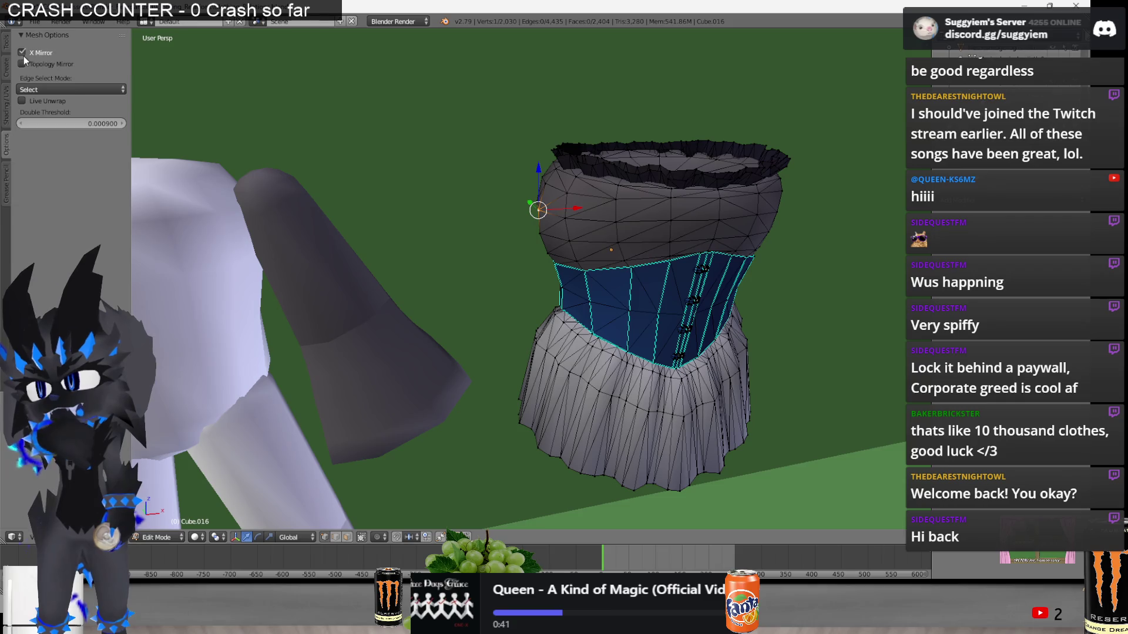
Move the dress onto the cat's torso and return to Object Mode
{"action": "middle_click_drag", "start_coordinate": [376, 264], "coordinate": [481, 270]}
{"action": "key", "text": "g"}
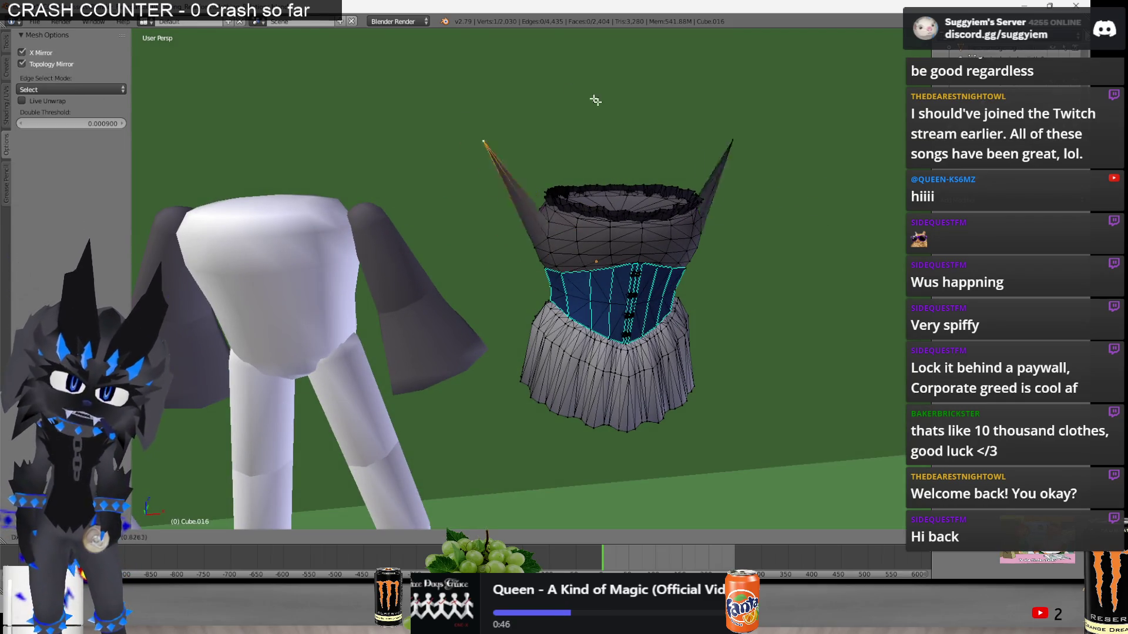
{"action": "key", "text": "Tab"}
{"action": "scroll", "coordinate": [571, 155], "scroll_direction": "down", "scroll_amount": 5}
Position the dress on the cat's body
{"action": "key", "text": "g"}
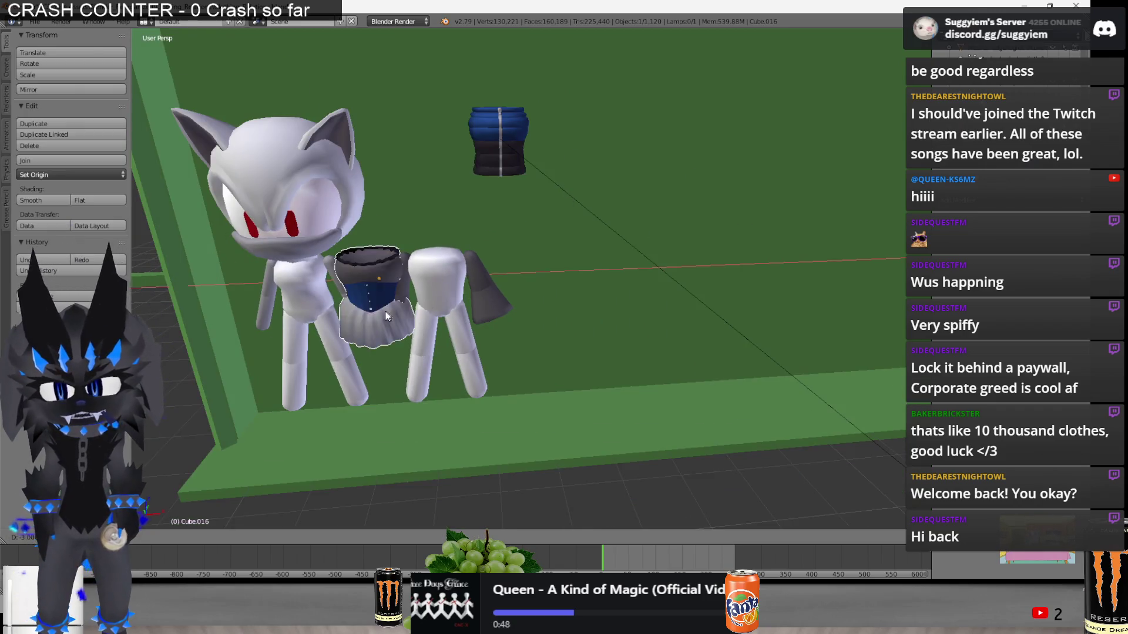
{"action": "left_click", "coordinate": [380, 316]}
{"action": "scroll", "coordinate": [527, 308], "scroll_direction": "up", "scroll_amount": 5}
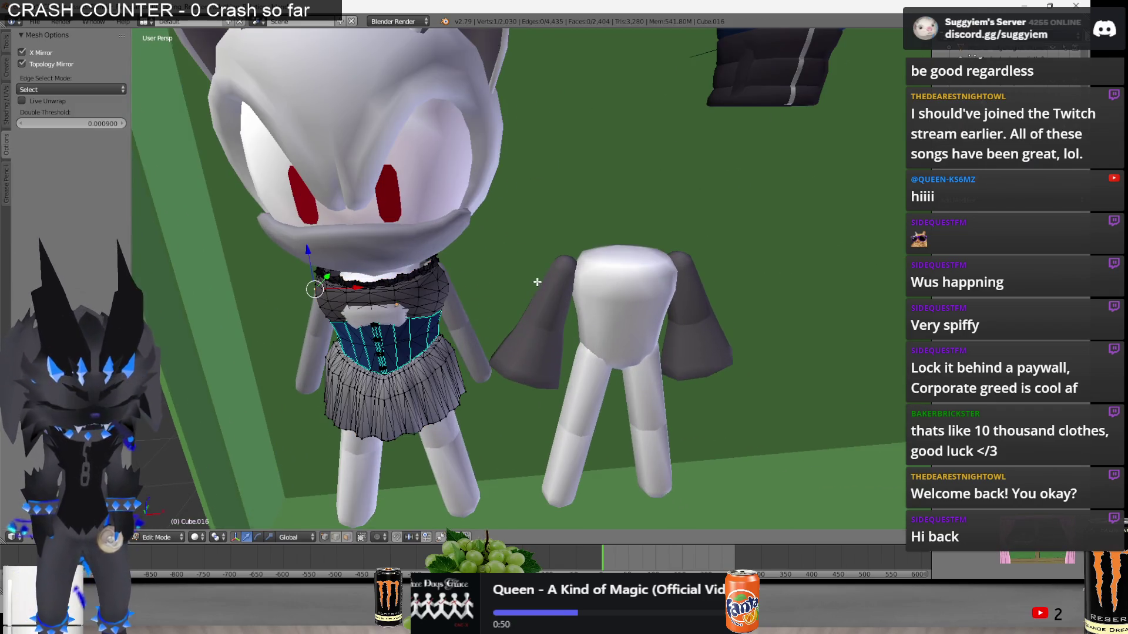
With proportional editing on, softly reshape the corset top around the cat's chest
{"action": "key", "text": "Tab"}
{"action": "scroll", "coordinate": [564, 278], "scroll_direction": "up", "scroll_amount": 6}
{"action": "right_click", "coordinate": [618, 204]}
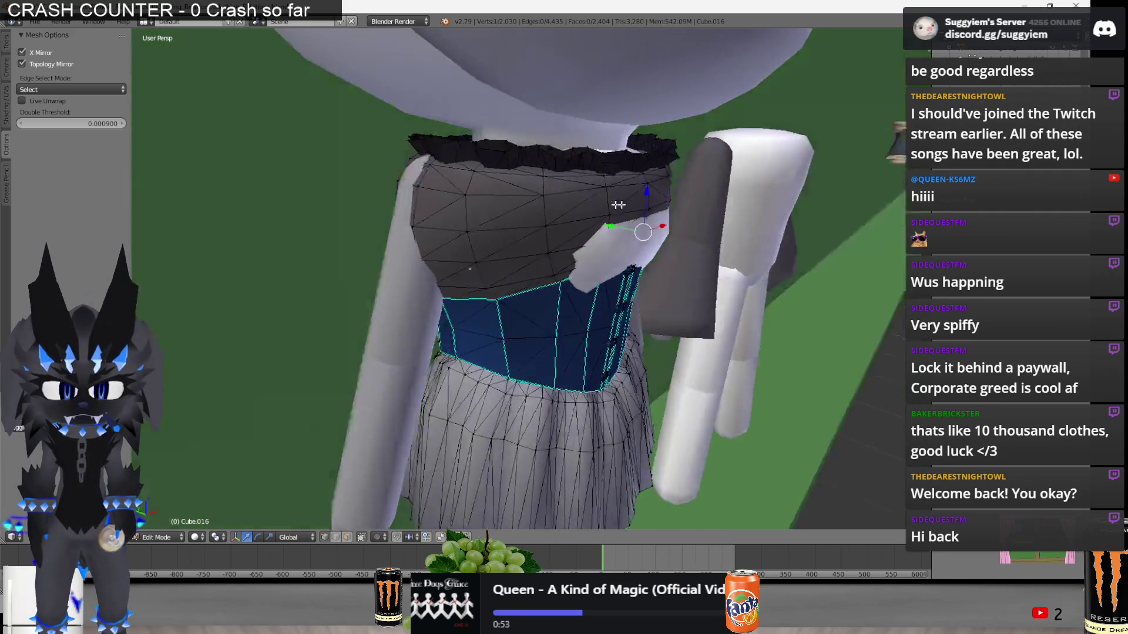
{"action": "middle_click_drag", "start_coordinate": [617, 204], "coordinate": [581, 208]}
{"action": "left_click", "coordinate": [382, 537]}
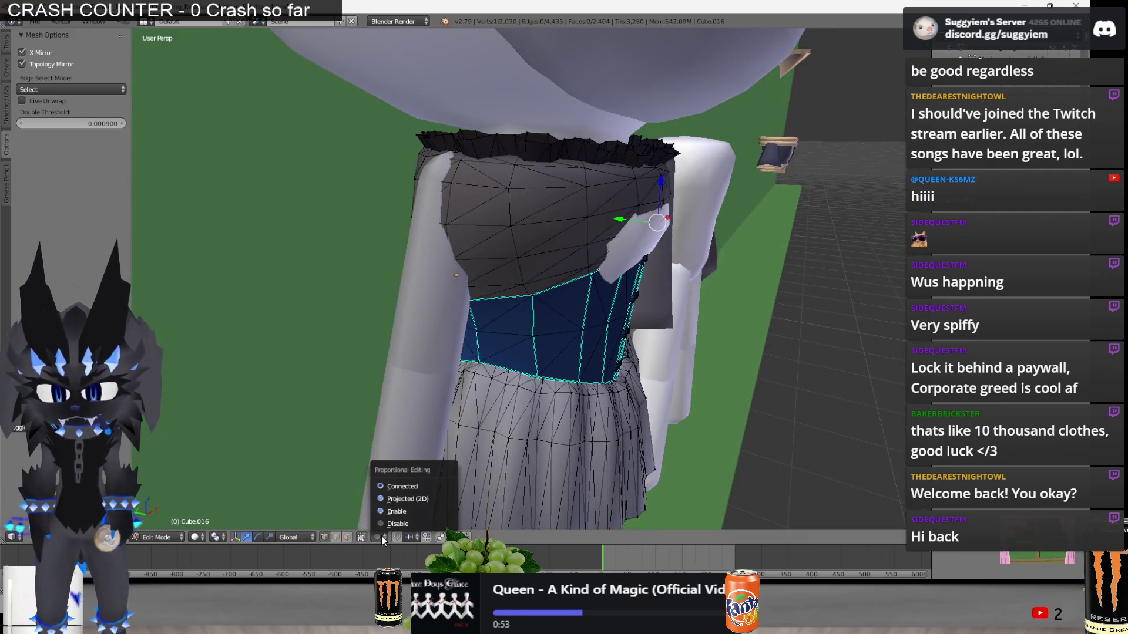
{"action": "left_click", "coordinate": [395, 513]}
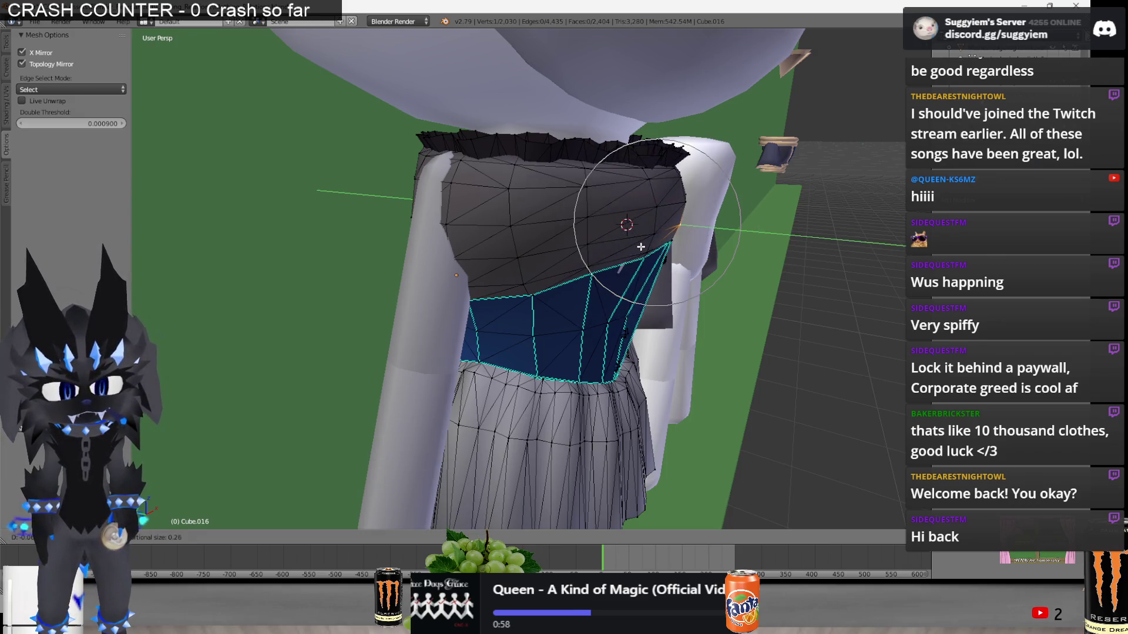
{"action": "left_click", "coordinate": [645, 248]}
{"action": "mouse_move", "coordinate": [646, 248]}
{"action": "middle_mouse_down"}
{"action": "mouse_move", "coordinate": [606, 272]}
{"action": "mouse_move", "coordinate": [493, 266]}
{"action": "mouse_move", "coordinate": [738, 299]}
{"action": "mouse_move", "coordinate": [760, 287]}
{"action": "mouse_move", "coordinate": [642, 270]}
{"action": "mouse_move", "coordinate": [611, 216]}
{"action": "middle_mouse_up"}
Adjust the corset's upper-edge vertices to open a notch at the front neckline
{"action": "right_click", "coordinate": [540, 267]}
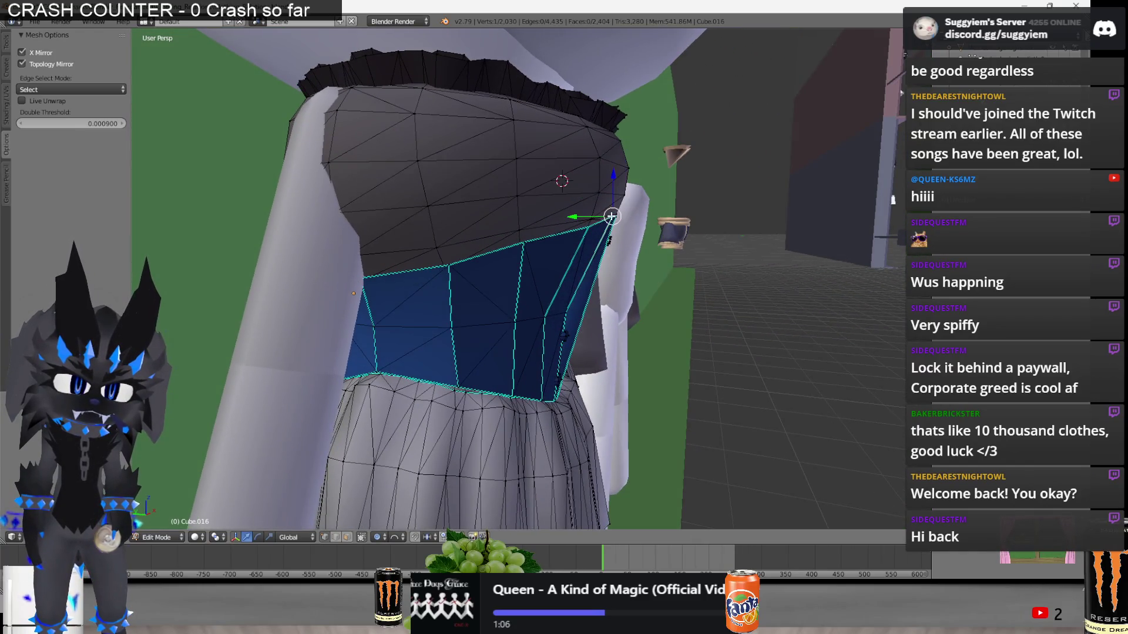
{"action": "key", "text": "c"}
{"action": "middle_click", "coordinate": [596, 181]}
{"action": "key", "text": "Escape"}
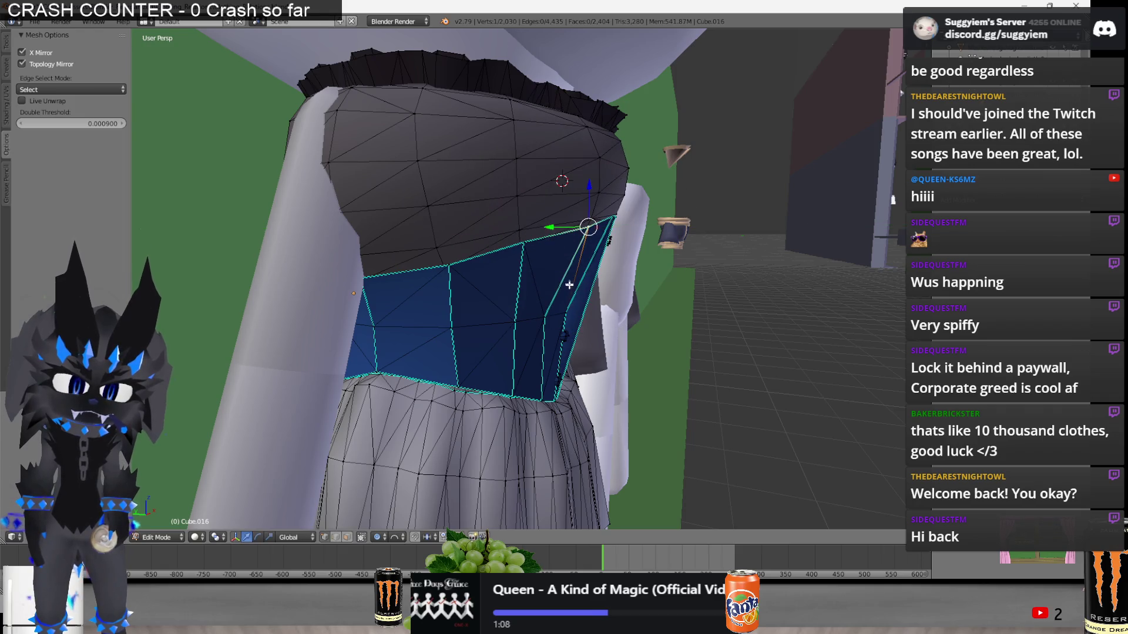
{"action": "middle_click_drag", "start_coordinate": [569, 286], "coordinate": [487, 284]}
{"action": "key", "text": "ctrl+z"}
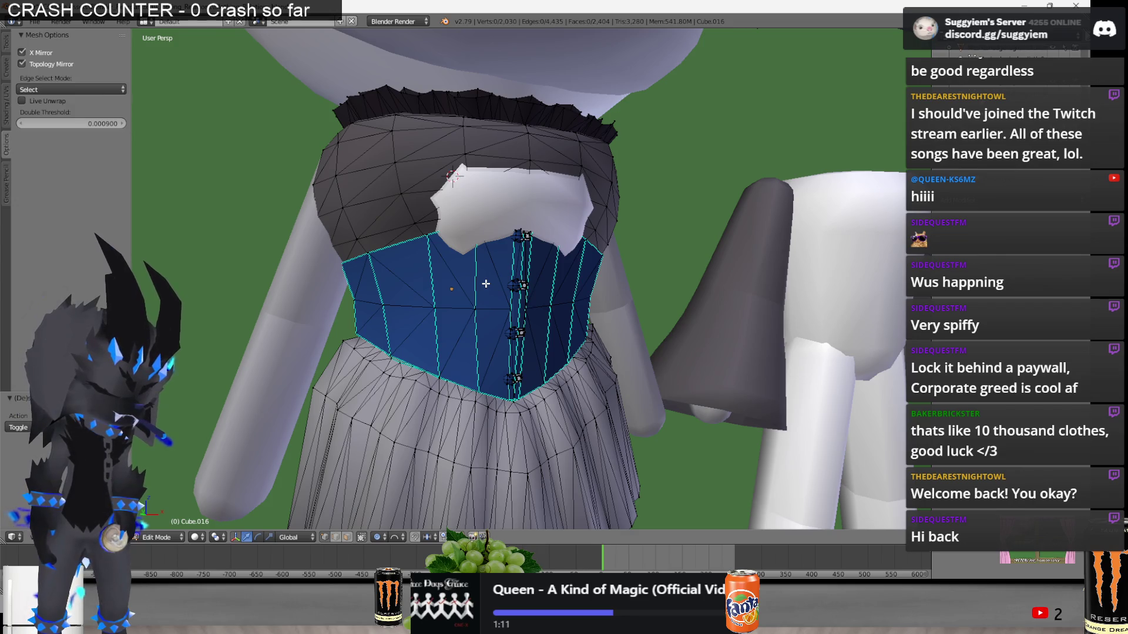
{"action": "scroll", "coordinate": [457, 295], "scroll_direction": "up", "scroll_amount": 2}
{"action": "mouse_move", "coordinate": [457, 295]}
{"action": "middle_mouse_down"}
{"action": "mouse_move", "coordinate": [607, 306]}
{"action": "mouse_move", "coordinate": [655, 294]}
{"action": "middle_mouse_up"}
{"action": "scroll", "coordinate": [608, 306], "scroll_direction": "up", "scroll_amount": 2}
{"action": "scroll", "coordinate": [552, 307], "scroll_direction": "up", "scroll_amount": 3}
{"action": "middle_click_drag", "start_coordinate": [551, 307], "coordinate": [506, 297]}
{"action": "scroll", "coordinate": [517, 297], "scroll_direction": "up", "scroll_amount": 2}
{"action": "scroll", "coordinate": [527, 297], "scroll_direction": "up", "scroll_amount": 2}
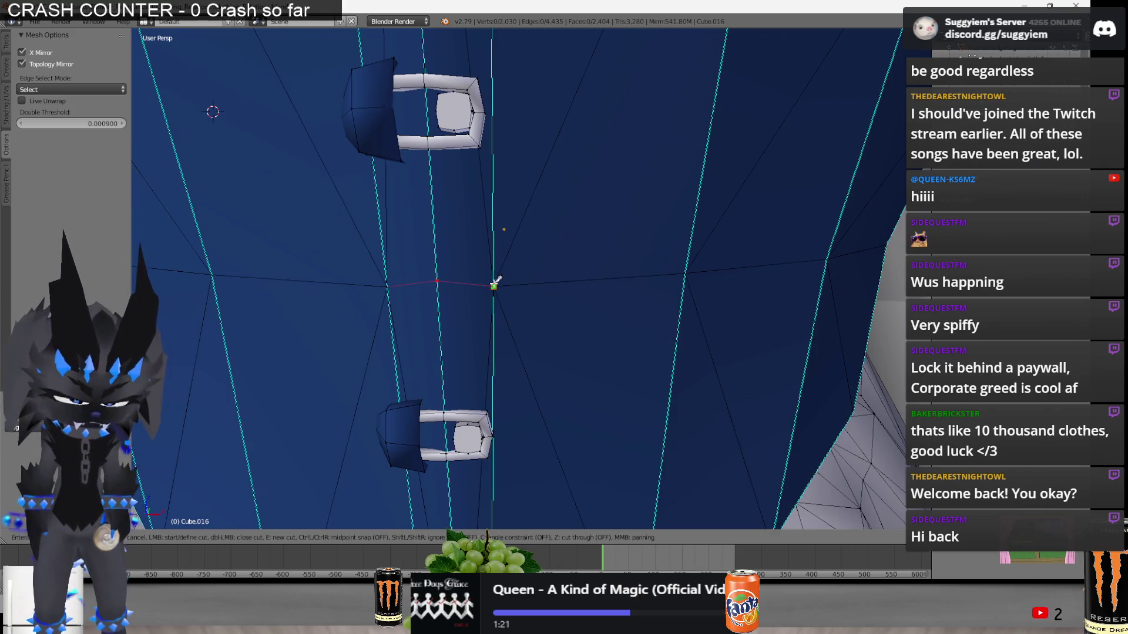
Finish the knife cut across the corset and return to Object Mode
{"action": "key", "text": "Escape"}
{"action": "scroll", "coordinate": [478, 280], "scroll_direction": "down", "scroll_amount": 5}
{"action": "mouse_move", "coordinate": [478, 280]}
{"action": "middle_mouse_down"}
{"action": "mouse_move", "coordinate": [600, 274]}
{"action": "mouse_move", "coordinate": [493, 301]}
{"action": "mouse_move", "coordinate": [480, 294]}
{"action": "middle_mouse_up"}
{"action": "key", "text": "Tab"}
{"action": "scroll", "coordinate": [588, 282], "scroll_direction": "down", "scroll_amount": 5}
{"action": "scroll", "coordinate": [528, 288], "scroll_direction": "up", "scroll_amount": 2}
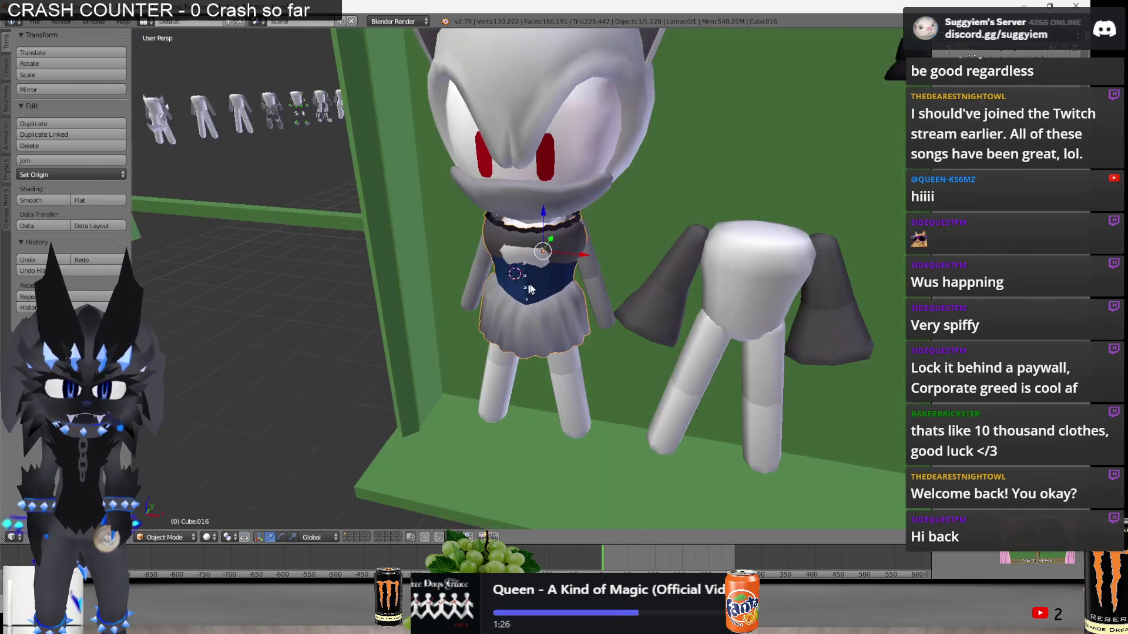
Duplicate the dress, with one copy on the headless figure and the other on the cat
{"action": "middle_click_drag", "start_coordinate": [560, 273], "coordinate": [585, 268]}
{"action": "scroll", "coordinate": [584, 269], "scroll_direction": "down", "scroll_amount": 2}
{"action": "left_click_drag", "start_coordinate": [569, 264], "coordinate": [675, 251]}
{"action": "middle_click_drag", "start_coordinate": [676, 252], "coordinate": [492, 317]}
{"action": "key", "text": "shift+d"}
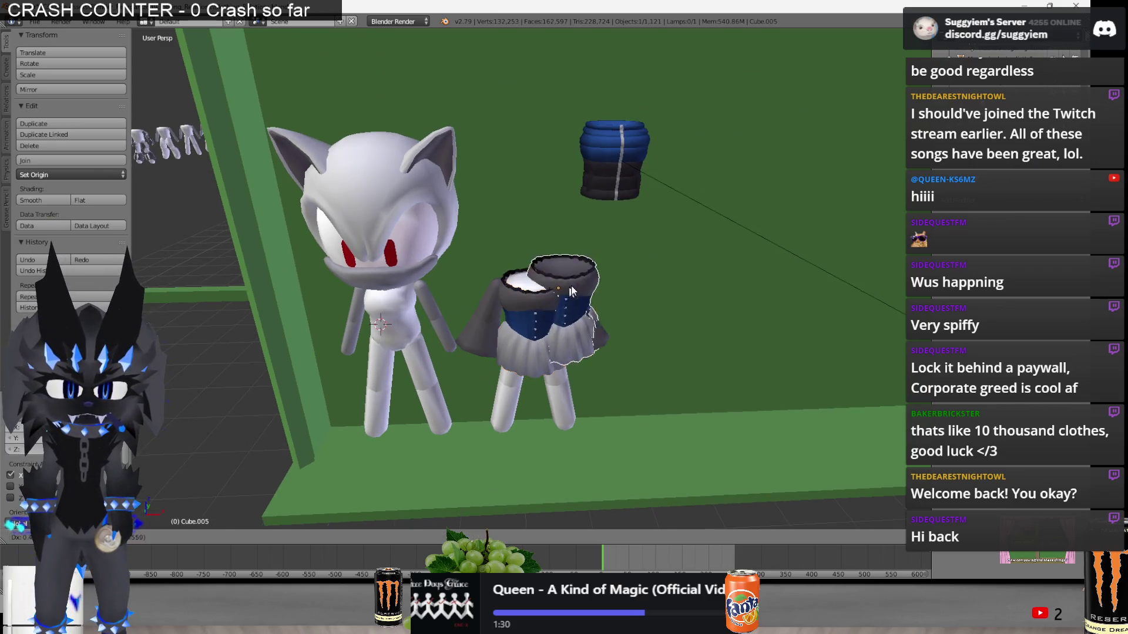
{"action": "left_click", "coordinate": [353, 320]}
{"action": "middle_click_drag", "start_coordinate": [352, 320], "coordinate": [526, 274]}
{"action": "scroll", "coordinate": [527, 277], "scroll_direction": "up", "scroll_amount": 2}
Join the flared sleeves into the headless figure's dress and delete the right sleeve's faces
{"action": "right_click", "coordinate": [654, 282]}
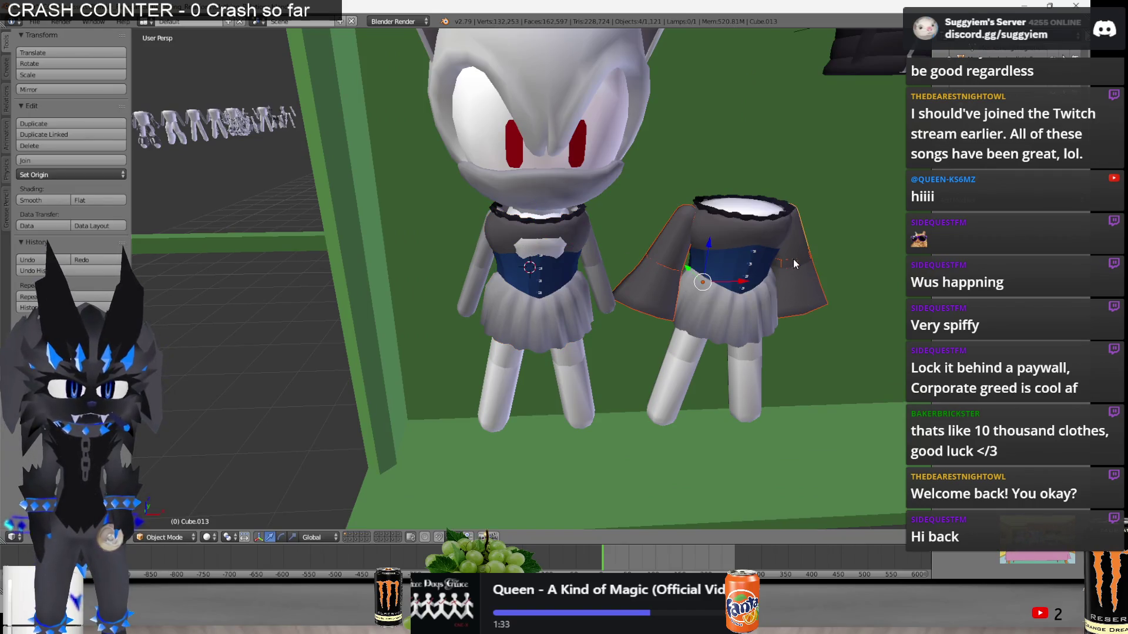
{"action": "key", "text": "ctrl+j"}
{"action": "key", "text": "Tab"}
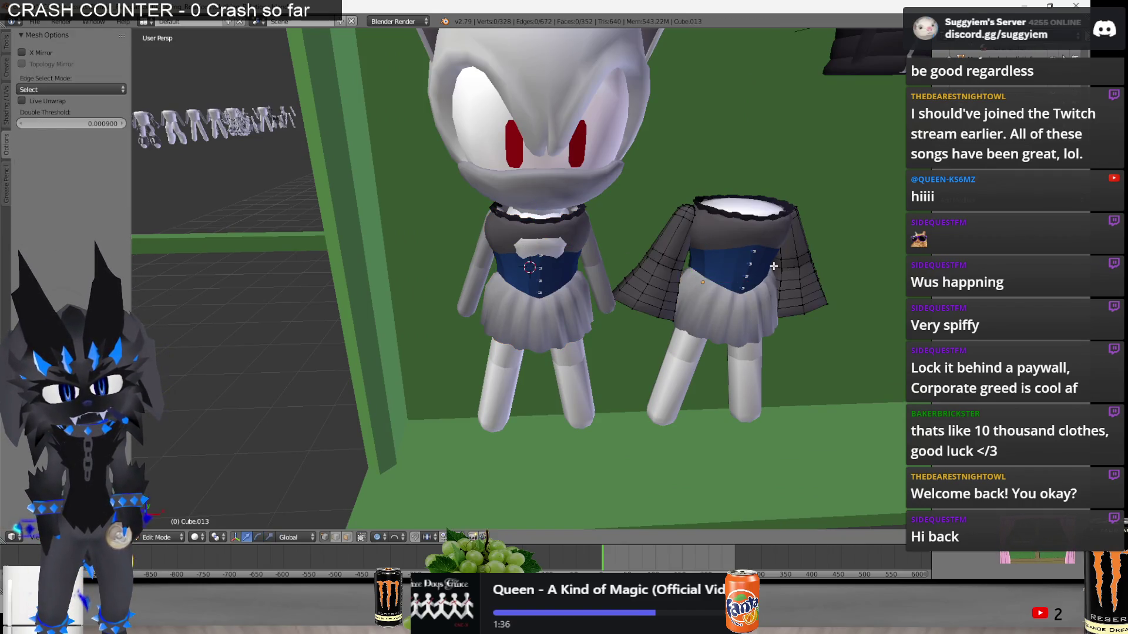
{"action": "right_click", "coordinate": [802, 295], "text": "alt"}
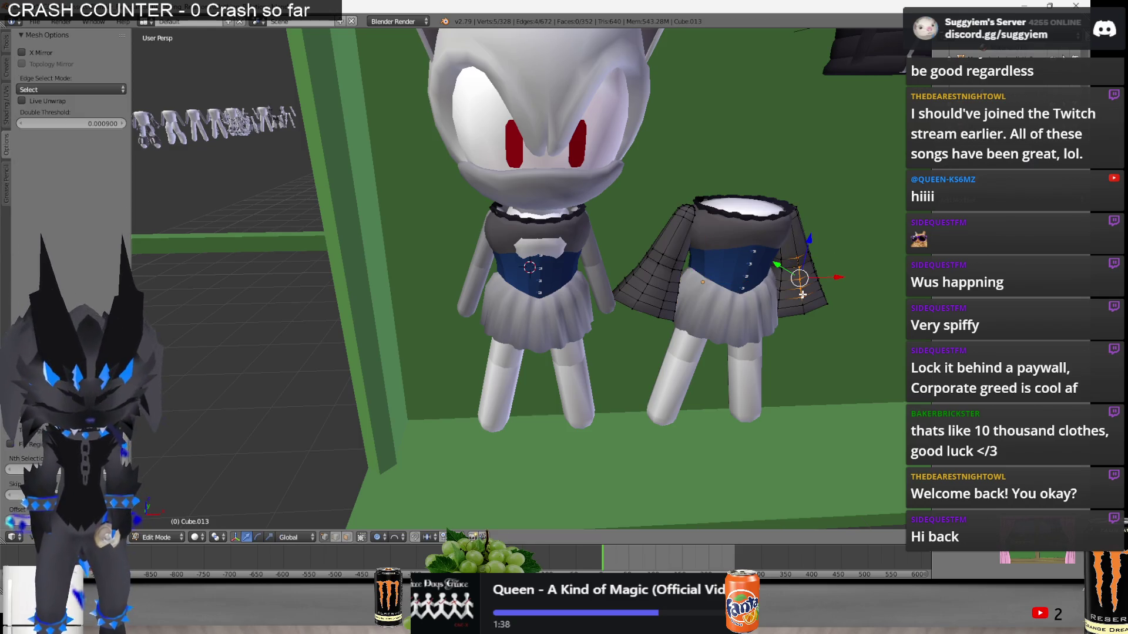
{"action": "key", "text": "x"}
{"action": "left_click", "coordinate": [804, 300]}
{"action": "key", "text": "x"}
{"action": "key", "text": "Tab"}
{"action": "left_click", "coordinate": [940, 200]}
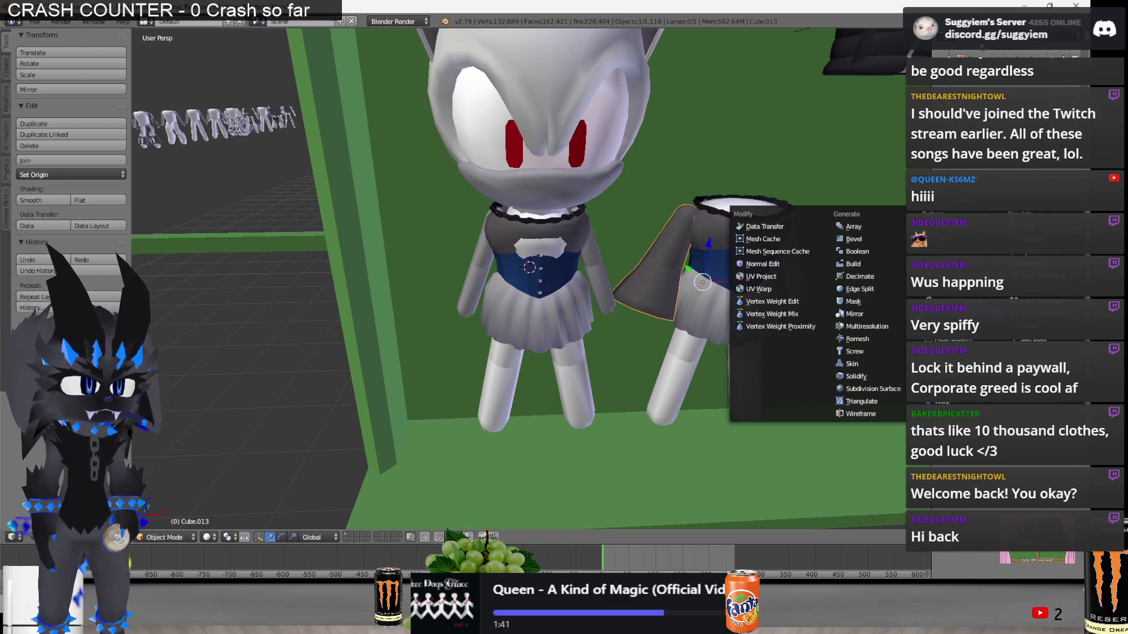
Mirror the remaining sleeve to restore both flared sleeves on the headless figure's dress
{"action": "left_click", "coordinate": [874, 316]}
{"action": "left_click", "coordinate": [608, 304]}
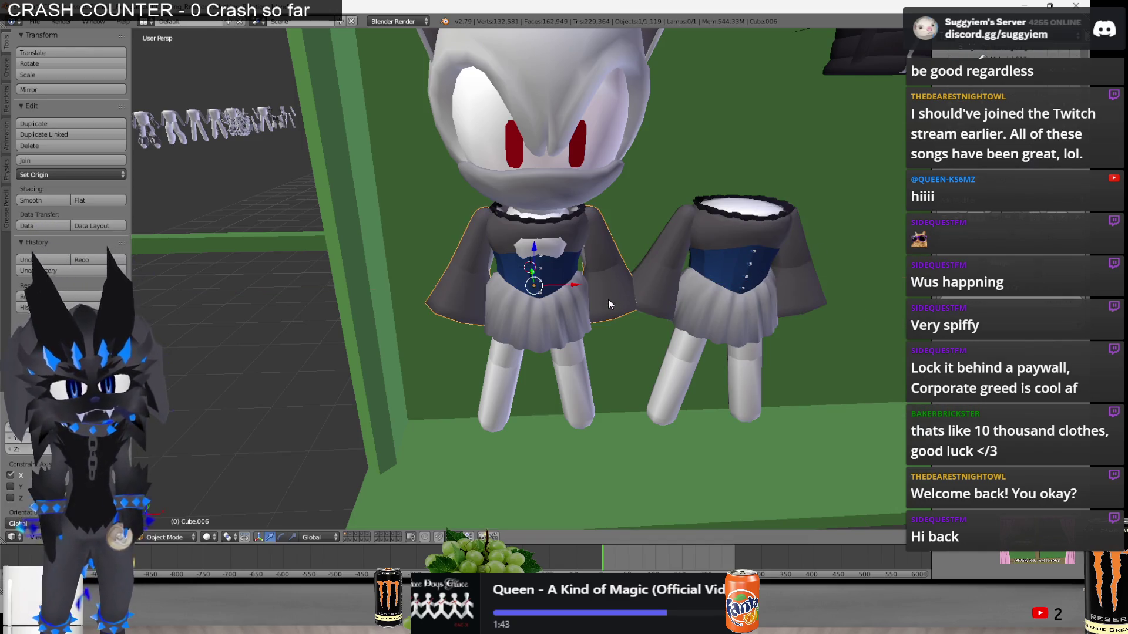
{"action": "key", "text": "Tab"}
{"action": "left_click", "coordinate": [511, 271]}
{"action": "key", "text": "z"}
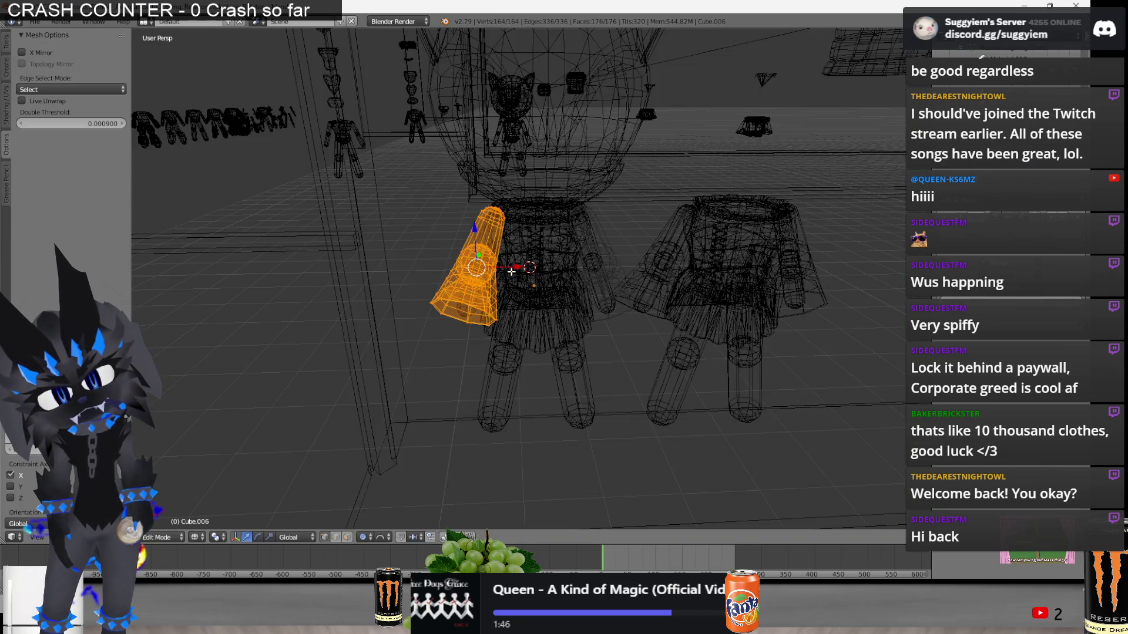
{"action": "key", "text": "Tab"}
{"action": "key", "text": "z"}
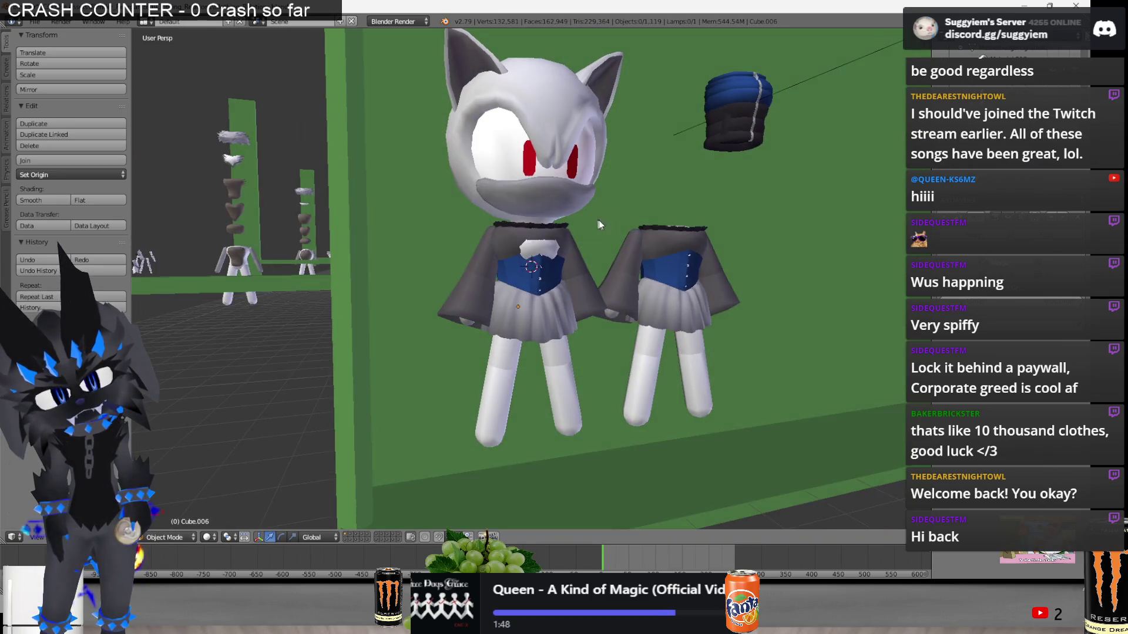
{"action": "scroll", "coordinate": [627, 244], "scroll_direction": "up", "scroll_amount": 3}
{"action": "middle_click_drag", "start_coordinate": [560, 290], "coordinate": [605, 351]}
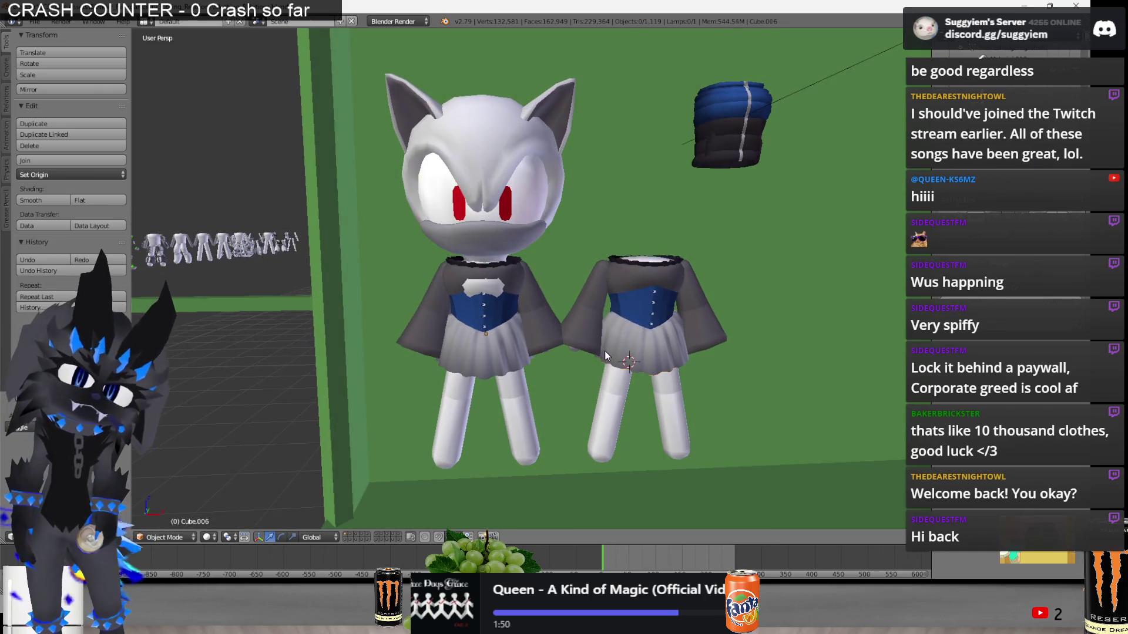
{"action": "scroll", "coordinate": [519, 332], "scroll_direction": "up", "scroll_amount": 2}
Shift the sleeved dress along the X axis
{"action": "right_click", "coordinate": [569, 296]}
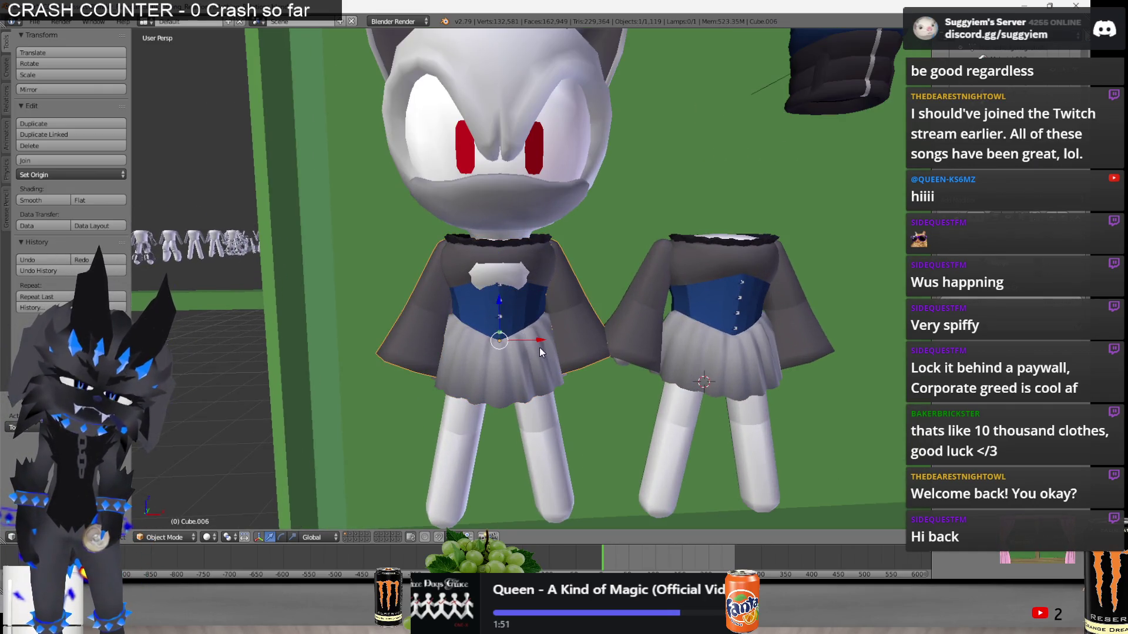
{"action": "key", "text": "g"}
{"action": "key", "text": "x"}
{"action": "mouse_move", "coordinate": [311, 368]}
Select the cat's dress (Cube.005) and enter Edit Mode
{"action": "right_click", "coordinate": [463, 294]}
{"action": "scroll", "coordinate": [491, 270], "scroll_direction": "up", "scroll_amount": 5}
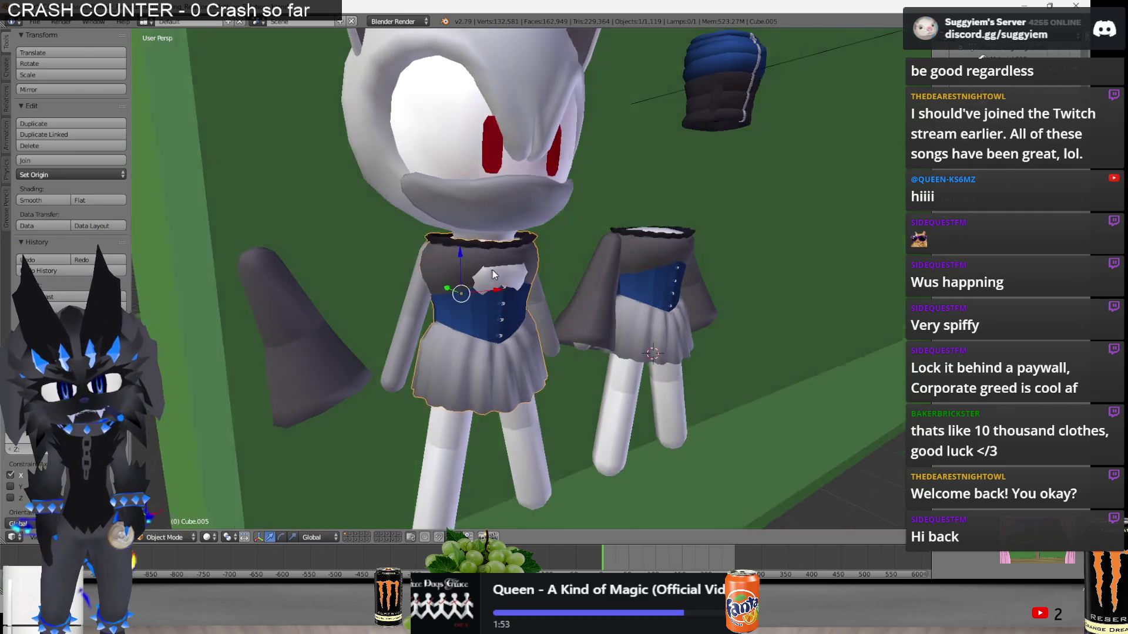
{"action": "key", "text": "Tab"}
In wireframe view, pull a bodice vertex along Z with a widened proportional falloff
{"action": "mouse_move", "coordinate": [542, 274]}
{"action": "middle_mouse_down"}
{"action": "mouse_move", "coordinate": [517, 276]}
{"action": "mouse_move", "coordinate": [573, 271]}
{"action": "middle_mouse_up"}
{"action": "right_click", "coordinate": [586, 270]}
{"action": "key", "text": "z"}
{"action": "key", "text": "z"}
{"action": "key", "text": "g"}
{"action": "key", "text": "y"}
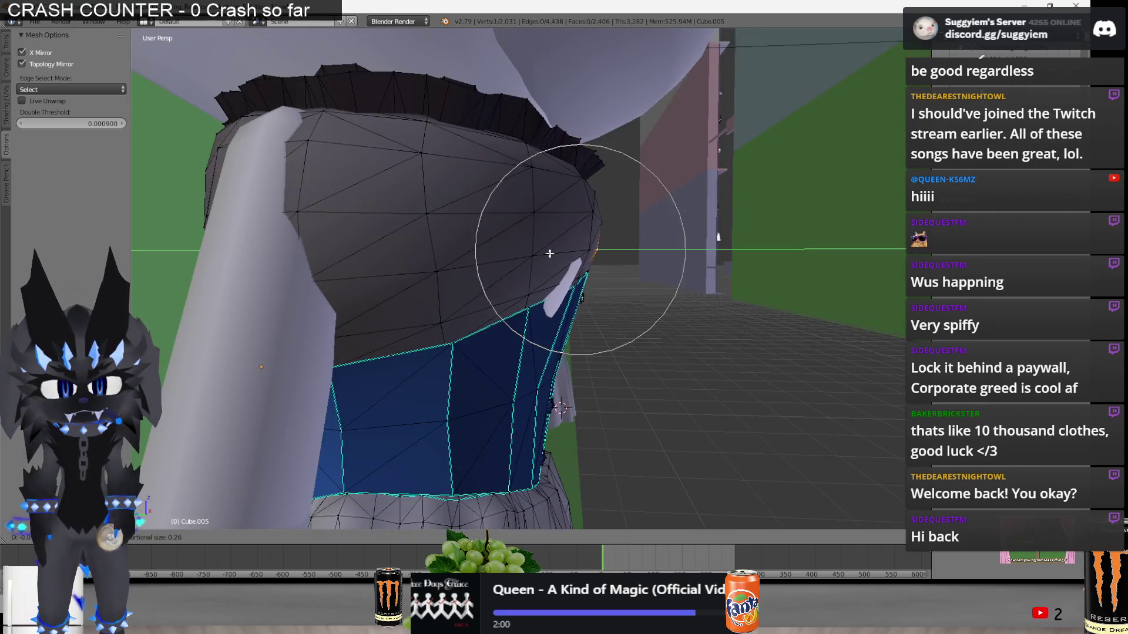
{"action": "key", "text": "g"}
{"action": "key", "text": "z"}
{"action": "scroll", "coordinate": [594, 228], "scroll_direction": "down", "scroll_amount": 6}
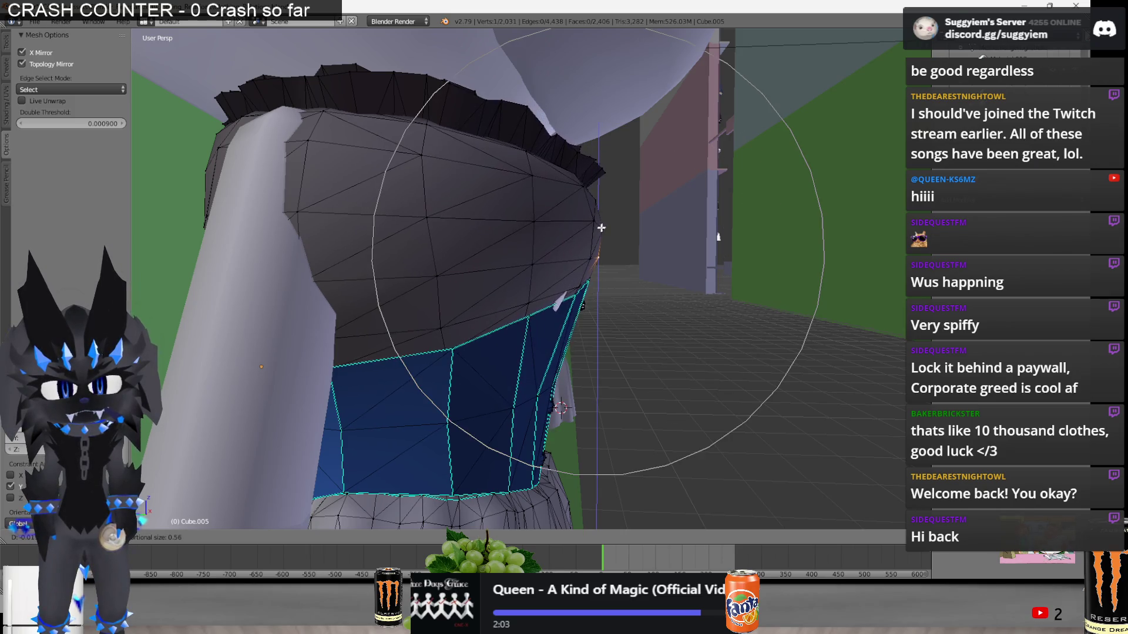
{"action": "left_click", "coordinate": [604, 235]}
Shift the corset vertex along Y with an adjusted falloff radius
{"action": "mouse_move", "coordinate": [605, 235]}
{"action": "middle_mouse_down"}
{"action": "mouse_move", "coordinate": [611, 259]}
{"action": "mouse_move", "coordinate": [573, 285]}
{"action": "mouse_move", "coordinate": [519, 201]}
{"action": "mouse_move", "coordinate": [531, 188]}
{"action": "mouse_move", "coordinate": [512, 220]}
{"action": "mouse_move", "coordinate": [571, 195]}
{"action": "middle_mouse_up"}
{"action": "key", "text": "g"}
{"action": "key", "text": "y"}
{"action": "scroll", "coordinate": [571, 196], "scroll_direction": "up", "scroll_amount": 12}
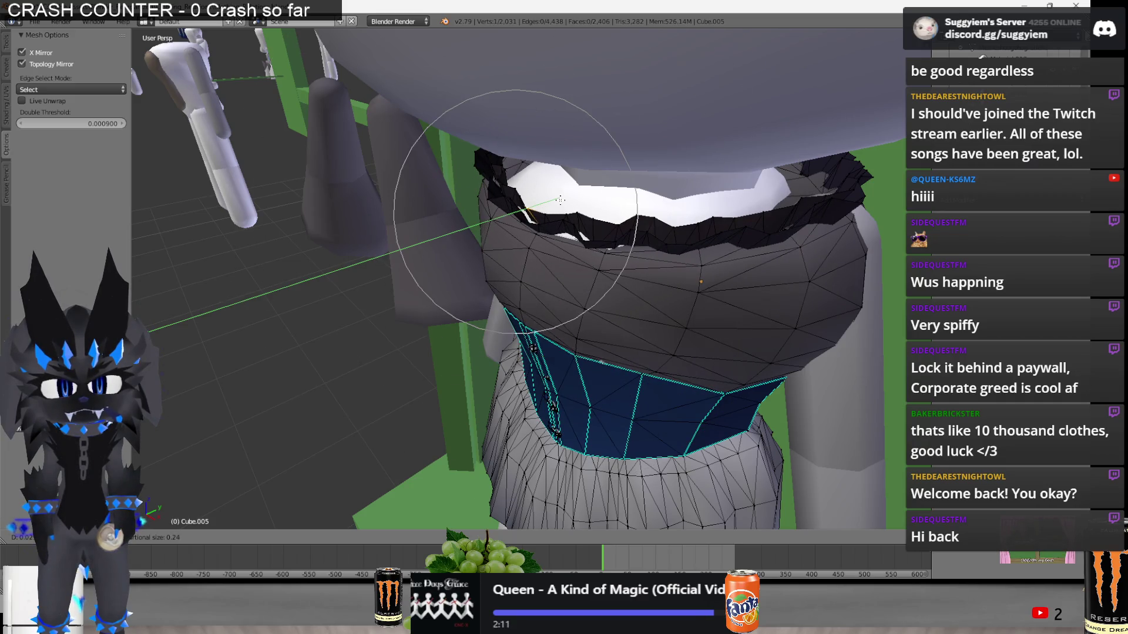
{"action": "left_click", "coordinate": [547, 204]}
Add a second corset vertex and move both along Y with soft falloff
{"action": "mouse_move", "coordinate": [547, 204]}
{"action": "middle_mouse_down"}
{"action": "mouse_move", "coordinate": [478, 184]}
{"action": "mouse_move", "coordinate": [619, 211]}
{"action": "mouse_move", "coordinate": [625, 225]}
{"action": "middle_mouse_up"}
{"action": "right_click", "coordinate": [504, 220], "text": "shift"}
{"action": "mouse_move", "coordinate": [504, 219]}
{"action": "middle_mouse_down"}
{"action": "mouse_move", "coordinate": [546, 205]}
{"action": "mouse_move", "coordinate": [536, 241]}
{"action": "mouse_move", "coordinate": [565, 242]}
{"action": "mouse_move", "coordinate": [508, 240]}
{"action": "mouse_move", "coordinate": [504, 309]}
{"action": "mouse_move", "coordinate": [647, 290]}
{"action": "middle_mouse_up"}
{"action": "key", "text": "g"}
{"action": "key", "text": "y"}
{"action": "left_click", "coordinate": [546, 200]}
Clear the selection and compare the dress against the second dressed model in Object Mode
{"action": "key", "text": "a"}
{"action": "right_click", "coordinate": [508, 241]}
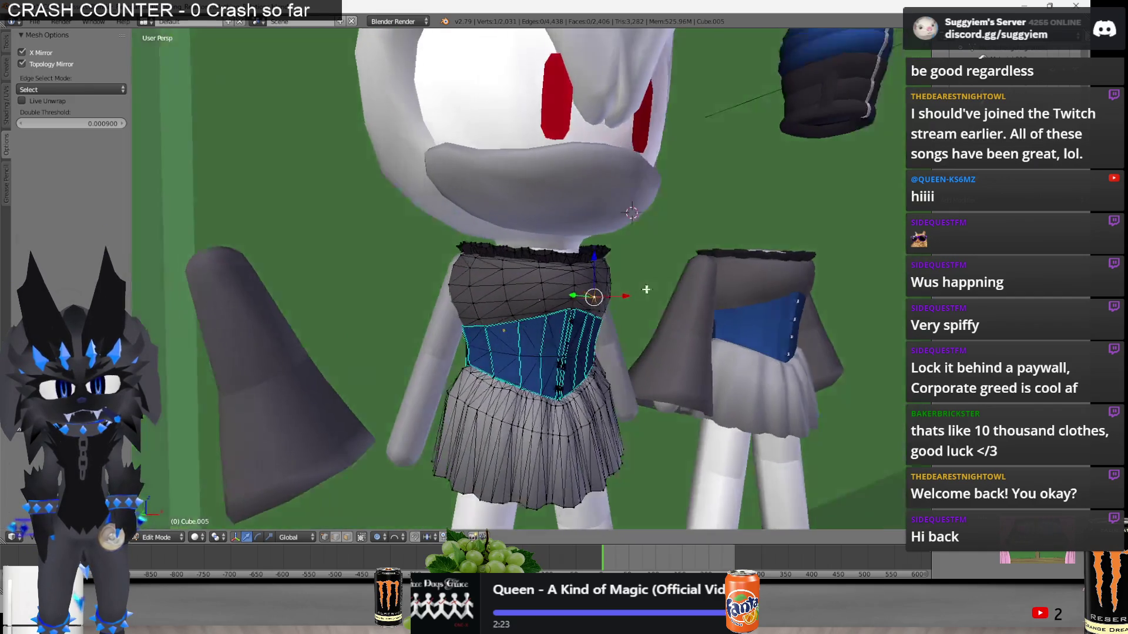
{"action": "key", "text": "Escape"}
{"action": "mouse_move", "coordinate": [566, 298]}
{"action": "middle_mouse_down"}
{"action": "mouse_move", "coordinate": [552, 303]}
{"action": "mouse_move", "coordinate": [572, 310]}
{"action": "middle_mouse_up"}
{"action": "key", "text": "Tab"}
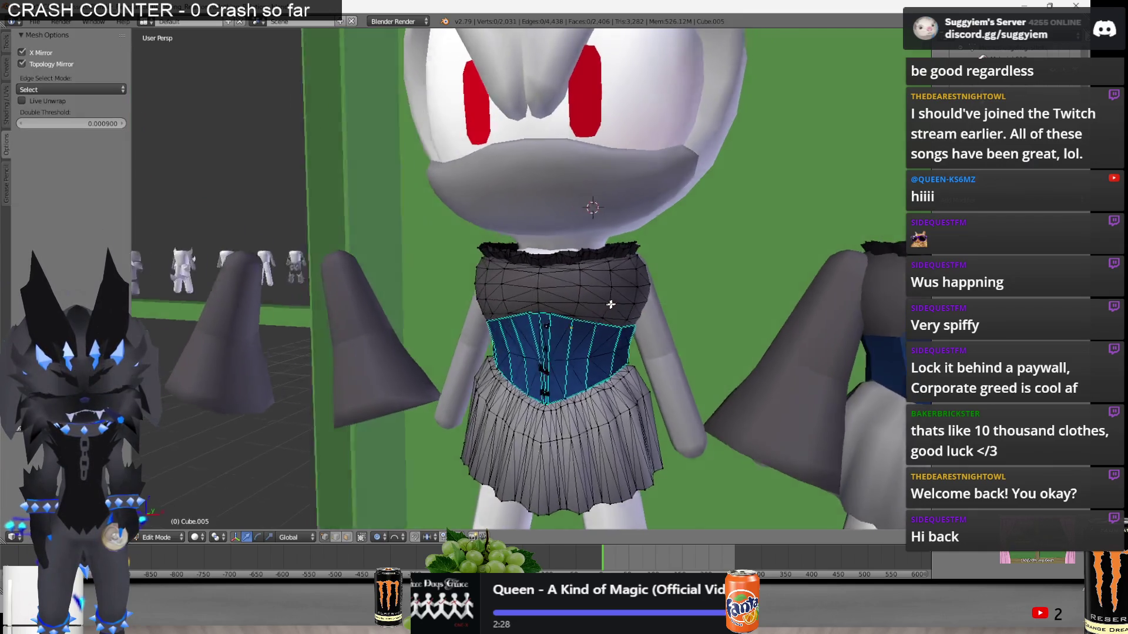
{"action": "scroll", "coordinate": [593, 310], "scroll_direction": "down", "scroll_amount": 3}
{"action": "mouse_move", "coordinate": [593, 310]}
{"action": "middle_mouse_down"}
{"action": "mouse_move", "coordinate": [642, 336]}
{"action": "mouse_move", "coordinate": [578, 361]}
{"action": "middle_mouse_up"}
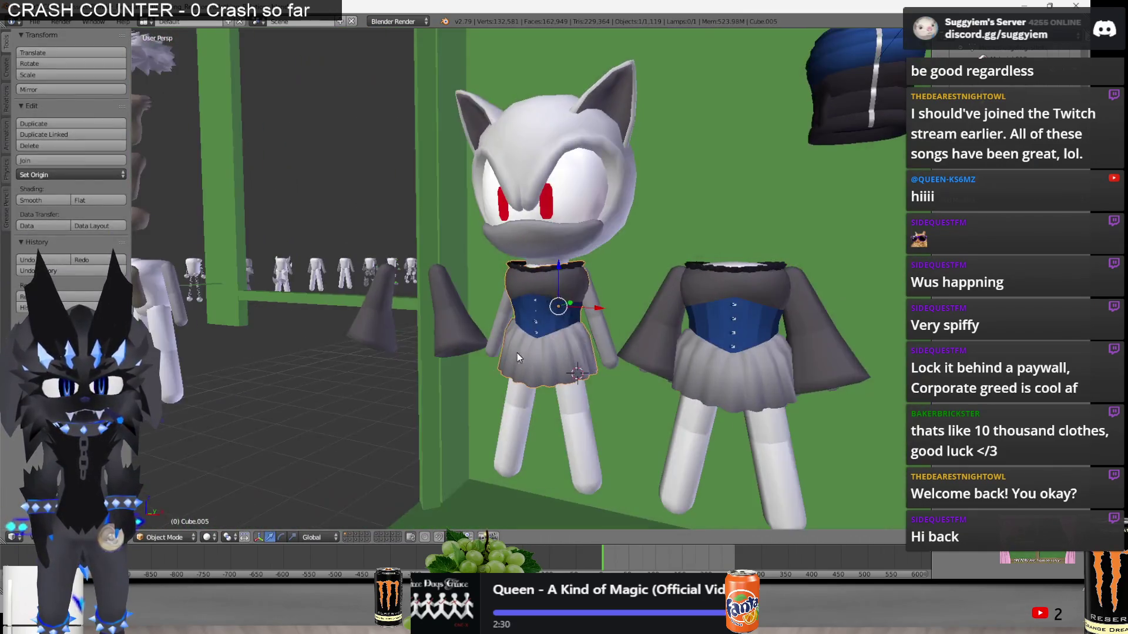
Back in Edit Mode, select two corset vertices and try a falloff scale, then cancel it
{"action": "key", "text": "Tab"}
{"action": "scroll", "coordinate": [565, 334], "scroll_direction": "up", "scroll_amount": 5}
{"action": "scroll", "coordinate": [610, 337], "scroll_direction": "up", "scroll_amount": 2}
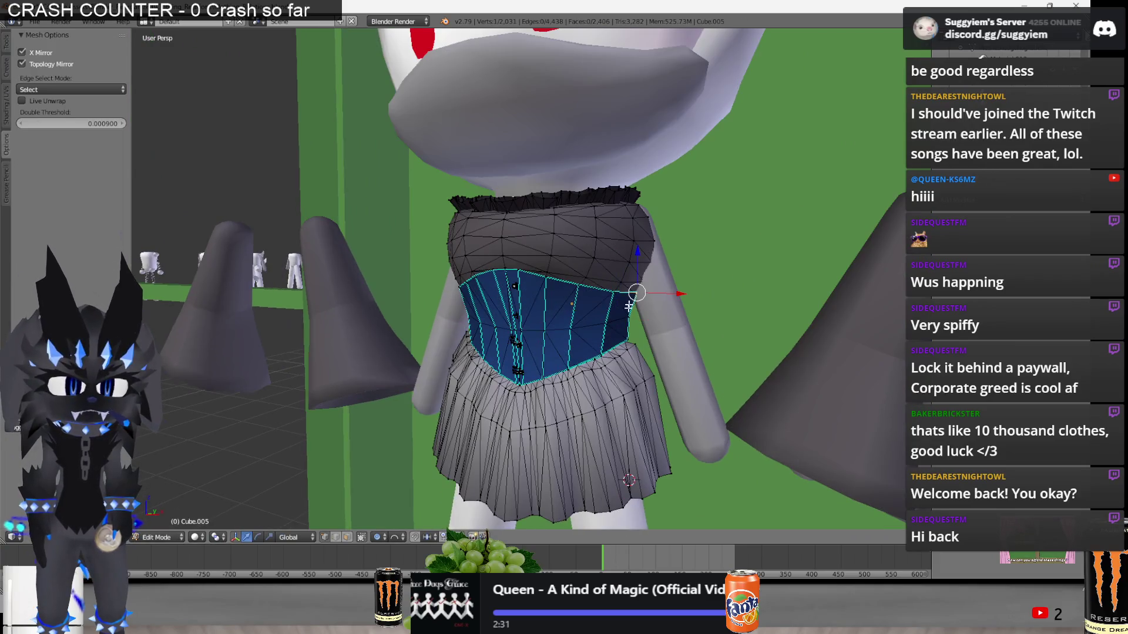
{"action": "middle_click_drag", "start_coordinate": [631, 338], "coordinate": [462, 309]}
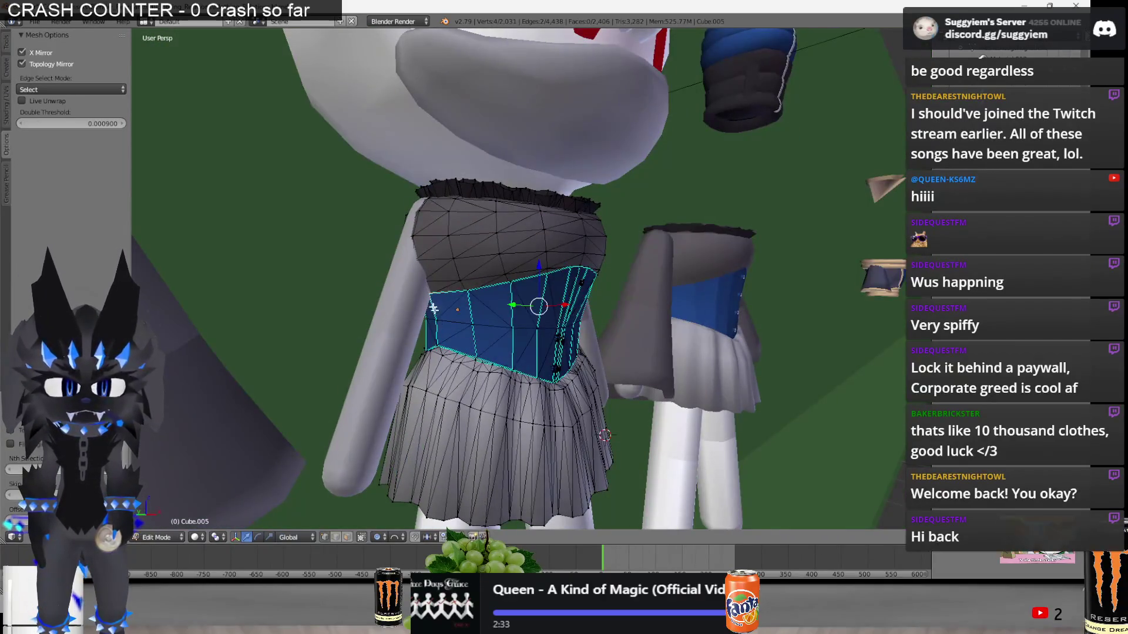
{"action": "middle_click_drag", "start_coordinate": [441, 347], "coordinate": [739, 324]}
{"action": "key", "text": "s"}
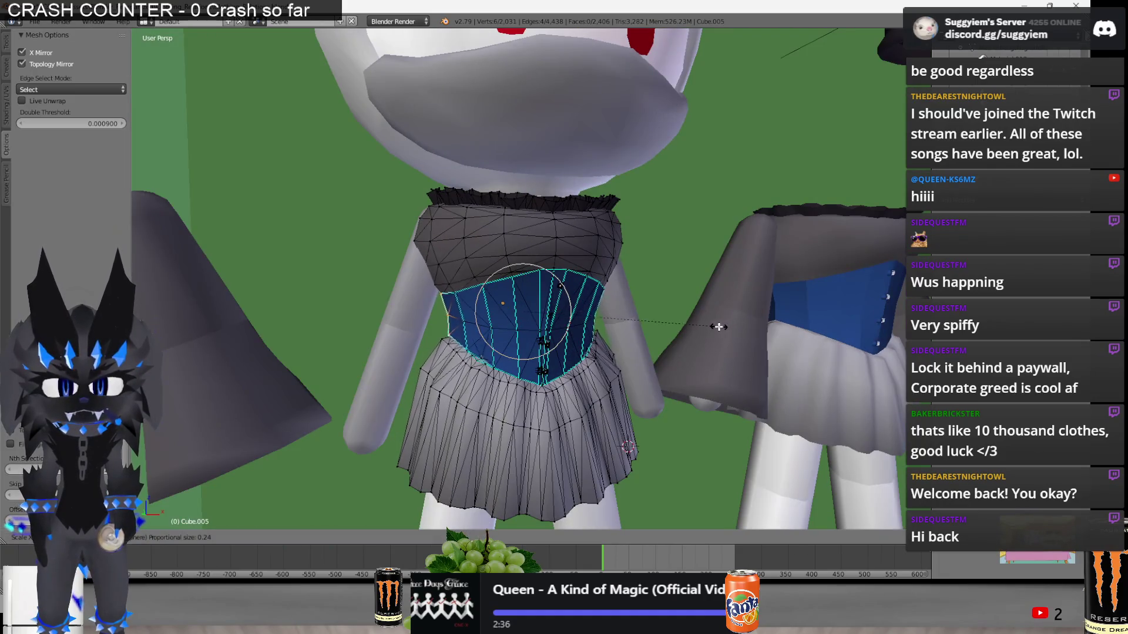
{"action": "middle_click_drag", "start_coordinate": [704, 329], "coordinate": [766, 333]}
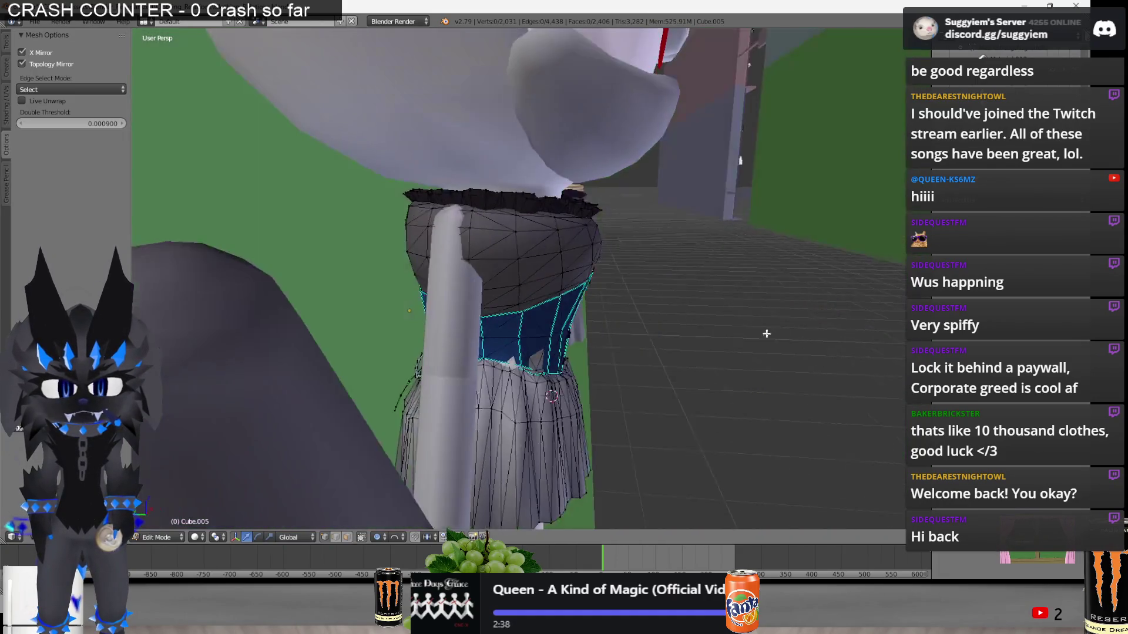
{"action": "right_click", "coordinate": [459, 327]}
{"action": "mouse_move", "coordinate": [458, 327]}
{"action": "middle_mouse_down"}
{"action": "mouse_move", "coordinate": [490, 362]}
{"action": "mouse_move", "coordinate": [642, 352]}
{"action": "middle_mouse_up"}
{"action": "right_click", "coordinate": [536, 312], "text": "shift"}
{"action": "key", "text": "s"}
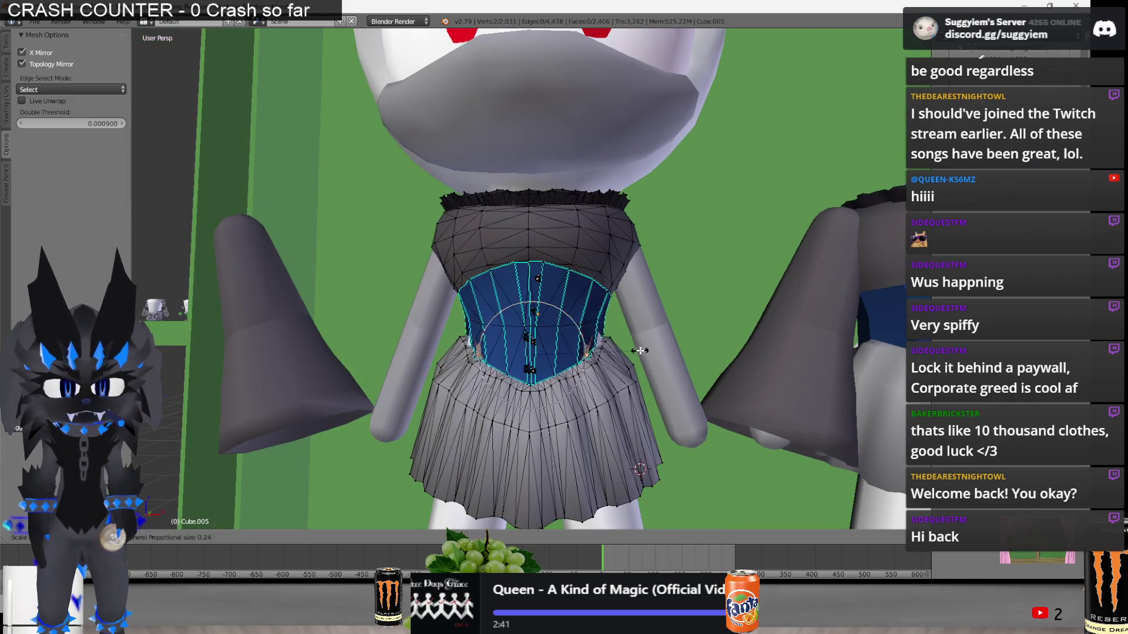
{"action": "right_click", "coordinate": [621, 351]}
Scale a corset-front vertex inward with proportional editing re-enabled to narrow the waist
{"action": "scroll", "coordinate": [620, 352], "scroll_direction": "up", "scroll_amount": 1}
{"action": "left_click", "coordinate": [398, 524]}
{"action": "mouse_move", "coordinate": [743, 433]}
{"action": "middle_mouse_down"}
{"action": "mouse_move", "coordinate": [638, 371]}
{"action": "mouse_move", "coordinate": [602, 390]}
{"action": "middle_mouse_up"}
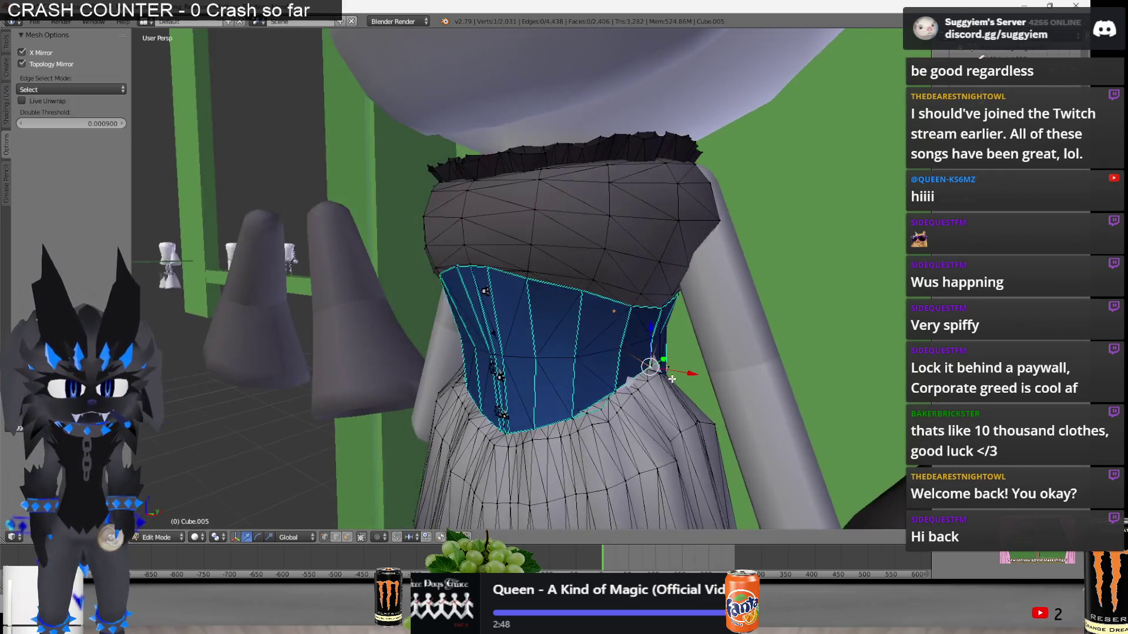
{"action": "right_click", "coordinate": [672, 379]}
{"action": "scroll", "coordinate": [588, 364], "scroll_direction": "up", "scroll_amount": 2}
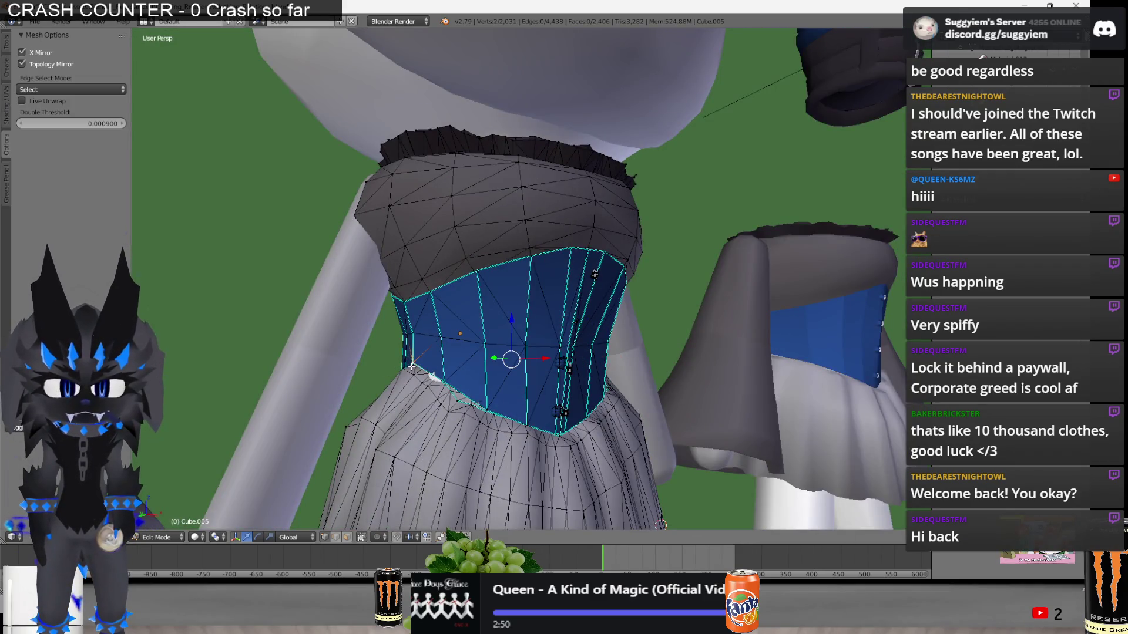
{"action": "left_click", "coordinate": [381, 538]}
{"action": "left_click", "coordinate": [396, 512]}
{"action": "key", "text": "s"}
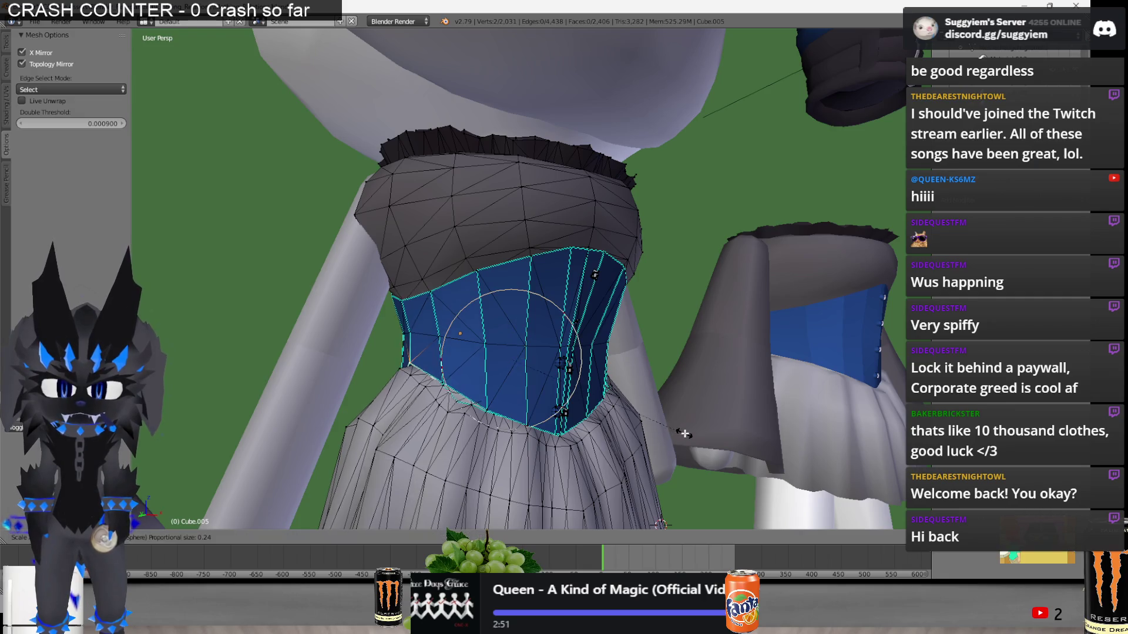
{"action": "scroll", "coordinate": [691, 433], "scroll_direction": "up", "scroll_amount": 5}
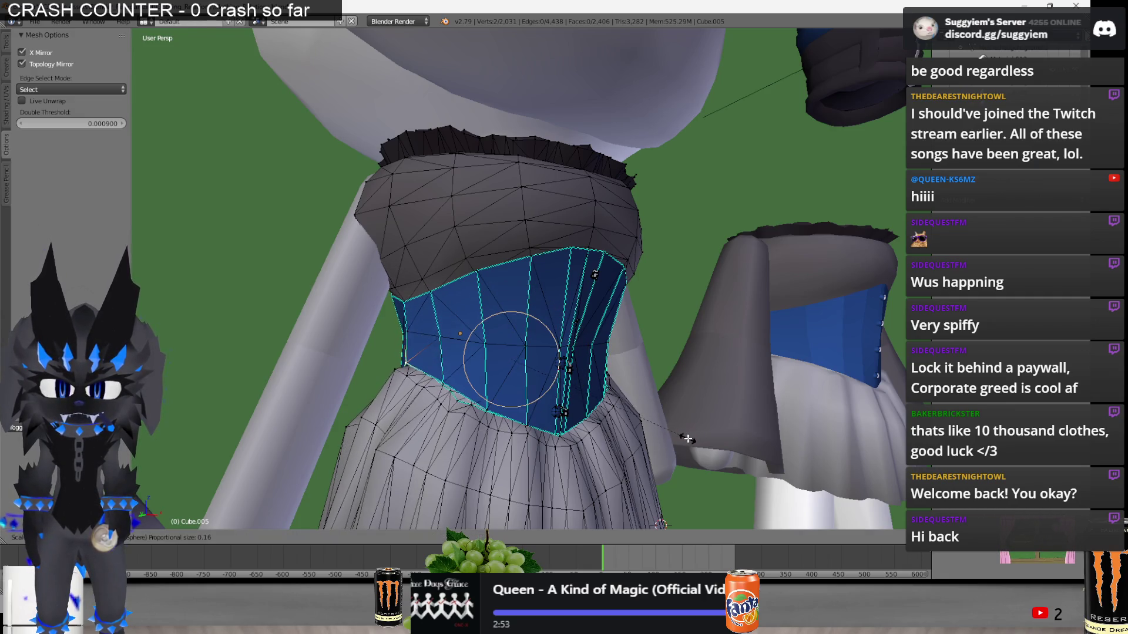
{"action": "left_click", "coordinate": [688, 439]}
Check the shaded corset result, cancelling a stray move while toggling Edit Mode
{"action": "mouse_move", "coordinate": [688, 439]}
{"action": "middle_mouse_down"}
{"action": "mouse_move", "coordinate": [717, 414]}
{"action": "mouse_move", "coordinate": [635, 433]}
{"action": "mouse_move", "coordinate": [530, 421]}
{"action": "mouse_move", "coordinate": [448, 432]}
{"action": "mouse_move", "coordinate": [545, 370]}
{"action": "mouse_move", "coordinate": [397, 371]}
{"action": "mouse_move", "coordinate": [474, 318]}
{"action": "mouse_move", "coordinate": [604, 370]}
{"action": "mouse_move", "coordinate": [575, 346]}
{"action": "mouse_move", "coordinate": [411, 357]}
{"action": "mouse_move", "coordinate": [456, 343]}
{"action": "middle_mouse_up"}
{"action": "key", "text": "Tab"}
{"action": "key", "text": "Tab"}
{"action": "key", "text": "g"}
{"action": "right_click", "coordinate": [649, 347]}
Return to Object Mode, view both characters three-quarter, and select the cat's leg mesh
{"action": "key", "text": "Tab"}
{"action": "scroll", "coordinate": [506, 347], "scroll_direction": "down", "scroll_amount": 5}
{"action": "scroll", "coordinate": [456, 343], "scroll_direction": "up", "scroll_amount": 2}
{"action": "scroll", "coordinate": [574, 361], "scroll_direction": "down", "scroll_amount": 3}
{"action": "mouse_move", "coordinate": [573, 361]}
{"action": "middle_mouse_down"}
{"action": "mouse_move", "coordinate": [396, 429]}
{"action": "mouse_move", "coordinate": [439, 427]}
{"action": "middle_mouse_up"}
{"action": "key", "text": "Tab"}
{"action": "scroll", "coordinate": [440, 411], "scroll_direction": "up", "scroll_amount": 5}
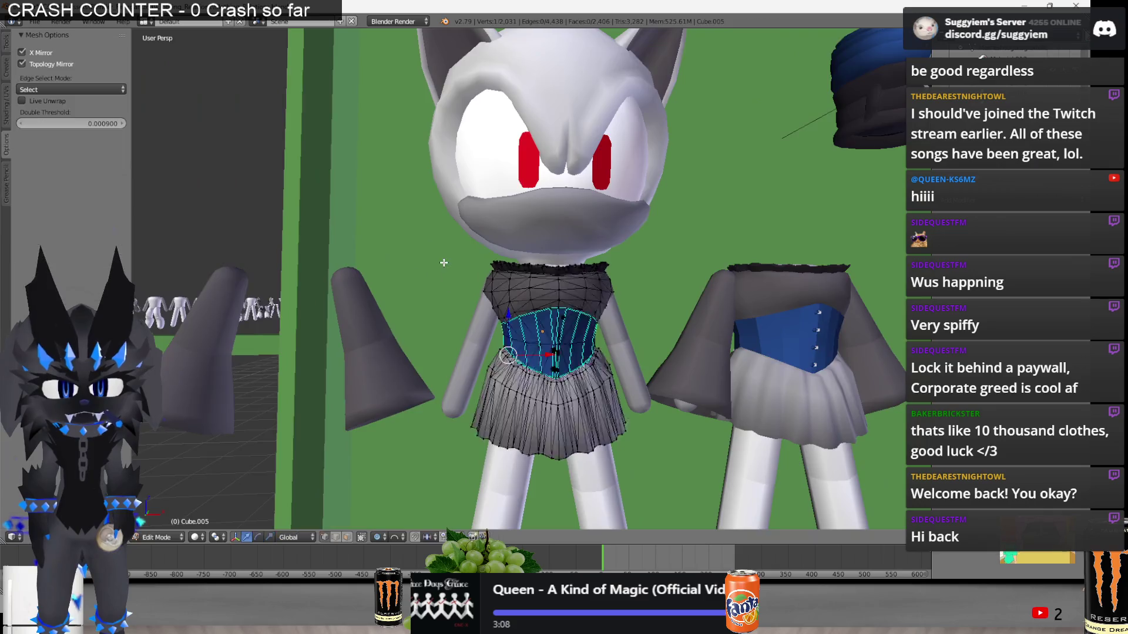
{"action": "right_click", "coordinate": [514, 295]}
{"action": "key", "text": "Tab"}
{"action": "scroll", "coordinate": [513, 295], "scroll_direction": "down", "scroll_amount": 4}
{"action": "middle_click_drag", "start_coordinate": [514, 295], "coordinate": [496, 317]}
{"action": "right_click", "coordinate": [496, 317]}
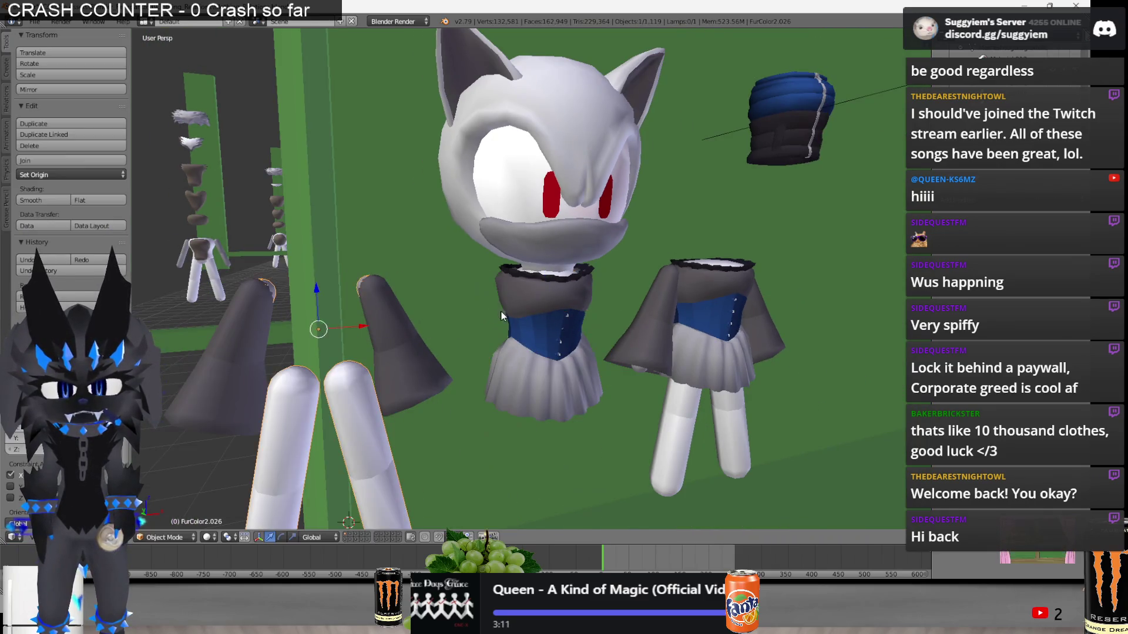
Select the corset dress in Edit Mode and orbit to its laced back
{"action": "right_click", "coordinate": [496, 317]}
{"action": "key", "text": "Tab"}
{"action": "scroll", "coordinate": [496, 317], "scroll_direction": "up", "scroll_amount": 5}
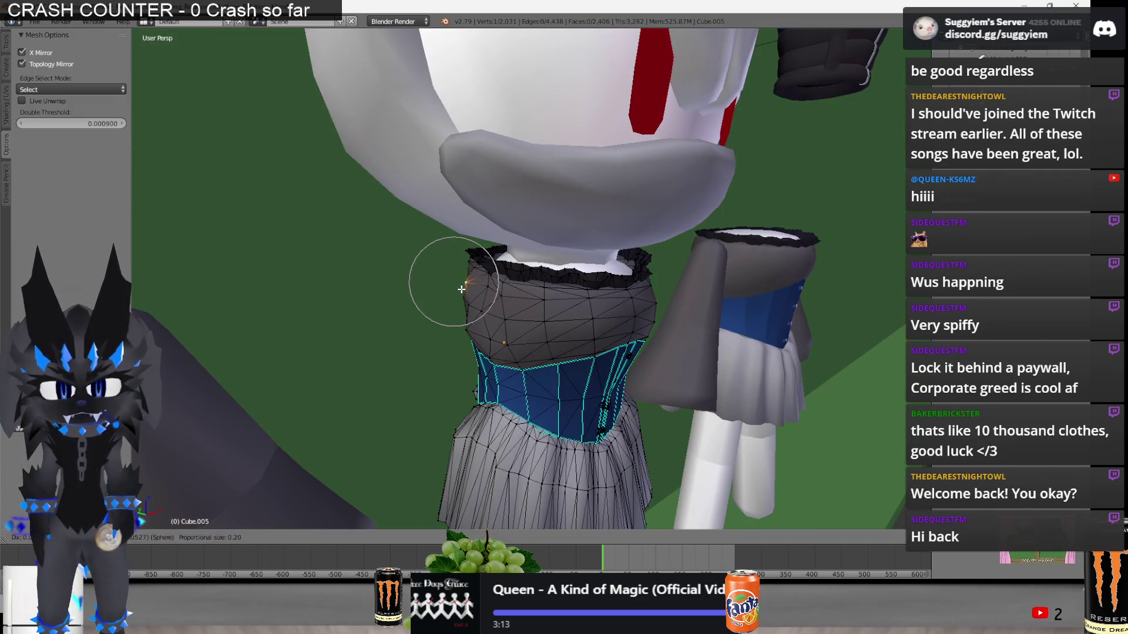
{"action": "right_click", "coordinate": [458, 289]}
{"action": "mouse_move", "coordinate": [458, 289]}
{"action": "middle_mouse_down"}
{"action": "mouse_move", "coordinate": [533, 294]}
{"action": "mouse_move", "coordinate": [589, 319]}
{"action": "mouse_move", "coordinate": [646, 300]}
{"action": "middle_mouse_up"}
{"action": "scroll", "coordinate": [656, 301], "scroll_direction": "up", "scroll_amount": 2}
Try soft-falloff moves on back-panel vertices beside the lacing, cancelling them, then deselect all
{"action": "key", "text": "g"}
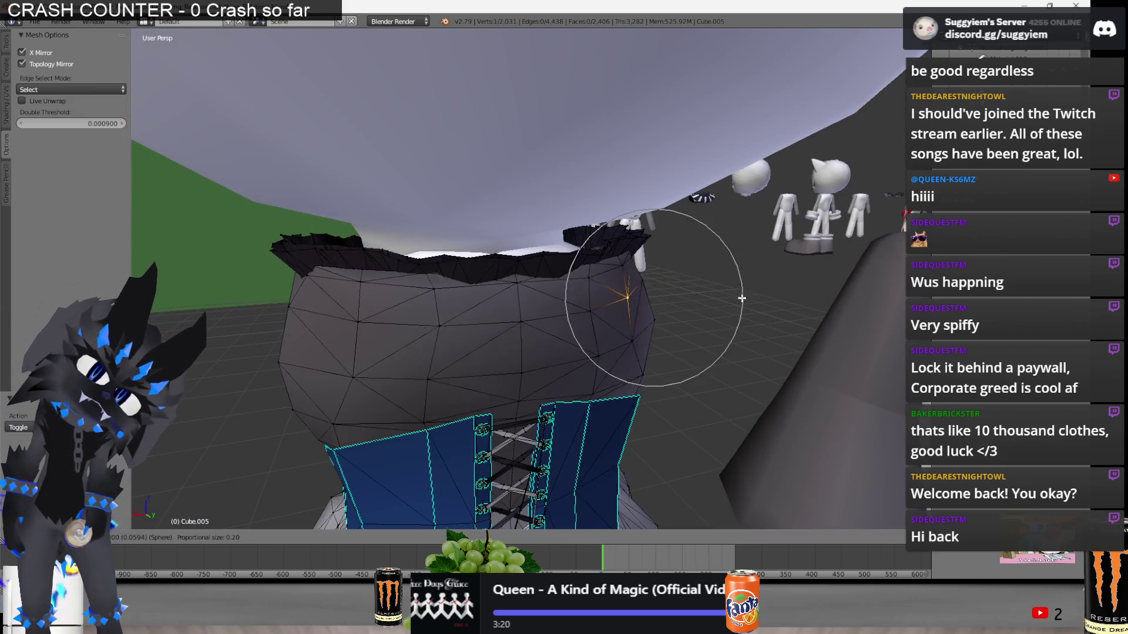
{"action": "right_click", "coordinate": [739, 299]}
{"action": "mouse_move", "coordinate": [740, 299]}
{"action": "middle_mouse_down"}
{"action": "mouse_move", "coordinate": [594, 299]}
{"action": "mouse_move", "coordinate": [428, 277]}
{"action": "mouse_move", "coordinate": [539, 312]}
{"action": "mouse_move", "coordinate": [599, 252]}
{"action": "middle_mouse_up"}
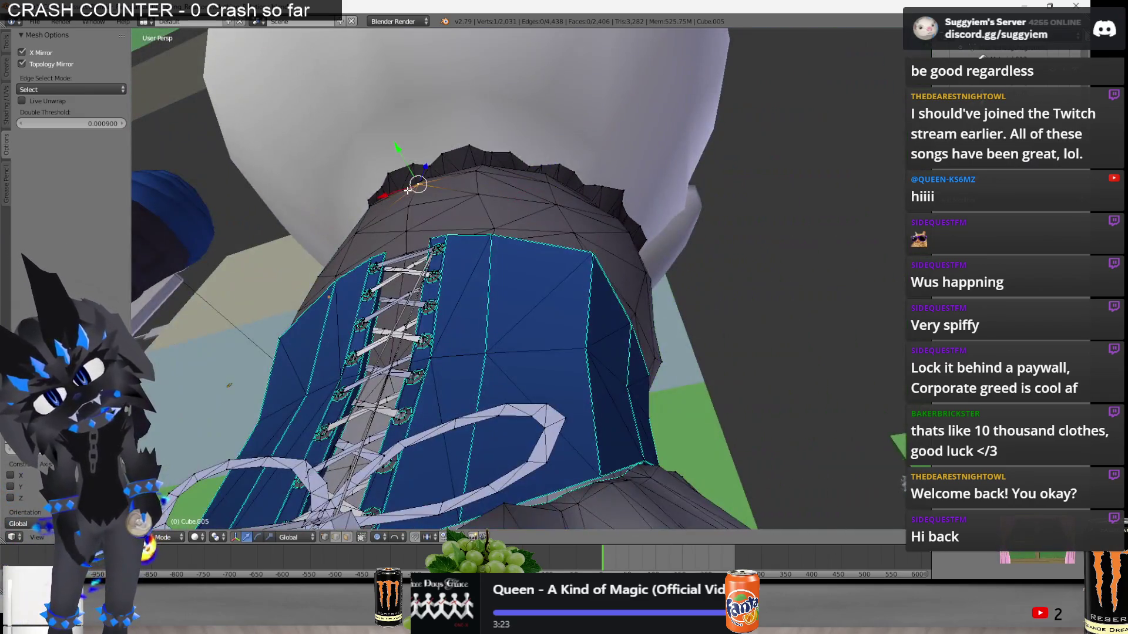
{"action": "right_click", "coordinate": [411, 171]}
{"action": "middle_click_drag", "start_coordinate": [411, 172], "coordinate": [448, 317]}
{"action": "key", "text": "a"}
Move the back-panel vertices flush around the lacing with a reduced falloff and leave Edit Mode
{"action": "middle_click_drag", "start_coordinate": [448, 365], "coordinate": [555, 398]}
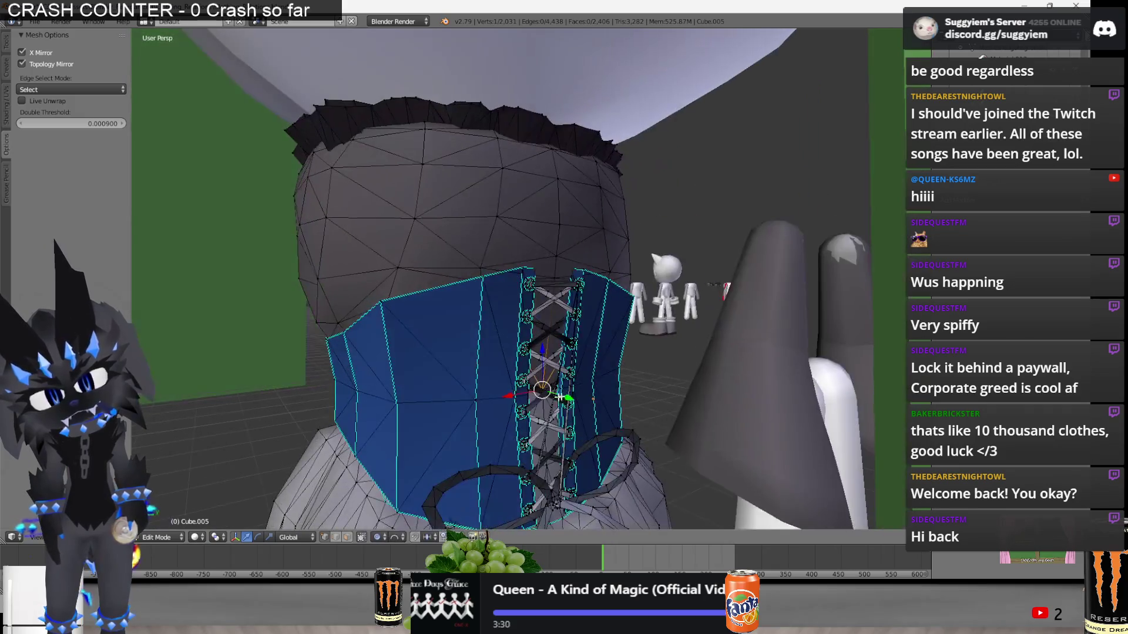
{"action": "key", "text": "g"}
{"action": "scroll", "coordinate": [555, 397], "scroll_direction": "down", "scroll_amount": 7}
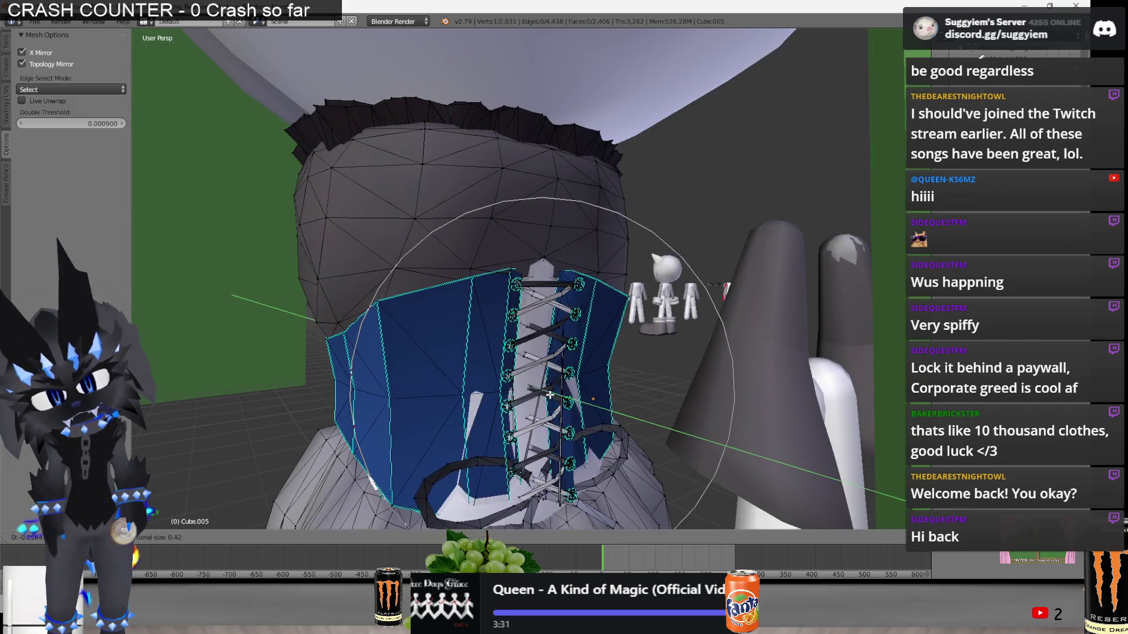
{"action": "mouse_move", "coordinate": [555, 397]}
{"action": "middle_mouse_down"}
{"action": "mouse_move", "coordinate": [579, 244]}
{"action": "mouse_move", "coordinate": [590, 242]}
{"action": "middle_mouse_up"}
{"action": "key", "text": "g"}
{"action": "left_click", "coordinate": [717, 329]}
{"action": "mouse_move", "coordinate": [717, 329]}
{"action": "middle_mouse_down"}
{"action": "mouse_move", "coordinate": [695, 344]}
{"action": "mouse_move", "coordinate": [559, 365]}
{"action": "middle_mouse_up"}
{"action": "key", "text": "Tab"}
{"action": "scroll", "coordinate": [559, 365], "scroll_direction": "up", "scroll_amount": 8}
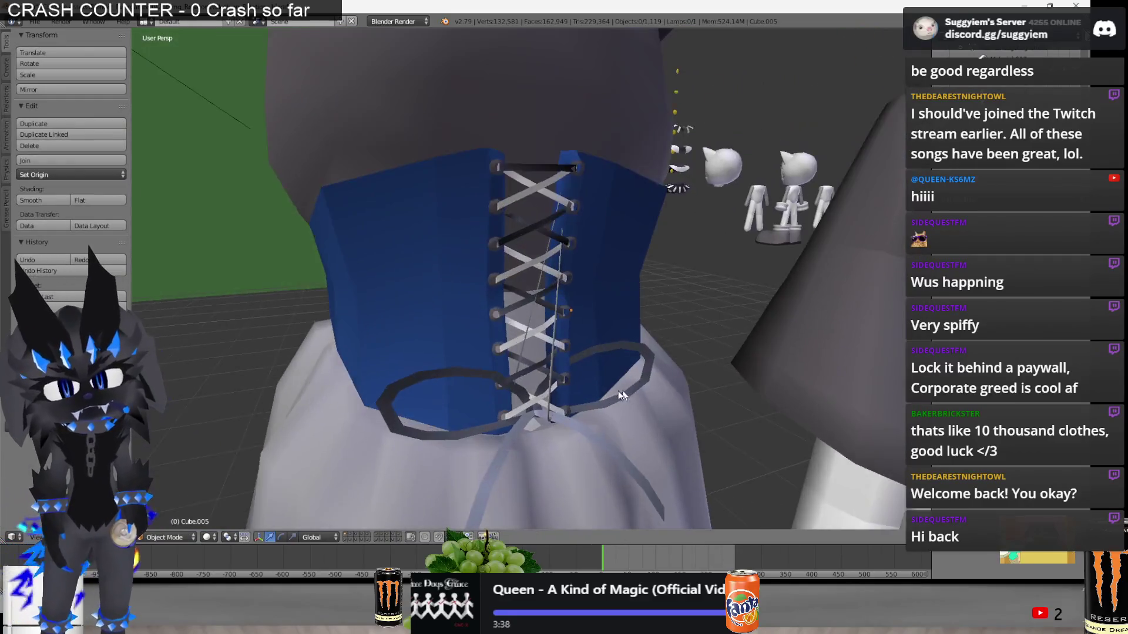
Nudge the selected panel vertices beside the lacing with a falloff move, then inspect the shaded corset
{"action": "key", "text": "Tab"}
{"action": "key", "text": "g"}
{"action": "left_click", "coordinate": [531, 312]}
{"action": "key", "text": "Tab"}
{"action": "scroll", "coordinate": [530, 313], "scroll_direction": "down", "scroll_amount": 6}
{"action": "mouse_move", "coordinate": [529, 312]}
{"action": "middle_mouse_down"}
{"action": "mouse_move", "coordinate": [668, 351]}
{"action": "mouse_move", "coordinate": [391, 358]}
{"action": "mouse_move", "coordinate": [554, 403]}
{"action": "mouse_move", "coordinate": [528, 411]}
{"action": "mouse_move", "coordinate": [497, 383]}
{"action": "mouse_move", "coordinate": [606, 406]}
{"action": "mouse_move", "coordinate": [887, 349]}
{"action": "mouse_move", "coordinate": [346, 343]}
{"action": "mouse_move", "coordinate": [649, 340]}
{"action": "mouse_move", "coordinate": [646, 431]}
{"action": "mouse_move", "coordinate": [684, 280]}
{"action": "mouse_move", "coordinate": [705, 364]}
{"action": "mouse_move", "coordinate": [699, 305]}
{"action": "mouse_move", "coordinate": [421, 292]}
{"action": "mouse_move", "coordinate": [523, 315]}
{"action": "mouse_move", "coordinate": [501, 323]}
{"action": "mouse_move", "coordinate": [556, 345]}
{"action": "mouse_move", "coordinate": [594, 329]}
{"action": "middle_mouse_up"}
{"action": "middle_click_drag", "start_coordinate": [546, 354], "coordinate": [534, 282]}
{"action": "key", "text": "Tab"}
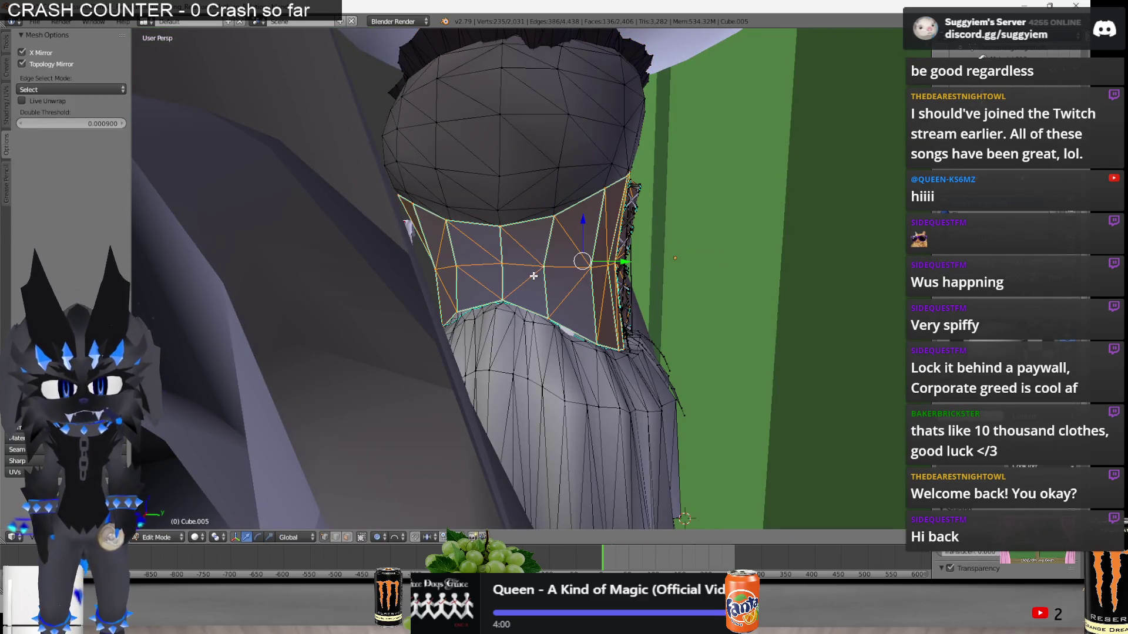
{"action": "key", "text": "Tab"}
{"action": "middle_click_drag", "start_coordinate": [584, 270], "coordinate": [593, 311]}
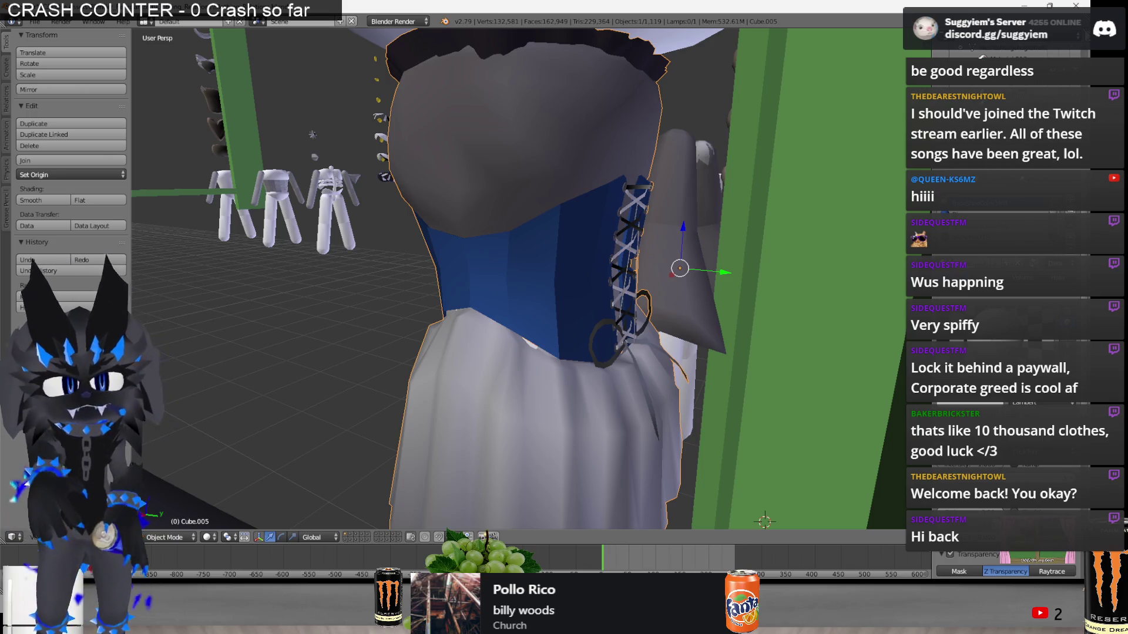
Select a corset edge vertex and move it with soft falloff over the skirt's waistline
{"action": "mouse_move", "coordinate": [596, 396]}
{"action": "middle_mouse_down"}
{"action": "mouse_move", "coordinate": [556, 357]}
{"action": "mouse_move", "coordinate": [614, 349]}
{"action": "middle_mouse_up"}
{"action": "key", "text": "Tab"}
{"action": "right_click", "coordinate": [556, 357]}
{"action": "key", "text": "g"}
{"action": "key", "text": "g"}
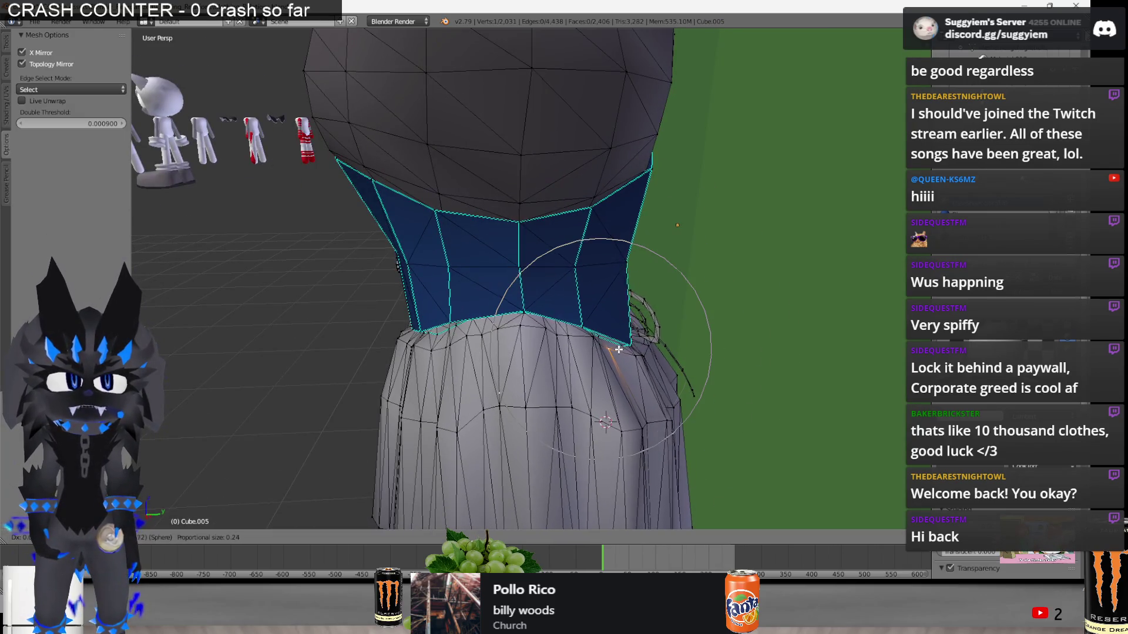
{"action": "left_click", "coordinate": [618, 350]}
{"action": "mouse_move", "coordinate": [619, 349]}
{"action": "middle_mouse_down"}
{"action": "mouse_move", "coordinate": [686, 290]}
{"action": "mouse_move", "coordinate": [613, 230]}
{"action": "middle_mouse_up"}
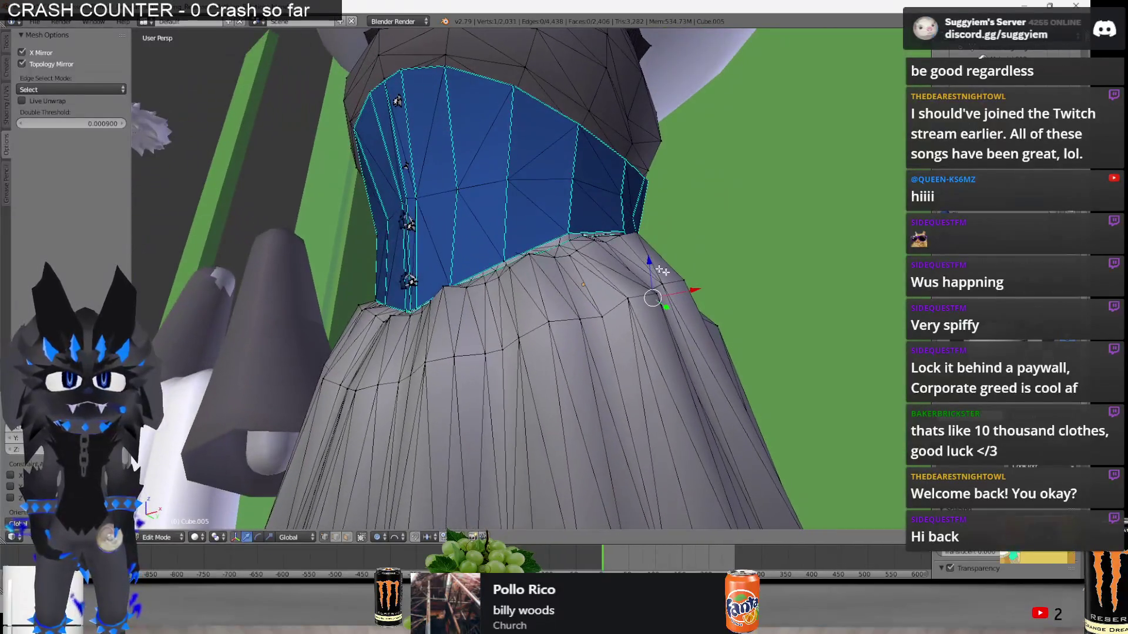
Shift the corset edge along X, then deselect and pick a vertex at the rear side
{"action": "key", "text": "g"}
{"action": "key", "text": "x"}
{"action": "left_click", "coordinate": [613, 229]}
{"action": "key", "text": "a"}
{"action": "mouse_move", "coordinate": [612, 229]}
{"action": "middle_mouse_down"}
{"action": "mouse_move", "coordinate": [376, 270]}
{"action": "mouse_move", "coordinate": [526, 270]}
{"action": "mouse_move", "coordinate": [613, 294]}
{"action": "mouse_move", "coordinate": [571, 282]}
{"action": "mouse_move", "coordinate": [631, 335]}
{"action": "mouse_move", "coordinate": [578, 291]}
{"action": "mouse_move", "coordinate": [545, 284]}
{"action": "middle_mouse_up"}
{"action": "right_click", "coordinate": [370, 282]}
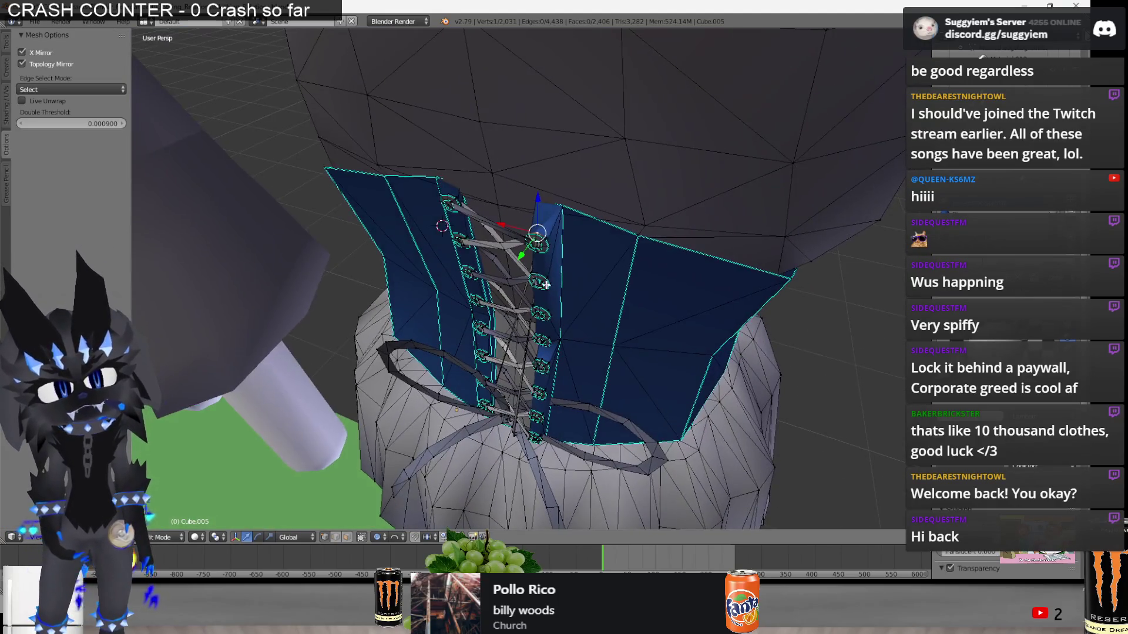
Select the grommet vertices along one side of the corset lacing
{"action": "left_click", "coordinate": [547, 340], "text": "shift"}
{"action": "scroll", "coordinate": [570, 350], "scroll_direction": "up", "scroll_amount": 3}
{"action": "left_click", "coordinate": [595, 359], "text": "shift"}
{"action": "left_click", "coordinate": [584, 445], "text": "shift"}
{"action": "left_click", "coordinate": [576, 462], "text": "shift"}
{"action": "middle_click_drag", "start_coordinate": [619, 373], "coordinate": [615, 344]}
{"action": "key", "text": "z"}
{"action": "key", "text": "z"}
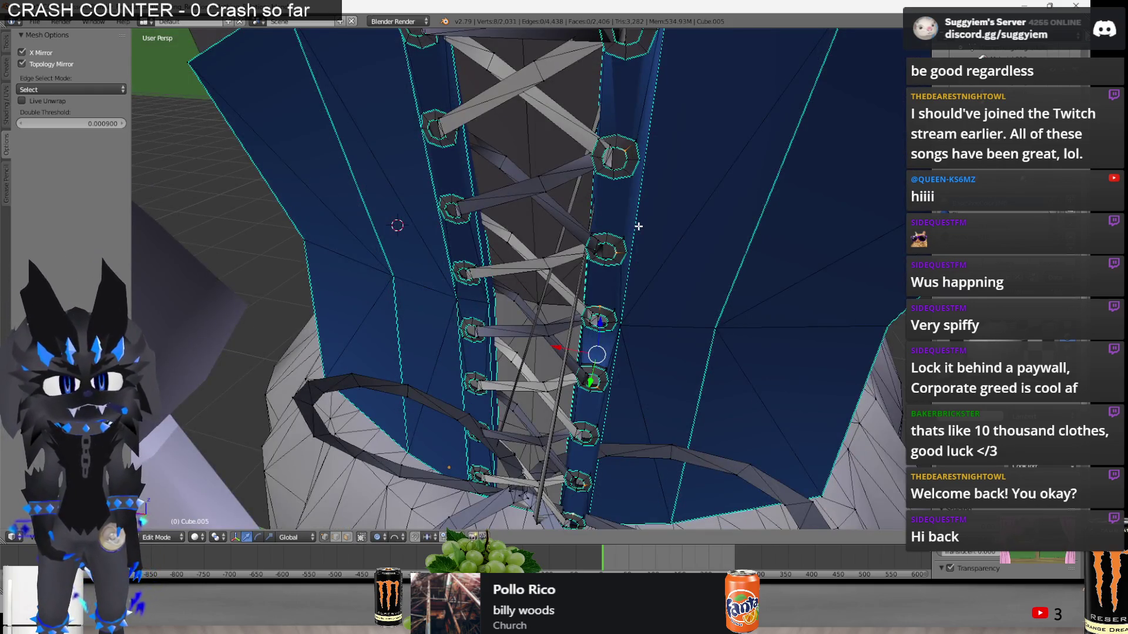
{"action": "middle_click_drag", "start_coordinate": [638, 226], "coordinate": [629, 228]}
{"action": "scroll", "coordinate": [630, 300], "scroll_direction": "up", "scroll_amount": 4}
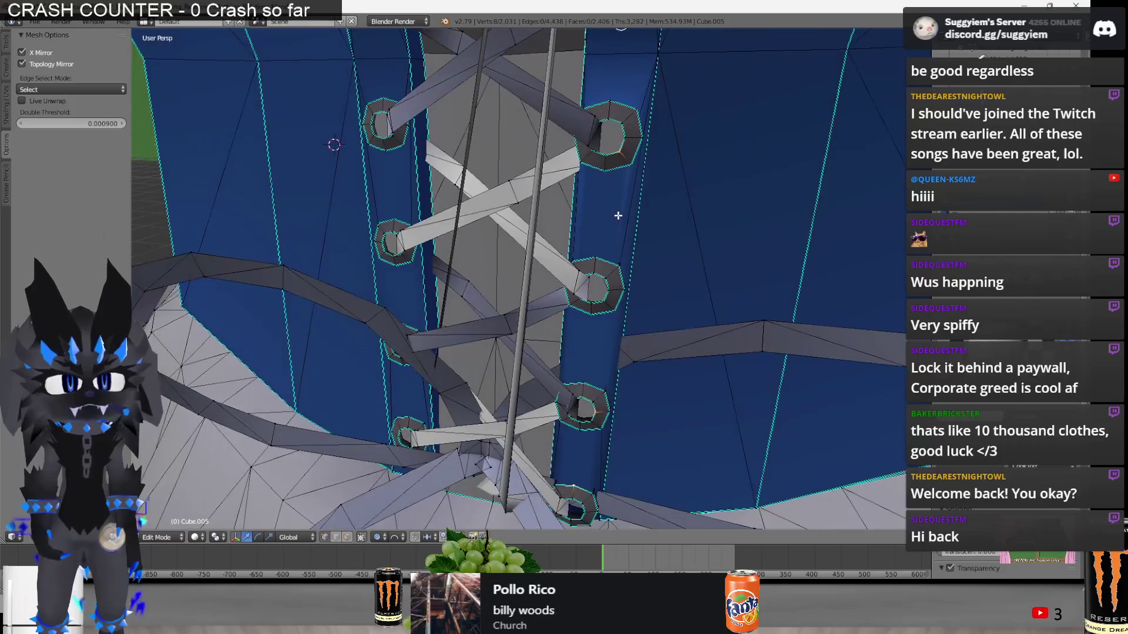
{"action": "key", "text": "z"}
{"action": "key", "text": "z"}
{"action": "middle_click_drag", "start_coordinate": [596, 269], "coordinate": [616, 315]}
Add the remaining grommet vertices and select all linked grommet geometry with Ctrl+L
{"action": "right_click", "coordinate": [563, 418]}
{"action": "scroll", "coordinate": [590, 311], "scroll_direction": "up", "scroll_amount": 1}
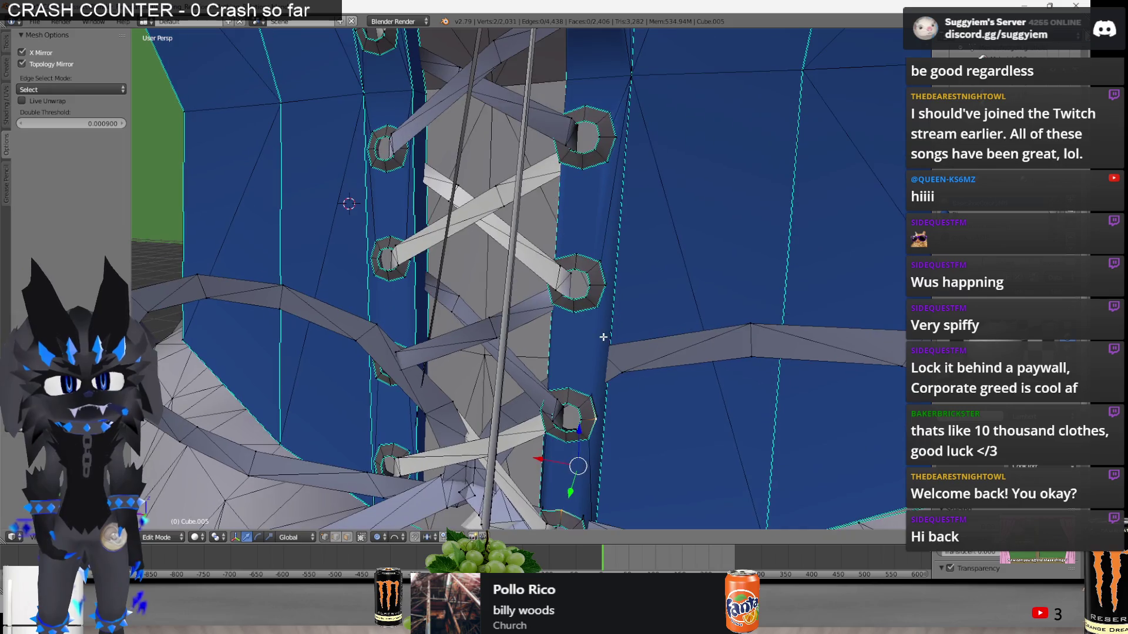
{"action": "scroll", "coordinate": [587, 296], "scroll_direction": "up", "scroll_amount": 1}
{"action": "right_click", "coordinate": [589, 311], "text": "shift"}
{"action": "middle_click_drag", "start_coordinate": [577, 275], "coordinate": [578, 293]}
{"action": "right_click", "coordinate": [577, 296], "text": "shift"}
{"action": "scroll", "coordinate": [584, 235], "scroll_direction": "down", "scroll_amount": 4}
{"action": "mouse_move", "coordinate": [583, 244]}
{"action": "middle_mouse_down"}
{"action": "mouse_move", "coordinate": [540, 175]}
{"action": "mouse_move", "coordinate": [499, 411]}
{"action": "mouse_move", "coordinate": [468, 497]}
{"action": "middle_mouse_up"}
{"action": "right_click", "coordinate": [539, 174], "text": "shift"}
{"action": "key", "text": "ctrl+l"}
Shift the grommets with proportional editing, shrinking the falloff radius
{"action": "key", "text": "g"}
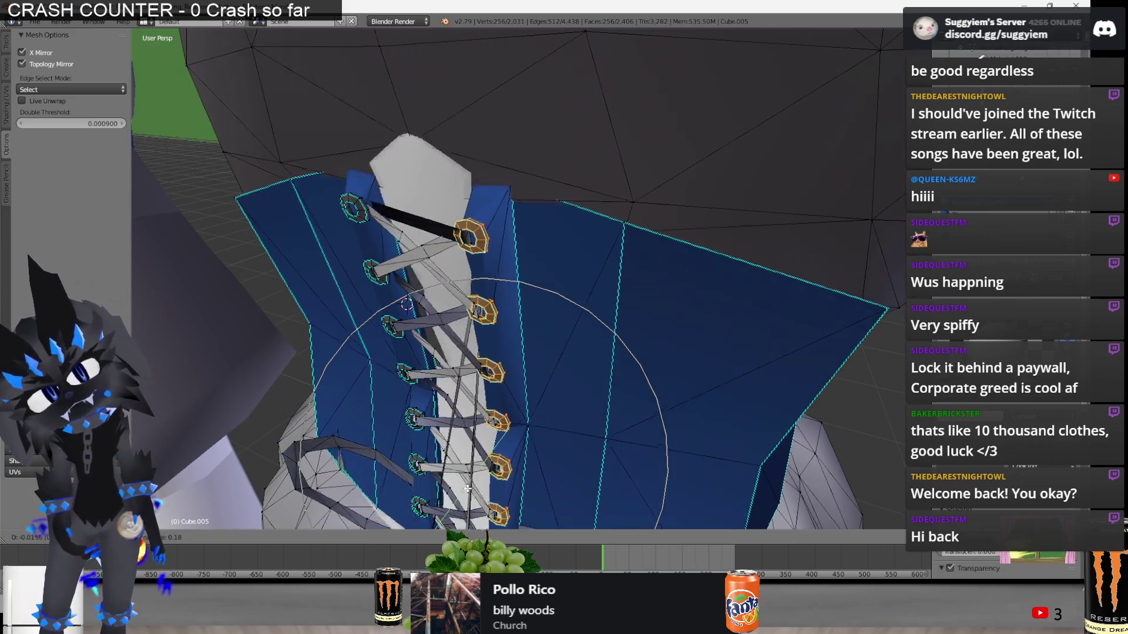
{"action": "scroll", "coordinate": [475, 482], "scroll_direction": "up", "scroll_amount": 4}
{"action": "scroll", "coordinate": [477, 481], "scroll_direction": "up", "scroll_amount": 10}
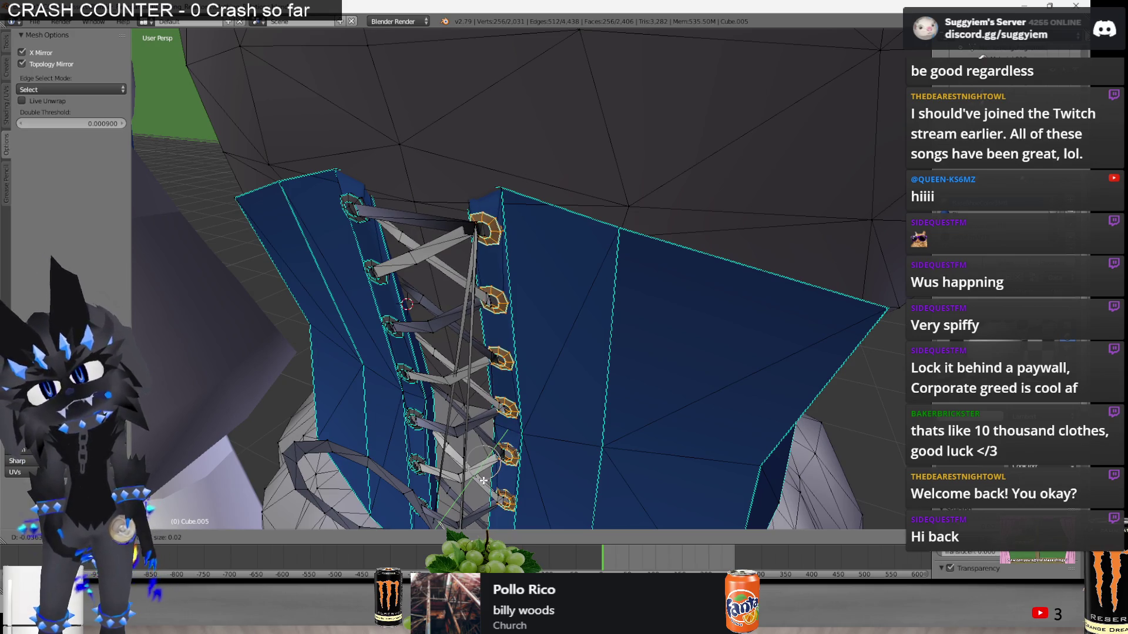
{"action": "left_click", "coordinate": [485, 480]}
Pick a vertex at the corset top and check the corset in Object Mode
{"action": "key", "text": "a"}
{"action": "middle_click_drag", "start_coordinate": [488, 446], "coordinate": [595, 301]}
{"action": "scroll", "coordinate": [595, 301], "scroll_direction": "up", "scroll_amount": 2}
{"action": "key", "text": "z"}
{"action": "right_click", "coordinate": [608, 176]}
{"action": "key", "text": "z"}
{"action": "middle_click_drag", "start_coordinate": [608, 176], "coordinate": [616, 215]}
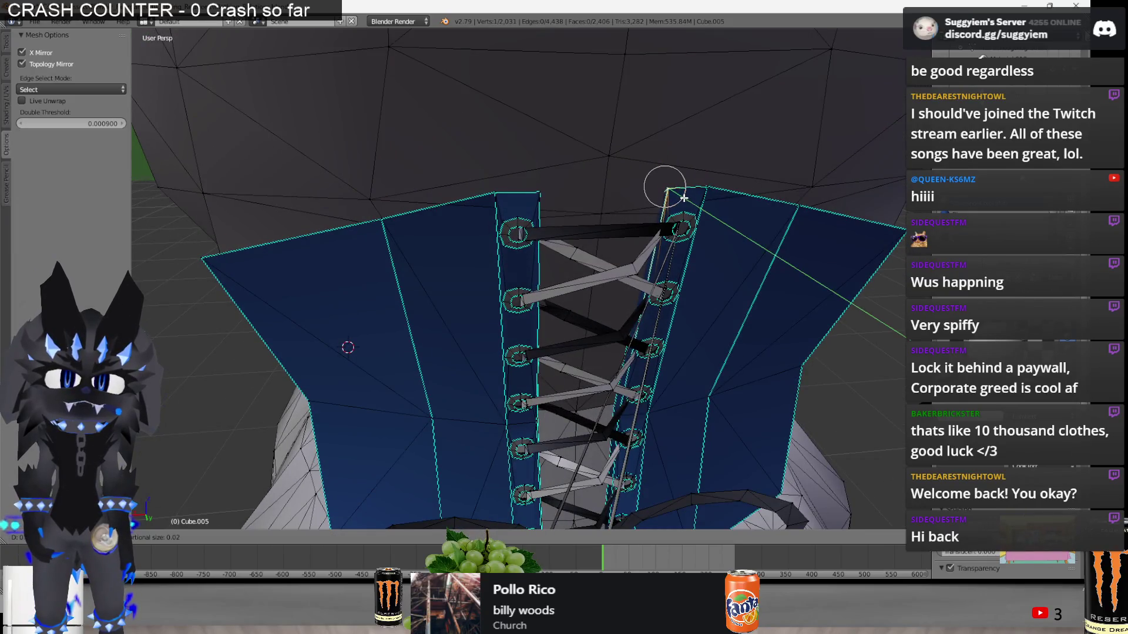
{"action": "key", "text": "Tab"}
{"action": "scroll", "coordinate": [718, 194], "scroll_direction": "up", "scroll_amount": 3}
{"action": "middle_click_drag", "start_coordinate": [719, 194], "coordinate": [693, 218]}
{"action": "key", "text": "Tab"}
Try sliding a lace vertex along Y, then cancel and clear the selection
{"action": "right_click", "coordinate": [719, 244], "text": "shift"}
{"action": "key", "text": "g"}
{"action": "key", "text": "y"}
{"action": "key", "text": "Escape"}
{"action": "key", "text": "a"}
{"action": "middle_click_drag", "start_coordinate": [738, 255], "coordinate": [646, 254]}
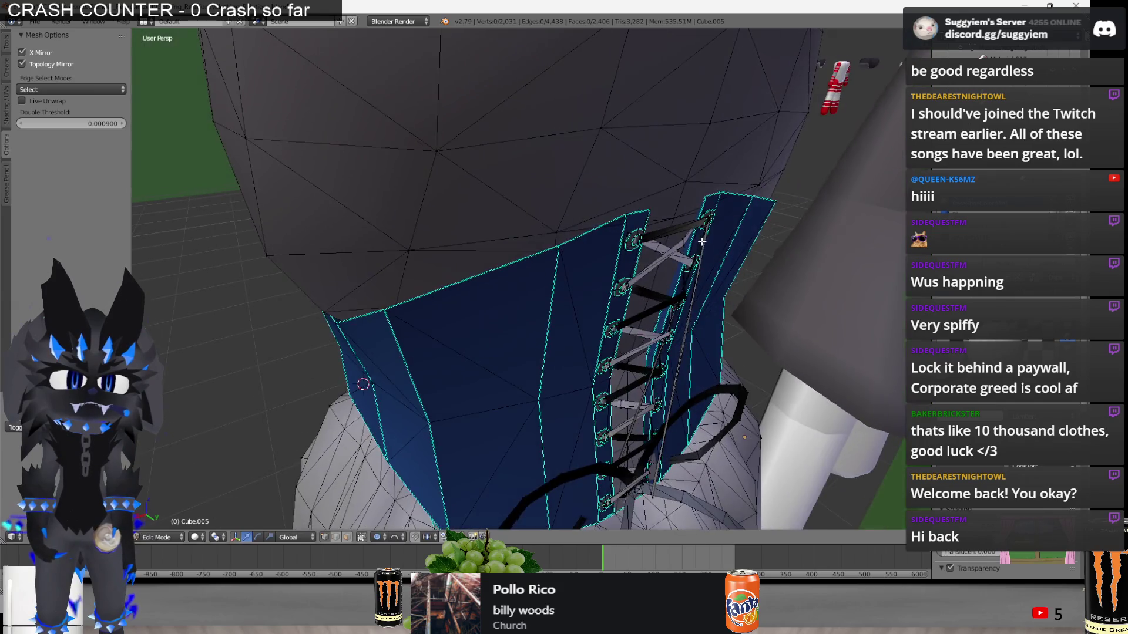
{"action": "scroll", "coordinate": [629, 256], "scroll_direction": "up", "scroll_amount": 2}
Reposition the lace's top vertex so it sits on its grommet
{"action": "right_click", "coordinate": [593, 240], "text": "shift"}
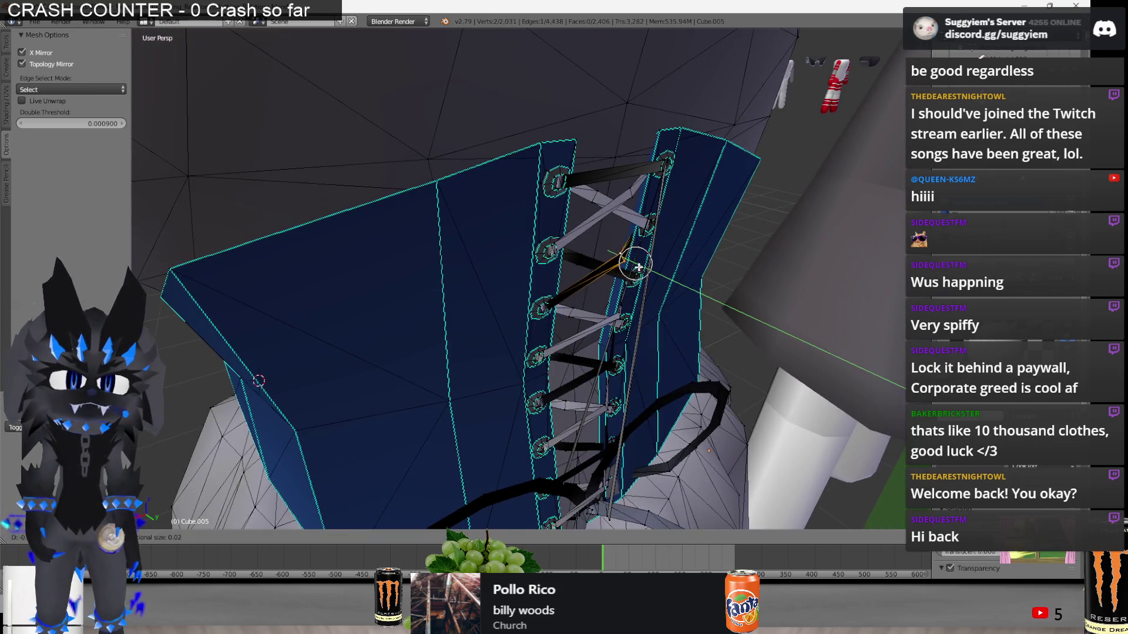
{"action": "mouse_move", "coordinate": [637, 265]}
{"action": "middle_mouse_down"}
{"action": "mouse_move", "coordinate": [623, 258]}
{"action": "mouse_move", "coordinate": [647, 266]}
{"action": "mouse_move", "coordinate": [583, 253]}
{"action": "middle_mouse_up"}
{"action": "right_click", "coordinate": [647, 266]}
{"action": "scroll", "coordinate": [647, 266], "scroll_direction": "up", "scroll_amount": 3}
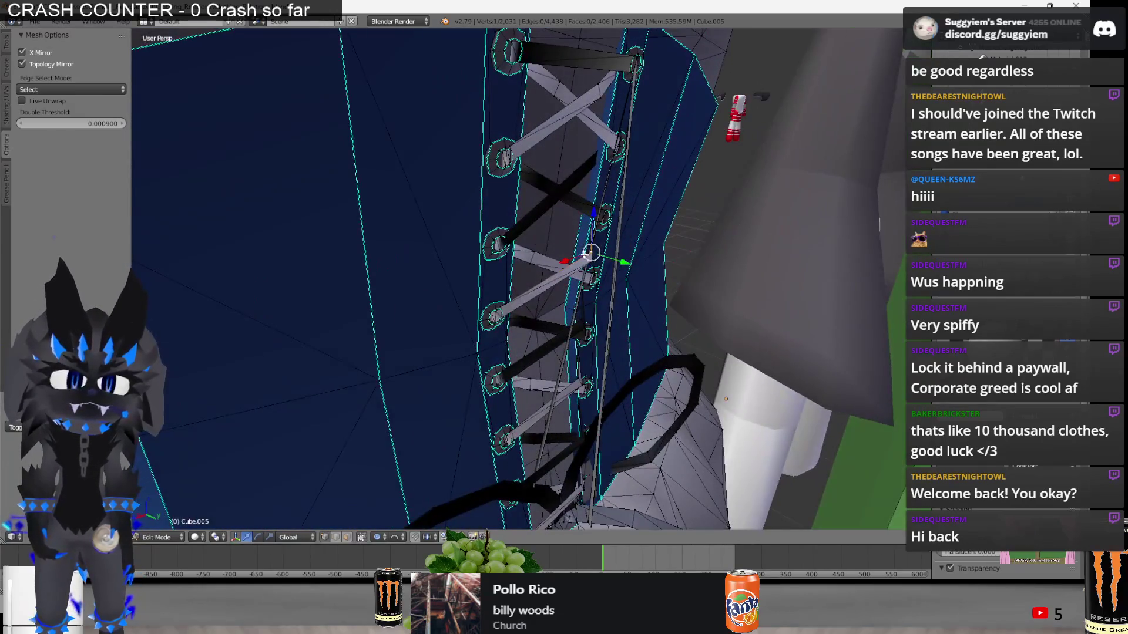
{"action": "right_click", "coordinate": [590, 257]}
{"action": "key", "text": "a"}
{"action": "mouse_move", "coordinate": [621, 265]}
{"action": "middle_mouse_down"}
{"action": "mouse_move", "coordinate": [498, 285]}
{"action": "mouse_move", "coordinate": [545, 348]}
{"action": "mouse_move", "coordinate": [562, 233]}
{"action": "mouse_move", "coordinate": [526, 347]}
{"action": "mouse_move", "coordinate": [555, 99]}
{"action": "middle_mouse_up"}
{"action": "right_click", "coordinate": [555, 99]}
{"action": "key", "text": "g"}
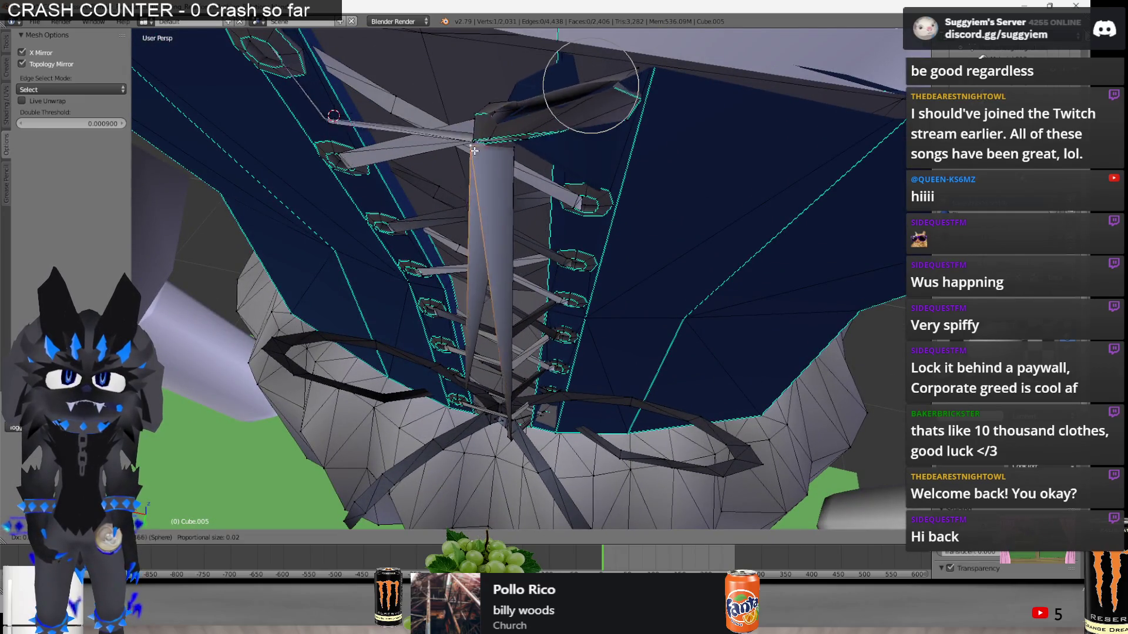
{"action": "left_click", "coordinate": [590, 85]}
Move a second lace vertex together with the first onto the grommets
{"action": "middle_click_drag", "start_coordinate": [577, 86], "coordinate": [448, 88]}
{"action": "key", "text": "z"}
{"action": "right_click", "coordinate": [453, 112], "text": "shift"}
{"action": "key", "text": "z"}
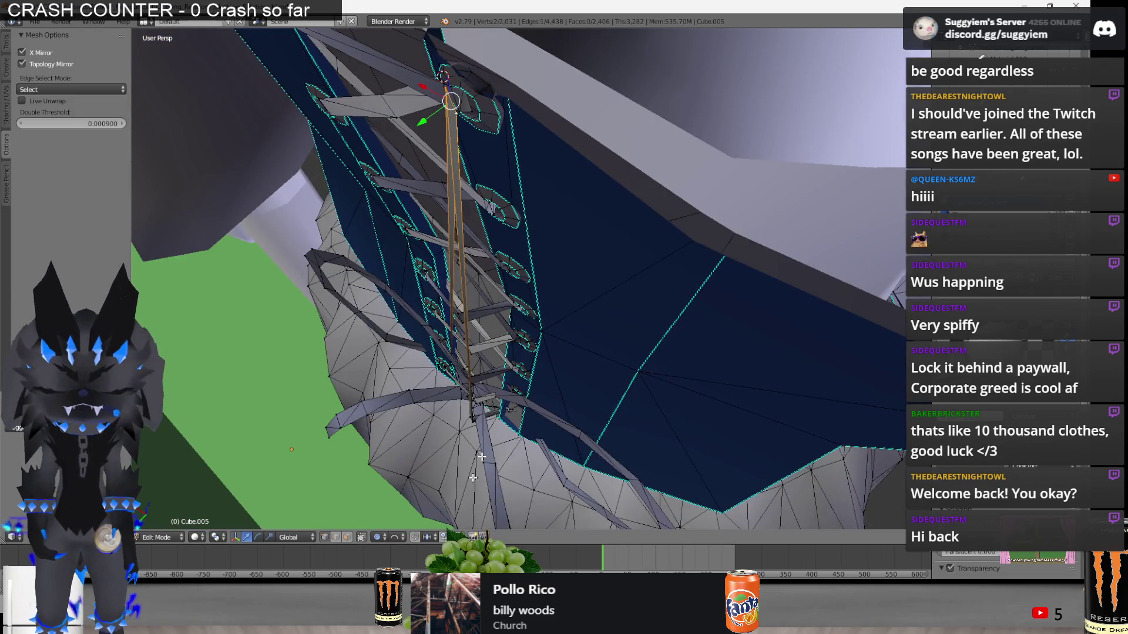
{"action": "left_click", "coordinate": [379, 537]}
{"action": "left_click", "coordinate": [399, 505]}
{"action": "mouse_move", "coordinate": [399, 505]}
{"action": "middle_mouse_down"}
{"action": "mouse_move", "coordinate": [483, 357]}
{"action": "mouse_move", "coordinate": [501, 218]}
{"action": "middle_mouse_up"}
{"action": "key", "text": "g"}
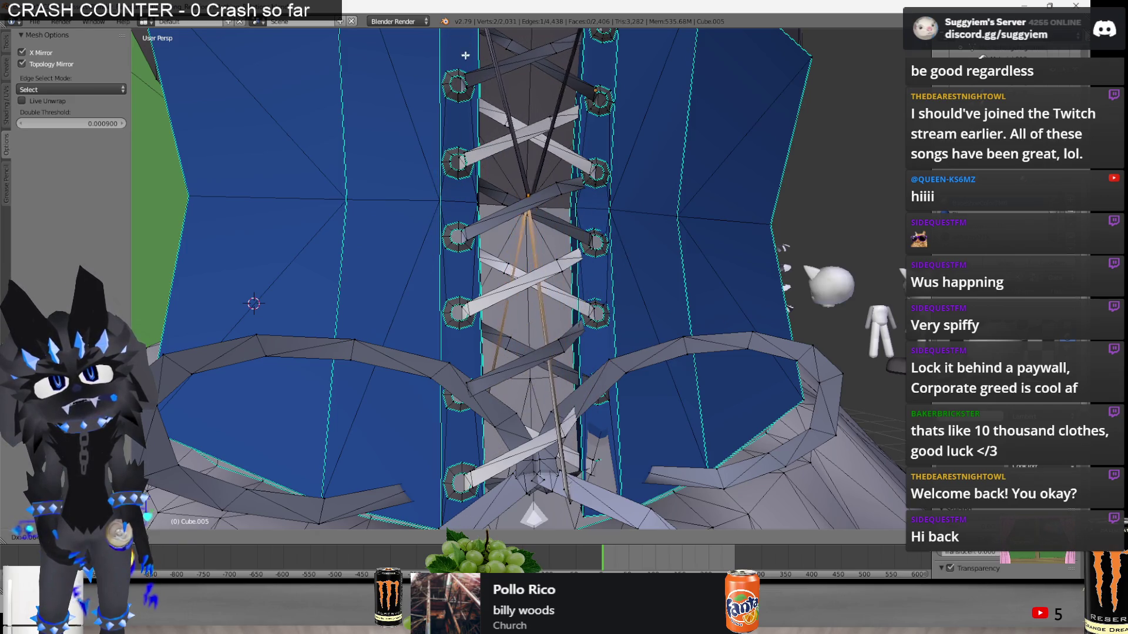
{"action": "left_click", "coordinate": [464, 502]}
{"action": "middle_click_drag", "start_coordinate": [464, 502], "coordinate": [472, 185]}
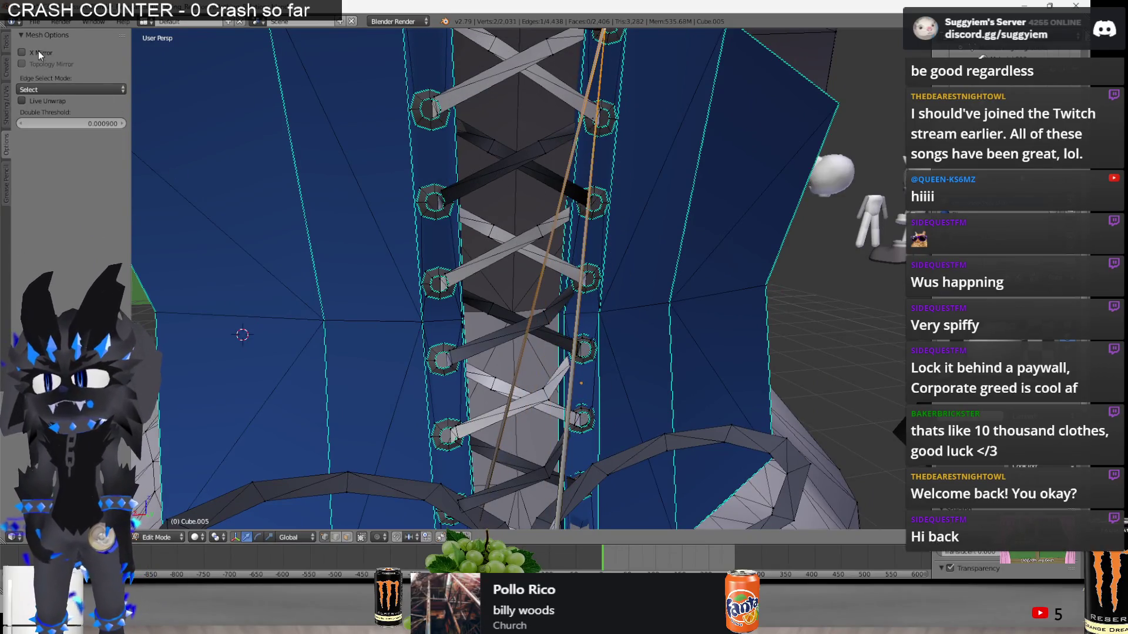
Slide two lower lace-end vertices onto the grommets near the bottom edge
{"action": "scroll", "coordinate": [412, 235], "scroll_direction": "down", "scroll_amount": 2}
{"action": "key", "text": "g"}
{"action": "mouse_move", "coordinate": [671, 283]}
{"action": "middle_mouse_down"}
{"action": "mouse_move", "coordinate": [536, 294]}
{"action": "mouse_move", "coordinate": [624, 366]}
{"action": "mouse_move", "coordinate": [686, 371]}
{"action": "middle_mouse_up"}
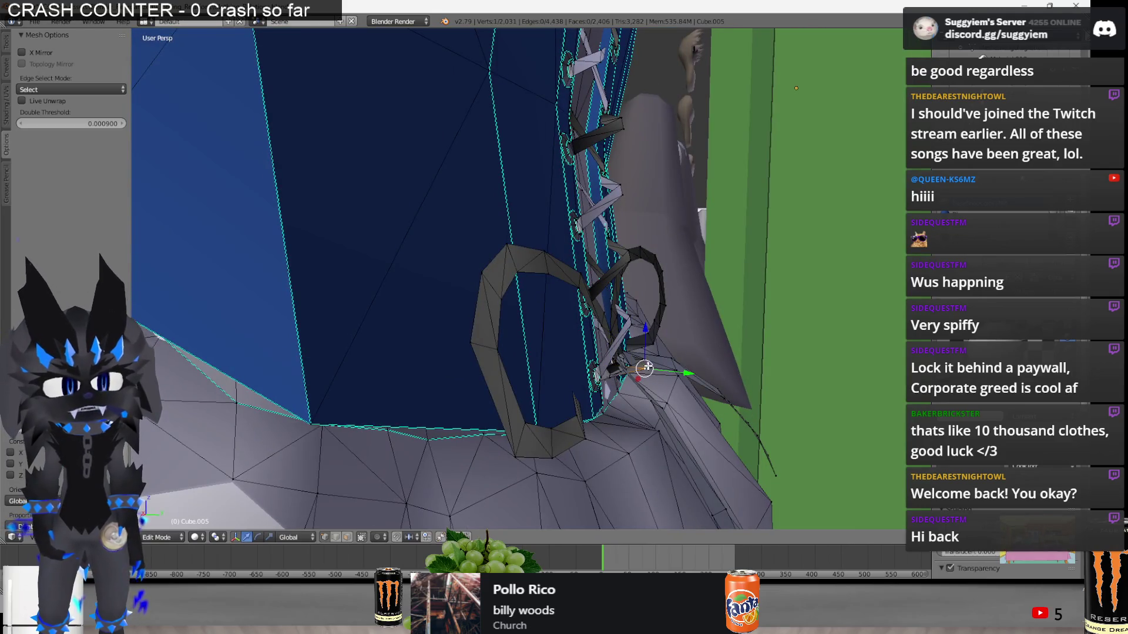
{"action": "mouse_move", "coordinate": [688, 351]}
{"action": "middle_mouse_down"}
{"action": "mouse_move", "coordinate": [579, 320]}
{"action": "mouse_move", "coordinate": [670, 320]}
{"action": "mouse_move", "coordinate": [629, 261]}
{"action": "mouse_move", "coordinate": [684, 258]}
{"action": "mouse_move", "coordinate": [699, 273]}
{"action": "middle_mouse_up"}
{"action": "right_click", "coordinate": [579, 320]}
{"action": "key", "text": "g"}
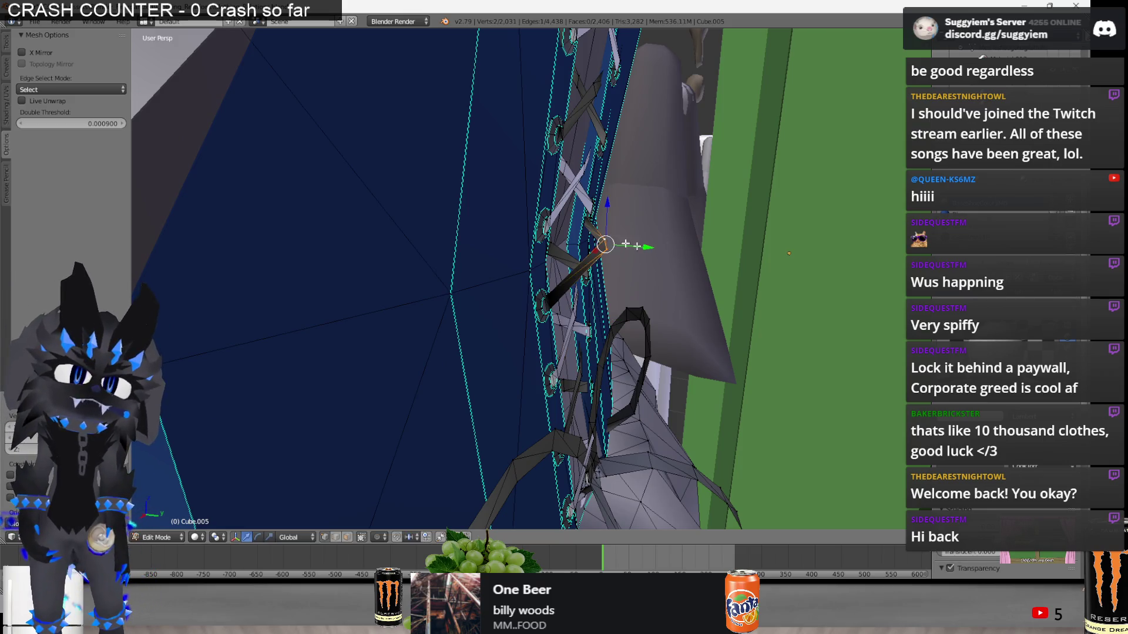
{"action": "mouse_move", "coordinate": [639, 250]}
{"action": "middle_mouse_down"}
{"action": "mouse_move", "coordinate": [646, 288]}
{"action": "mouse_move", "coordinate": [611, 306]}
{"action": "mouse_move", "coordinate": [472, 242]}
{"action": "mouse_move", "coordinate": [445, 94]}
{"action": "mouse_move", "coordinate": [487, 102]}
{"action": "mouse_move", "coordinate": [520, 147]}
{"action": "mouse_move", "coordinate": [611, 140]}
{"action": "mouse_move", "coordinate": [514, 273]}
{"action": "mouse_move", "coordinate": [551, 314]}
{"action": "mouse_move", "coordinate": [598, 328]}
{"action": "mouse_move", "coordinate": [491, 327]}
{"action": "mouse_move", "coordinate": [750, 239]}
{"action": "middle_mouse_up"}
Check the lacing in Object Mode, then select the whole bottom grommet nut
{"action": "key", "text": "Tab"}
{"action": "key", "text": "Tab"}
{"action": "key", "text": "Tab"}
{"action": "key", "text": "Tab"}
{"action": "mouse_move", "coordinate": [586, 249]}
{"action": "middle_mouse_down"}
{"action": "mouse_move", "coordinate": [557, 225]}
{"action": "mouse_move", "coordinate": [580, 238]}
{"action": "middle_mouse_up"}
{"action": "key", "text": "z"}
{"action": "key", "text": "ctrl+l"}
Push the bottom grommet nut back along Y, checking its position in wireframe
{"action": "key", "text": "z"}
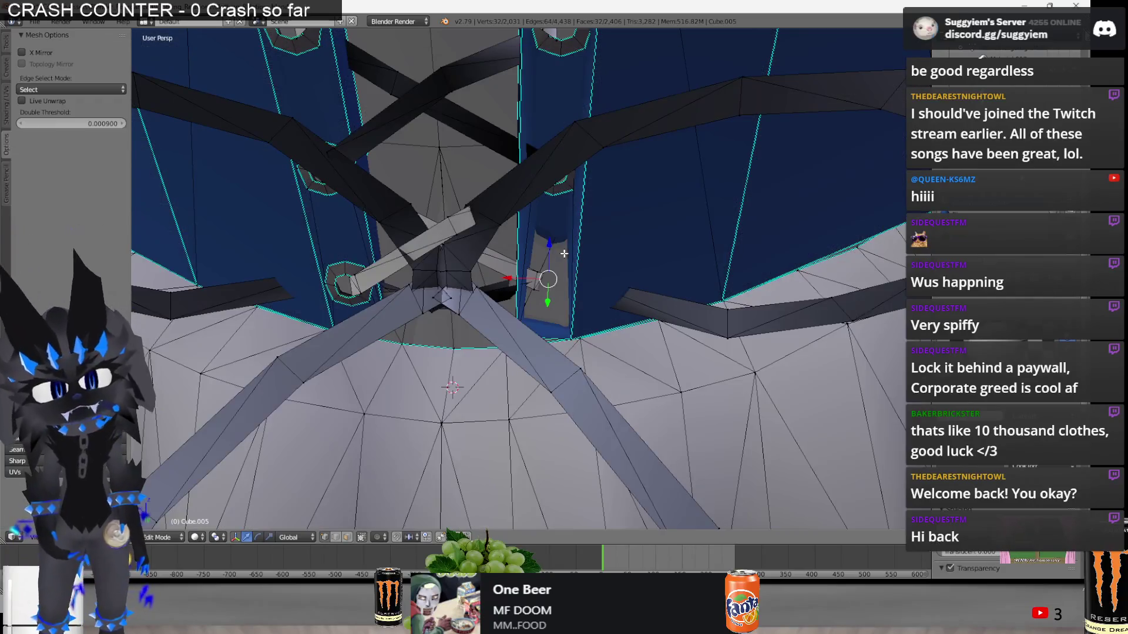
{"action": "left_click_drag", "start_coordinate": [545, 304], "coordinate": [543, 305]}
{"action": "key", "text": "z"}
{"action": "middle_click_drag", "start_coordinate": [543, 305], "coordinate": [531, 311]}
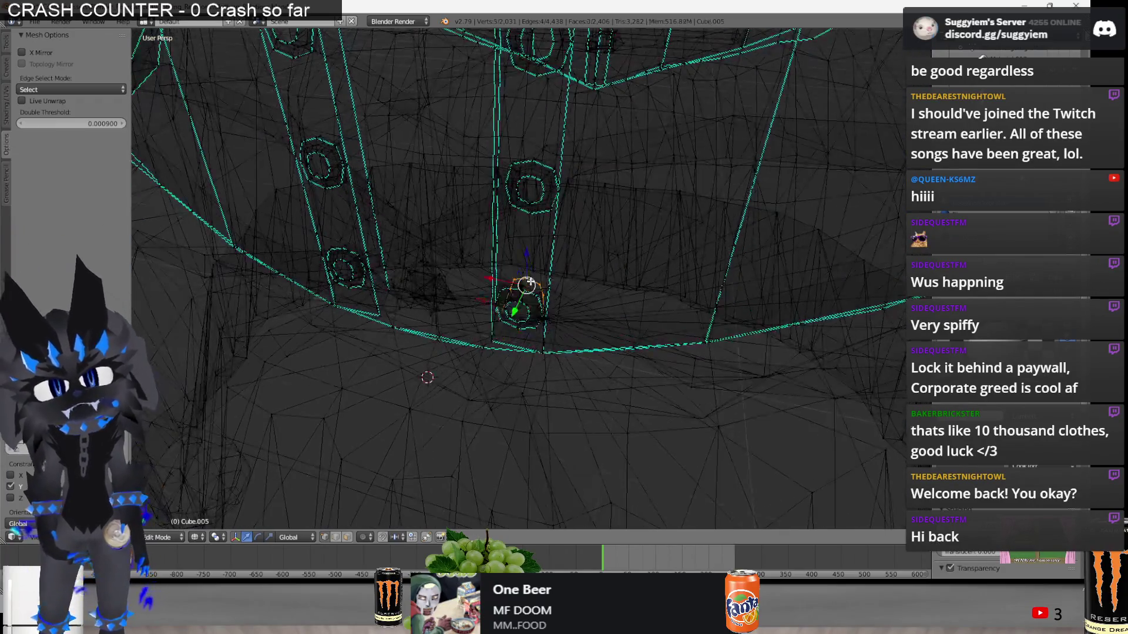
{"action": "key", "text": "z"}
{"action": "mouse_move", "coordinate": [512, 316]}
{"action": "left_mouse_down"}
{"action": "mouse_move", "coordinate": [501, 327]}
{"action": "mouse_move", "coordinate": [511, 319]}
{"action": "left_mouse_up"}
{"action": "key", "text": "z"}
{"action": "mouse_move", "coordinate": [511, 319]}
{"action": "middle_mouse_down"}
{"action": "mouse_move", "coordinate": [532, 295]}
{"action": "mouse_move", "coordinate": [405, 298]}
{"action": "mouse_move", "coordinate": [371, 247]}
{"action": "mouse_move", "coordinate": [404, 304]}
{"action": "middle_mouse_up"}
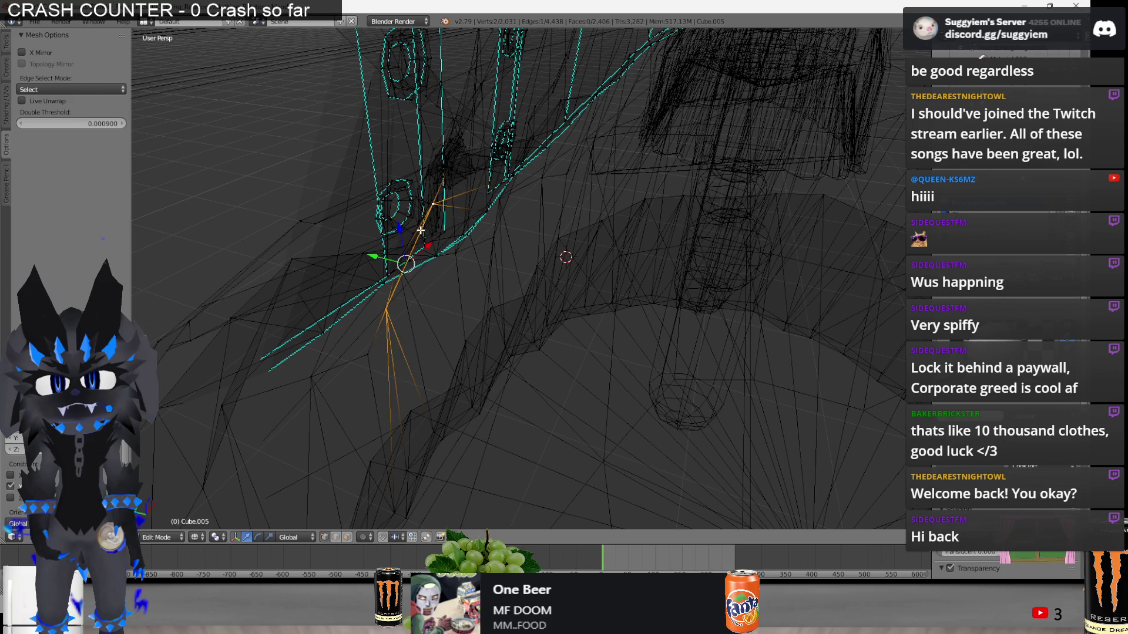
{"action": "mouse_move", "coordinate": [423, 230]}
{"action": "middle_mouse_down"}
{"action": "mouse_move", "coordinate": [368, 294]}
{"action": "mouse_move", "coordinate": [379, 276]}
{"action": "mouse_move", "coordinate": [493, 244]}
{"action": "mouse_move", "coordinate": [589, 255]}
{"action": "mouse_move", "coordinate": [571, 298]}
{"action": "mouse_move", "coordinate": [564, 284]}
{"action": "mouse_move", "coordinate": [580, 284]}
{"action": "mouse_move", "coordinate": [598, 225]}
{"action": "mouse_move", "coordinate": [593, 274]}
{"action": "middle_mouse_up"}
{"action": "key", "text": "z"}
{"action": "key", "text": "z"}
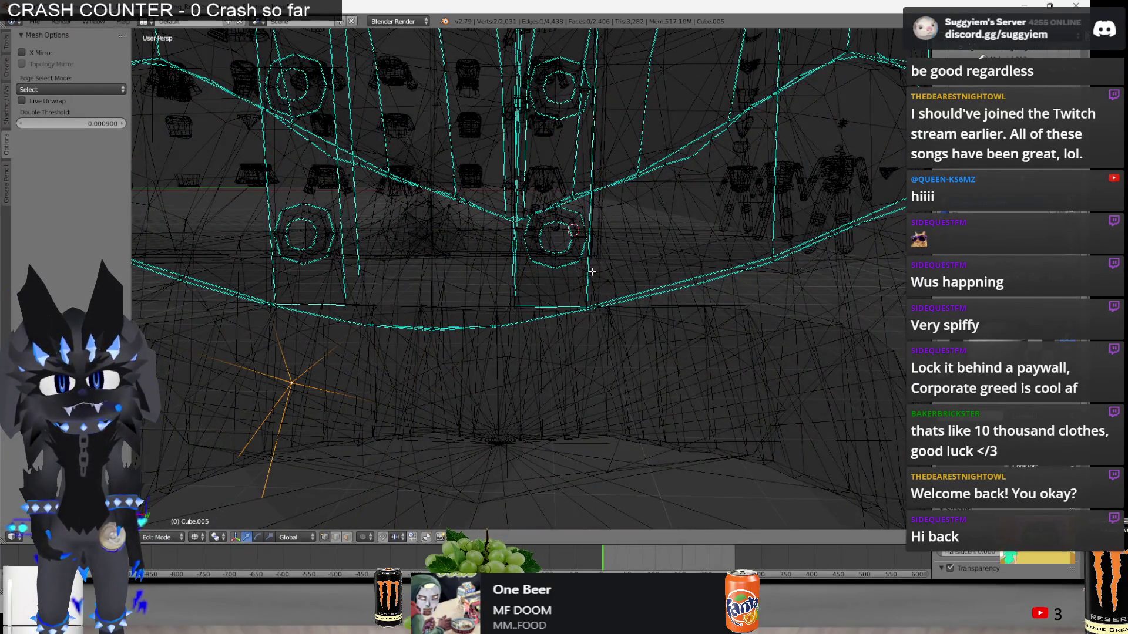
{"action": "mouse_move", "coordinate": [575, 248]}
{"action": "middle_mouse_down"}
{"action": "mouse_move", "coordinate": [410, 282]}
{"action": "mouse_move", "coordinate": [375, 252]}
{"action": "middle_mouse_up"}
{"action": "mouse_move", "coordinate": [383, 191]}
{"action": "middle_mouse_down"}
{"action": "mouse_move", "coordinate": [488, 212]}
{"action": "mouse_move", "coordinate": [400, 295]}
{"action": "mouse_move", "coordinate": [468, 278]}
{"action": "mouse_move", "coordinate": [534, 279]}
{"action": "mouse_move", "coordinate": [734, 315]}
{"action": "middle_mouse_up"}
{"action": "key", "text": "z"}
Refit lace vertices along the corset's lower edge and check the result
{"action": "key", "text": "z"}
{"action": "right_click", "coordinate": [534, 278]}
{"action": "middle_click_drag", "start_coordinate": [504, 249], "coordinate": [505, 258]}
{"action": "mouse_move", "coordinate": [587, 283]}
{"action": "middle_mouse_down"}
{"action": "mouse_move", "coordinate": [520, 269]}
{"action": "mouse_move", "coordinate": [535, 265]}
{"action": "mouse_move", "coordinate": [537, 279]}
{"action": "middle_mouse_up"}
{"action": "right_click", "coordinate": [519, 269], "text": "shift"}
{"action": "key", "text": "z"}
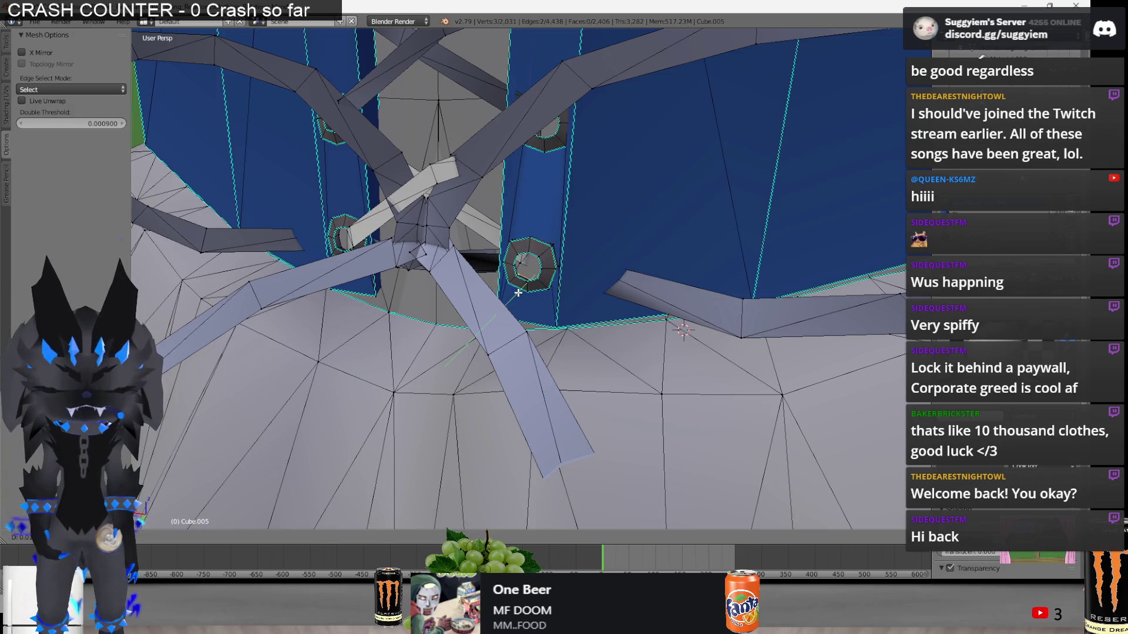
{"action": "left_click", "coordinate": [527, 310]}
{"action": "key", "text": "Tab"}
{"action": "middle_click_drag", "start_coordinate": [527, 310], "coordinate": [478, 308]}
{"action": "key", "text": "Tab"}
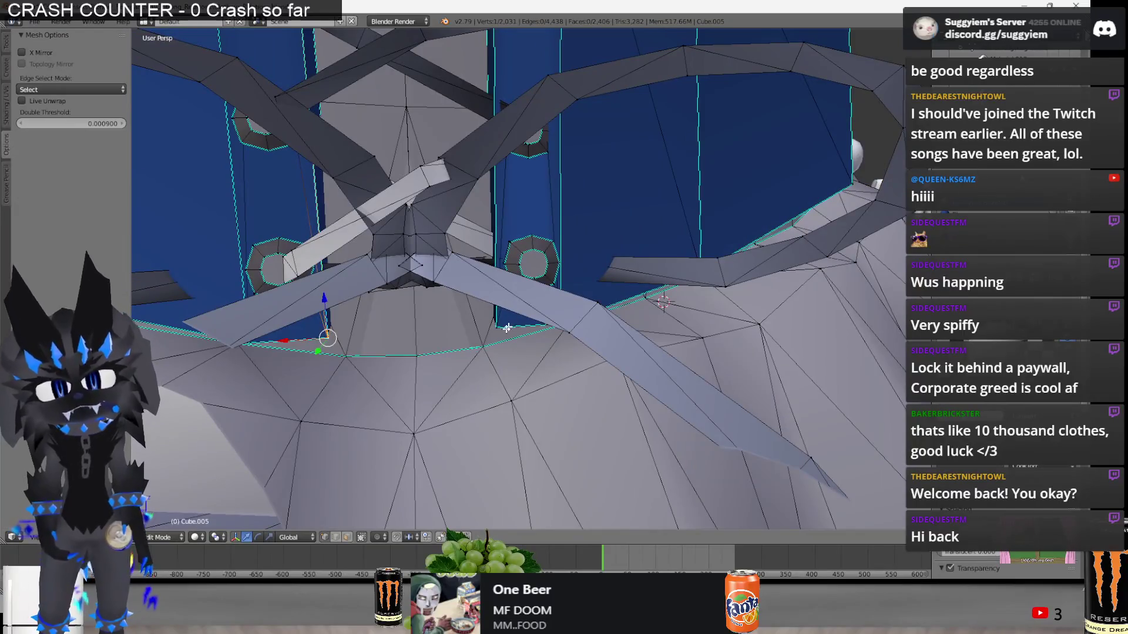
{"action": "mouse_move", "coordinate": [410, 292]}
{"action": "middle_mouse_down"}
{"action": "mouse_move", "coordinate": [534, 300]}
{"action": "mouse_move", "coordinate": [573, 291]}
{"action": "mouse_move", "coordinate": [555, 300]}
{"action": "mouse_move", "coordinate": [546, 288]}
{"action": "mouse_move", "coordinate": [666, 310]}
{"action": "middle_mouse_up"}
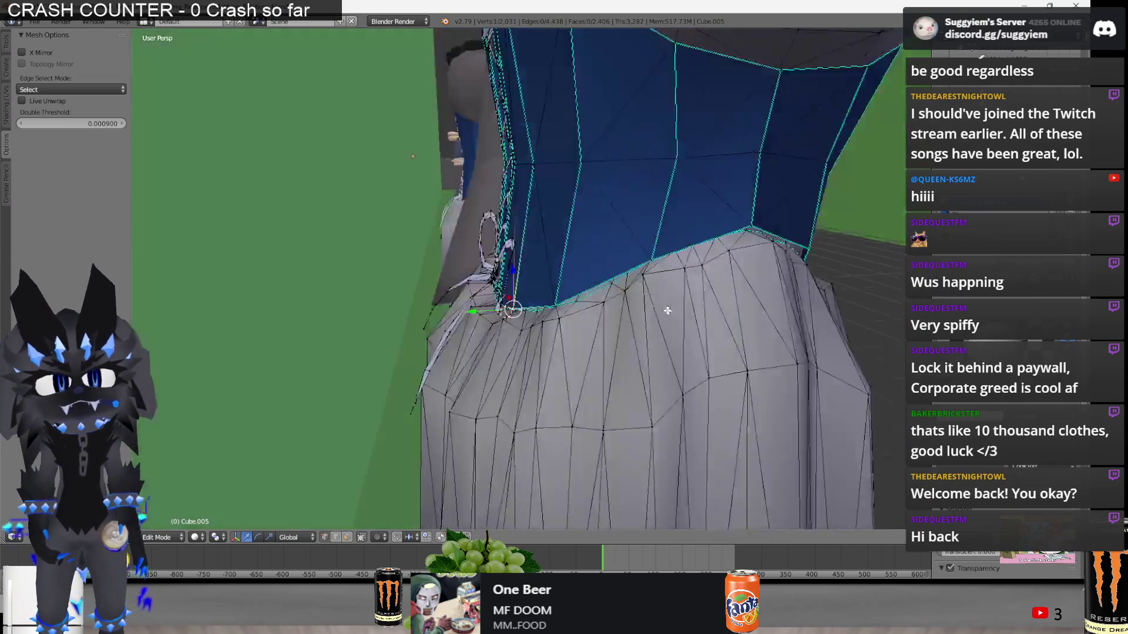
Nudge two corset side vertices beside the lacing slightly left
{"action": "key", "text": "Tab"}
{"action": "key", "text": "Tab"}
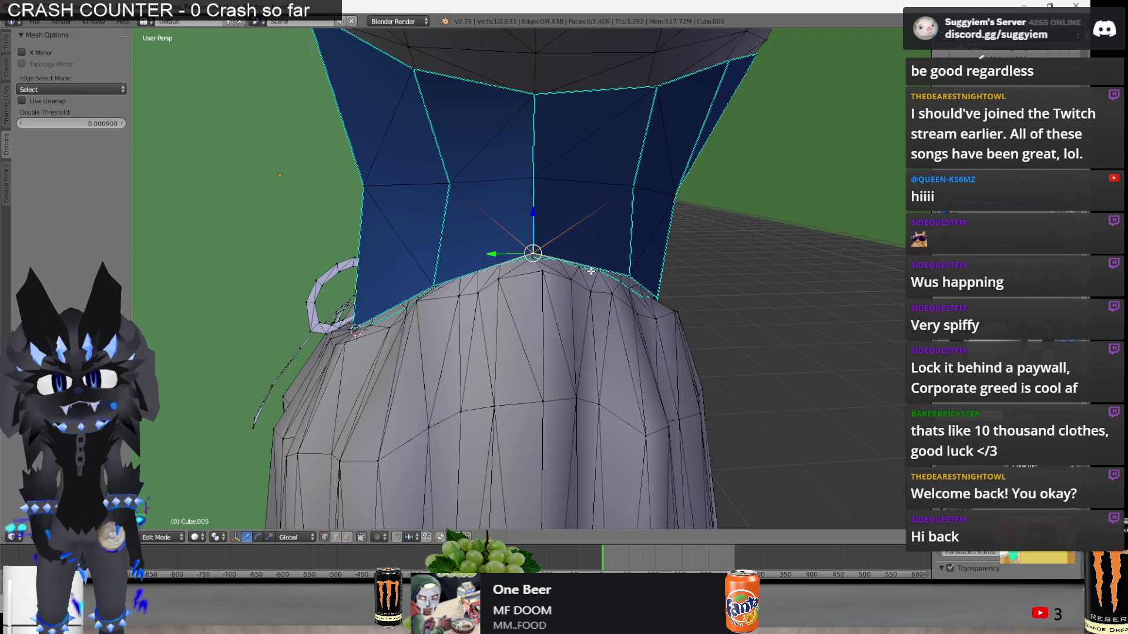
{"action": "middle_click_drag", "start_coordinate": [530, 254], "coordinate": [712, 264]}
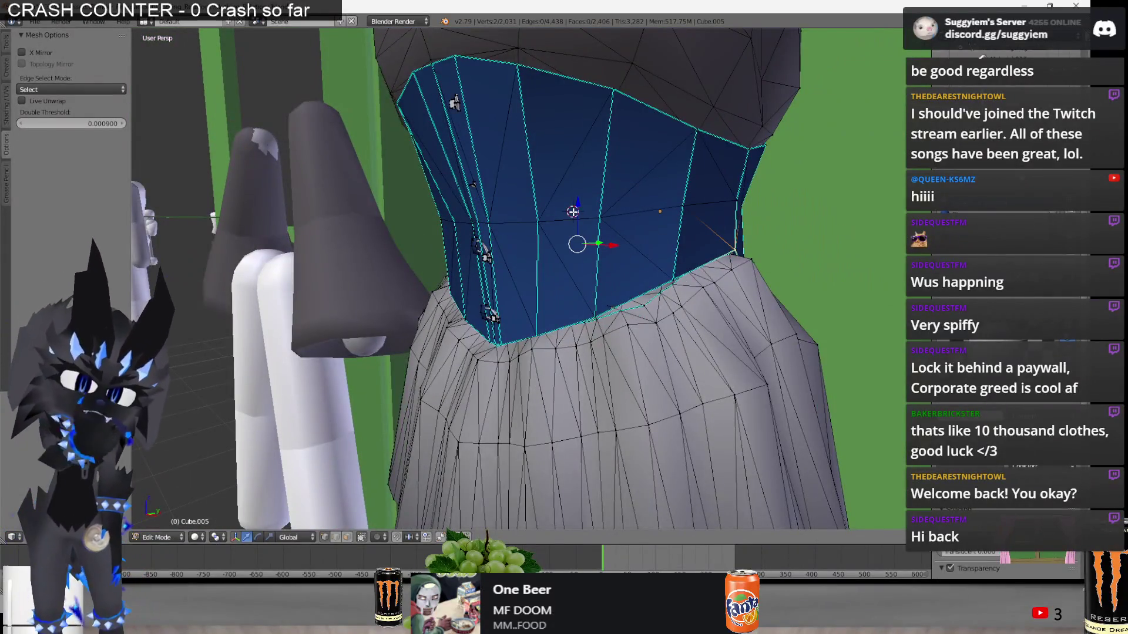
{"action": "left_click_drag", "start_coordinate": [574, 225], "coordinate": [576, 213]}
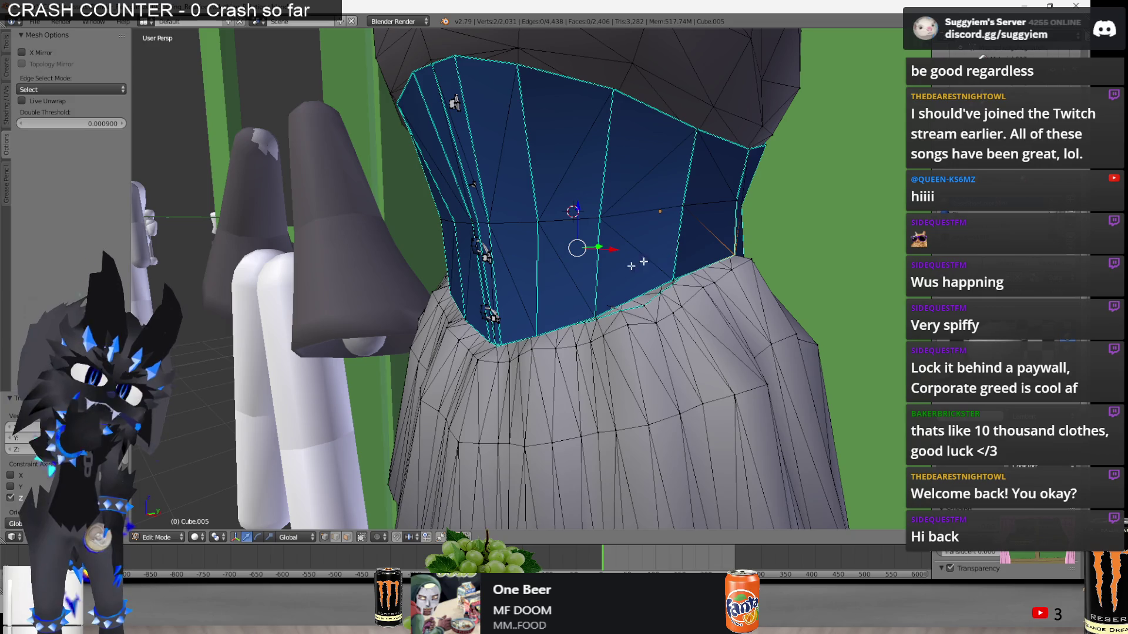
{"action": "middle_click_drag", "start_coordinate": [599, 314], "coordinate": [709, 305]}
{"action": "right_click", "coordinate": [577, 283], "text": "shift"}
{"action": "middle_click_drag", "start_coordinate": [577, 283], "coordinate": [578, 295]}
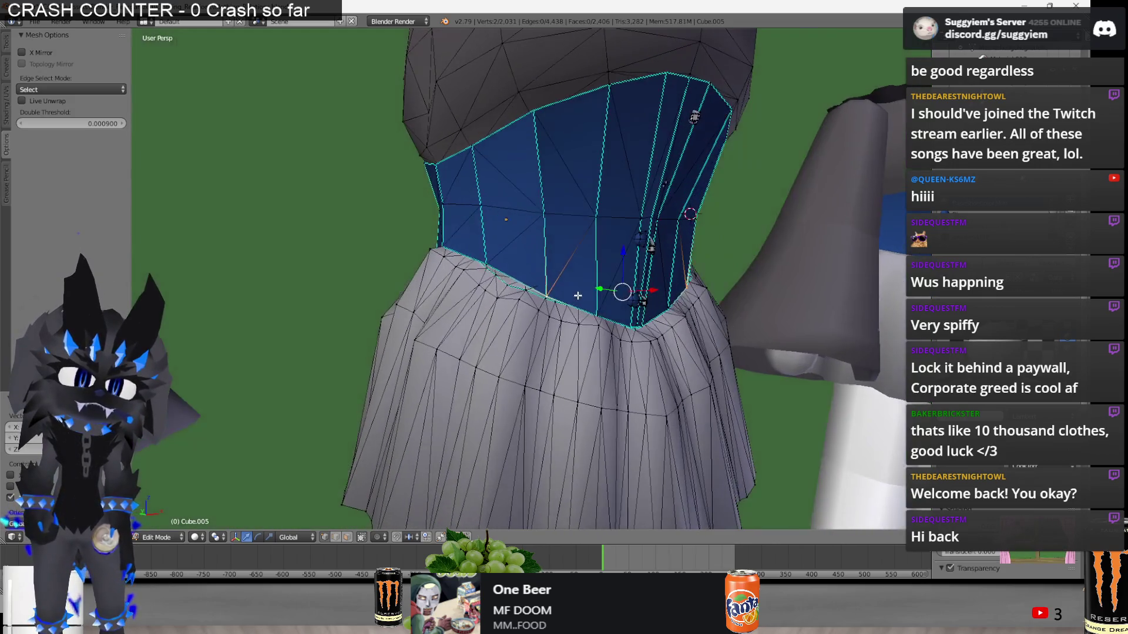
{"action": "middle_click_drag", "start_coordinate": [672, 295], "coordinate": [610, 303]}
{"action": "key", "text": "g"}
{"action": "left_click", "coordinate": [600, 301]}
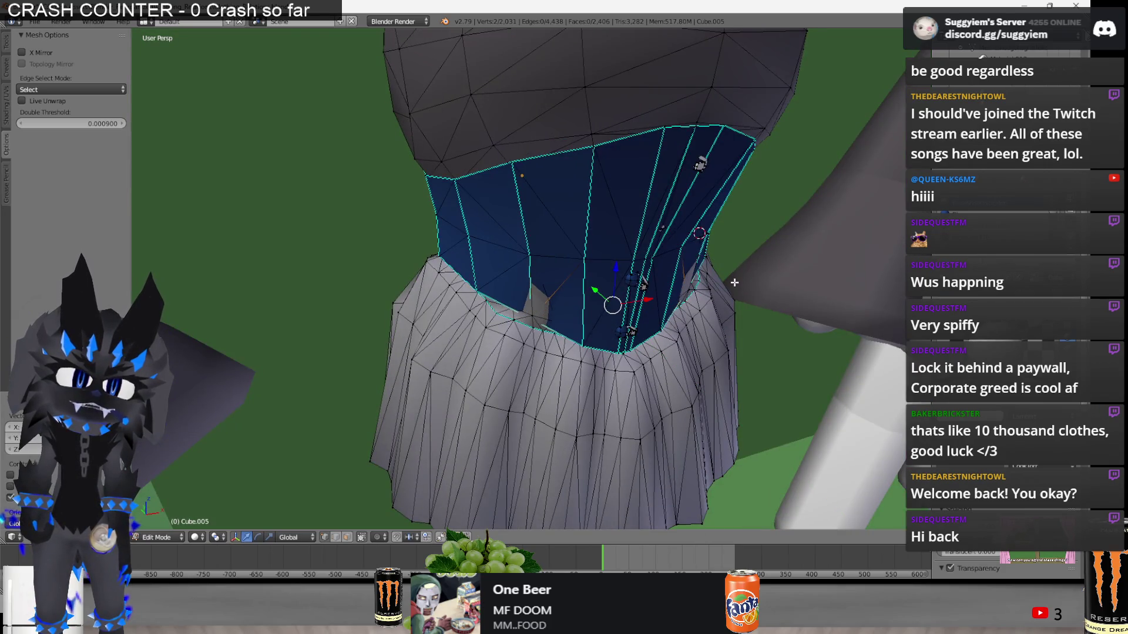
{"action": "mouse_move", "coordinate": [734, 282]}
{"action": "middle_mouse_down"}
{"action": "mouse_move", "coordinate": [615, 247]}
{"action": "mouse_move", "coordinate": [517, 271]}
{"action": "mouse_move", "coordinate": [600, 313]}
{"action": "middle_mouse_up"}
{"action": "key", "text": "a"}
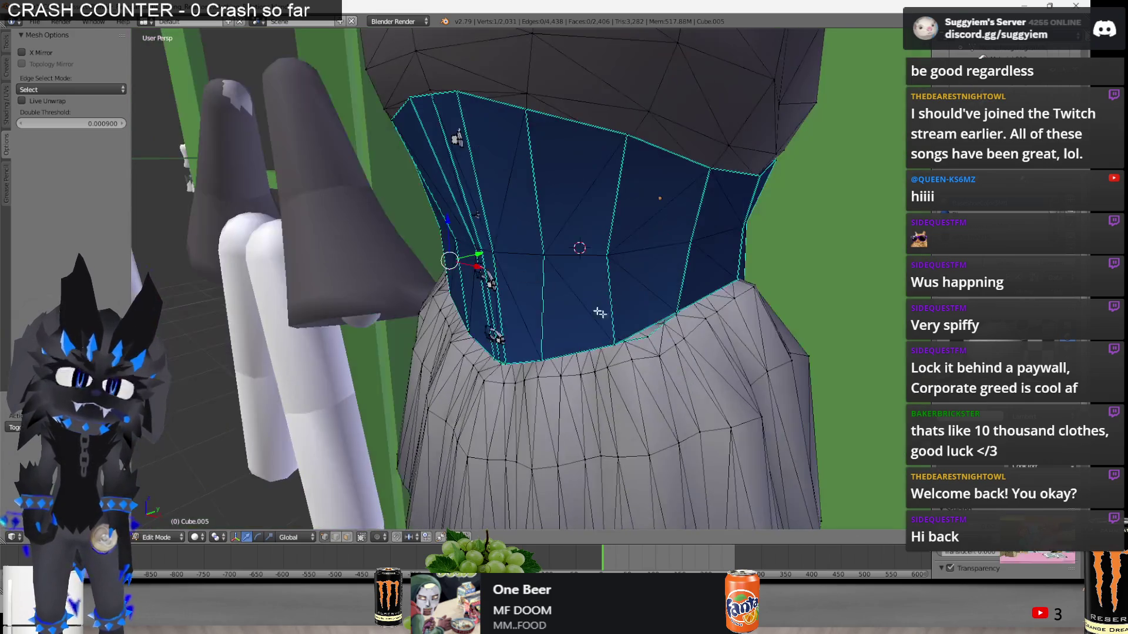
Clear the selection and return to Object Mode to view both maid dresses
{"action": "right_click", "coordinate": [673, 311], "text": "shift"}
{"action": "mouse_move", "coordinate": [673, 311]}
{"action": "middle_mouse_down"}
{"action": "mouse_move", "coordinate": [523, 227]}
{"action": "mouse_move", "coordinate": [657, 256]}
{"action": "mouse_move", "coordinate": [539, 248]}
{"action": "mouse_move", "coordinate": [728, 194]}
{"action": "mouse_move", "coordinate": [715, 242]}
{"action": "mouse_move", "coordinate": [486, 365]}
{"action": "mouse_move", "coordinate": [550, 325]}
{"action": "middle_mouse_up"}
{"action": "key", "text": "a"}
{"action": "scroll", "coordinate": [486, 365], "scroll_direction": "up", "scroll_amount": 4}
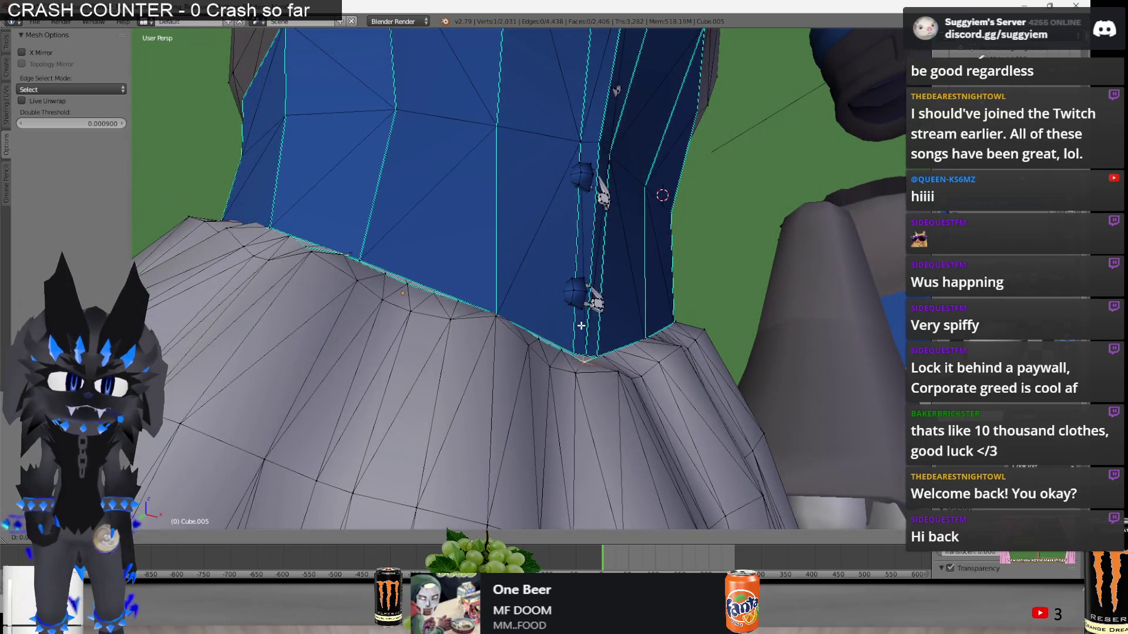
{"action": "key", "text": "Tab"}
{"action": "scroll", "coordinate": [579, 322], "scroll_direction": "down", "scroll_amount": 8}
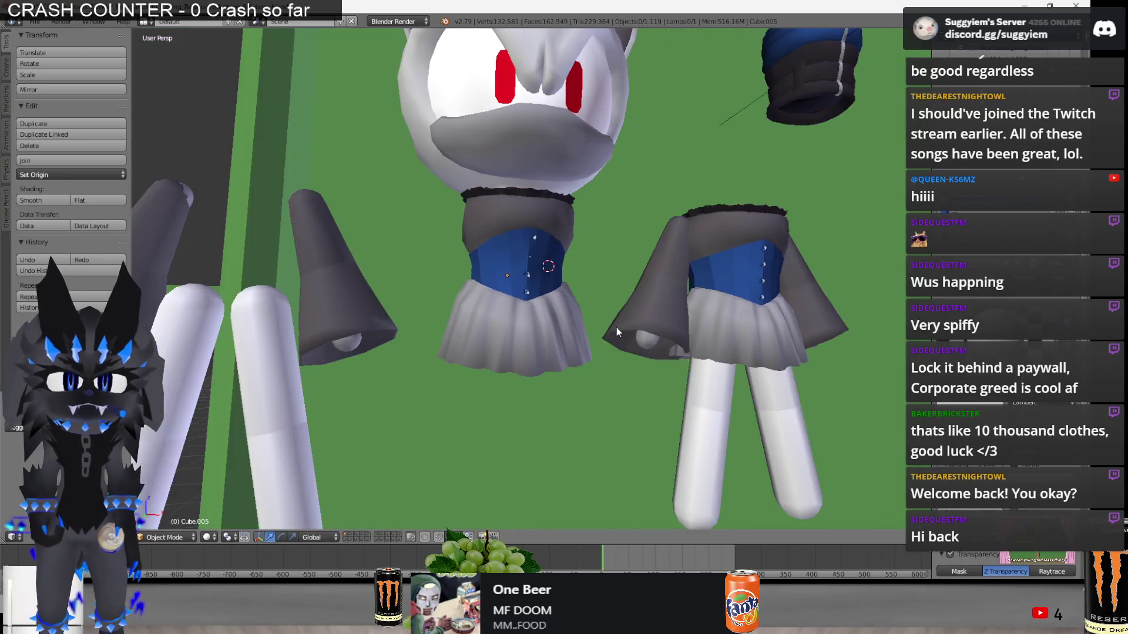
{"action": "left_click", "coordinate": [589, 359]}
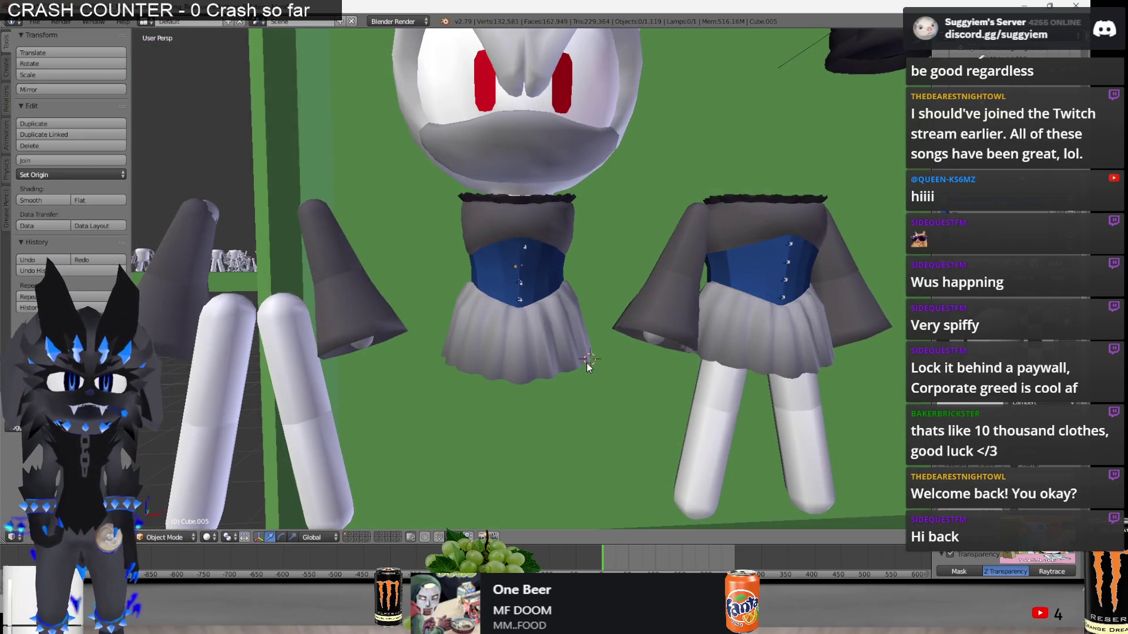
Move the cat's dress along the Y axis to seat the corset on the body
{"action": "mouse_move", "coordinate": [572, 362]}
{"action": "middle_mouse_down"}
{"action": "mouse_move", "coordinate": [619, 417]}
{"action": "mouse_move", "coordinate": [432, 421]}
{"action": "mouse_move", "coordinate": [498, 411]}
{"action": "middle_mouse_up"}
{"action": "scroll", "coordinate": [516, 370], "scroll_direction": "up", "scroll_amount": 3}
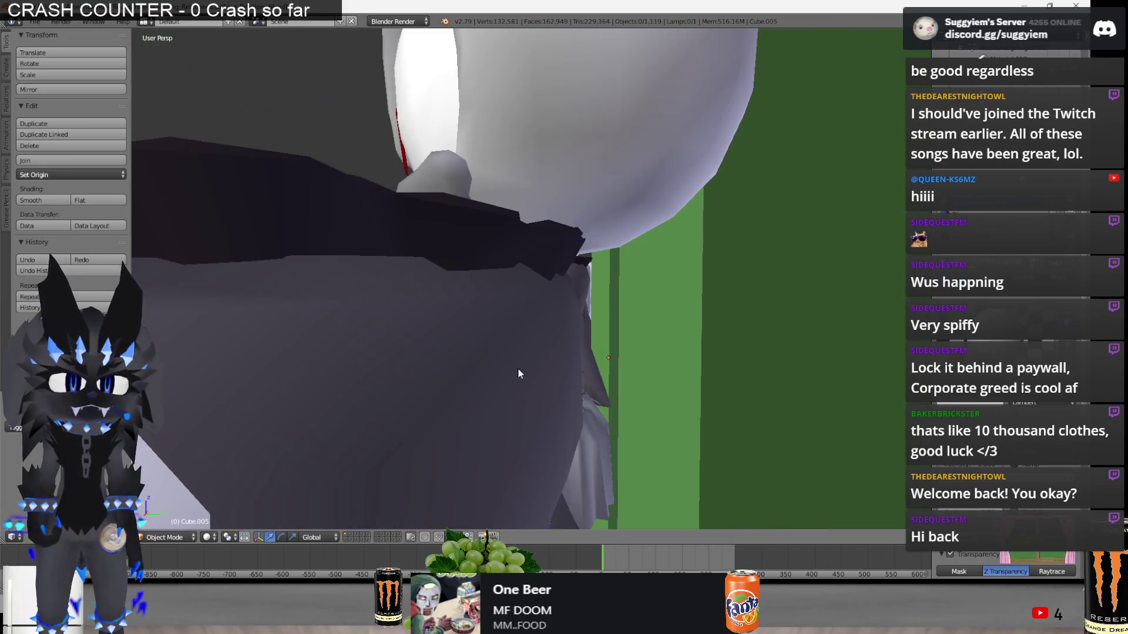
{"action": "mouse_move", "coordinate": [518, 373]}
{"action": "middle_mouse_down"}
{"action": "mouse_move", "coordinate": [523, 319]}
{"action": "mouse_move", "coordinate": [559, 327]}
{"action": "mouse_move", "coordinate": [545, 323]}
{"action": "mouse_move", "coordinate": [559, 316]}
{"action": "mouse_move", "coordinate": [639, 365]}
{"action": "mouse_move", "coordinate": [617, 351]}
{"action": "mouse_move", "coordinate": [652, 390]}
{"action": "middle_mouse_up"}
{"action": "scroll", "coordinate": [522, 318], "scroll_direction": "down", "scroll_amount": 3}
{"action": "right_click", "coordinate": [559, 316]}
{"action": "key", "text": "g"}
{"action": "key", "text": "y"}
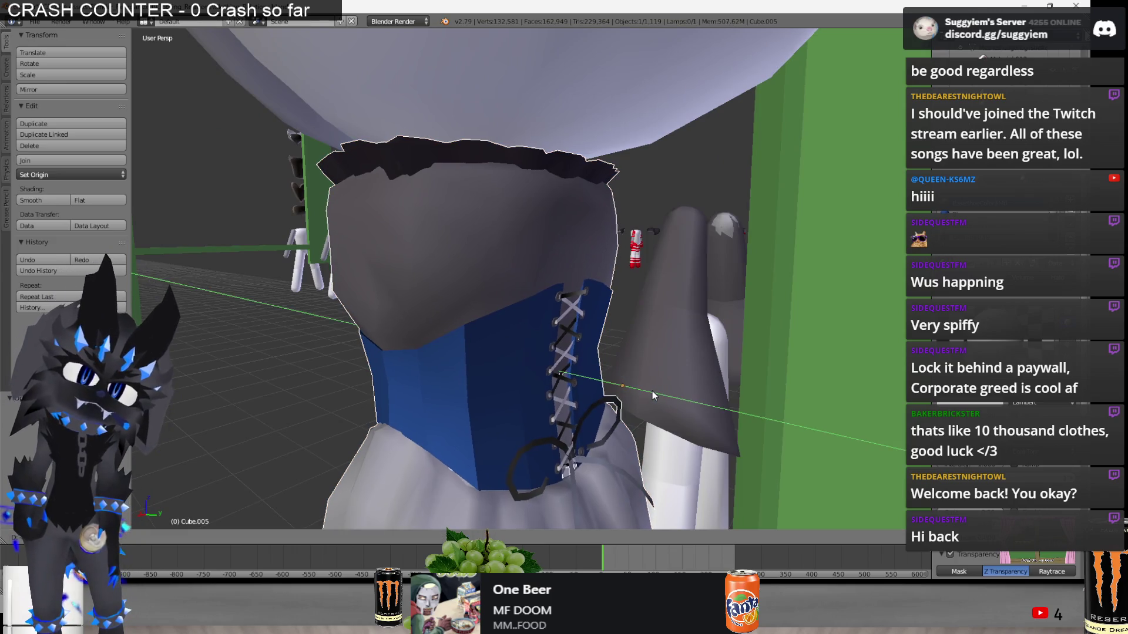
{"action": "left_click", "coordinate": [650, 392]}
Deselect the dress and enter Edit Mode on the middle dress
{"action": "mouse_move", "coordinate": [650, 392]}
{"action": "middle_mouse_down"}
{"action": "mouse_move", "coordinate": [655, 327]}
{"action": "mouse_move", "coordinate": [658, 350]}
{"action": "middle_mouse_up"}
{"action": "key", "text": "a"}
{"action": "scroll", "coordinate": [331, 289], "scroll_direction": "down", "scroll_amount": 3}
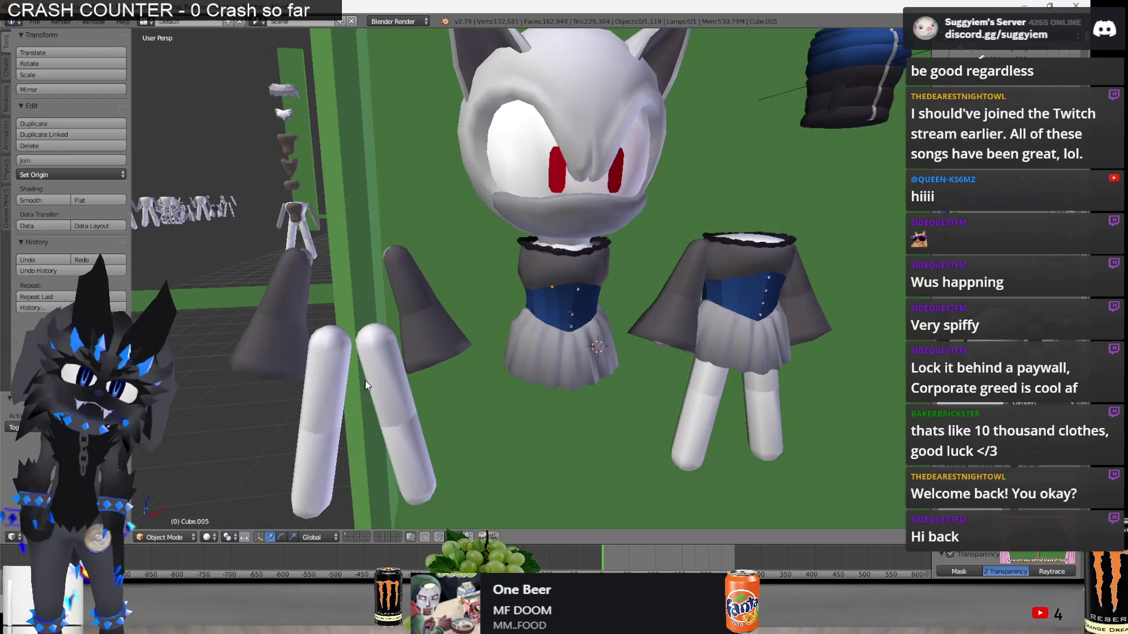
{"action": "scroll", "coordinate": [383, 360], "scroll_direction": "up", "scroll_amount": 5}
{"action": "key", "text": "Tab"}
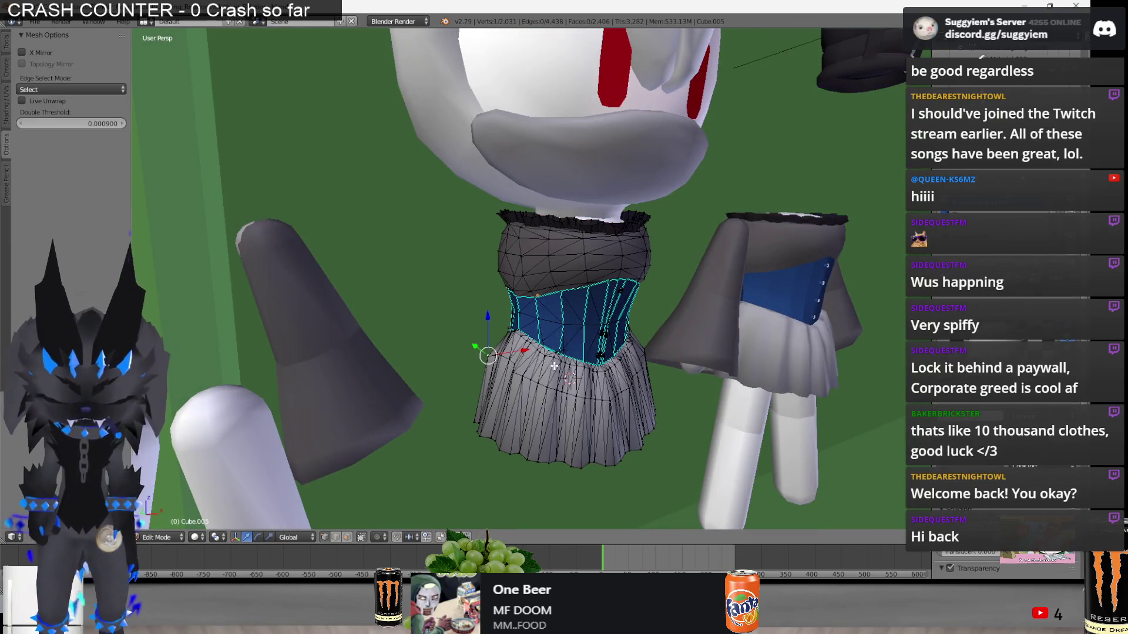
Turn on proportional editing and nudge the corset vertices, undoing and redoing a bad move
{"action": "left_click", "coordinate": [380, 537]}
{"action": "left_click", "coordinate": [394, 512]}
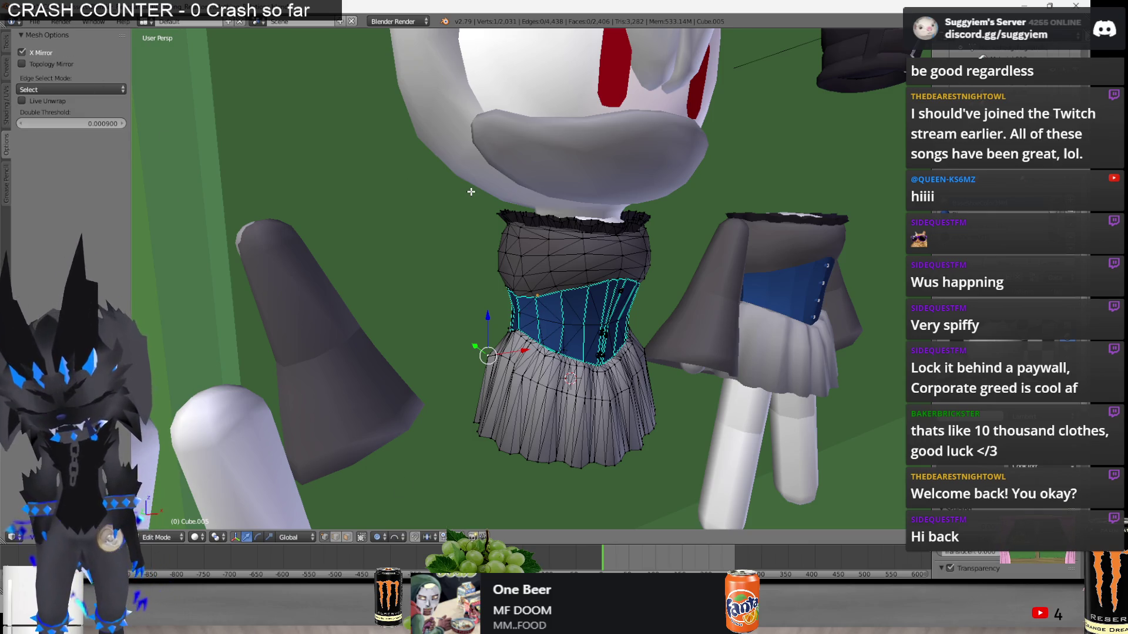
{"action": "key", "text": "g"}
{"action": "key", "text": "x"}
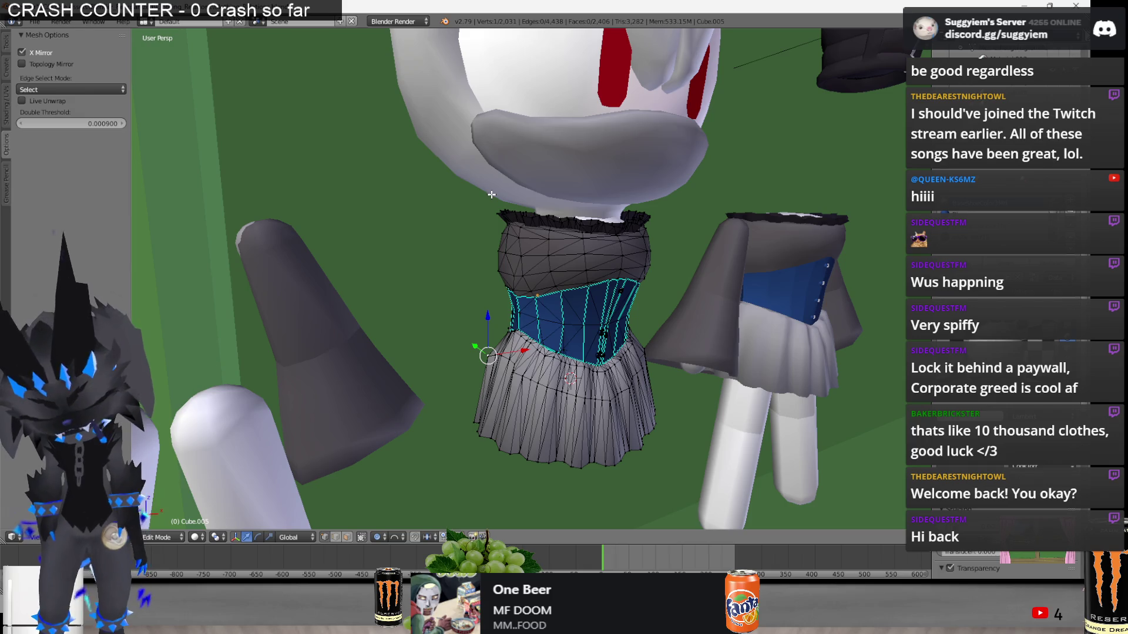
{"action": "left_click", "coordinate": [658, 219]}
{"action": "key", "text": "ctrl+z"}
{"action": "key", "text": "g"}
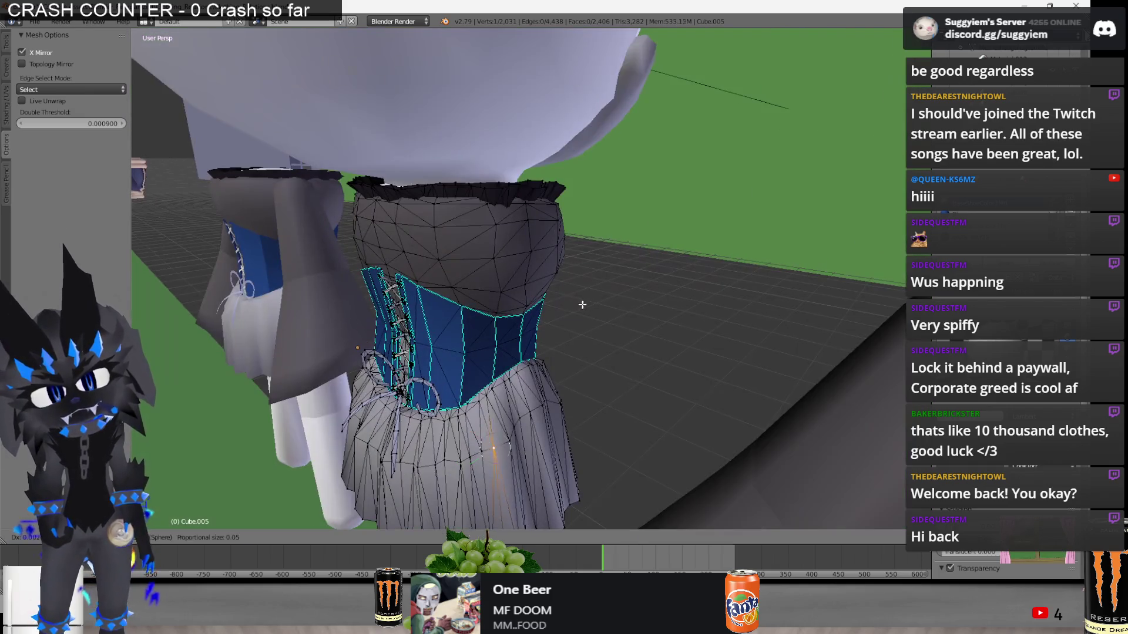
{"action": "left_click", "coordinate": [573, 304]}
{"action": "mouse_move", "coordinate": [576, 302]}
{"action": "middle_mouse_down"}
{"action": "mouse_move", "coordinate": [429, 346]}
{"action": "mouse_move", "coordinate": [636, 332]}
{"action": "mouse_move", "coordinate": [506, 357]}
{"action": "mouse_move", "coordinate": [654, 249]}
{"action": "middle_mouse_up"}
Turn off X Mirror and check the corset in wireframe and solid shading
{"action": "key", "text": "Tab"}
{"action": "scroll", "coordinate": [575, 310], "scroll_direction": "up", "scroll_amount": 3}
{"action": "key", "text": "Tab"}
{"action": "mouse_move", "coordinate": [575, 310]}
{"action": "middle_mouse_down"}
{"action": "mouse_move", "coordinate": [310, 185]}
{"action": "mouse_move", "coordinate": [478, 323]}
{"action": "mouse_move", "coordinate": [454, 317]}
{"action": "mouse_move", "coordinate": [554, 327]}
{"action": "mouse_move", "coordinate": [551, 360]}
{"action": "mouse_move", "coordinate": [574, 327]}
{"action": "mouse_move", "coordinate": [523, 324]}
{"action": "middle_mouse_up"}
{"action": "left_click", "coordinate": [21, 52]}
{"action": "scroll", "coordinate": [322, 182], "scroll_direction": "up", "scroll_amount": 2}
{"action": "key", "text": "z"}
{"action": "key", "text": "z"}
{"action": "key", "text": "z"}
{"action": "key", "text": "z"}
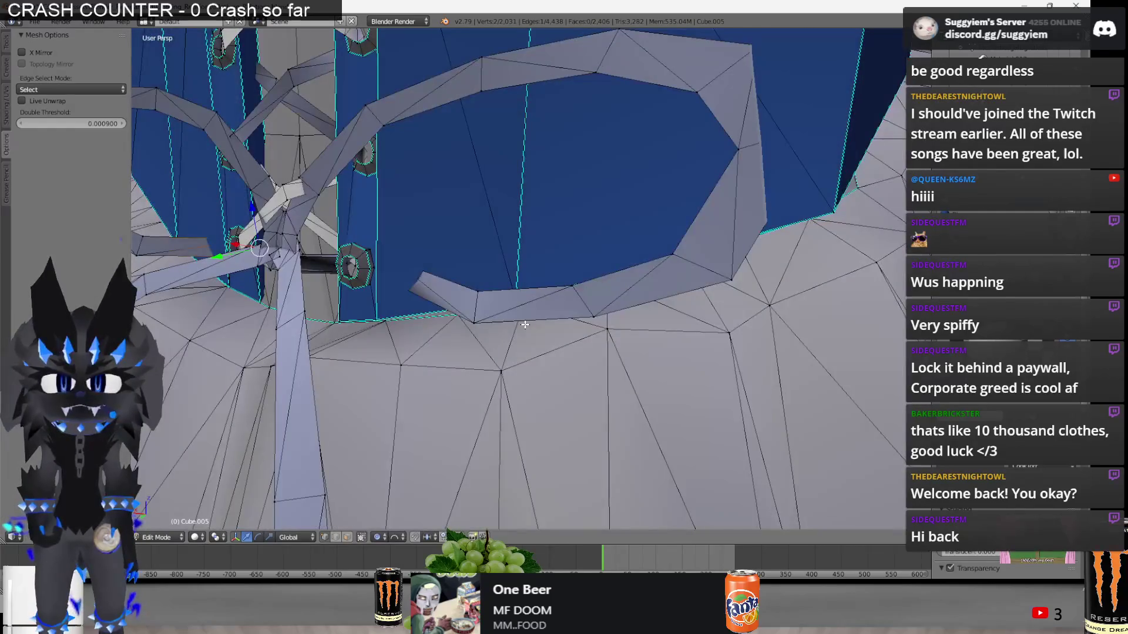
Switch to wireframe and change the proportional editing option for the lace vertices
{"action": "key", "text": "z"}
{"action": "mouse_move", "coordinate": [421, 273]}
{"action": "middle_mouse_down"}
{"action": "mouse_move", "coordinate": [369, 266]}
{"action": "mouse_move", "coordinate": [317, 329]}
{"action": "mouse_move", "coordinate": [288, 404]}
{"action": "middle_mouse_up"}
{"action": "key", "text": "z"}
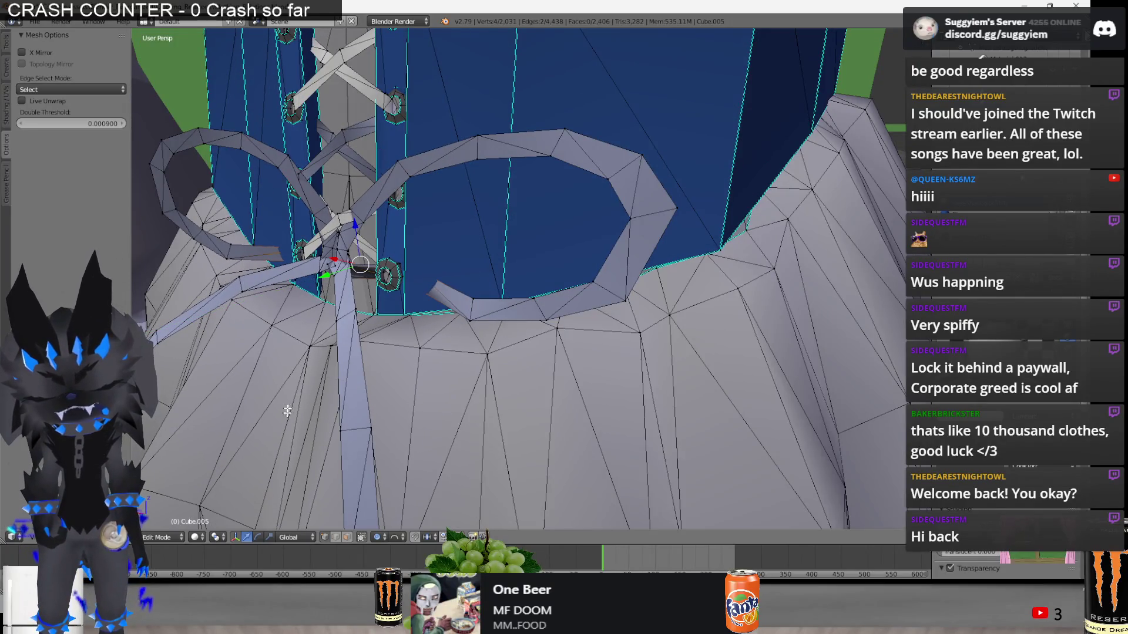
{"action": "left_click", "coordinate": [374, 536]}
{"action": "left_click", "coordinate": [388, 487]}
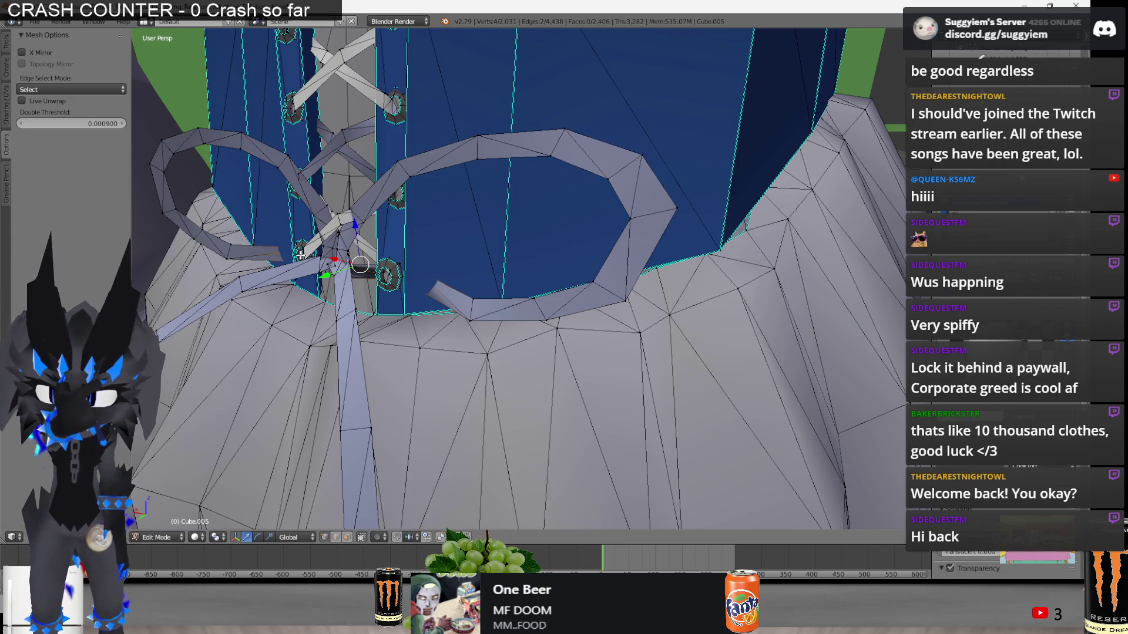
Start a Y-axis move of the lace vertices, cancel it, and return to Object Mode
{"action": "key", "text": "g"}
{"action": "key", "text": "y"}
{"action": "key", "text": "Escape"}
{"action": "mouse_move", "coordinate": [306, 280]}
{"action": "middle_mouse_down"}
{"action": "mouse_move", "coordinate": [642, 237]}
{"action": "mouse_move", "coordinate": [397, 319]}
{"action": "mouse_move", "coordinate": [427, 297]}
{"action": "middle_mouse_up"}
{"action": "key", "text": "Tab"}
{"action": "scroll", "coordinate": [643, 236], "scroll_direction": "down", "scroll_amount": 5}
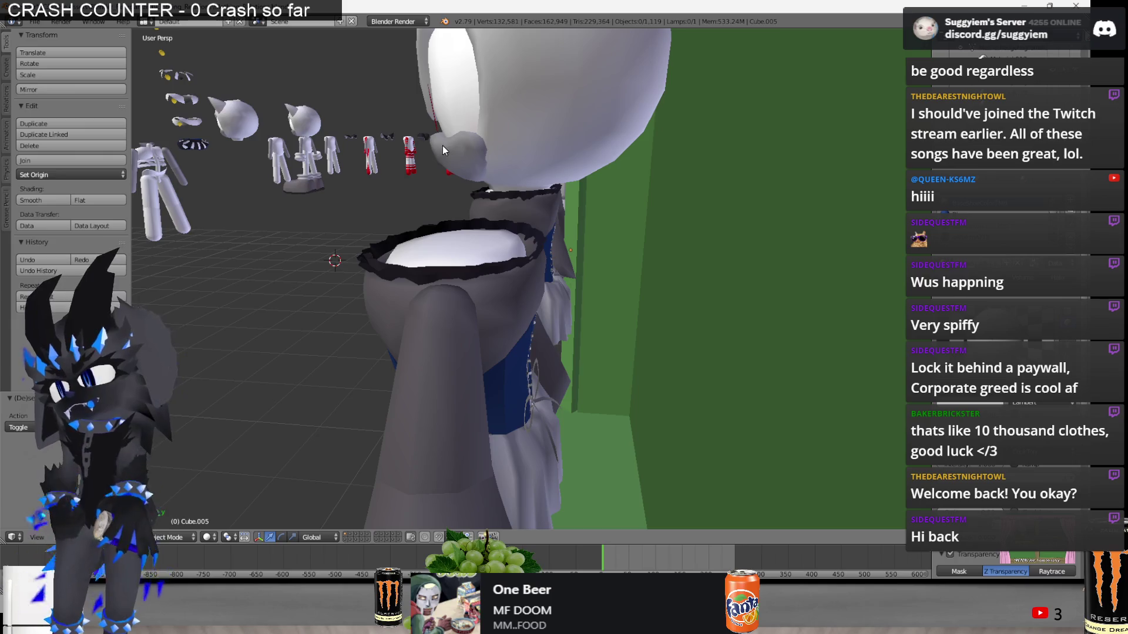
Select the torso dress instead of the sleeve and enter Edit Mode
{"action": "mouse_move", "coordinate": [481, 348]}
{"action": "middle_mouse_down"}
{"action": "mouse_move", "coordinate": [654, 343]}
{"action": "mouse_move", "coordinate": [500, 281]}
{"action": "middle_mouse_up"}
{"action": "scroll", "coordinate": [427, 229], "scroll_direction": "up", "scroll_amount": 3}
{"action": "left_click", "coordinate": [406, 245]}
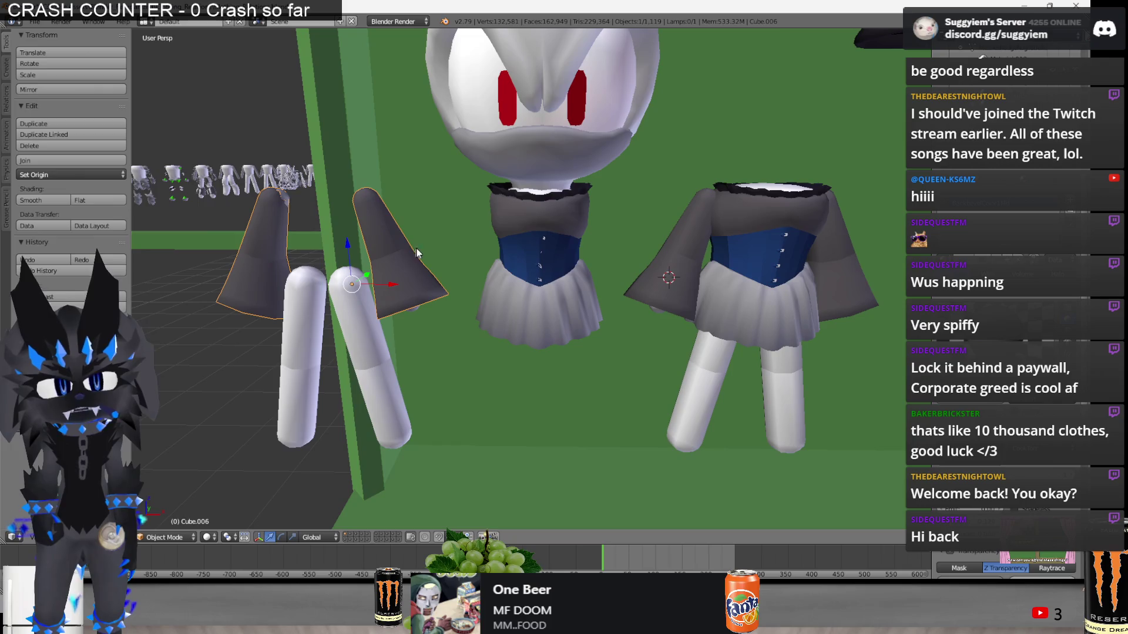
{"action": "left_click", "coordinate": [526, 200]}
{"action": "scroll", "coordinate": [509, 226], "scroll_direction": "up", "scroll_amount": 6}
{"action": "key", "text": "Tab"}
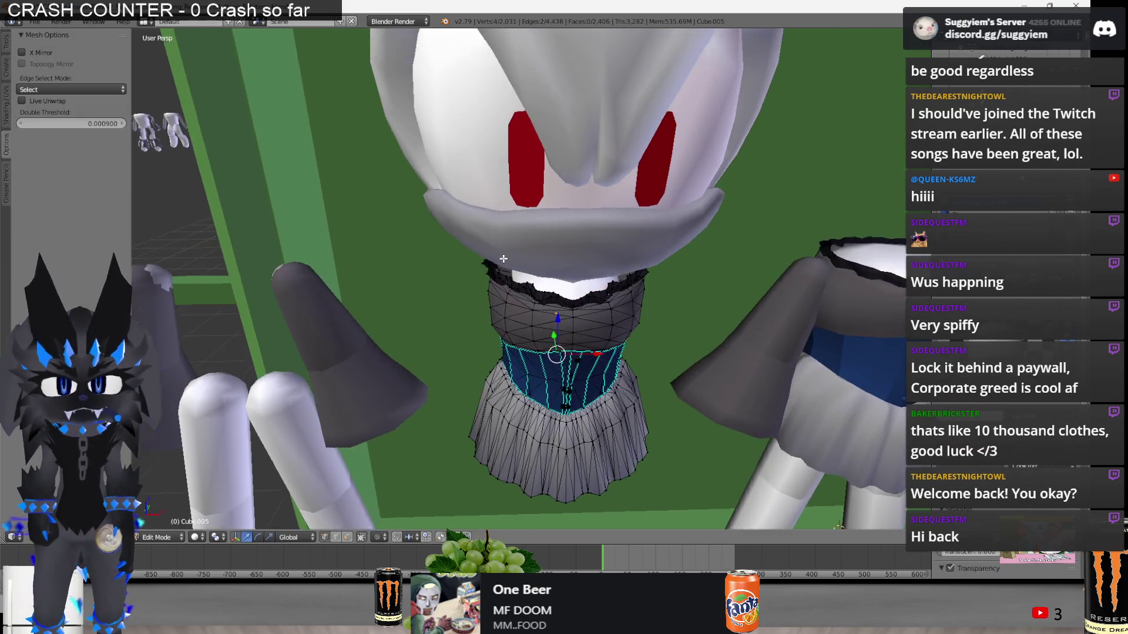
Select a collar vertex, enable proportional editing, and start moving it along X
{"action": "middle_click_drag", "start_coordinate": [515, 269], "coordinate": [477, 237]}
{"action": "right_click", "coordinate": [476, 237]}
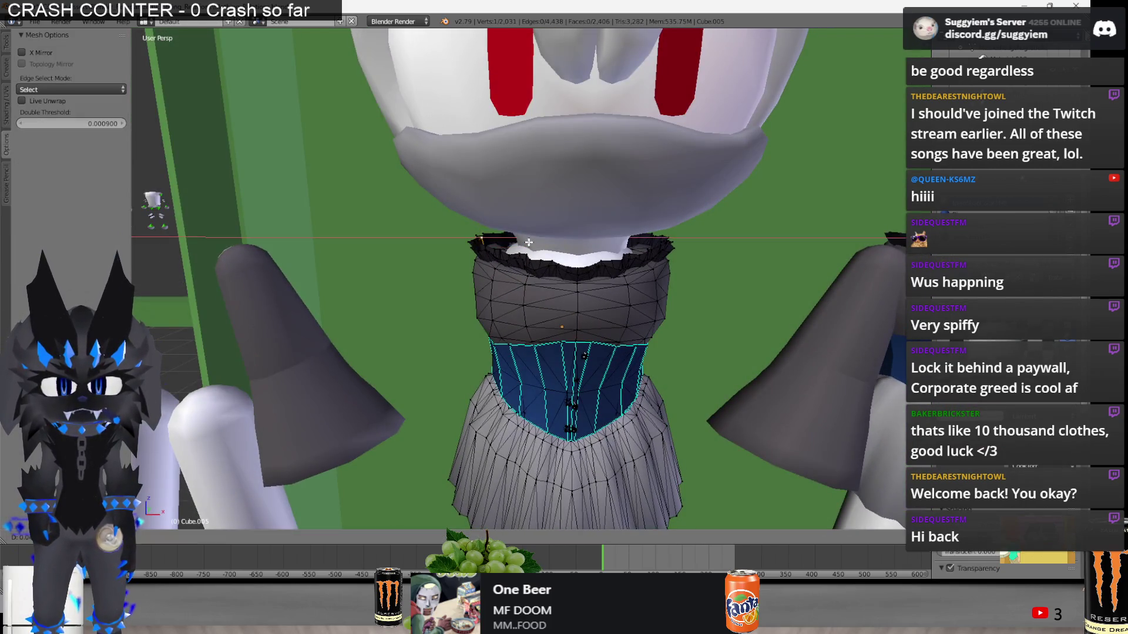
{"action": "left_click", "coordinate": [379, 537]}
{"action": "left_click", "coordinate": [441, 523]}
{"action": "key", "text": "g"}
{"action": "key", "text": "x"}
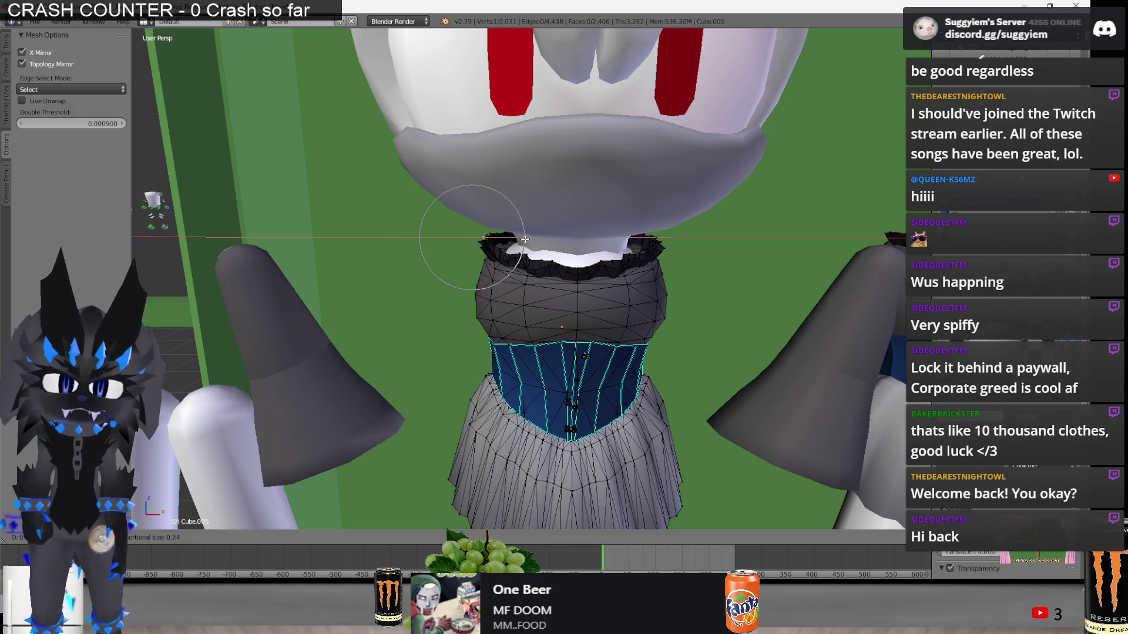
Shift the collar vertex along X and downward, then reshape the bust with proportional falloff
{"action": "left_click", "coordinate": [521, 240]}
{"action": "mouse_move", "coordinate": [522, 240]}
{"action": "middle_mouse_down"}
{"action": "mouse_move", "coordinate": [831, 283]}
{"action": "mouse_move", "coordinate": [539, 249]}
{"action": "mouse_move", "coordinate": [516, 216]}
{"action": "middle_mouse_up"}
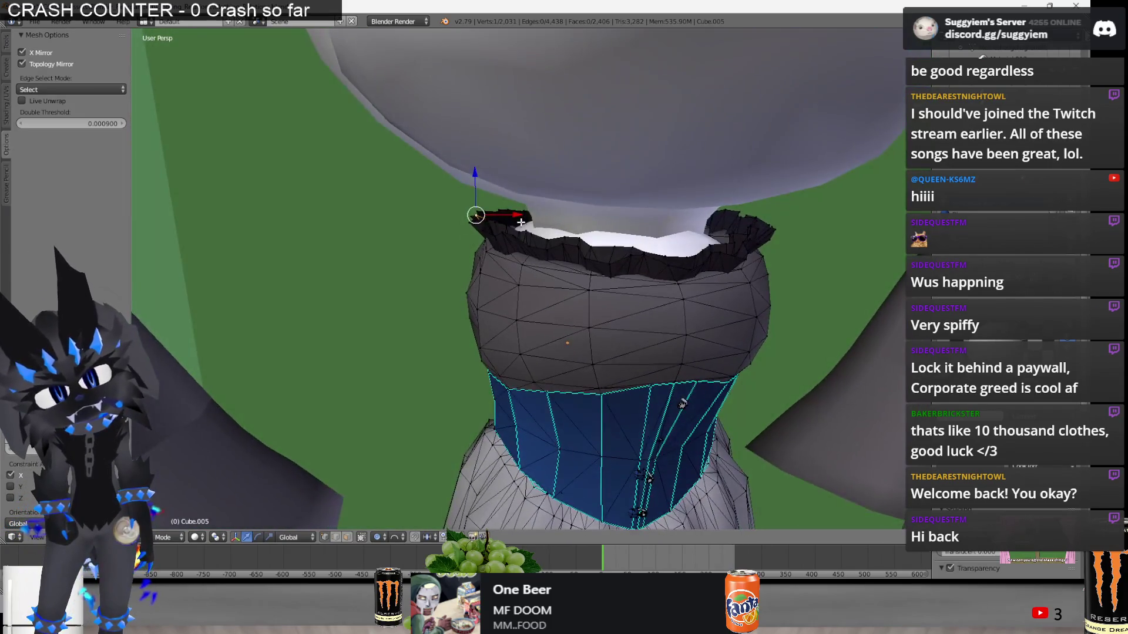
{"action": "key", "text": "g"}
{"action": "key", "text": "x"}
{"action": "left_click", "coordinate": [523, 218]}
{"action": "key", "text": "g"}
{"action": "left_click", "coordinate": [511, 290]}
{"action": "middle_click_drag", "start_coordinate": [511, 290], "coordinate": [515, 287]}
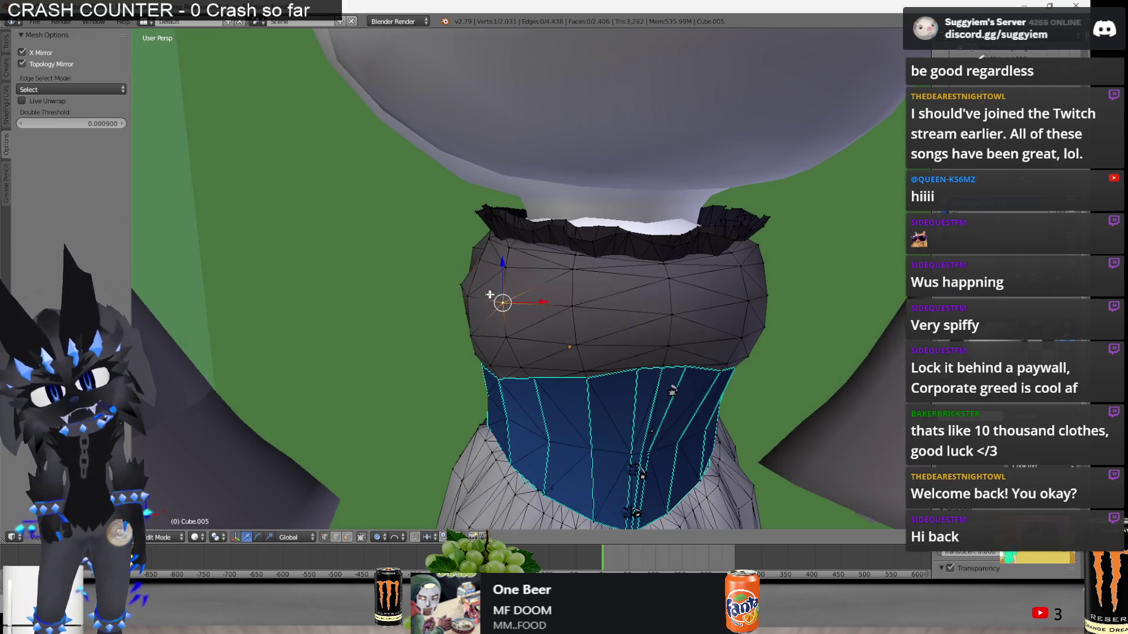
{"action": "key", "text": "g"}
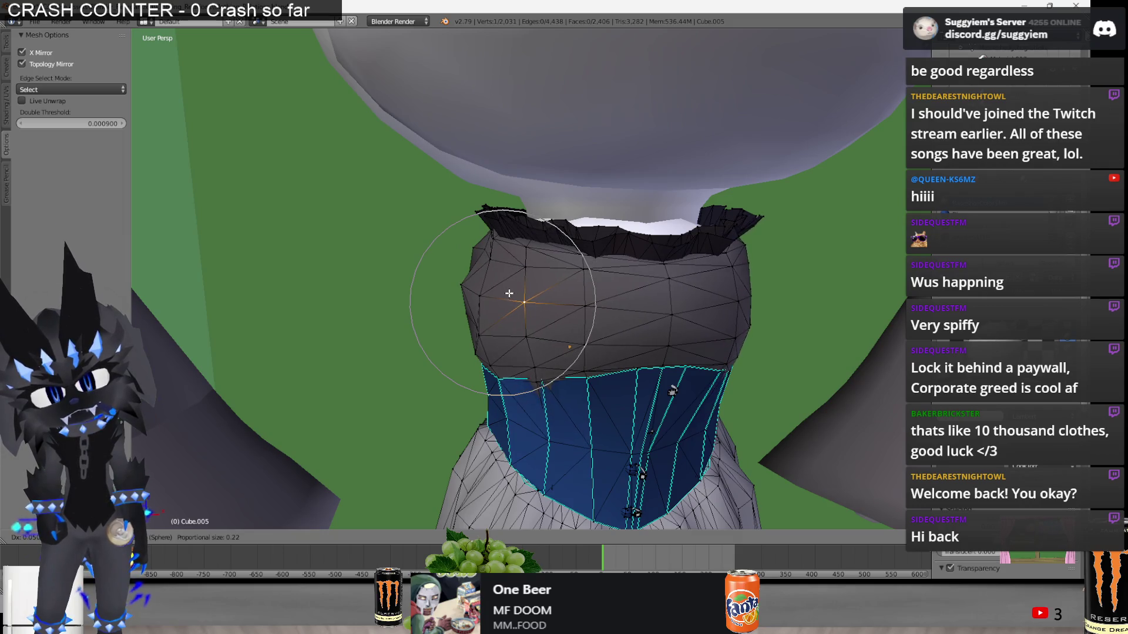
{"action": "left_click", "coordinate": [509, 294]}
Pick a different proportional falloff shape and move a corset edge vertex, checking in Object Mode
{"action": "middle_click_drag", "start_coordinate": [545, 385], "coordinate": [532, 377]}
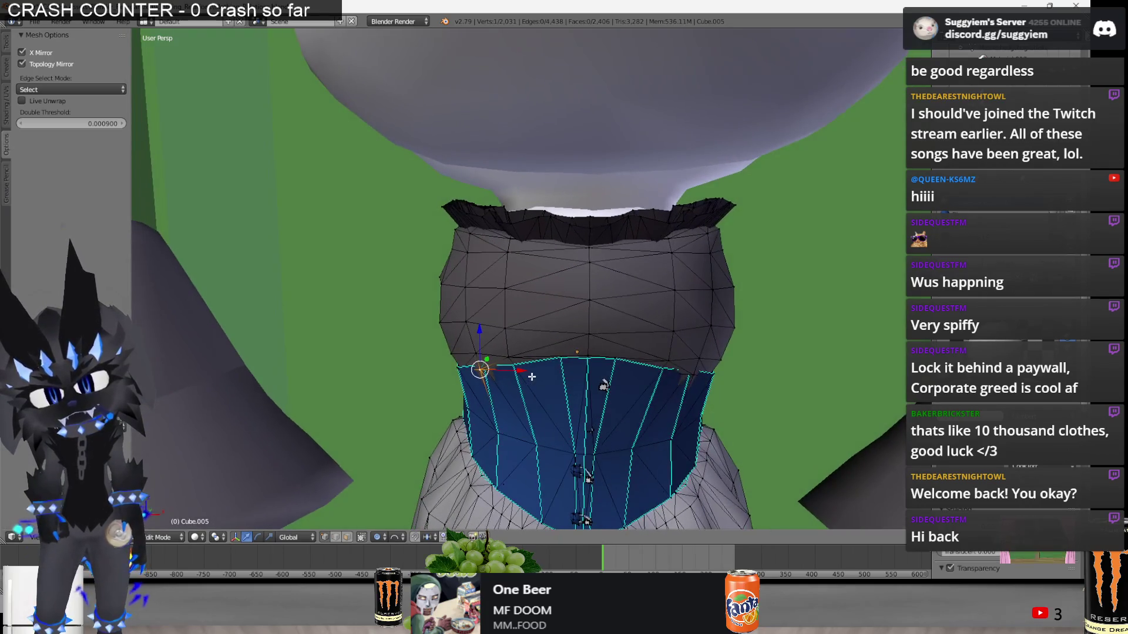
{"action": "left_click", "coordinate": [404, 539]}
{"action": "mouse_move", "coordinate": [411, 446]}
{"action": "middle_mouse_down"}
{"action": "mouse_move", "coordinate": [382, 420]}
{"action": "mouse_move", "coordinate": [423, 399]}
{"action": "mouse_move", "coordinate": [458, 352]}
{"action": "mouse_move", "coordinate": [367, 272]}
{"action": "mouse_move", "coordinate": [455, 266]}
{"action": "middle_mouse_up"}
{"action": "key", "text": "g"}
{"action": "key", "text": "Tab"}
{"action": "scroll", "coordinate": [466, 340], "scroll_direction": "up", "scroll_amount": 4}
{"action": "key", "text": "Tab"}
Scale the selected corset band vertices to fit the body and check the fit
{"action": "key", "text": "s"}
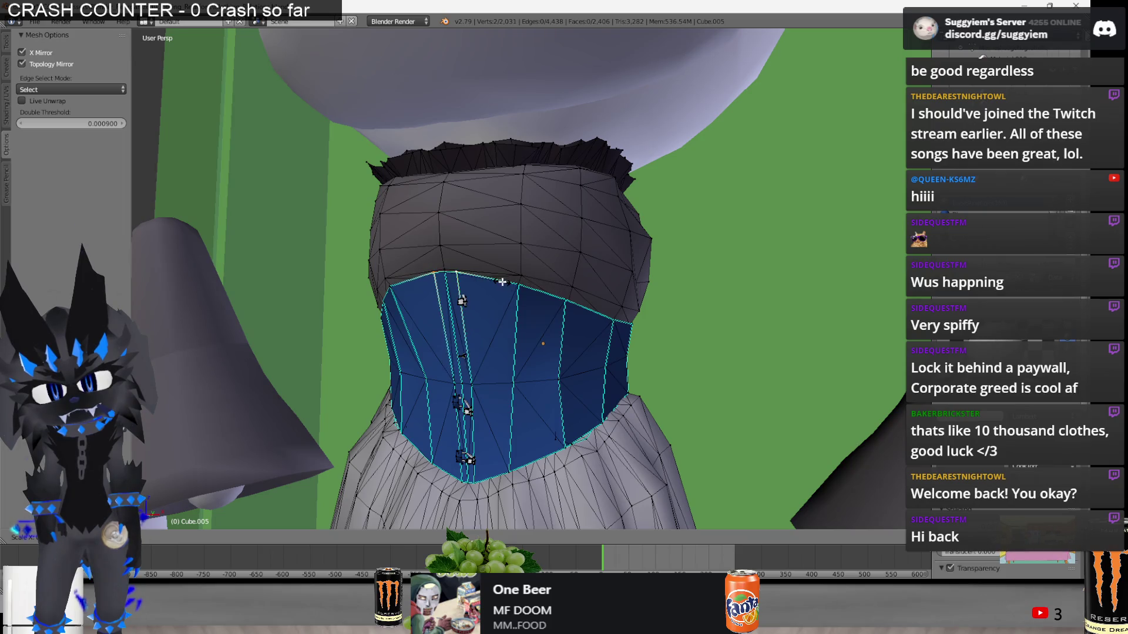
{"action": "left_click", "coordinate": [489, 281]}
{"action": "scroll", "coordinate": [499, 282], "scroll_direction": "down", "scroll_amount": 3}
{"action": "key", "text": "Tab"}
{"action": "mouse_move", "coordinate": [500, 282]}
{"action": "middle_mouse_down"}
{"action": "mouse_move", "coordinate": [545, 274]}
{"action": "mouse_move", "coordinate": [464, 252]}
{"action": "mouse_move", "coordinate": [566, 263]}
{"action": "mouse_move", "coordinate": [401, 285]}
{"action": "mouse_move", "coordinate": [384, 214]}
{"action": "middle_mouse_up"}
{"action": "key", "text": "Tab"}
{"action": "scroll", "coordinate": [401, 285], "scroll_direction": "up", "scroll_amount": 2}
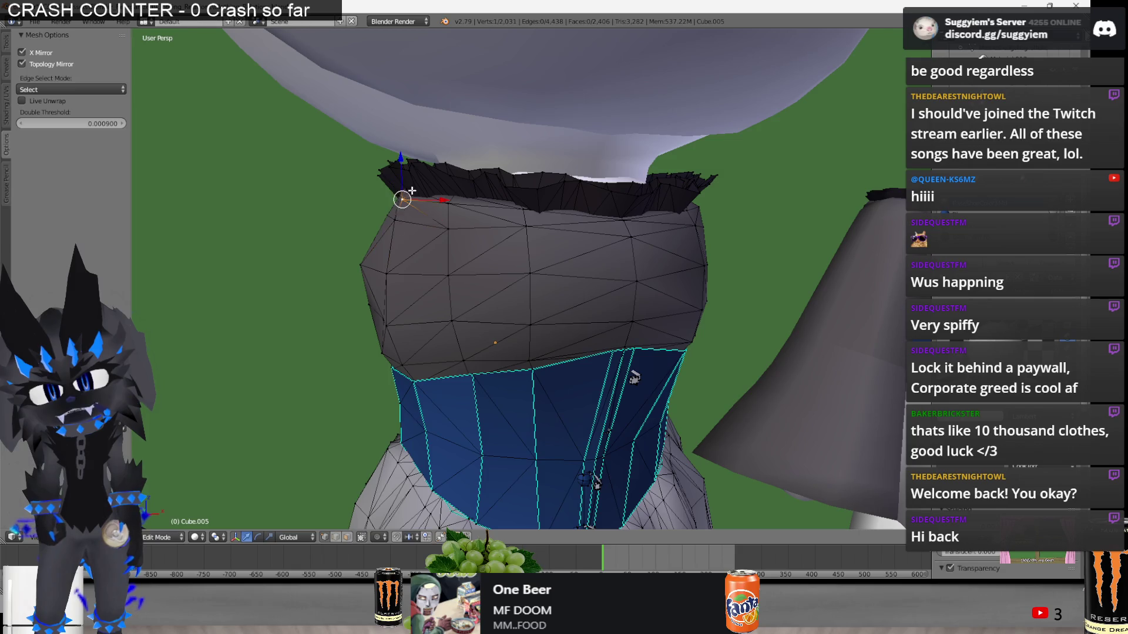
{"action": "mouse_move", "coordinate": [416, 192]}
{"action": "middle_mouse_down"}
{"action": "mouse_move", "coordinate": [380, 198]}
{"action": "mouse_move", "coordinate": [570, 220]}
{"action": "mouse_move", "coordinate": [316, 215]}
{"action": "middle_mouse_up"}
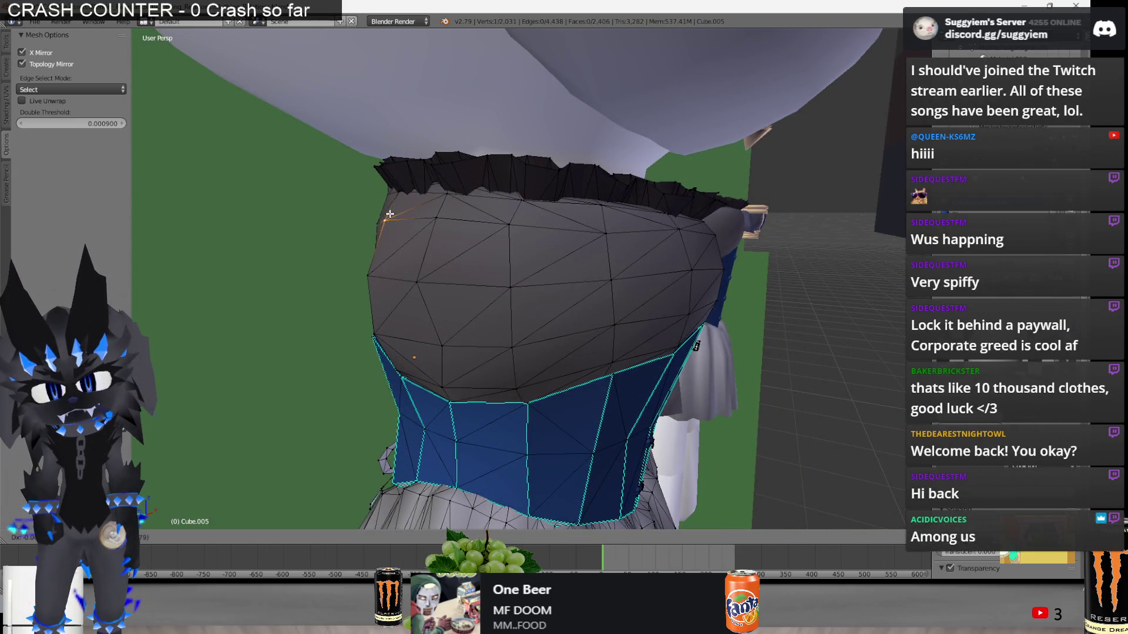
{"action": "mouse_move", "coordinate": [390, 251]}
{"action": "middle_mouse_down"}
{"action": "mouse_move", "coordinate": [541, 244]}
{"action": "mouse_move", "coordinate": [646, 282]}
{"action": "mouse_move", "coordinate": [673, 313]}
{"action": "middle_mouse_up"}
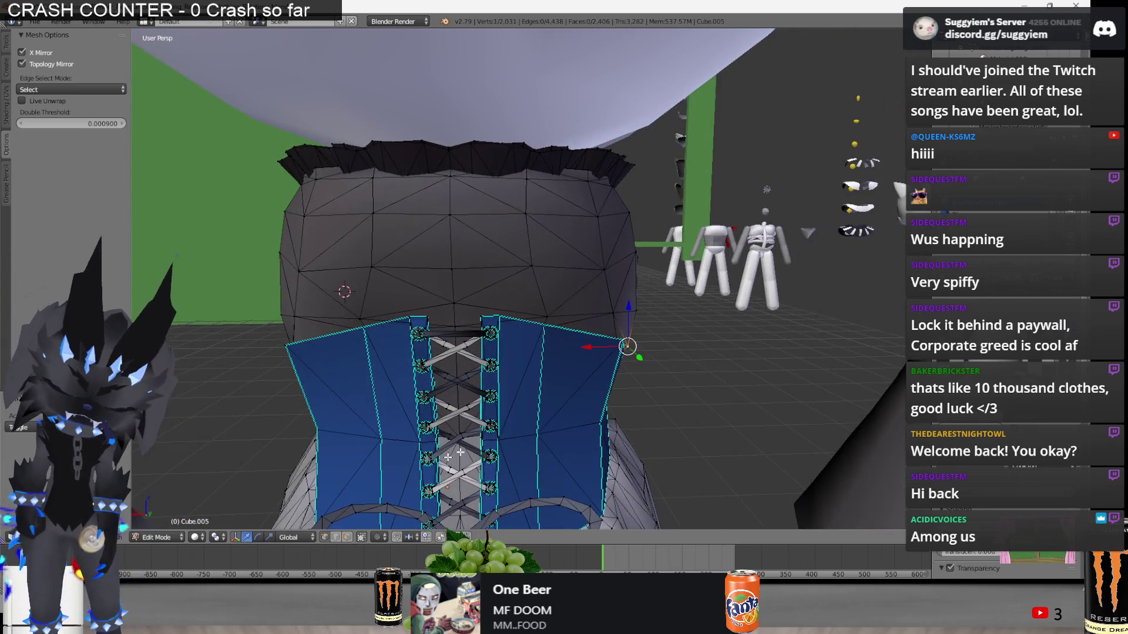
Pull the corset side vertex outward with proportional editing, then deselect all
{"action": "left_click", "coordinate": [360, 539]}
{"action": "left_click", "coordinate": [388, 505]}
{"action": "key", "text": "g"}
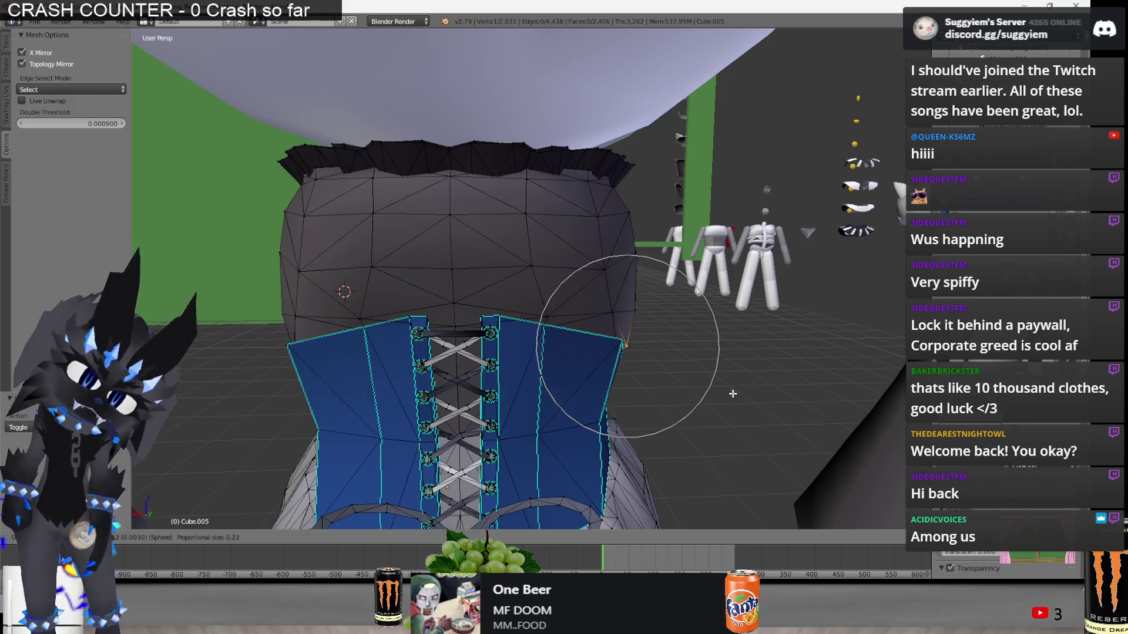
{"action": "left_click", "coordinate": [615, 335]}
{"action": "key", "text": "a"}
{"action": "mouse_move", "coordinate": [614, 335]}
{"action": "middle_mouse_down"}
{"action": "mouse_move", "coordinate": [686, 383]}
{"action": "mouse_move", "coordinate": [658, 376]}
{"action": "middle_mouse_up"}
Disable proportional editing and inspect vertices on the corset's left edge and lower front
{"action": "left_click", "coordinate": [377, 537]}
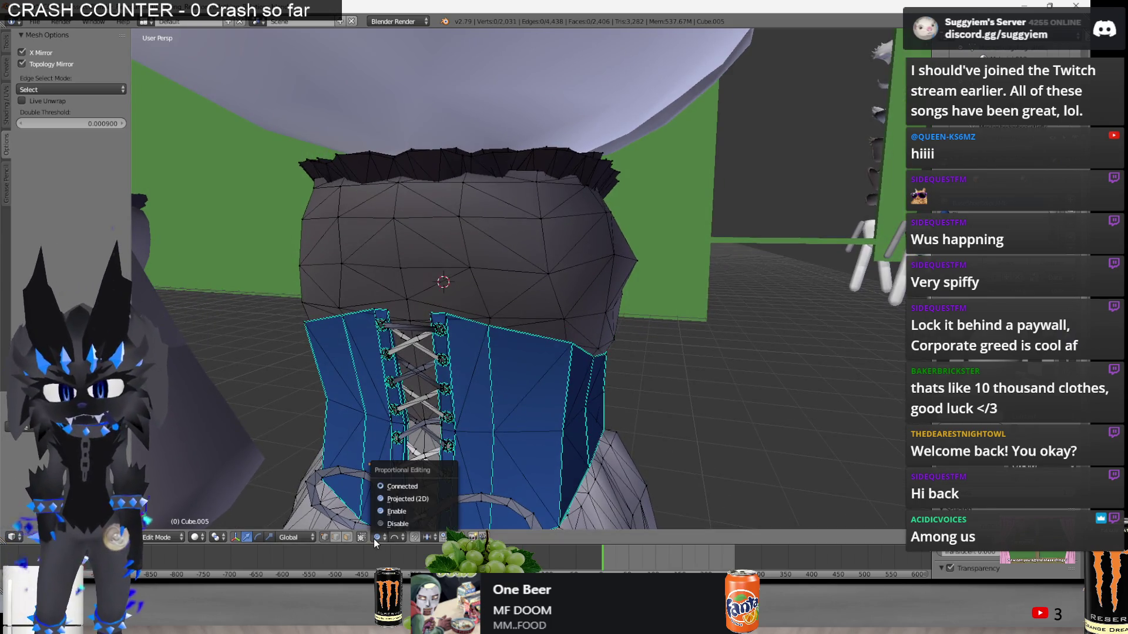
{"action": "left_click", "coordinate": [414, 522]}
{"action": "middle_click_drag", "start_coordinate": [658, 300], "coordinate": [692, 293]}
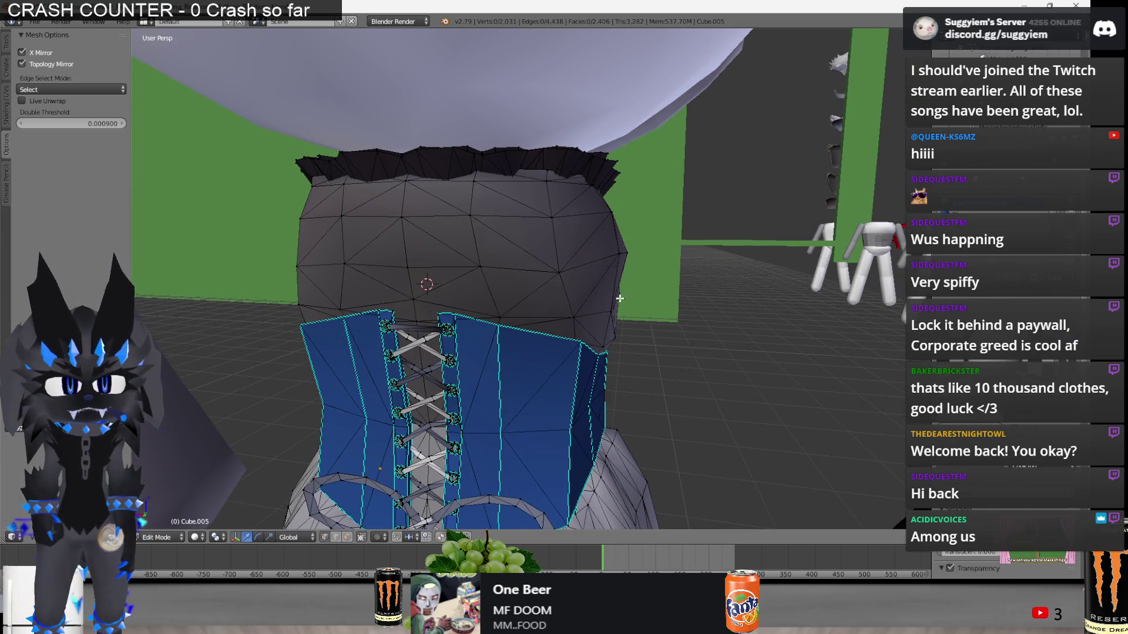
{"action": "mouse_move", "coordinate": [624, 305]}
{"action": "middle_mouse_down"}
{"action": "mouse_move", "coordinate": [415, 256]}
{"action": "mouse_move", "coordinate": [432, 216]}
{"action": "mouse_move", "coordinate": [411, 218]}
{"action": "mouse_move", "coordinate": [464, 205]}
{"action": "mouse_move", "coordinate": [444, 204]}
{"action": "mouse_move", "coordinate": [431, 251]}
{"action": "middle_mouse_up"}
{"action": "right_click", "coordinate": [431, 251]}
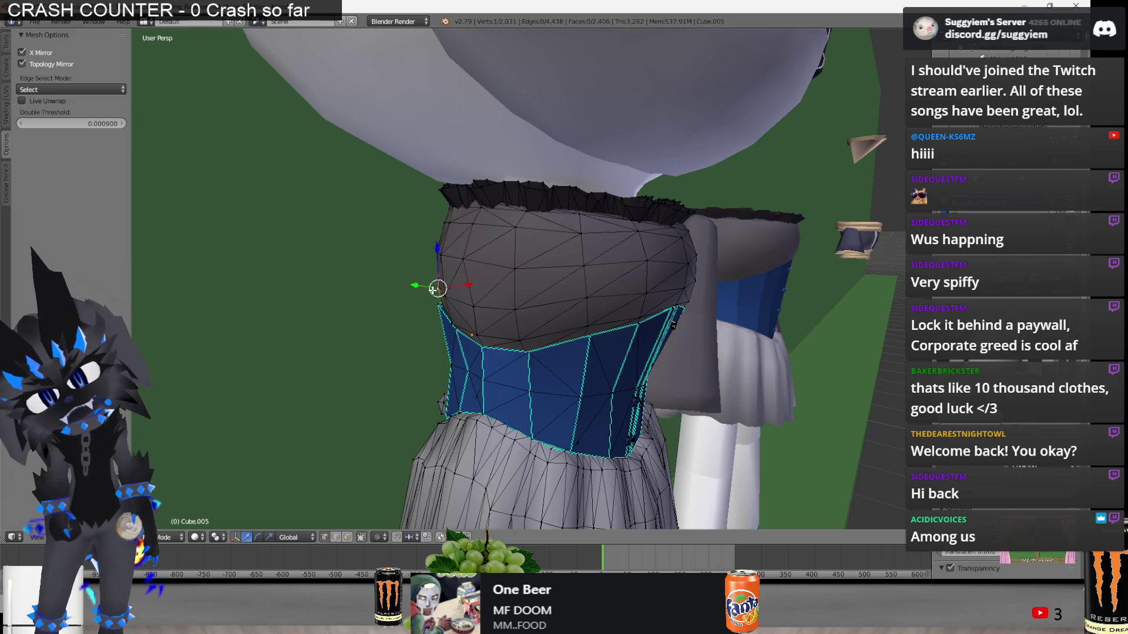
{"action": "key", "text": "a"}
{"action": "middle_click_drag", "start_coordinate": [434, 290], "coordinate": [473, 286]}
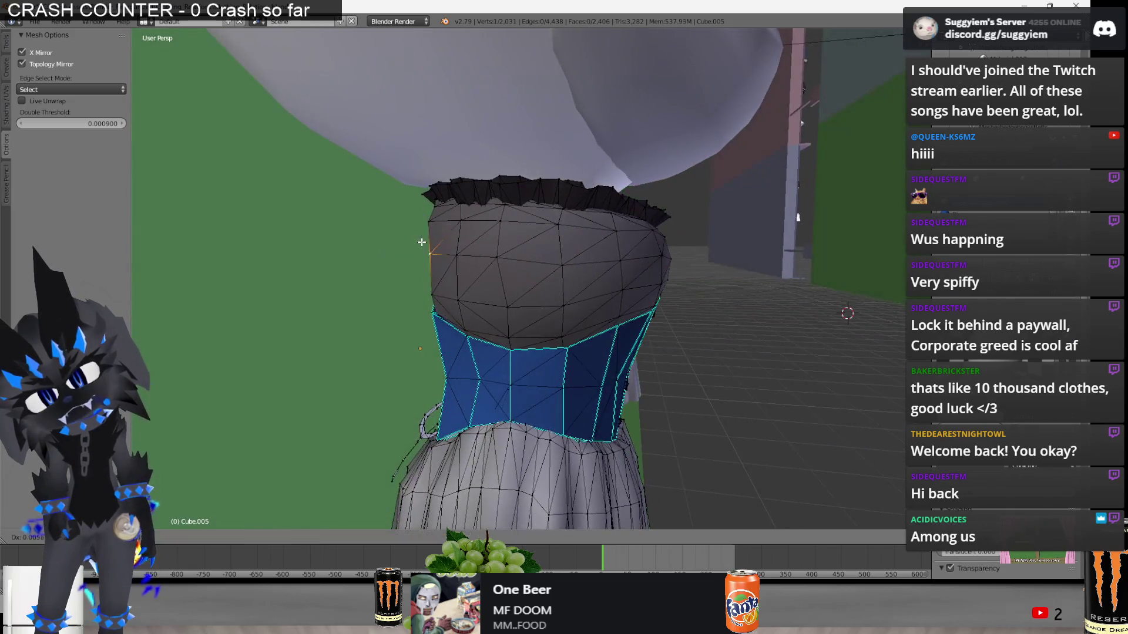
{"action": "mouse_move", "coordinate": [424, 242]}
{"action": "middle_mouse_down"}
{"action": "mouse_move", "coordinate": [547, 167]}
{"action": "mouse_move", "coordinate": [627, 228]}
{"action": "mouse_move", "coordinate": [458, 237]}
{"action": "mouse_move", "coordinate": [352, 210]}
{"action": "middle_mouse_up"}
{"action": "right_click", "coordinate": [548, 166]}
{"action": "key", "text": "a"}
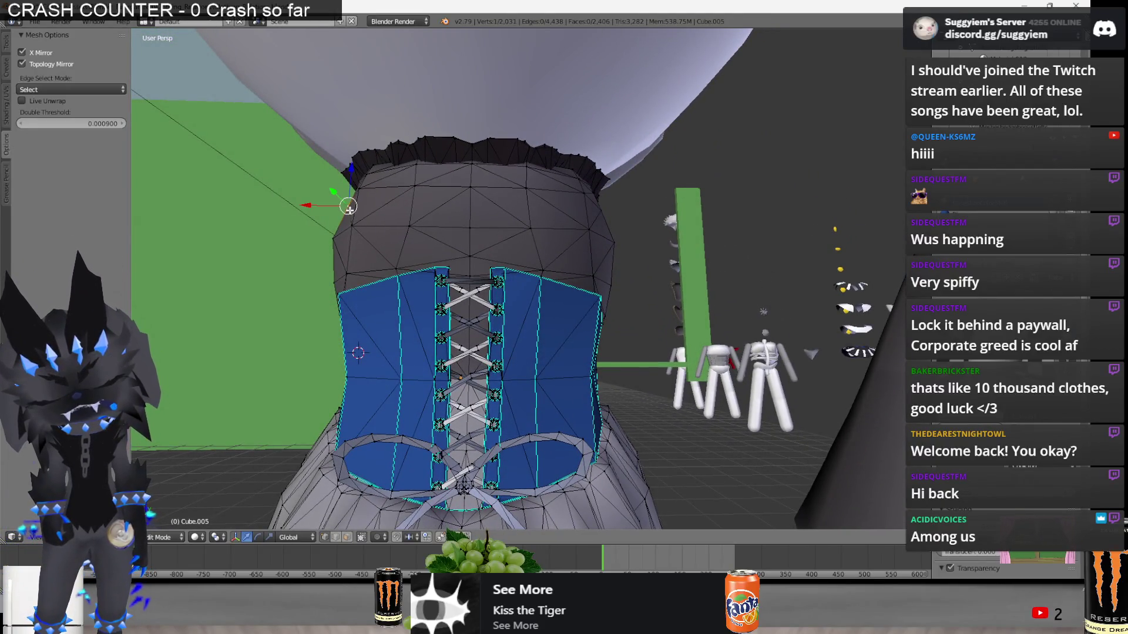
Move the selection, check a vertex near the corset's top edge, and return to Object Mode
{"action": "key", "text": "g"}
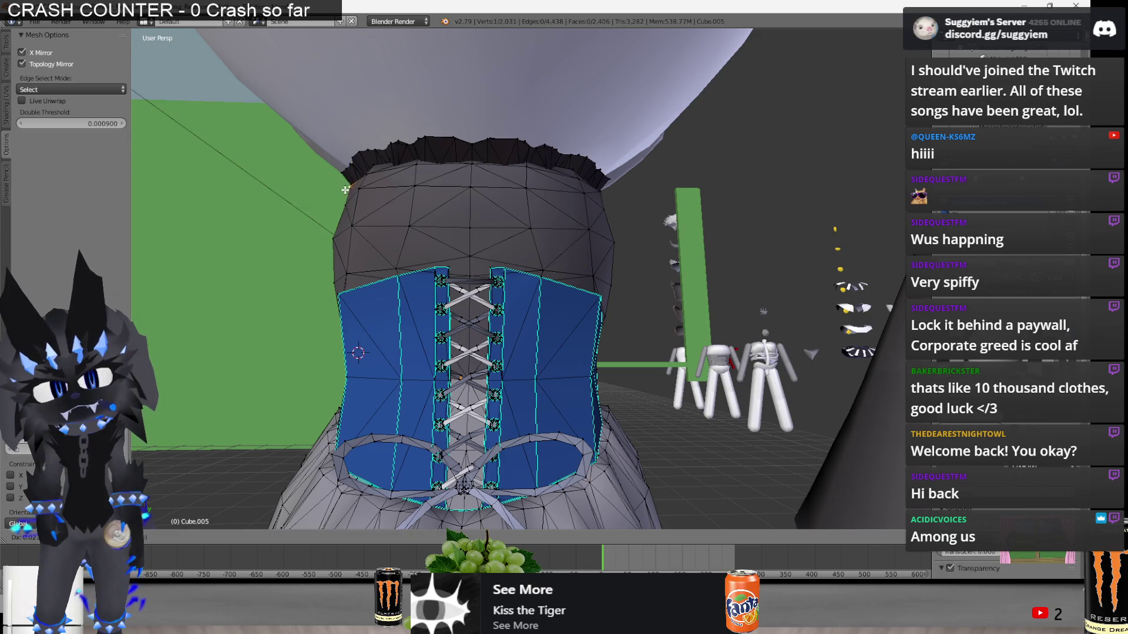
{"action": "middle_click_drag", "start_coordinate": [355, 193], "coordinate": [355, 230]}
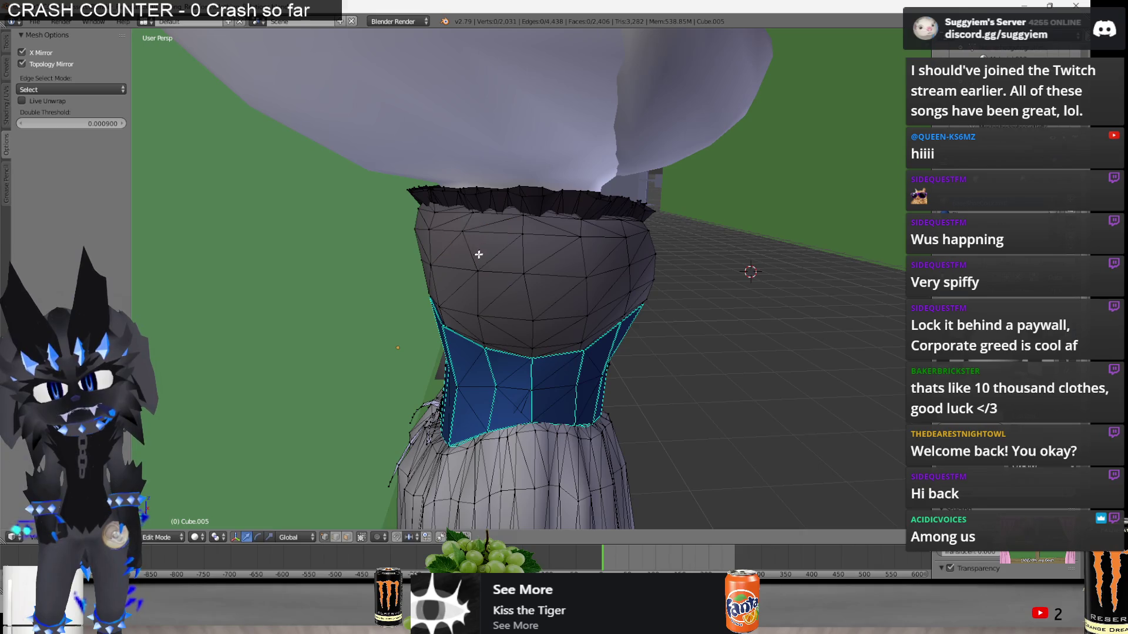
{"action": "right_click", "coordinate": [475, 301]}
{"action": "key", "text": "a"}
{"action": "middle_click_drag", "start_coordinate": [467, 303], "coordinate": [607, 295]}
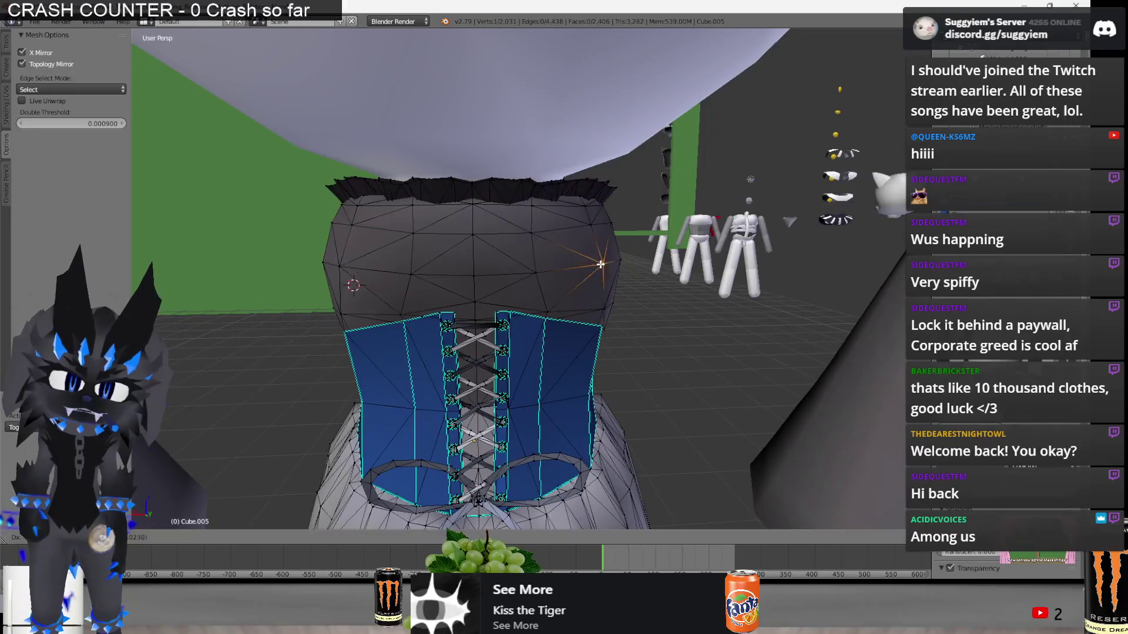
{"action": "key", "text": "Tab"}
{"action": "mouse_move", "coordinate": [594, 227]}
{"action": "middle_mouse_down"}
{"action": "mouse_move", "coordinate": [437, 258]}
{"action": "mouse_move", "coordinate": [501, 316]}
{"action": "middle_mouse_up"}
{"action": "scroll", "coordinate": [500, 315], "scroll_direction": "up", "scroll_amount": 3}
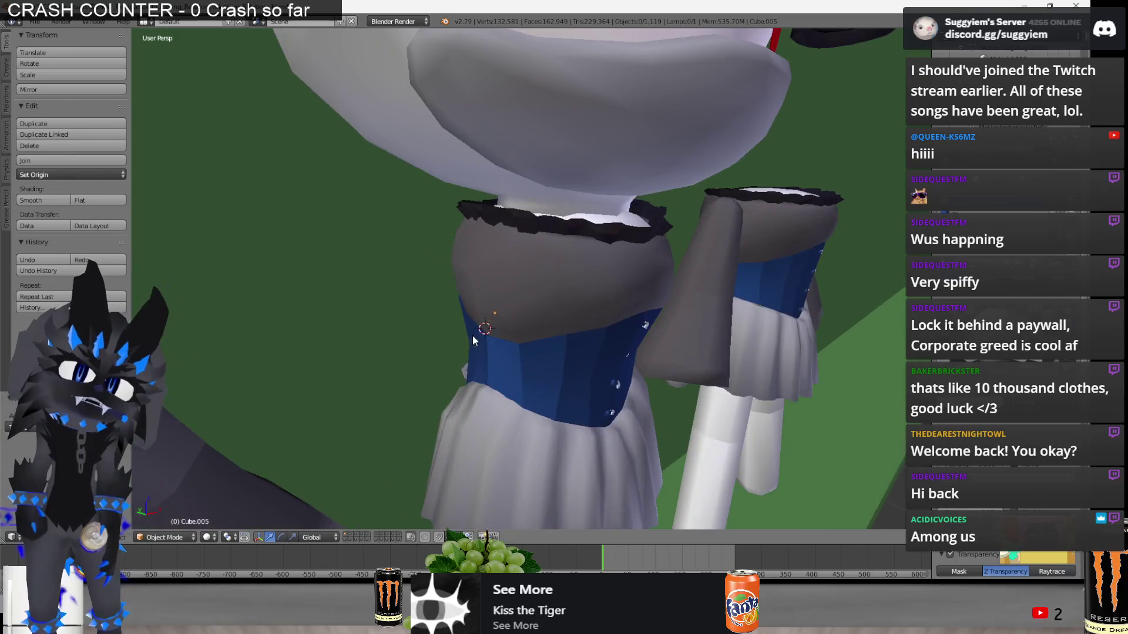
Re-enter Edit Mode on the dress and toggle wireframe to inspect the neckline
{"action": "key", "text": "Tab"}
{"action": "scroll", "coordinate": [474, 337], "scroll_direction": "up", "scroll_amount": 6}
{"action": "scroll", "coordinate": [485, 316], "scroll_direction": "down", "scroll_amount": 5}
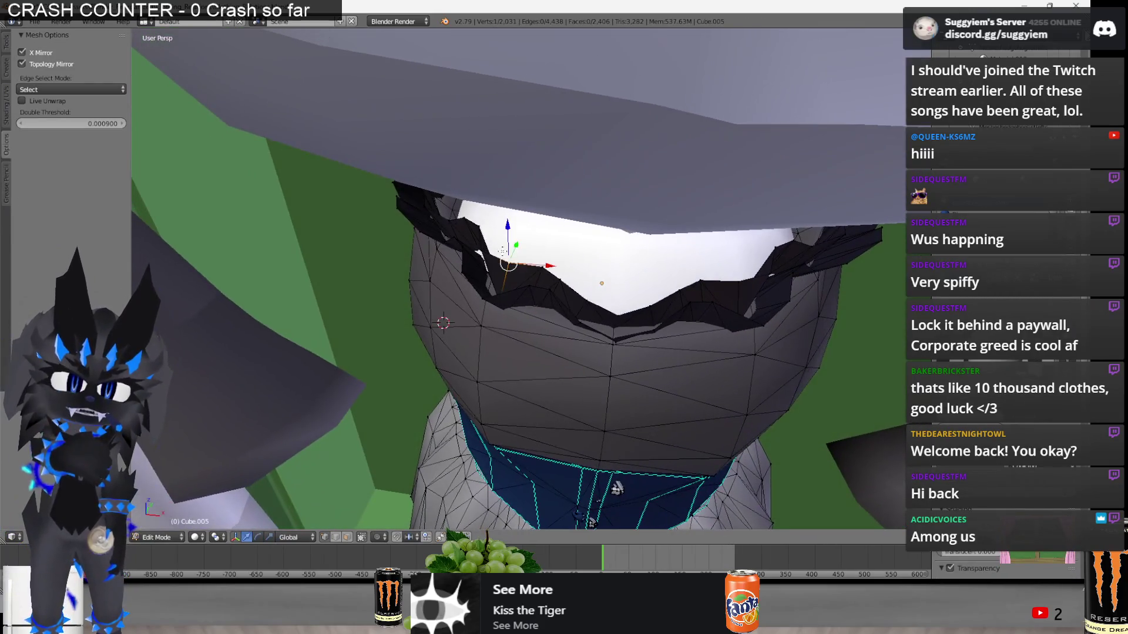
{"action": "key", "text": "Tab"}
{"action": "scroll", "coordinate": [650, 271], "scroll_direction": "down", "scroll_amount": 3}
{"action": "scroll", "coordinate": [650, 270], "scroll_direction": "down", "scroll_amount": 5}
{"action": "mouse_move", "coordinate": [440, 329]}
{"action": "middle_mouse_down"}
{"action": "mouse_move", "coordinate": [343, 383]}
{"action": "mouse_move", "coordinate": [690, 281]}
{"action": "mouse_move", "coordinate": [438, 234]}
{"action": "middle_mouse_up"}
{"action": "scroll", "coordinate": [691, 280], "scroll_direction": "up", "scroll_amount": 3}
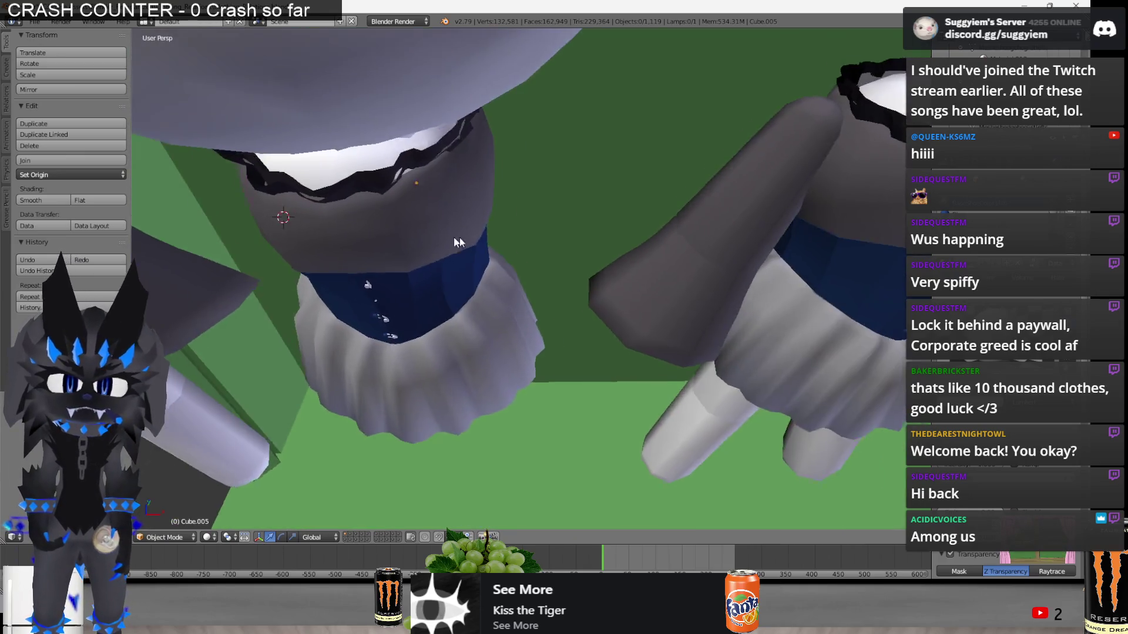
{"action": "key", "text": "Tab"}
{"action": "scroll", "coordinate": [458, 236], "scroll_direction": "up", "scroll_amount": 6}
{"action": "key", "text": "z"}
{"action": "scroll", "coordinate": [458, 236], "scroll_direction": "down", "scroll_amount": 4}
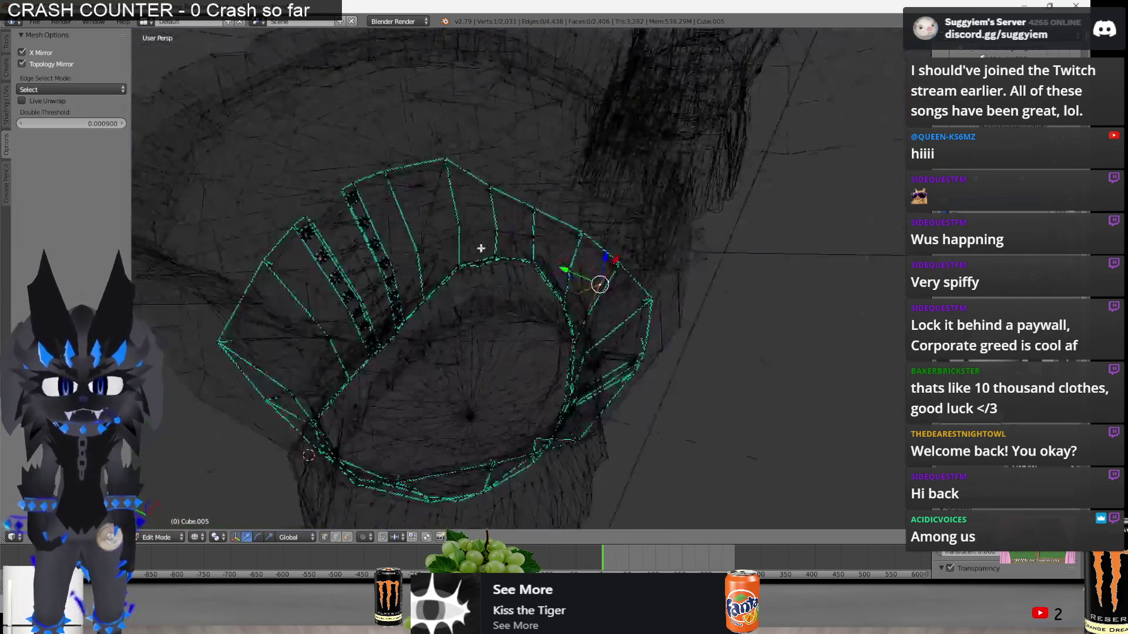
{"action": "scroll", "coordinate": [499, 116], "scroll_direction": "up", "scroll_amount": 2}
{"action": "scroll", "coordinate": [518, 127], "scroll_direction": "down", "scroll_amount": 2}
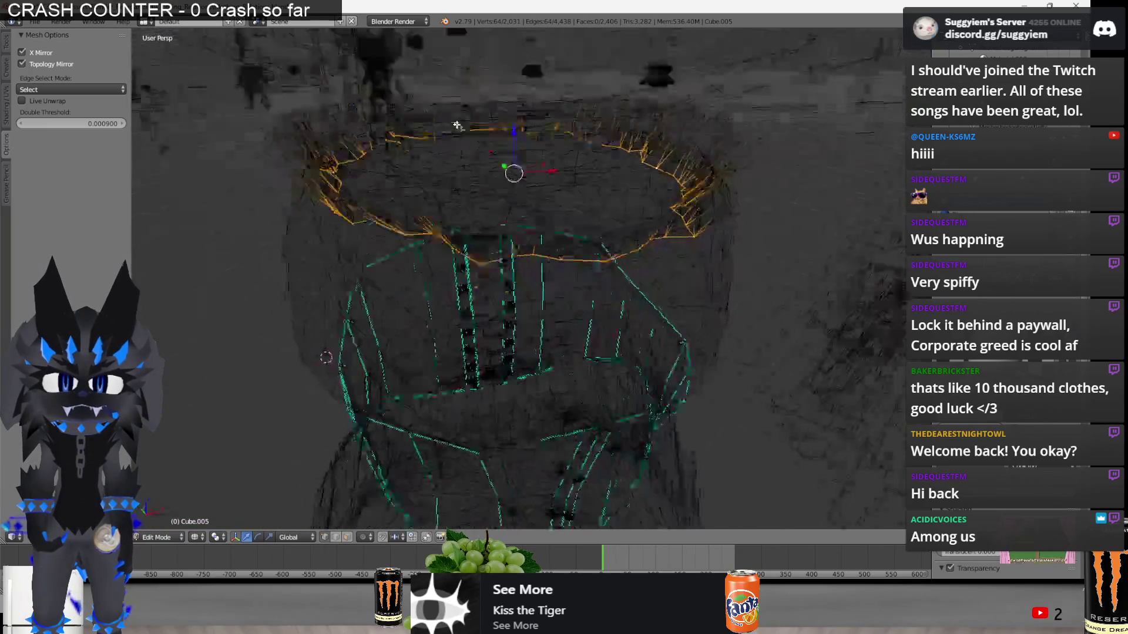
{"action": "scroll", "coordinate": [654, 246], "scroll_direction": "up", "scroll_amount": 4}
{"action": "key", "text": "z"}
{"action": "key", "text": "z"}
{"action": "key", "text": "z"}
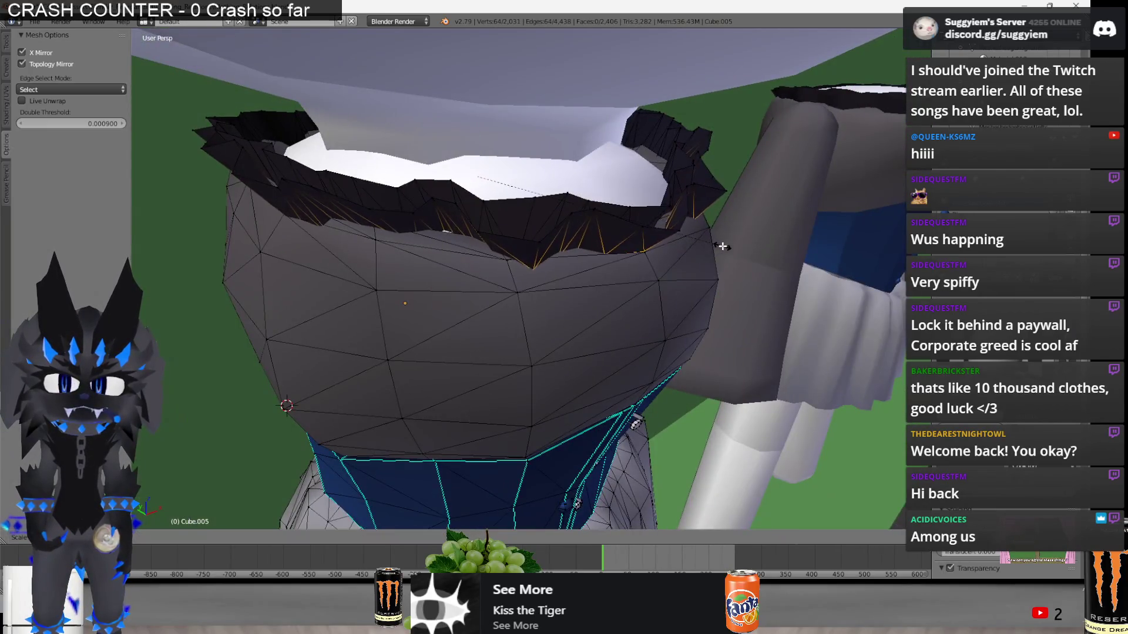
Select a group of vertices on the collar rim in wireframe view
{"action": "middle_click_drag", "start_coordinate": [724, 247], "coordinate": [571, 146]}
{"action": "mouse_move", "coordinate": [493, 166]}
{"action": "middle_mouse_down"}
{"action": "mouse_move", "coordinate": [498, 184]}
{"action": "mouse_move", "coordinate": [763, 244]}
{"action": "mouse_move", "coordinate": [461, 121]}
{"action": "mouse_move", "coordinate": [519, 264]}
{"action": "mouse_move", "coordinate": [522, 252]}
{"action": "mouse_move", "coordinate": [609, 241]}
{"action": "mouse_move", "coordinate": [566, 290]}
{"action": "mouse_move", "coordinate": [596, 289]}
{"action": "mouse_move", "coordinate": [552, 242]}
{"action": "mouse_move", "coordinate": [597, 259]}
{"action": "middle_mouse_up"}
{"action": "key", "text": "z"}
{"action": "right_click", "coordinate": [517, 254]}
{"action": "right_click", "coordinate": [551, 242], "text": "alt"}
{"action": "right_click", "coordinate": [552, 242]}
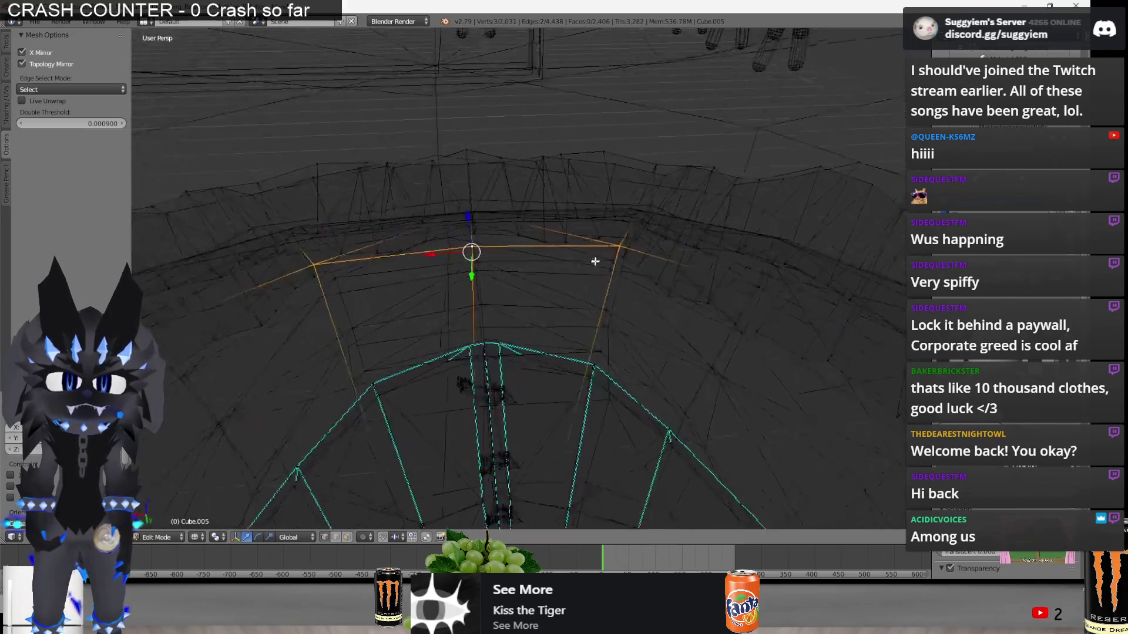
{"action": "key", "text": "z"}
{"action": "scroll", "coordinate": [537, 216], "scroll_direction": "up", "scroll_amount": 3}
{"action": "mouse_move", "coordinate": [536, 216]}
{"action": "middle_mouse_down"}
{"action": "mouse_move", "coordinate": [513, 217]}
{"action": "mouse_move", "coordinate": [715, 226]}
{"action": "mouse_move", "coordinate": [678, 235]}
{"action": "middle_mouse_up"}
{"action": "mouse_move", "coordinate": [675, 176]}
{"action": "middle_mouse_down"}
{"action": "mouse_move", "coordinate": [503, 234]}
{"action": "mouse_move", "coordinate": [671, 242]}
{"action": "middle_mouse_up"}
{"action": "key", "text": "z"}
Select the collar's edge loop and extend the selection toward the ruffle edges
{"action": "right_click", "coordinate": [503, 235], "text": "alt"}
{"action": "key", "text": "z"}
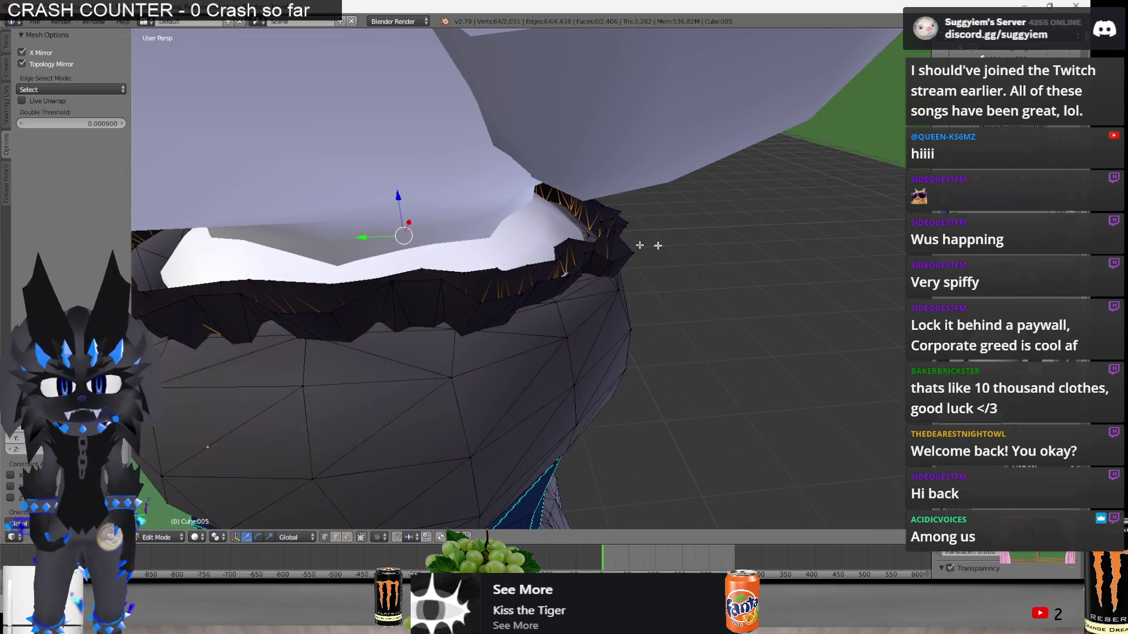
{"action": "mouse_move", "coordinate": [398, 219]}
{"action": "middle_mouse_down"}
{"action": "mouse_move", "coordinate": [835, 333]}
{"action": "mouse_move", "coordinate": [667, 332]}
{"action": "mouse_move", "coordinate": [403, 291]}
{"action": "mouse_move", "coordinate": [432, 302]}
{"action": "mouse_move", "coordinate": [528, 382]}
{"action": "mouse_move", "coordinate": [614, 498]}
{"action": "middle_mouse_up"}
{"action": "key", "text": "z"}
{"action": "key", "text": "z"}
{"action": "key", "text": "ctrl+KP_Add"}
{"action": "middle_click_drag", "start_coordinate": [614, 498], "coordinate": [634, 435]}
{"action": "key", "text": "ctrl+z"}
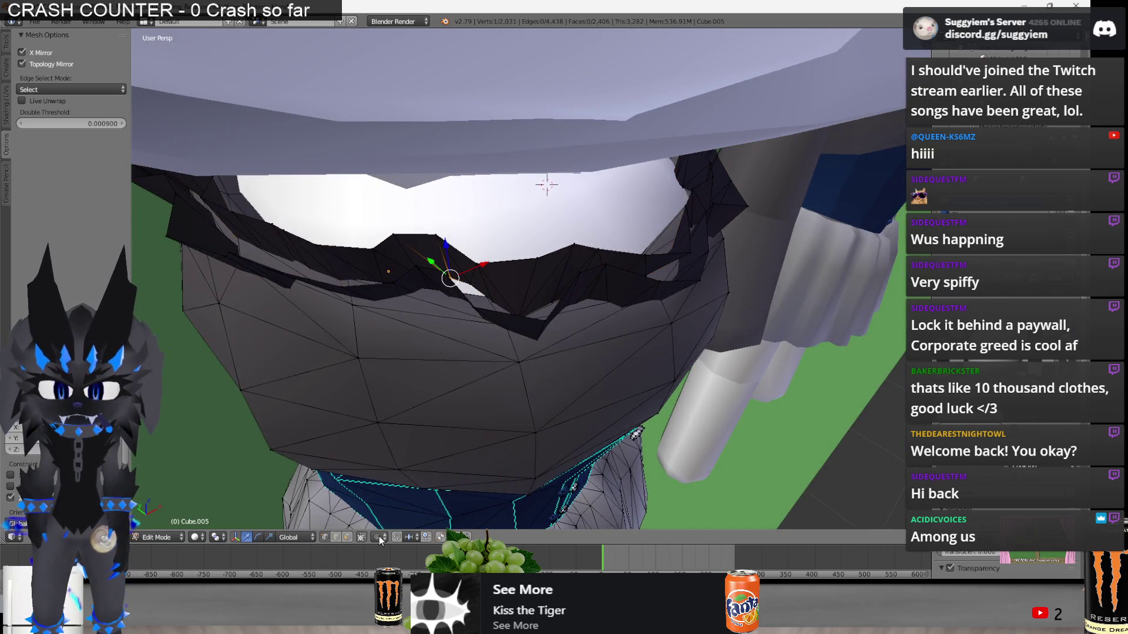
Pull collar vertices into place with 0.02 proportional falloff, then leave Edit Mode
{"action": "key", "text": "g"}
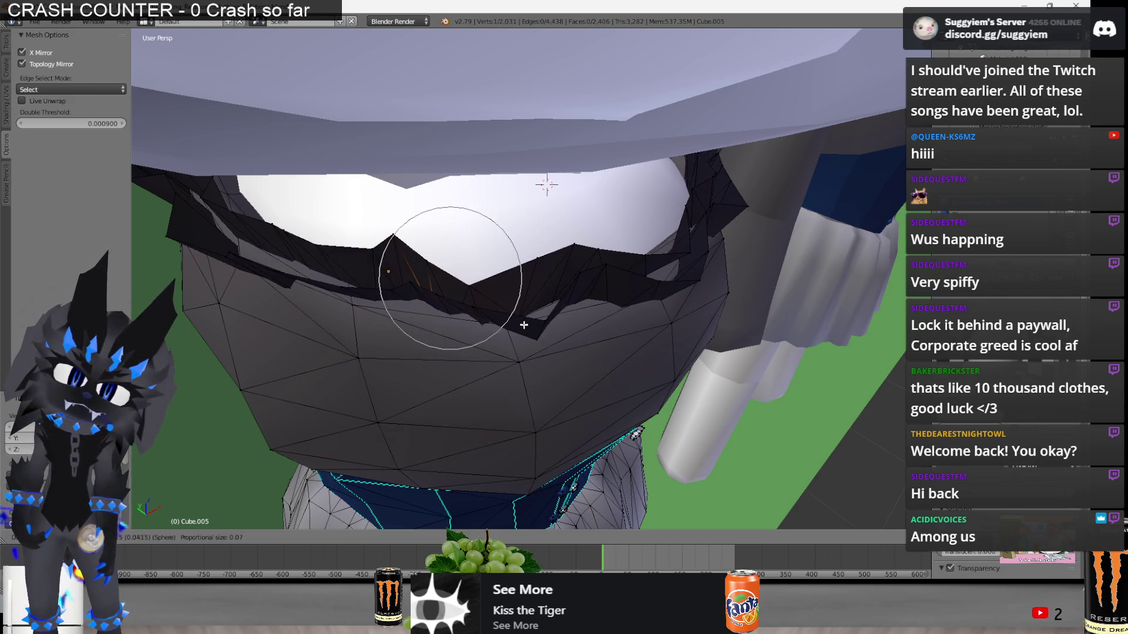
{"action": "mouse_move", "coordinate": [393, 255]}
{"action": "middle_mouse_down"}
{"action": "mouse_move", "coordinate": [595, 281]}
{"action": "mouse_move", "coordinate": [646, 270]}
{"action": "middle_mouse_up"}
{"action": "key", "text": "g"}
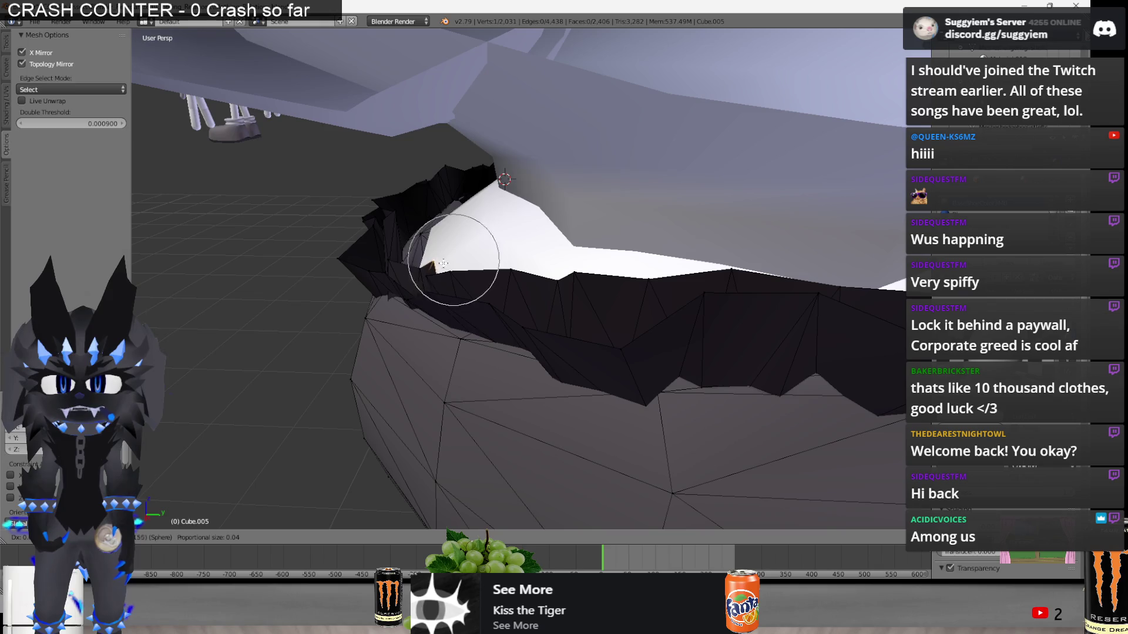
{"action": "mouse_move", "coordinate": [418, 274]}
{"action": "middle_mouse_down"}
{"action": "mouse_move", "coordinate": [567, 275]}
{"action": "mouse_move", "coordinate": [617, 239]}
{"action": "mouse_move", "coordinate": [650, 247]}
{"action": "mouse_move", "coordinate": [708, 234]}
{"action": "mouse_move", "coordinate": [567, 276]}
{"action": "mouse_move", "coordinate": [652, 304]}
{"action": "mouse_move", "coordinate": [510, 235]}
{"action": "middle_mouse_up"}
{"action": "key", "text": "a"}
{"action": "right_click", "coordinate": [600, 275]}
{"action": "key", "text": "g"}
{"action": "left_click", "coordinate": [587, 280]}
{"action": "scroll", "coordinate": [708, 234], "scroll_direction": "down", "scroll_amount": 3}
{"action": "key", "text": "Tab"}
{"action": "key", "text": "Tab"}
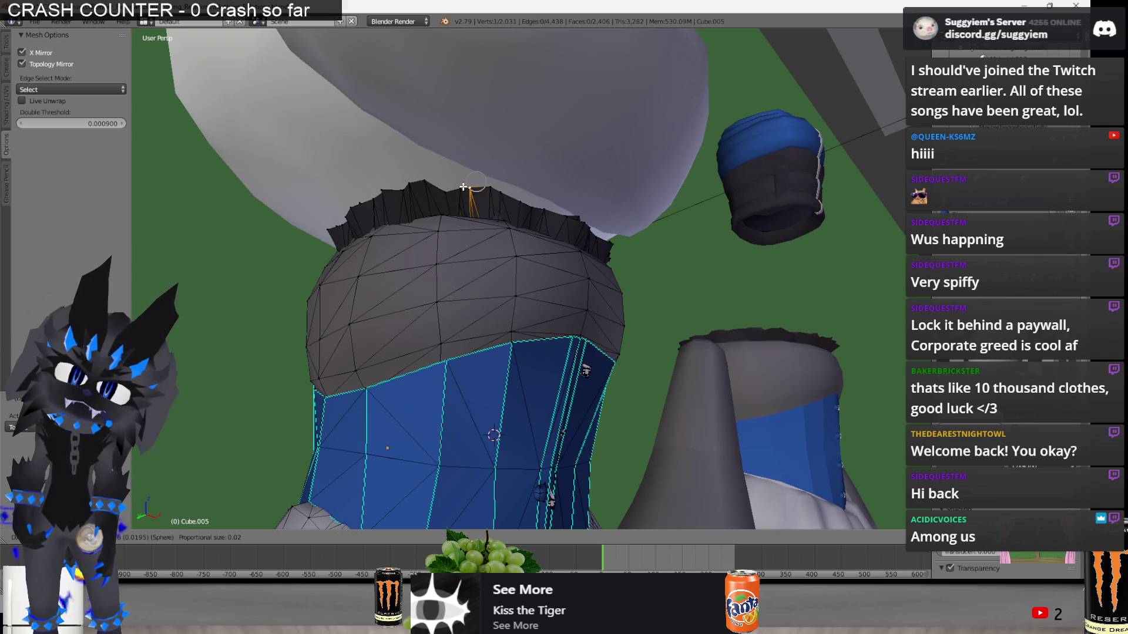
Move collar ruffle vertices with proportional falloff so the ruffle hugs the neck more smoothly
{"action": "mouse_move", "coordinate": [467, 186]}
{"action": "middle_mouse_down"}
{"action": "mouse_move", "coordinate": [360, 230]}
{"action": "mouse_move", "coordinate": [483, 268]}
{"action": "mouse_move", "coordinate": [475, 254]}
{"action": "middle_mouse_up"}
{"action": "right_click", "coordinate": [361, 229]}
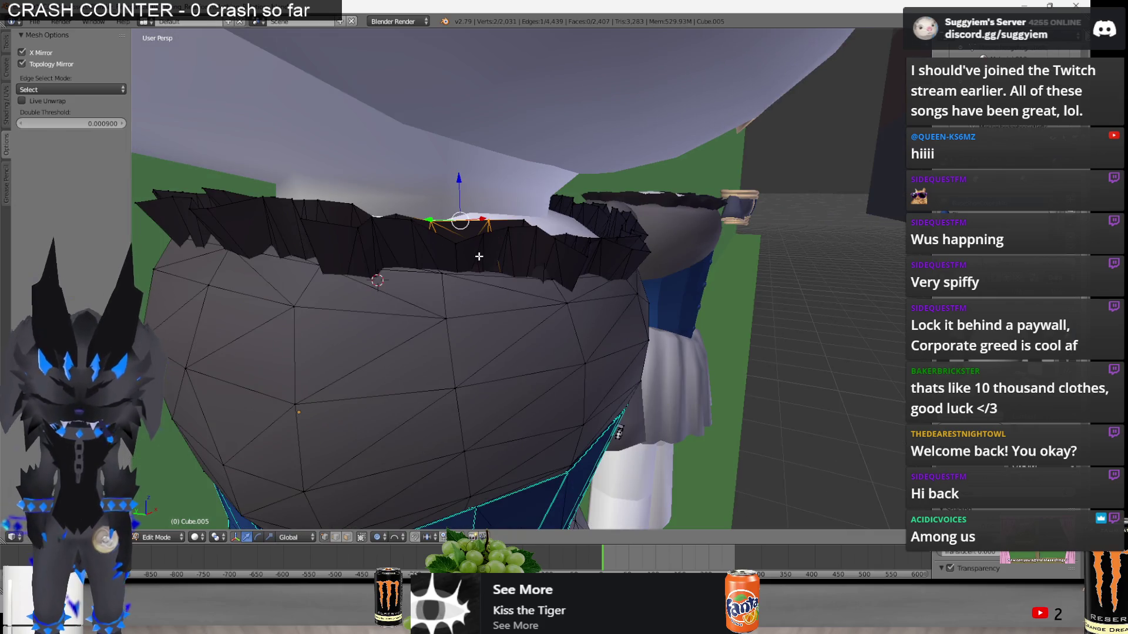
{"action": "mouse_move", "coordinate": [466, 244]}
{"action": "middle_mouse_down"}
{"action": "mouse_move", "coordinate": [404, 249]}
{"action": "mouse_move", "coordinate": [396, 291]}
{"action": "mouse_move", "coordinate": [428, 284]}
{"action": "middle_mouse_up"}
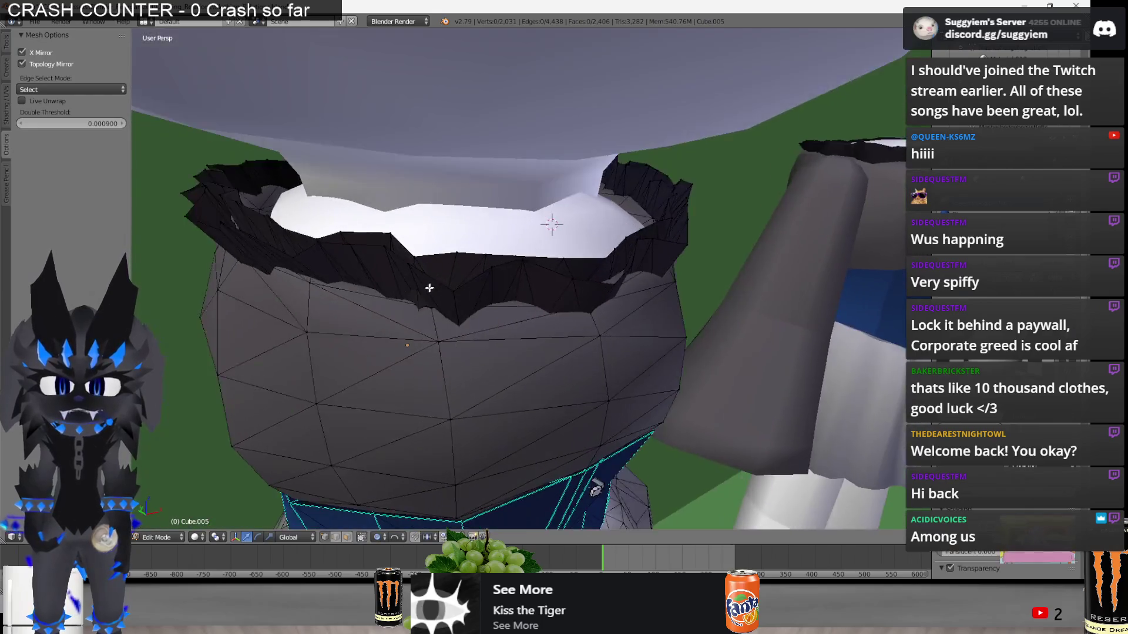
{"action": "key", "text": "z"}
{"action": "right_click", "coordinate": [403, 323]}
{"action": "mouse_move", "coordinate": [402, 322]}
{"action": "middle_mouse_down"}
{"action": "mouse_move", "coordinate": [455, 327]}
{"action": "mouse_move", "coordinate": [495, 369]}
{"action": "mouse_move", "coordinate": [489, 411]}
{"action": "mouse_move", "coordinate": [504, 382]}
{"action": "mouse_move", "coordinate": [504, 283]}
{"action": "mouse_move", "coordinate": [415, 386]}
{"action": "mouse_move", "coordinate": [527, 386]}
{"action": "middle_mouse_up"}
{"action": "key", "text": "z"}
{"action": "left_click", "coordinate": [499, 397]}
{"action": "key", "text": "z"}
{"action": "key", "text": "z"}
{"action": "scroll", "coordinate": [504, 284], "scroll_direction": "up", "scroll_amount": 3}
{"action": "left_click", "coordinate": [502, 302]}
Turn off proportional editing and leave Edit Mode
{"action": "left_click", "coordinate": [377, 537]}
{"action": "left_click", "coordinate": [400, 525]}
{"action": "mouse_move", "coordinate": [411, 447]}
{"action": "middle_mouse_down"}
{"action": "mouse_move", "coordinate": [491, 320]}
{"action": "mouse_move", "coordinate": [478, 375]}
{"action": "mouse_move", "coordinate": [548, 403]}
{"action": "mouse_move", "coordinate": [445, 393]}
{"action": "mouse_move", "coordinate": [470, 295]}
{"action": "middle_mouse_up"}
{"action": "key", "text": "Tab"}
{"action": "scroll", "coordinate": [470, 295], "scroll_direction": "down", "scroll_amount": 3}
Select and frame the dress, check the corset mesh in wireframe, then return to Object Mode
{"action": "right_click", "coordinate": [481, 302]}
{"action": "key", "text": "KP_Decimal"}
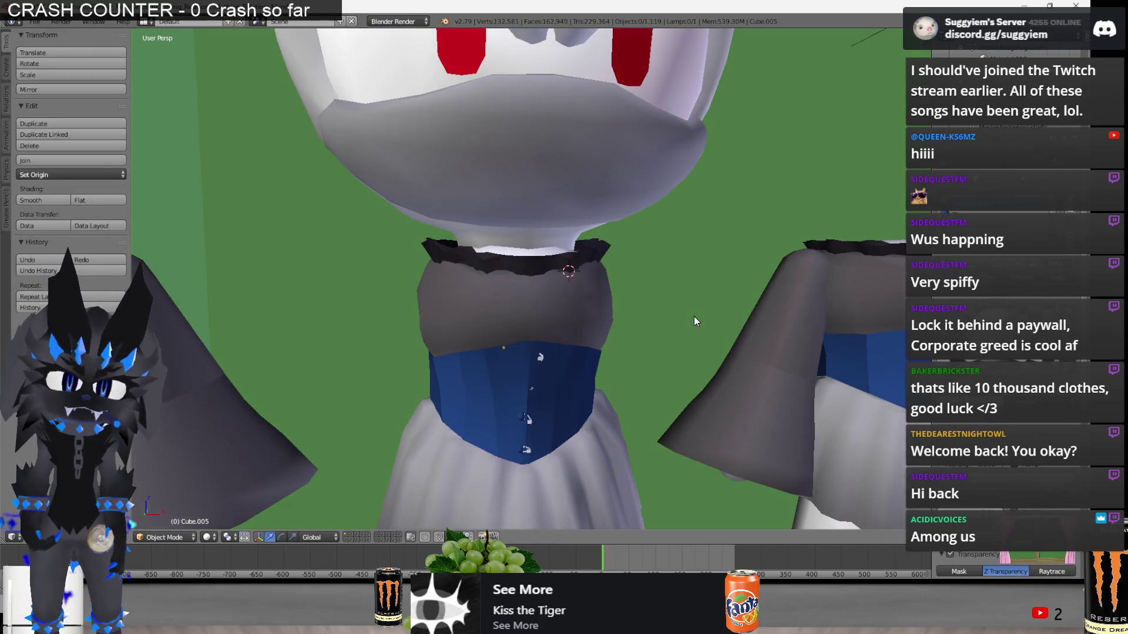
{"action": "scroll", "coordinate": [542, 322], "scroll_direction": "down", "scroll_amount": 3}
{"action": "key", "text": "Tab"}
{"action": "key", "text": "z"}
{"action": "mouse_move", "coordinate": [543, 329]}
{"action": "middle_mouse_down"}
{"action": "mouse_move", "coordinate": [597, 307]}
{"action": "mouse_move", "coordinate": [558, 301]}
{"action": "mouse_move", "coordinate": [568, 166]}
{"action": "middle_mouse_up"}
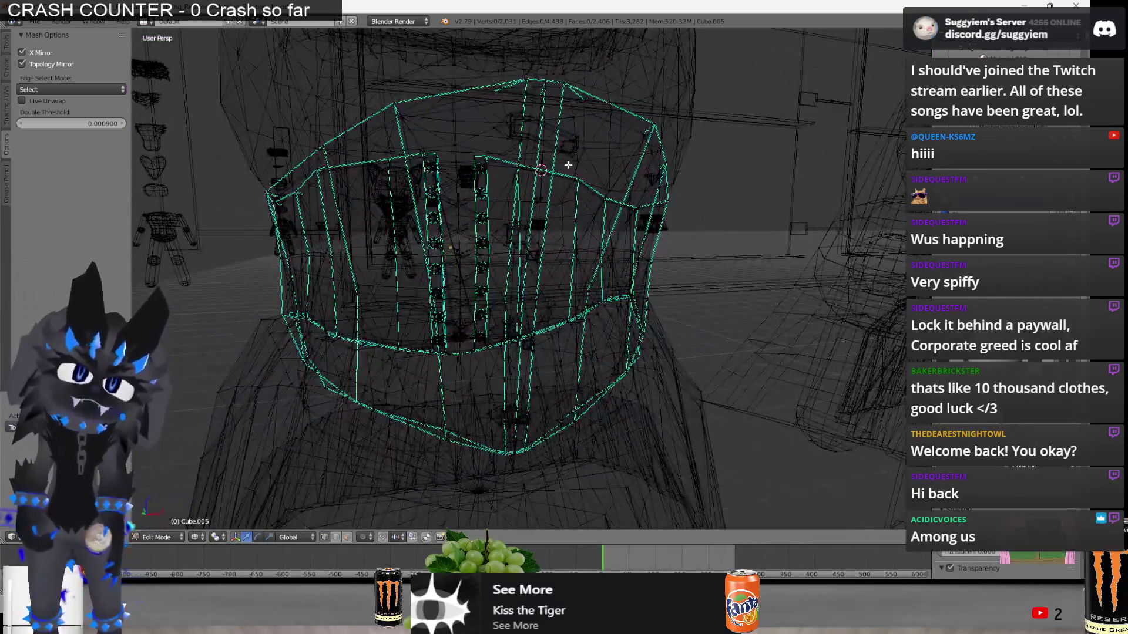
{"action": "key", "text": "z"}
{"action": "key", "text": "Tab"}
{"action": "scroll", "coordinate": [510, 153], "scroll_direction": "down", "scroll_amount": 8}
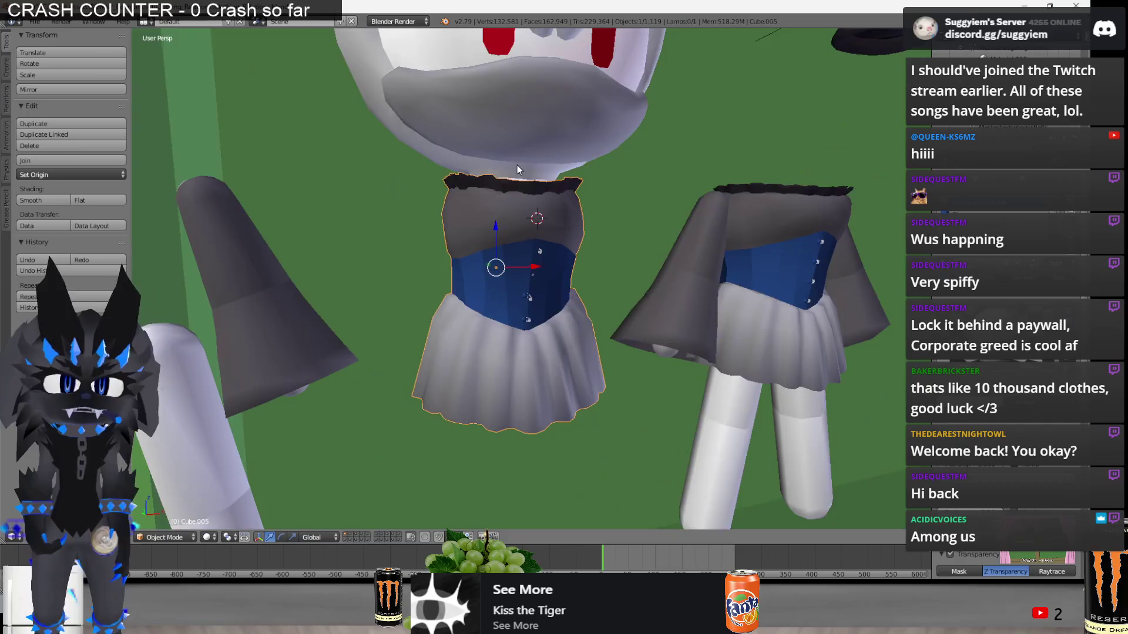
Inspect the dressed cat and its flared sleeve pieces from several angles, then switch to the VLC music video
{"action": "middle_click_drag", "start_coordinate": [470, 227], "coordinate": [424, 335]}
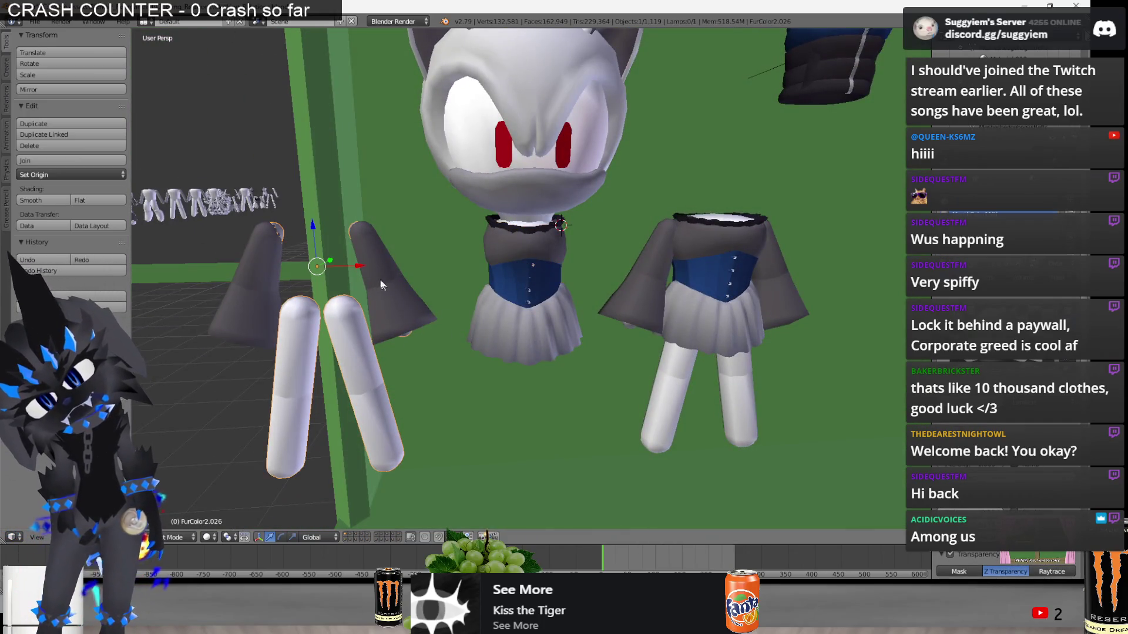
{"action": "right_click", "coordinate": [489, 279]}
{"action": "mouse_move", "coordinate": [576, 276]}
{"action": "middle_mouse_down"}
{"action": "mouse_move", "coordinate": [493, 266]}
{"action": "mouse_move", "coordinate": [287, 341]}
{"action": "mouse_move", "coordinate": [362, 330]}
{"action": "mouse_move", "coordinate": [447, 339]}
{"action": "mouse_move", "coordinate": [368, 310]}
{"action": "mouse_move", "coordinate": [482, 369]}
{"action": "mouse_move", "coordinate": [634, 380]}
{"action": "middle_mouse_up"}
{"action": "scroll", "coordinate": [235, 342], "scroll_direction": "up", "scroll_amount": 4}
{"action": "scroll", "coordinate": [211, 349], "scroll_direction": "down", "scroll_amount": 3}
{"action": "scroll", "coordinate": [411, 323], "scroll_direction": "up", "scroll_amount": 3}
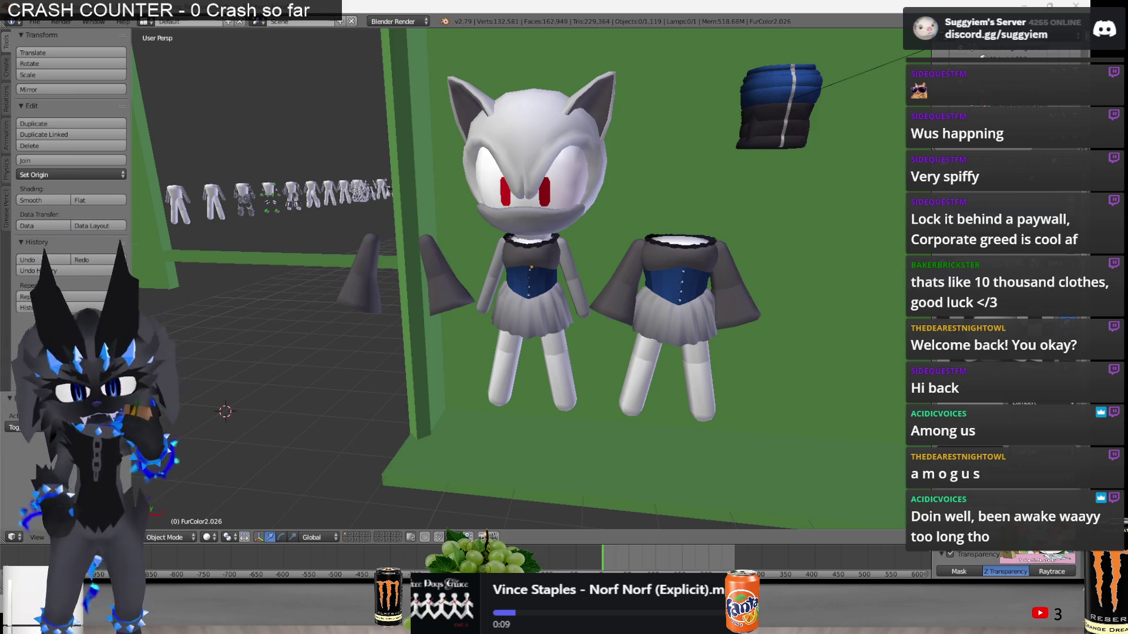
{"action": "key", "text": "alt+Tab"}
{"action": "key", "text": "alt+Tab"}
{"action": "key", "text": "alt+Tab"}
{"action": "key", "text": "alt+Tab"}
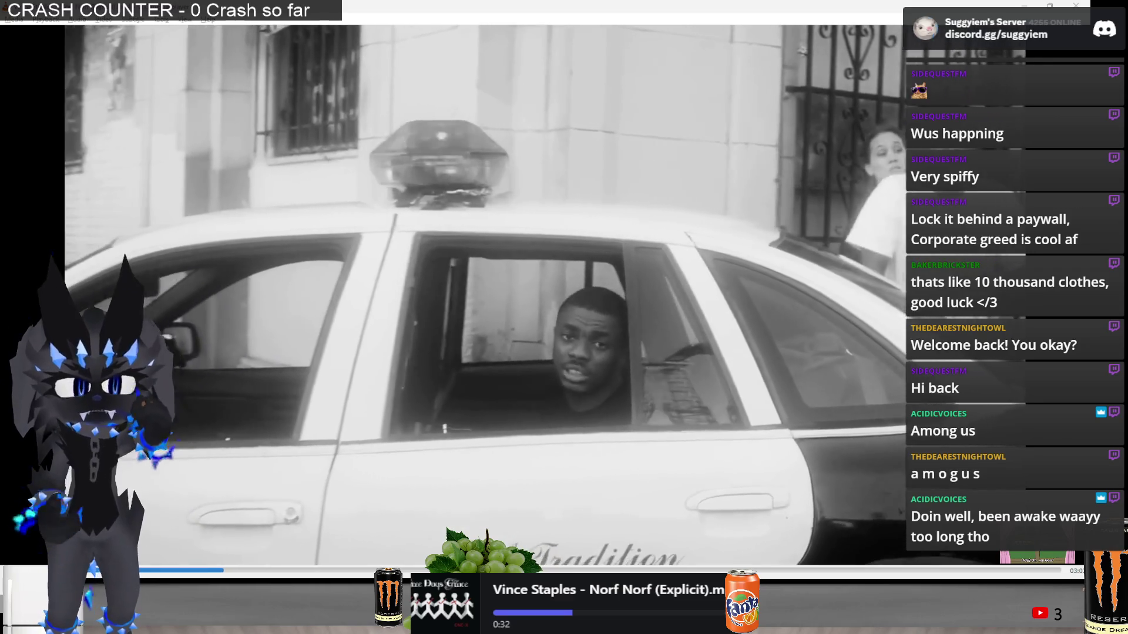
Switch from the music video back to the Blender scene, then on to Discord
{"action": "key", "text": "alt+Tab"}
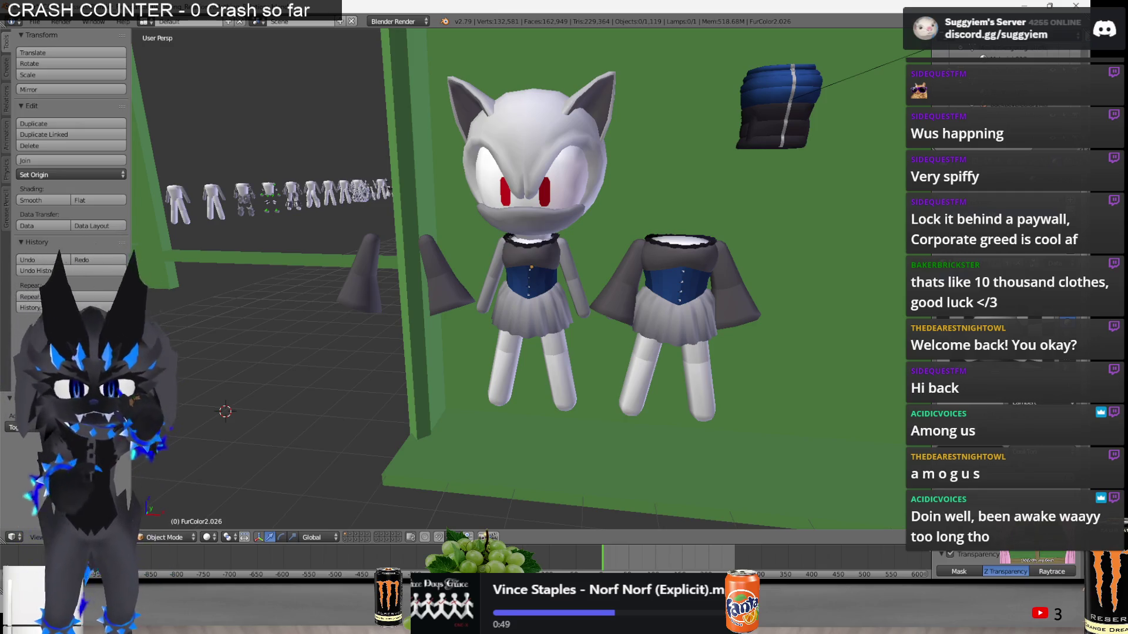
{"action": "key", "text": "alt+Tab"}
{"action": "key", "text": "alt+Tab"}
{"action": "key", "text": "alt+Tab"}
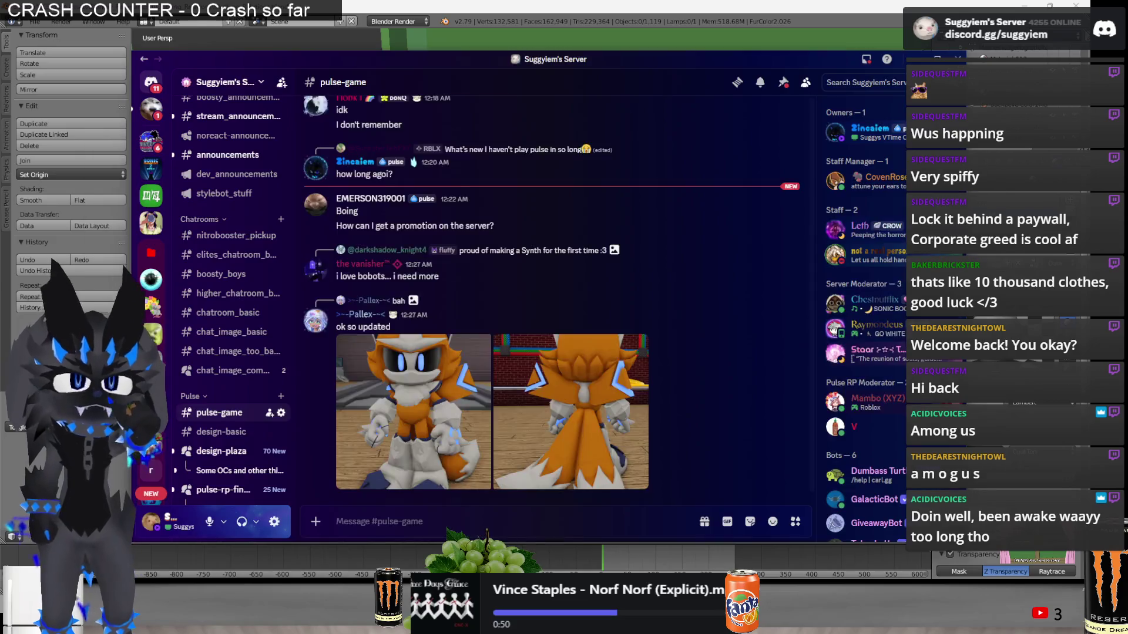
Scroll Discord's pulse-game channel to its newest messages and bring up the Windows Start menu
{"action": "scroll", "coordinate": [558, 293], "scroll_direction": "down", "scroll_amount": 5}
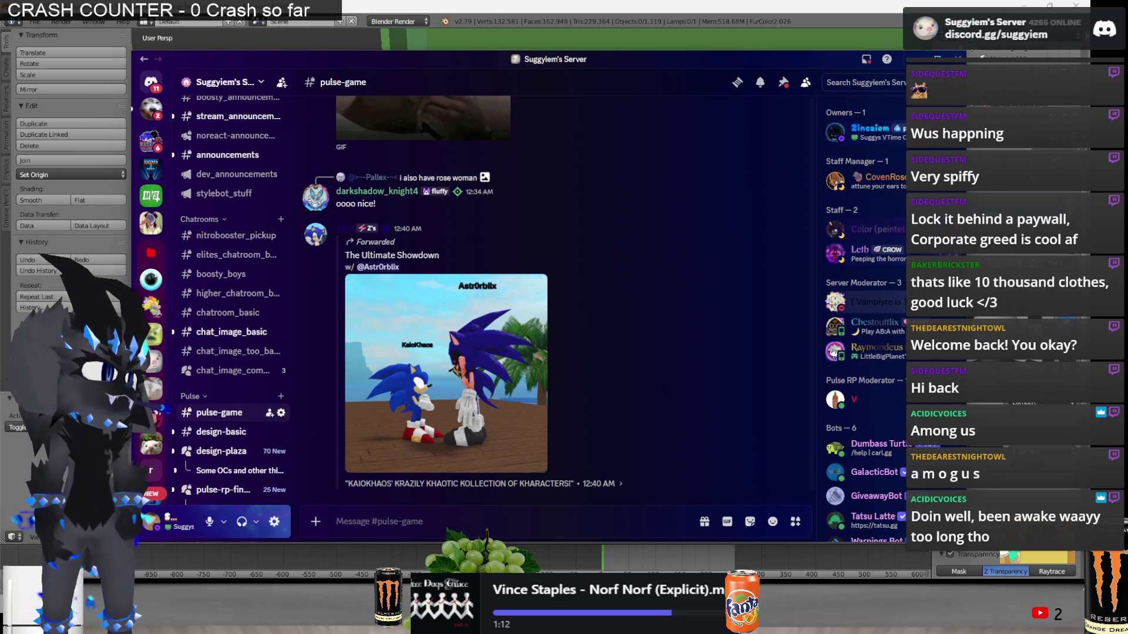
{"action": "key", "text": "super"}
{"action": "key", "text": "super"}
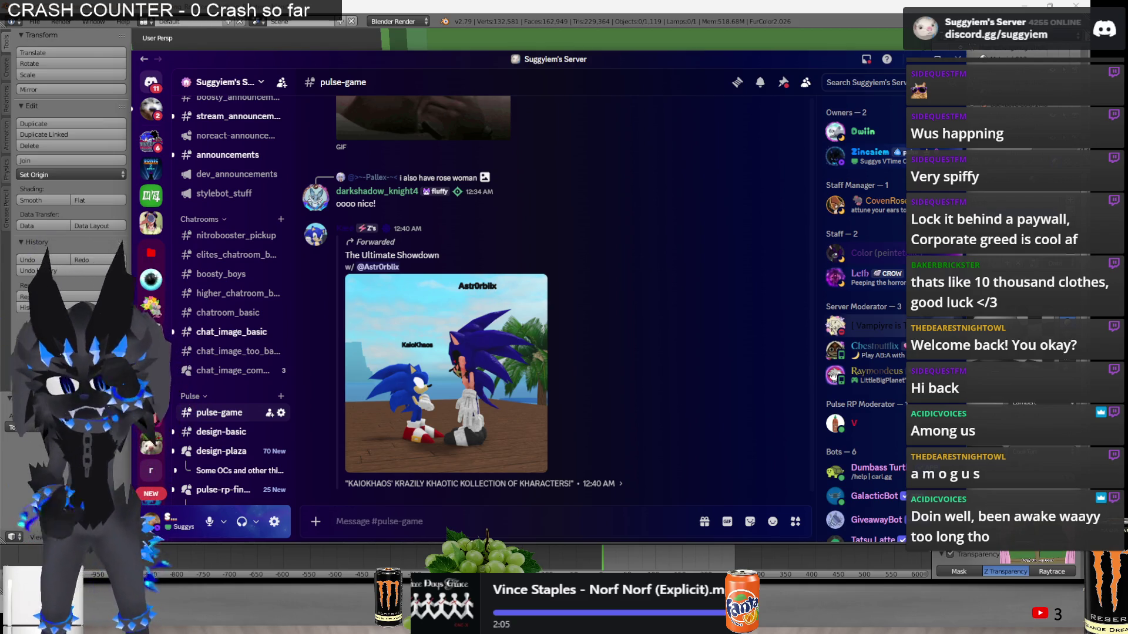
{"action": "key", "text": "super"}
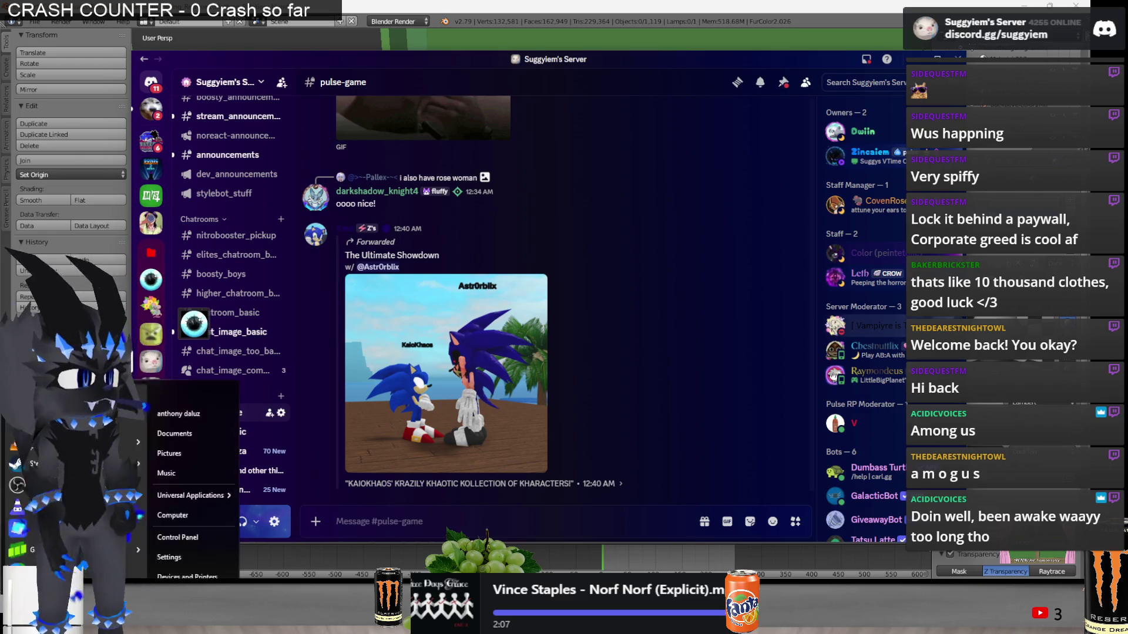
Dismiss the Start menu to reveal Discord's pulse-game channel again
{"action": "key", "text": "super"}
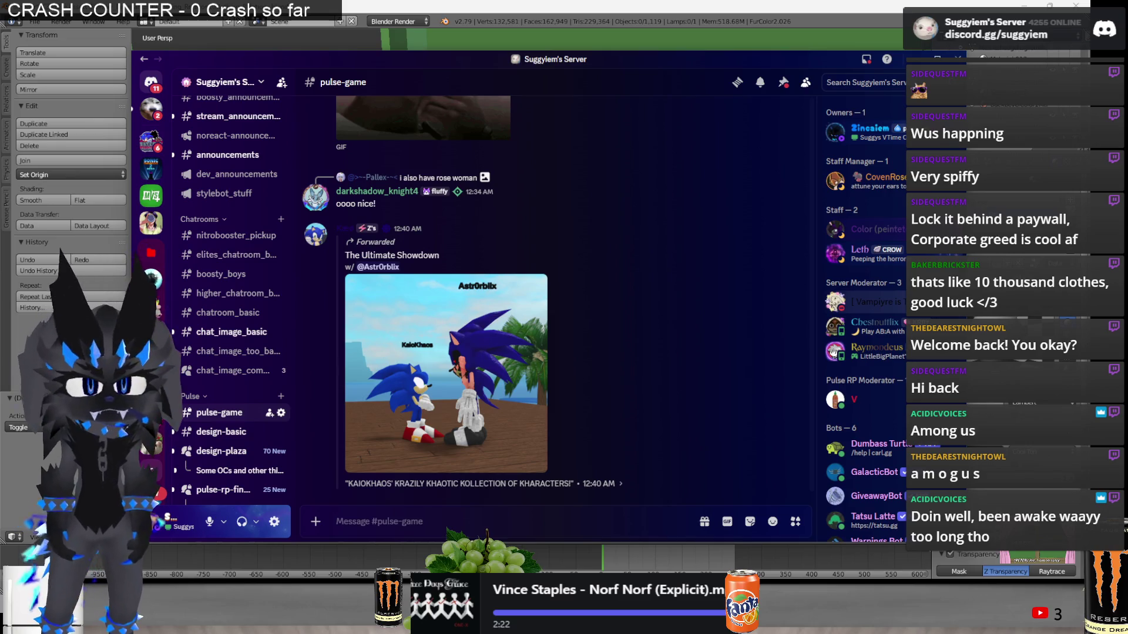
Bring the Blender scene with the dressed cat back in front of Discord
{"action": "key", "text": "alt+Tab"}
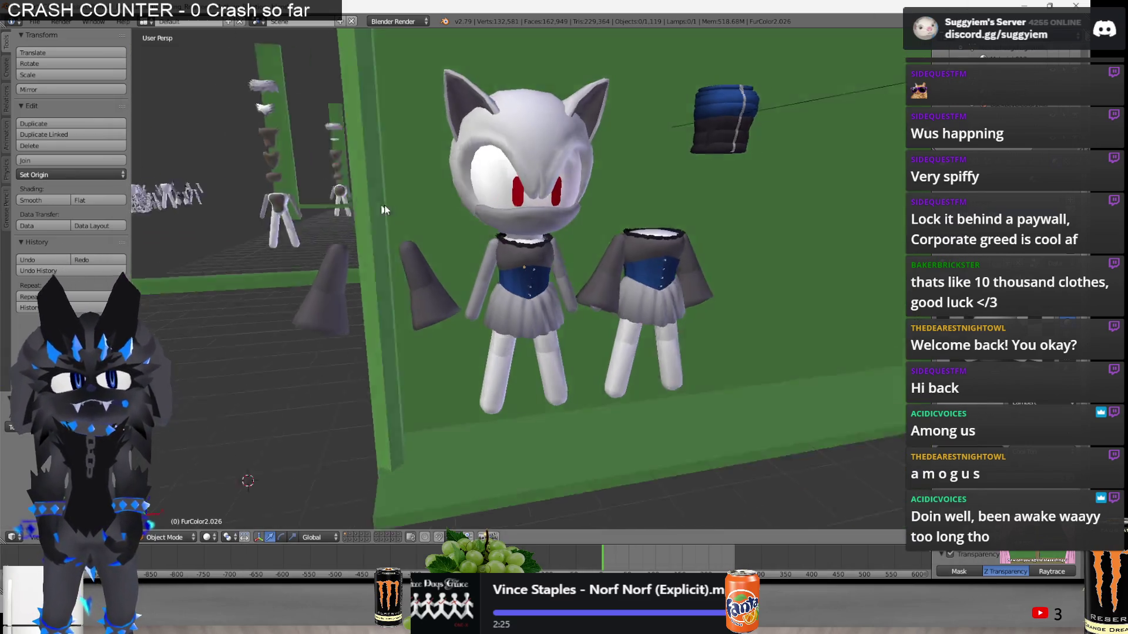
Select the blue-corset dress, enter Edit Mode, and zoom in on its laced front in wireframe
{"action": "scroll", "coordinate": [412, 204], "scroll_direction": "up", "scroll_amount": 2}
{"action": "scroll", "coordinate": [424, 228], "scroll_direction": "up", "scroll_amount": 1}
{"action": "right_click", "coordinate": [364, 296]}
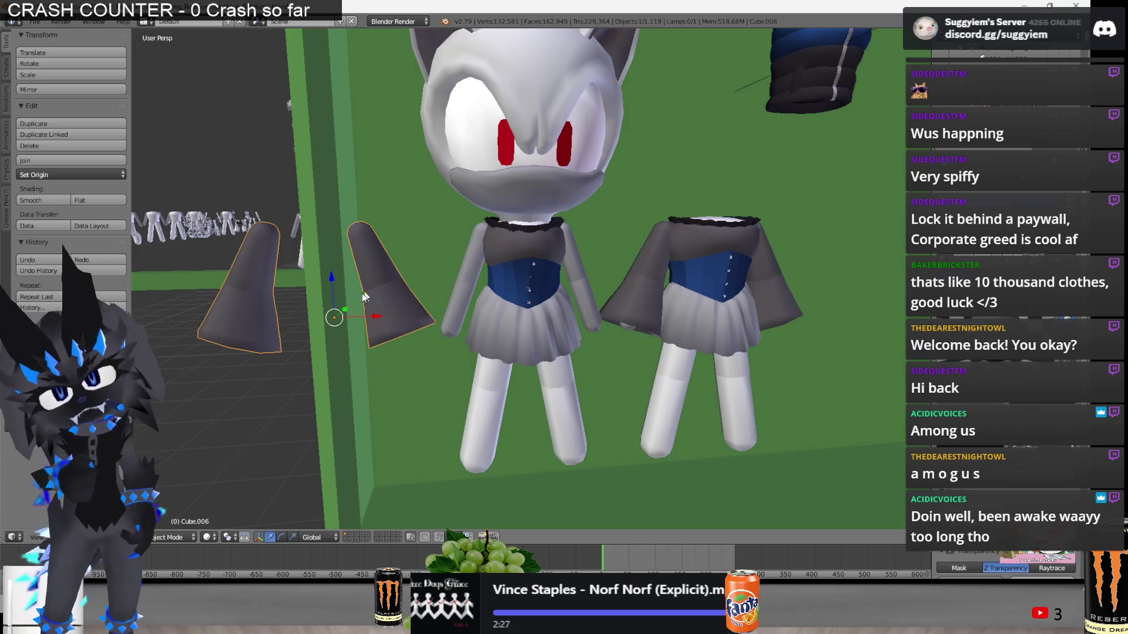
{"action": "right_click", "coordinate": [516, 306]}
{"action": "scroll", "coordinate": [527, 290], "scroll_direction": "up", "scroll_amount": 6}
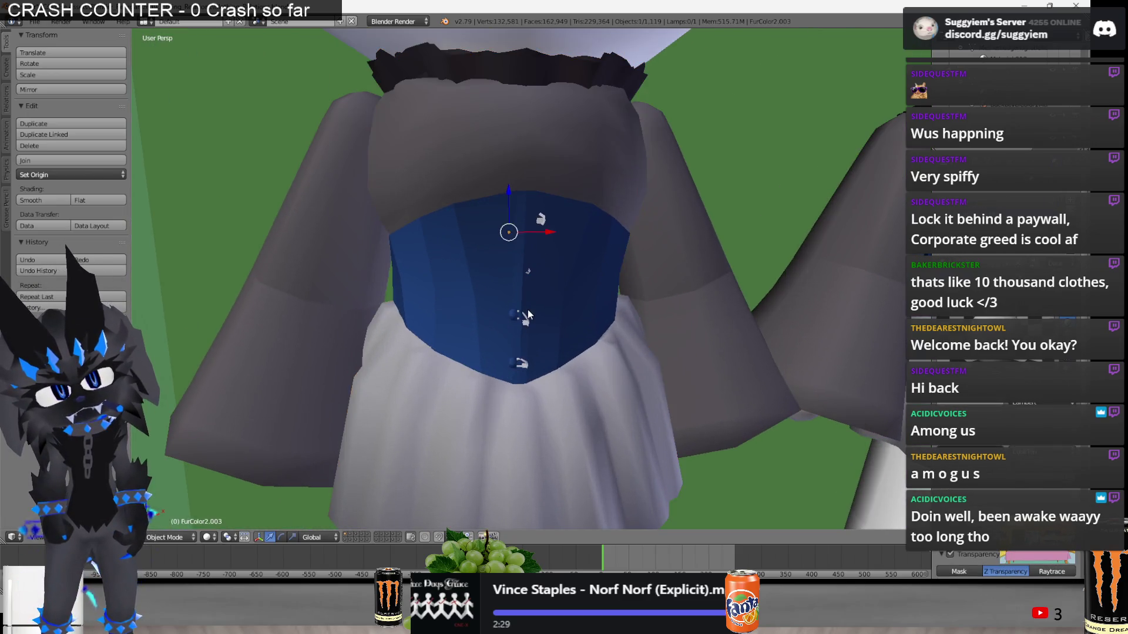
{"action": "key", "text": "Tab"}
{"action": "mouse_move", "coordinate": [527, 309]}
{"action": "middle_mouse_down"}
{"action": "mouse_move", "coordinate": [546, 282]}
{"action": "mouse_move", "coordinate": [435, 302]}
{"action": "mouse_move", "coordinate": [529, 297]}
{"action": "mouse_move", "coordinate": [559, 217]}
{"action": "mouse_move", "coordinate": [514, 249]}
{"action": "middle_mouse_up"}
{"action": "scroll", "coordinate": [546, 282], "scroll_direction": "up", "scroll_amount": 4}
{"action": "key", "text": "z"}
{"action": "scroll", "coordinate": [529, 296], "scroll_direction": "up", "scroll_amount": 2}
{"action": "scroll", "coordinate": [535, 330], "scroll_direction": "up", "scroll_amount": 2}
Select the small lace buckle piece and its adjoining edges on the corset front
{"action": "key", "text": "z"}
{"action": "right_click", "coordinate": [512, 247]}
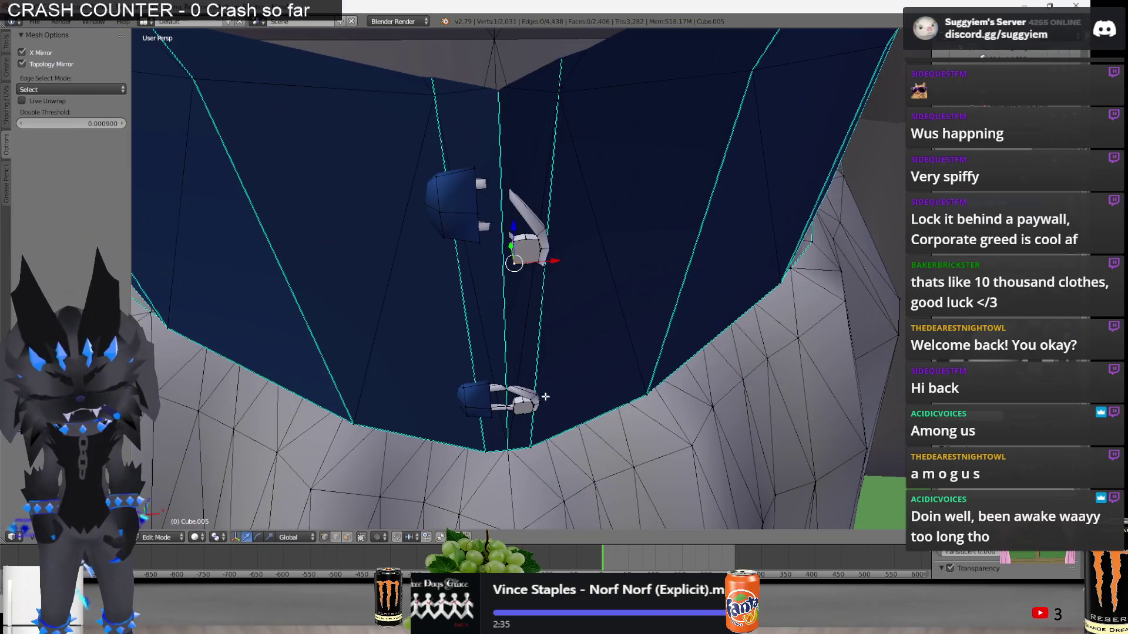
{"action": "key", "text": "l"}
{"action": "mouse_move", "coordinate": [536, 245]}
{"action": "middle_mouse_down"}
{"action": "mouse_move", "coordinate": [542, 234]}
{"action": "mouse_move", "coordinate": [538, 261]}
{"action": "mouse_move", "coordinate": [563, 285]}
{"action": "mouse_move", "coordinate": [561, 301]}
{"action": "mouse_move", "coordinate": [625, 307]}
{"action": "mouse_move", "coordinate": [450, 300]}
{"action": "mouse_move", "coordinate": [517, 300]}
{"action": "mouse_move", "coordinate": [486, 270]}
{"action": "middle_mouse_up"}
{"action": "right_click", "coordinate": [566, 280], "text": "shift"}
{"action": "right_click", "coordinate": [568, 288], "text": "shift"}
{"action": "key", "text": "z"}
{"action": "mouse_move", "coordinate": [485, 270]}
{"action": "left_mouse_down", "text": "ctrl"}
{"action": "mouse_move", "coordinate": [470, 358]}
{"action": "mouse_move", "coordinate": [491, 327]}
{"action": "left_mouse_up", "text": "ctrl"}
{"action": "mouse_move", "coordinate": [491, 327]}
{"action": "middle_mouse_down"}
{"action": "mouse_move", "coordinate": [537, 271]}
{"action": "mouse_move", "coordinate": [496, 284]}
{"action": "mouse_move", "coordinate": [478, 276]}
{"action": "middle_mouse_up"}
{"action": "key", "text": "z"}
Select the remaining lace-piece vertices, then return to Object Mode and zoom out on the dress
{"action": "mouse_move", "coordinate": [534, 247]}
{"action": "middle_mouse_down"}
{"action": "mouse_move", "coordinate": [484, 255]}
{"action": "mouse_move", "coordinate": [637, 304]}
{"action": "mouse_move", "coordinate": [568, 350]}
{"action": "mouse_move", "coordinate": [664, 271]}
{"action": "mouse_move", "coordinate": [599, 258]}
{"action": "mouse_move", "coordinate": [732, 257]}
{"action": "mouse_move", "coordinate": [447, 252]}
{"action": "mouse_move", "coordinate": [587, 264]}
{"action": "mouse_move", "coordinate": [673, 292]}
{"action": "mouse_move", "coordinate": [517, 276]}
{"action": "mouse_move", "coordinate": [541, 269]}
{"action": "middle_mouse_up"}
{"action": "right_click", "coordinate": [546, 288], "text": "alt"}
{"action": "mouse_move", "coordinate": [559, 309]}
{"action": "left_mouse_down", "text": "ctrl"}
{"action": "mouse_move", "coordinate": [544, 364]}
{"action": "mouse_move", "coordinate": [558, 311]}
{"action": "left_mouse_up", "text": "ctrl"}
{"action": "mouse_move", "coordinate": [558, 311]}
{"action": "middle_mouse_down"}
{"action": "mouse_move", "coordinate": [629, 278]}
{"action": "mouse_move", "coordinate": [516, 245]}
{"action": "middle_mouse_up"}
{"action": "key", "text": "z"}
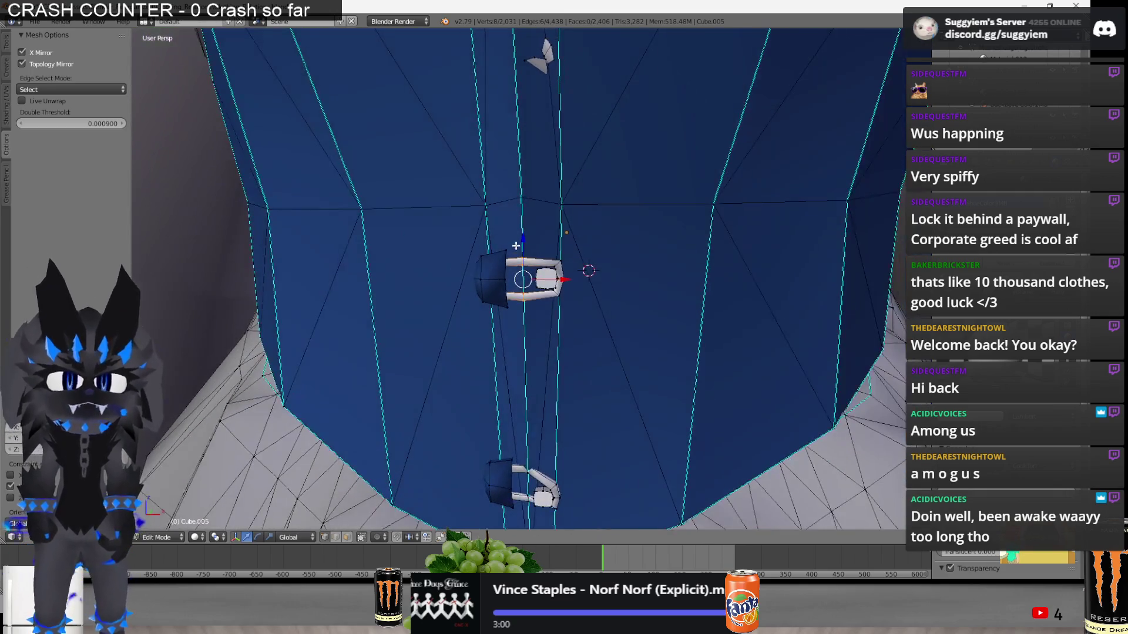
{"action": "scroll", "coordinate": [681, 287], "scroll_direction": "down", "scroll_amount": 3}
{"action": "key", "text": "Tab"}
{"action": "scroll", "coordinate": [686, 293], "scroll_direction": "down", "scroll_amount": 4}
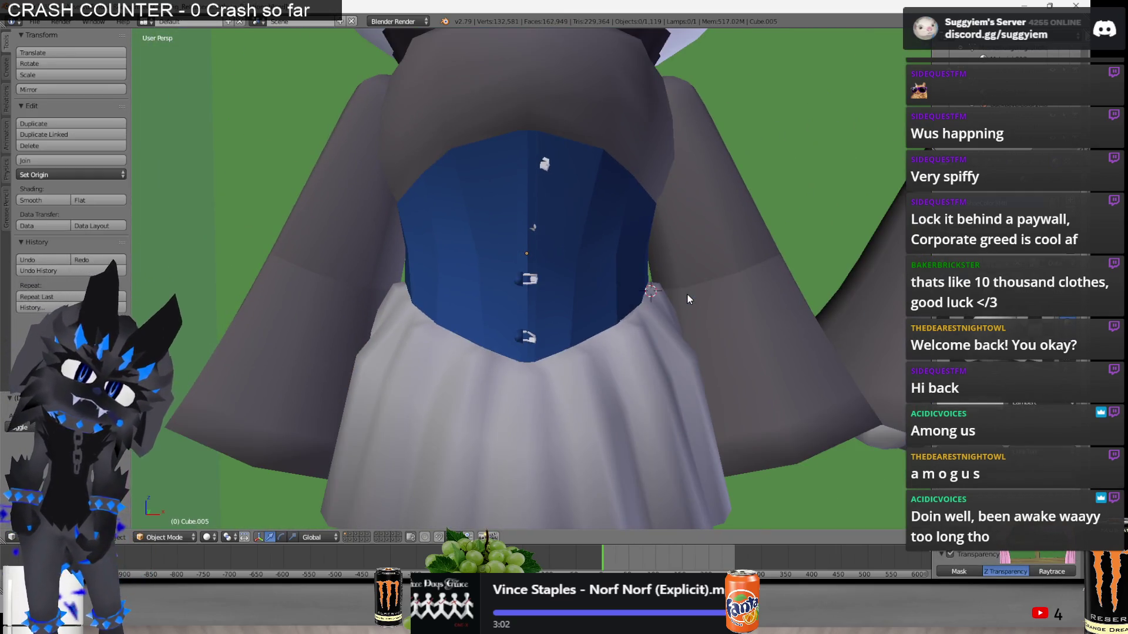
Glance over the open windows, then switch to the YouTube live stream page in the browser
{"action": "key", "text": "alt+Tab"}
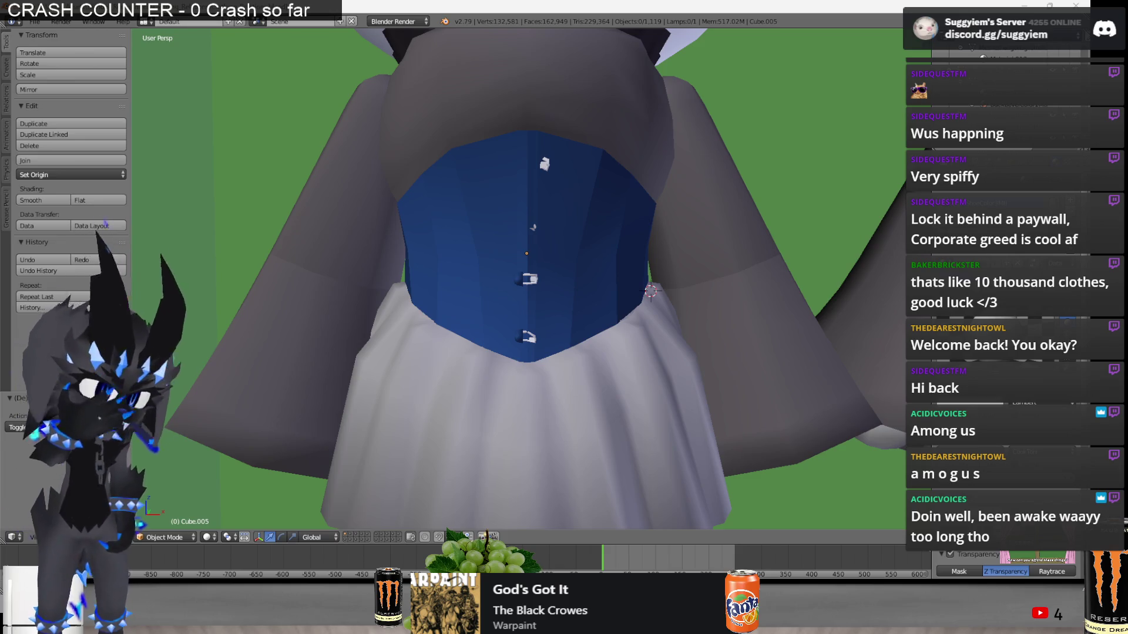
{"action": "key", "text": "alt+Tab"}
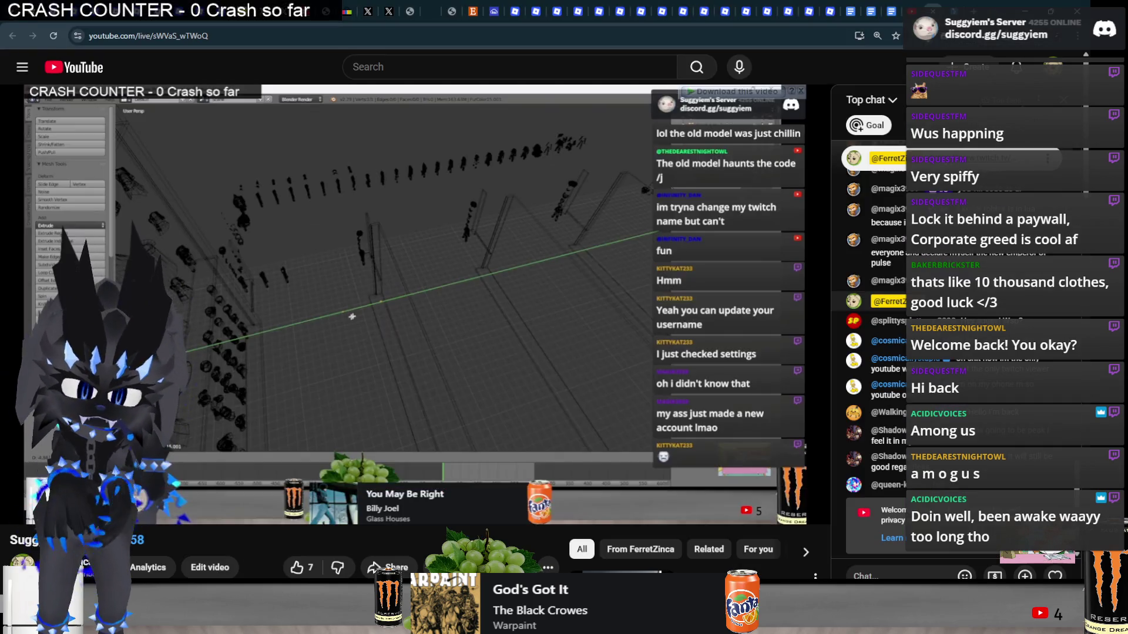
Return from the YouTube live page to the Blender close-up of the blue corset
{"action": "key", "text": "alt+Tab"}
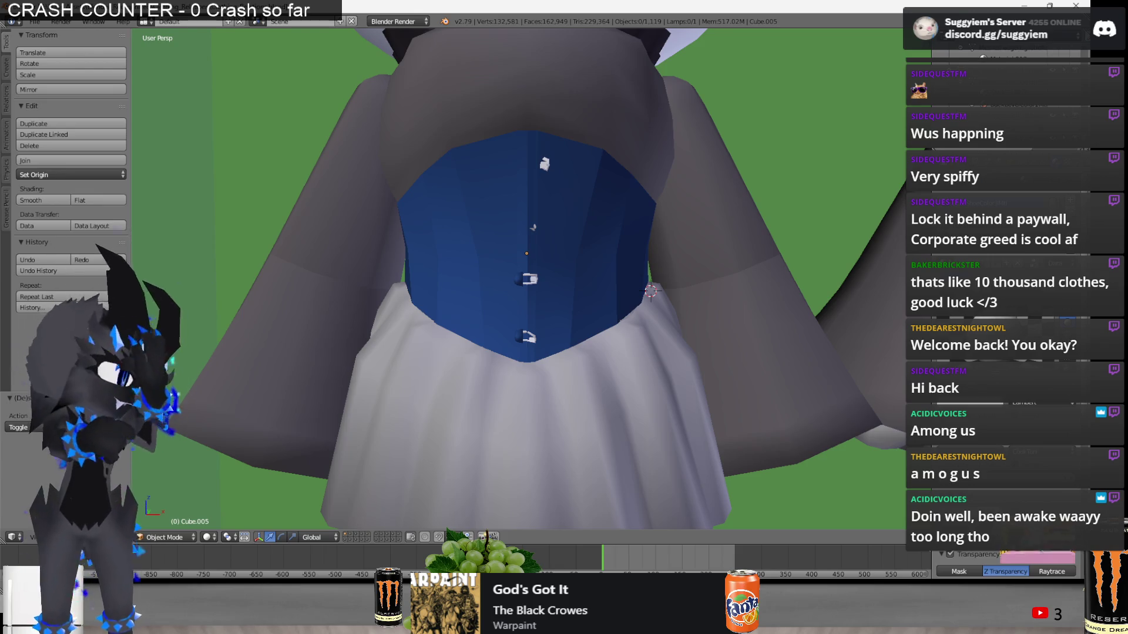
{"action": "key", "text": "a"}
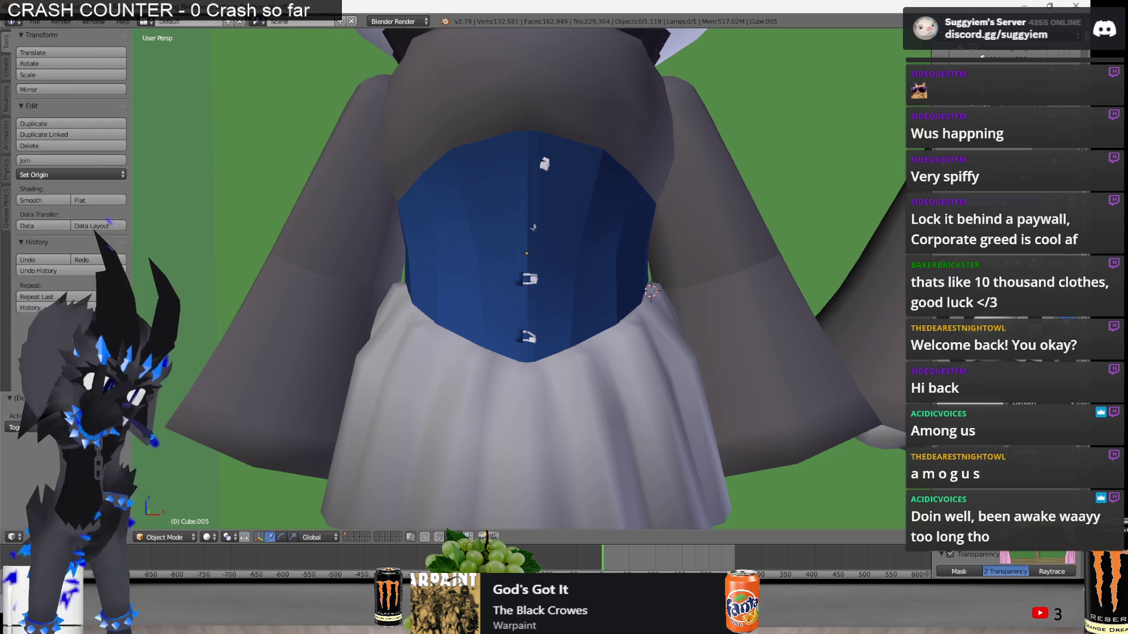
{"action": "key", "text": "alt+Tab"}
{"action": "key", "text": "alt+Tab"}
{"action": "key", "text": "alt+Tab"}
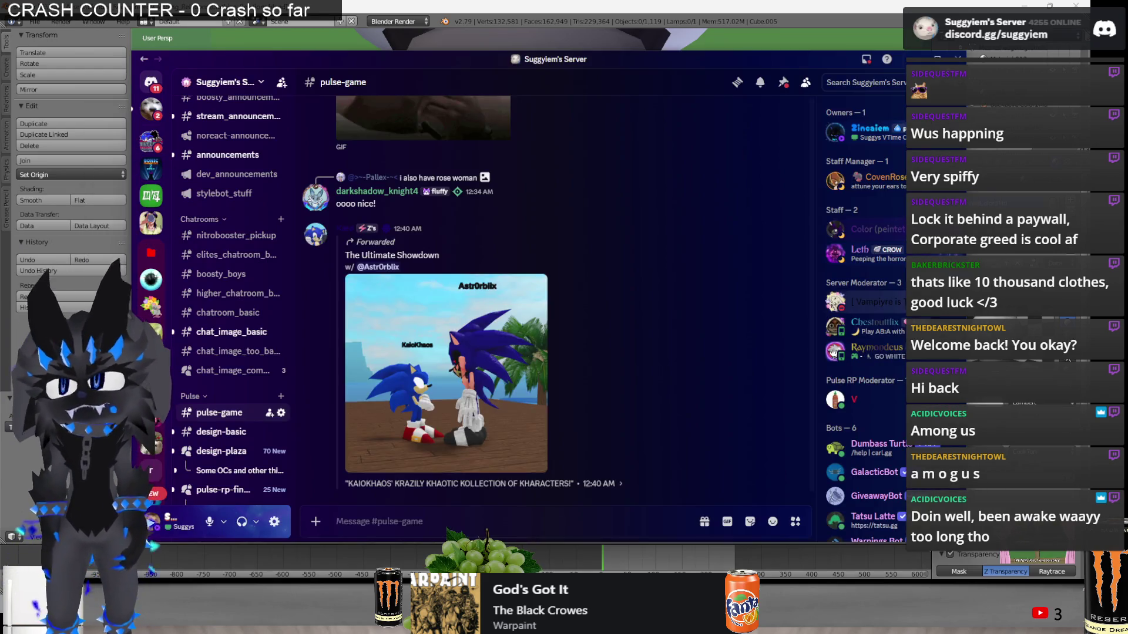
{"action": "left_click", "coordinate": [232, 331]}
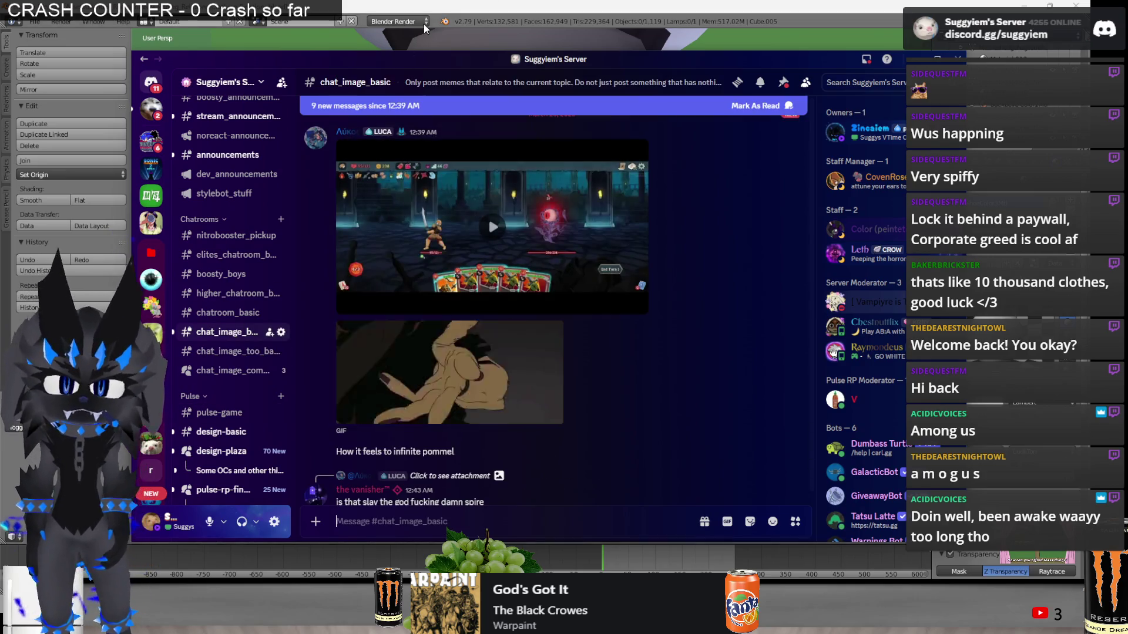
{"action": "scroll", "coordinate": [714, 394], "scroll_direction": "down", "scroll_amount": 3}
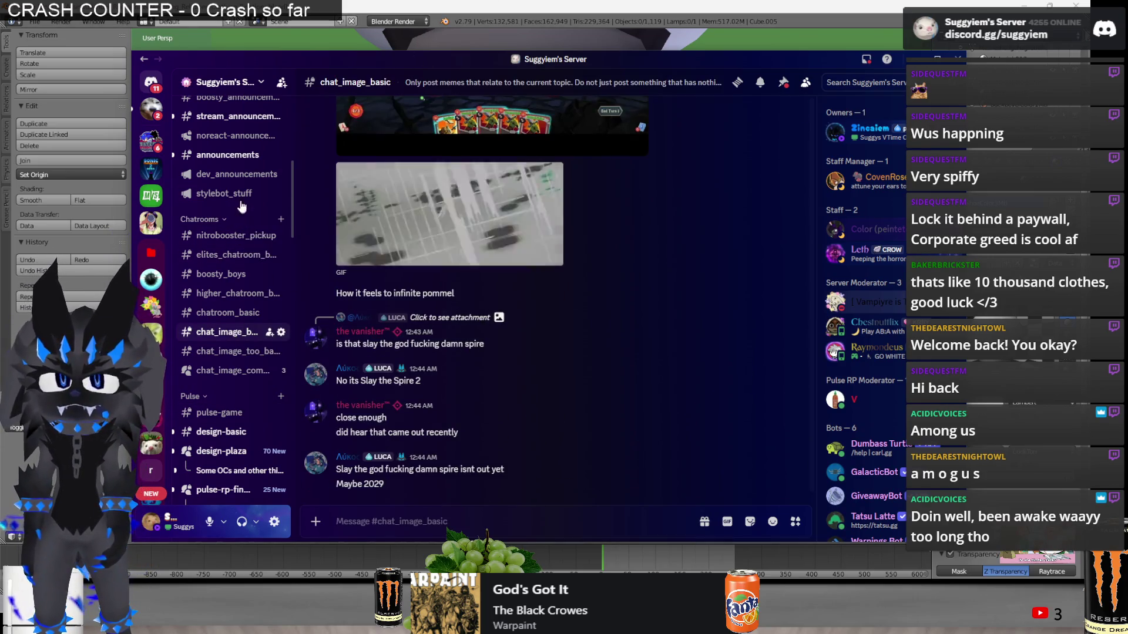
{"action": "left_click", "coordinate": [237, 174]}
{"action": "key", "text": "alt+Tab"}
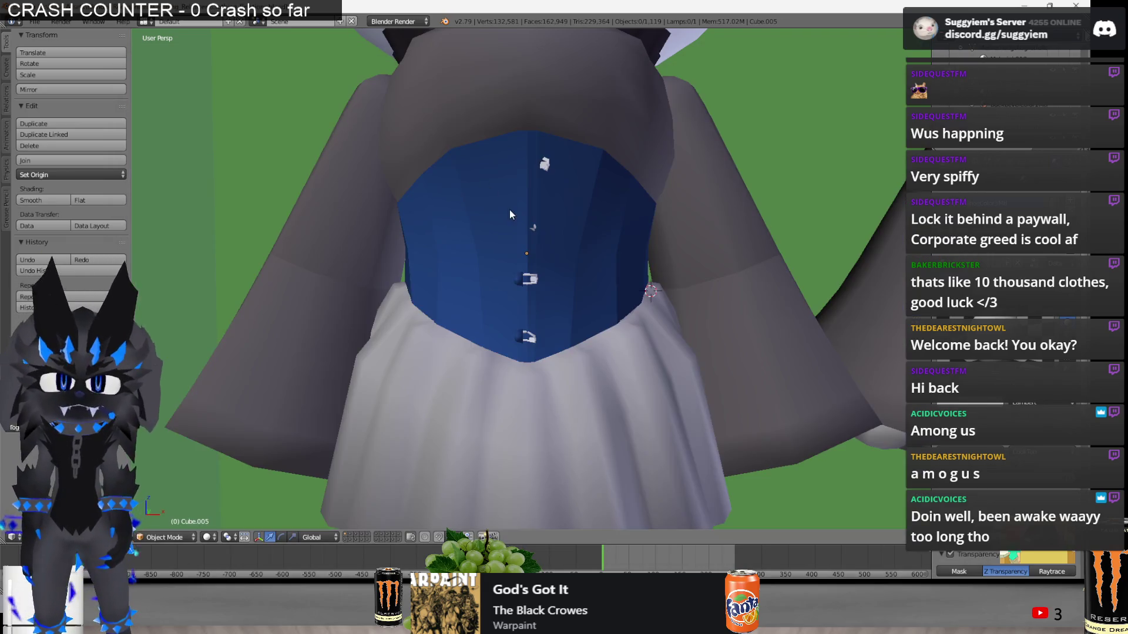
In Edit Mode, select a front clip piece on the corset and rotate it into place
{"action": "middle_click_drag", "start_coordinate": [509, 215], "coordinate": [547, 235]}
{"action": "key", "text": "Tab"}
{"action": "scroll", "coordinate": [537, 238], "scroll_direction": "up", "scroll_amount": 3}
{"action": "key", "text": "z"}
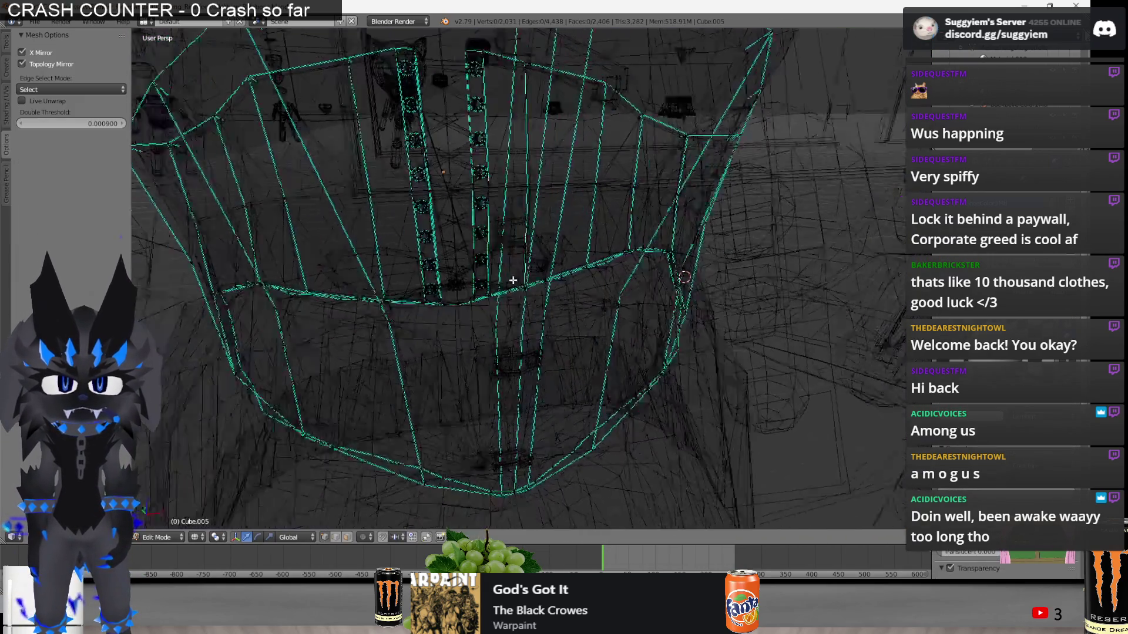
{"action": "scroll", "coordinate": [513, 280], "scroll_direction": "up", "scroll_amount": 8}
{"action": "scroll", "coordinate": [575, 280], "scroll_direction": "down", "scroll_amount": 3}
{"action": "right_click", "coordinate": [521, 224]}
{"action": "middle_click_drag", "start_coordinate": [521, 224], "coordinate": [628, 277]}
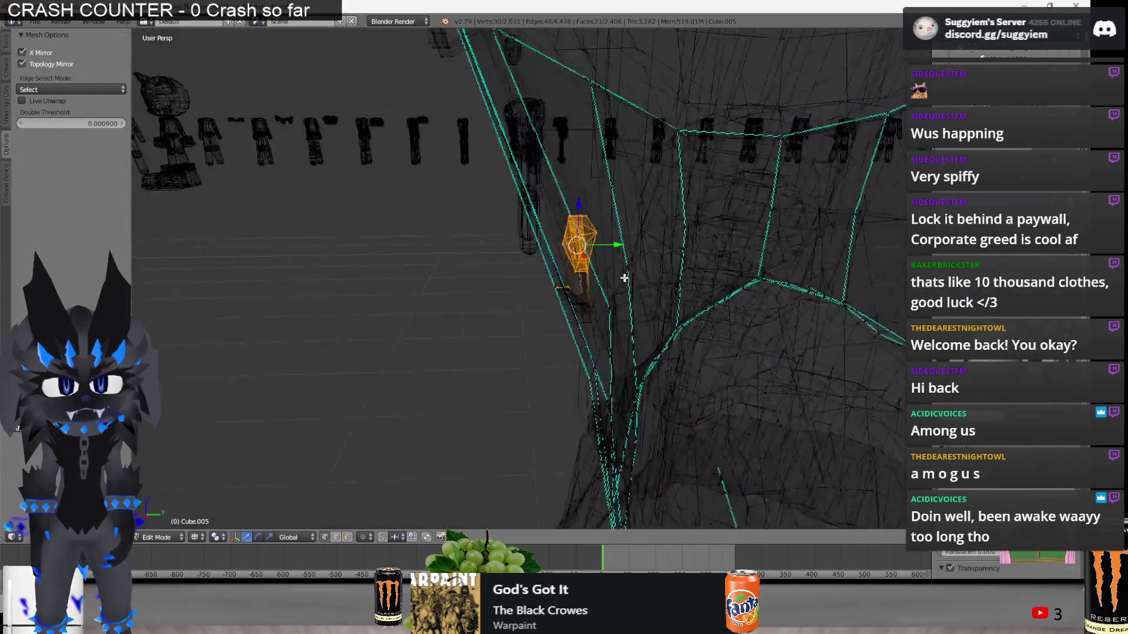
{"action": "scroll", "coordinate": [617, 270], "scroll_direction": "up", "scroll_amount": 3}
{"action": "key", "text": "z"}
{"action": "scroll", "coordinate": [645, 242], "scroll_direction": "up", "scroll_amount": 5}
{"action": "middle_click_drag", "start_coordinate": [644, 243], "coordinate": [670, 299]}
{"action": "key", "text": "r"}
{"action": "left_click", "coordinate": [680, 293]}
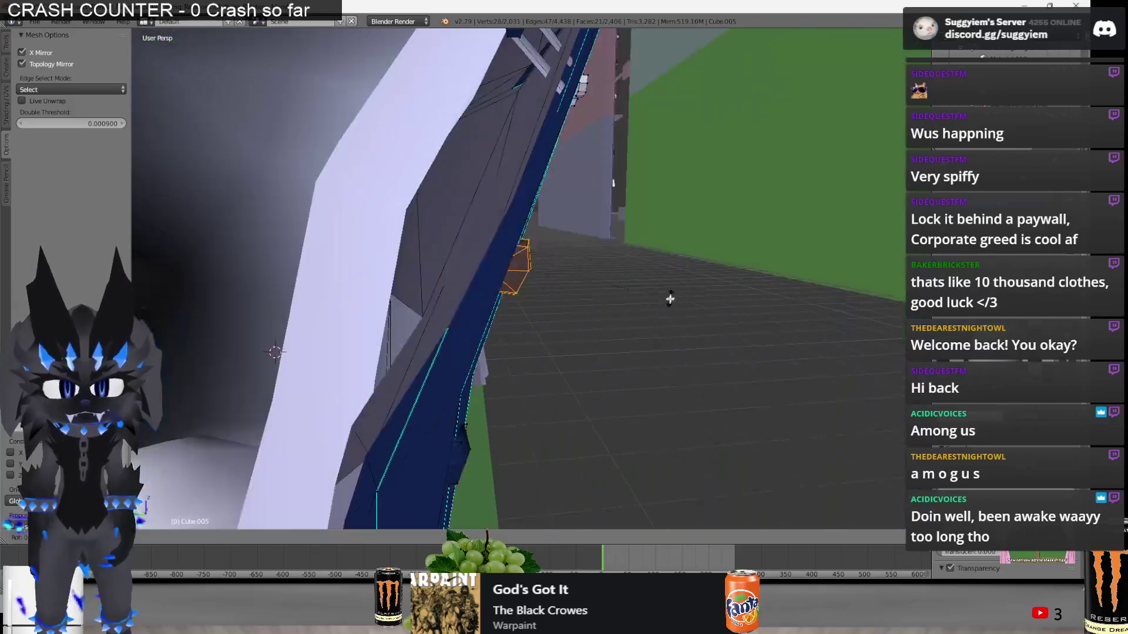
Reselect the whole clip from one face with Ctrl+L and scale it vertically
{"action": "scroll", "coordinate": [652, 294], "scroll_direction": "up", "scroll_amount": 4}
{"action": "mouse_move", "coordinate": [632, 283]}
{"action": "middle_mouse_down"}
{"action": "mouse_move", "coordinate": [479, 285]}
{"action": "mouse_move", "coordinate": [483, 298]}
{"action": "mouse_move", "coordinate": [456, 285]}
{"action": "middle_mouse_up"}
{"action": "scroll", "coordinate": [479, 285], "scroll_direction": "down", "scroll_amount": 5}
{"action": "key", "text": "a"}
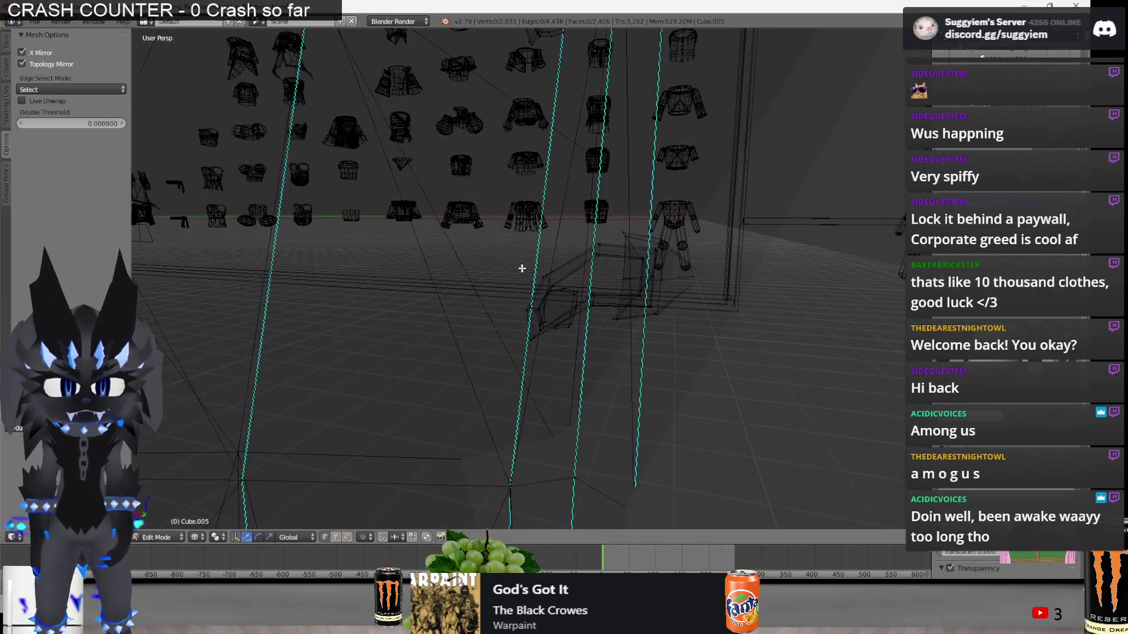
{"action": "left_click_drag", "start_coordinate": [476, 380], "coordinate": [476, 380], "text": "ctrl"}
{"action": "key", "text": "a"}
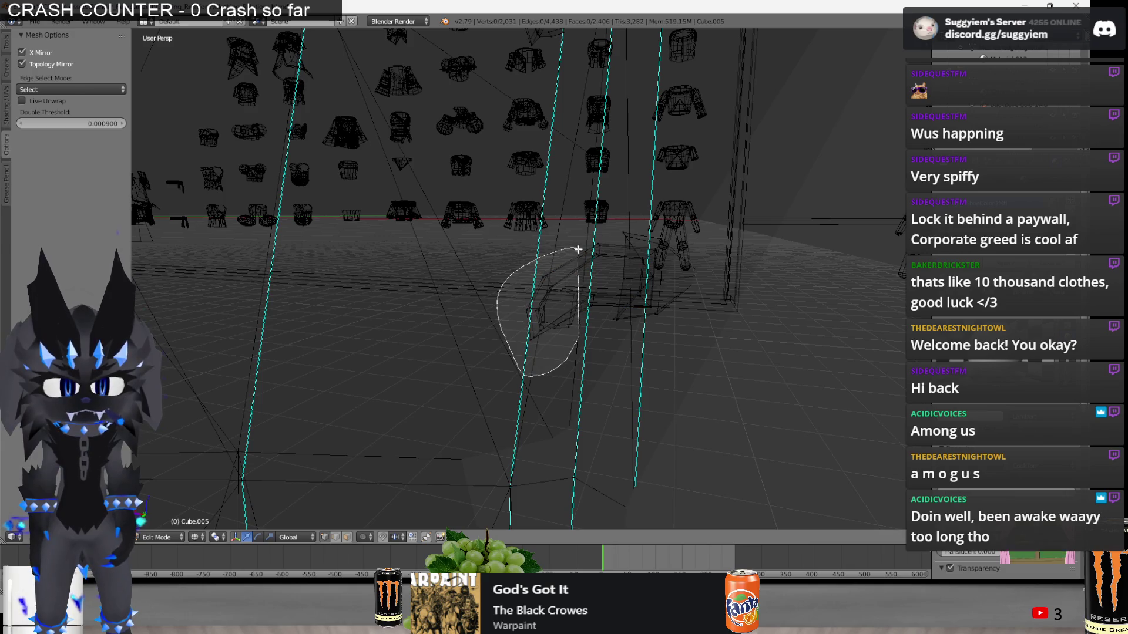
{"action": "left_click_drag", "start_coordinate": [577, 248], "coordinate": [576, 250], "text": "ctrl"}
{"action": "key", "text": "KP_Decimal"}
{"action": "mouse_move", "coordinate": [554, 269]}
{"action": "middle_mouse_down"}
{"action": "mouse_move", "coordinate": [529, 288]}
{"action": "mouse_move", "coordinate": [531, 312]}
{"action": "mouse_move", "coordinate": [551, 237]}
{"action": "mouse_move", "coordinate": [541, 282]}
{"action": "mouse_move", "coordinate": [499, 317]}
{"action": "mouse_move", "coordinate": [523, 315]}
{"action": "mouse_move", "coordinate": [506, 276]}
{"action": "mouse_move", "coordinate": [532, 252]}
{"action": "mouse_move", "coordinate": [479, 264]}
{"action": "mouse_move", "coordinate": [568, 241]}
{"action": "mouse_move", "coordinate": [447, 291]}
{"action": "middle_mouse_up"}
{"action": "left_click", "coordinate": [517, 262]}
{"action": "left_click", "coordinate": [521, 258]}
{"action": "key", "text": "a"}
{"action": "right_click", "coordinate": [513, 269]}
{"action": "key", "text": "ctrl+l"}
{"action": "key", "text": "s"}
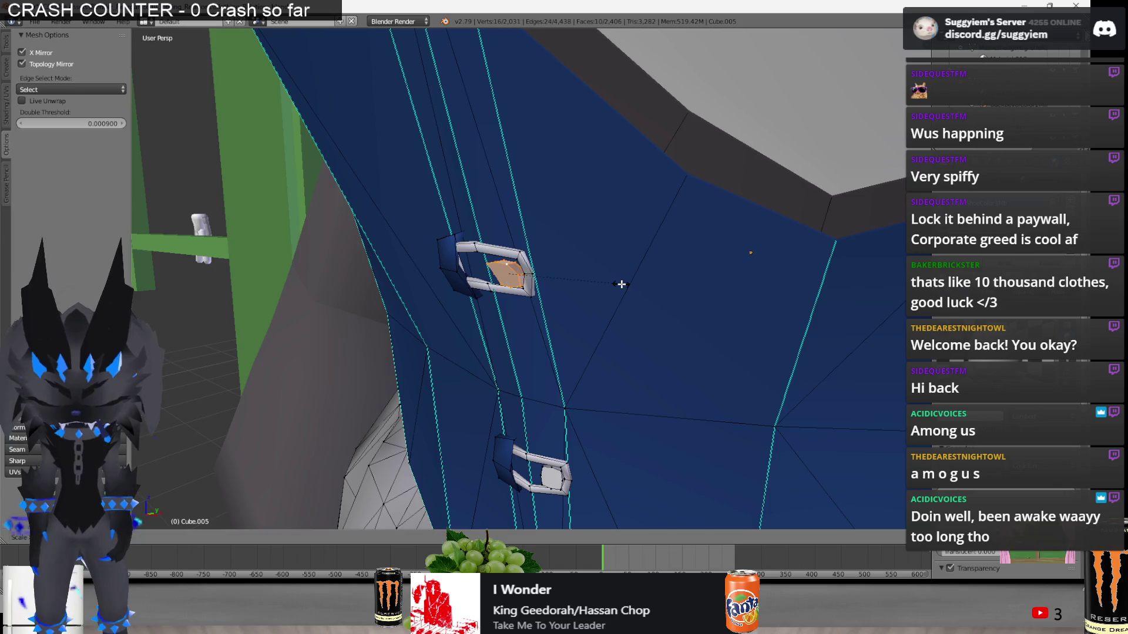
{"action": "left_click", "coordinate": [586, 289]}
Select the clip's right-end edges and nudge them against the corset, returning to Object Mode
{"action": "middle_click_drag", "start_coordinate": [532, 269], "coordinate": [615, 273]}
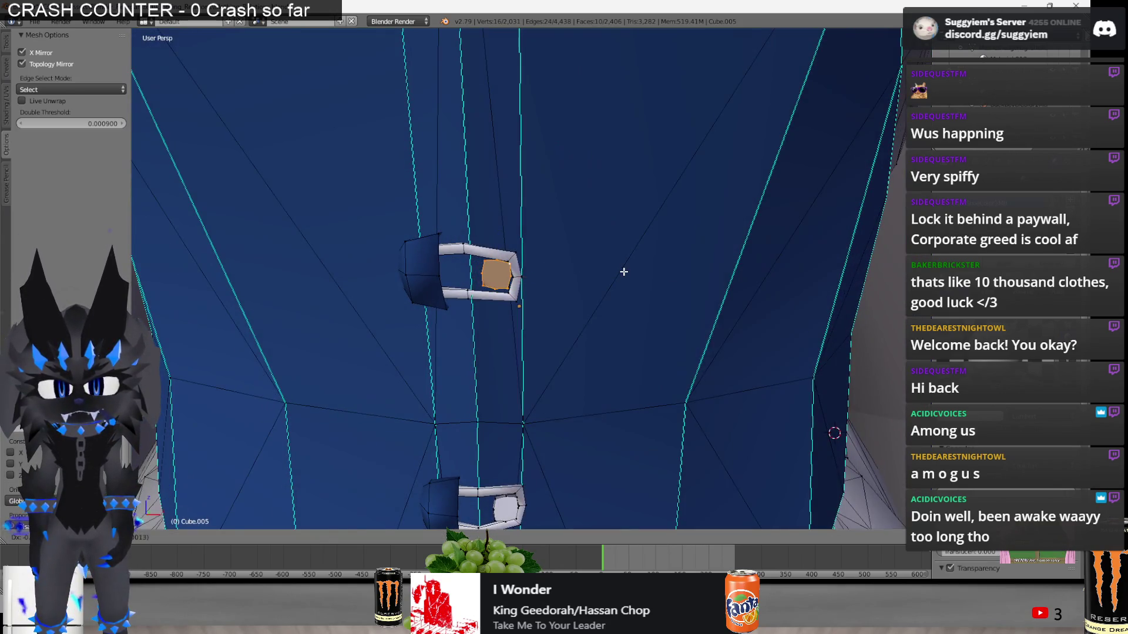
{"action": "key", "text": "Escape"}
{"action": "key", "text": "a"}
{"action": "right_click", "coordinate": [513, 265]}
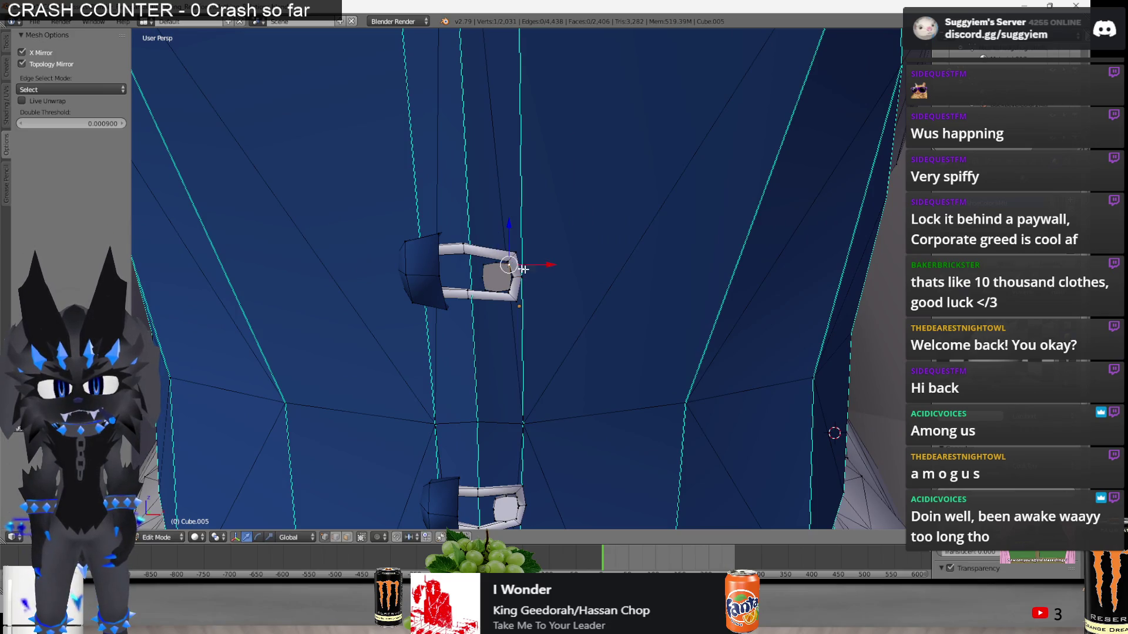
{"action": "right_click", "coordinate": [514, 254]}
{"action": "right_click", "coordinate": [518, 274], "text": "alt"}
{"action": "key", "text": "g"}
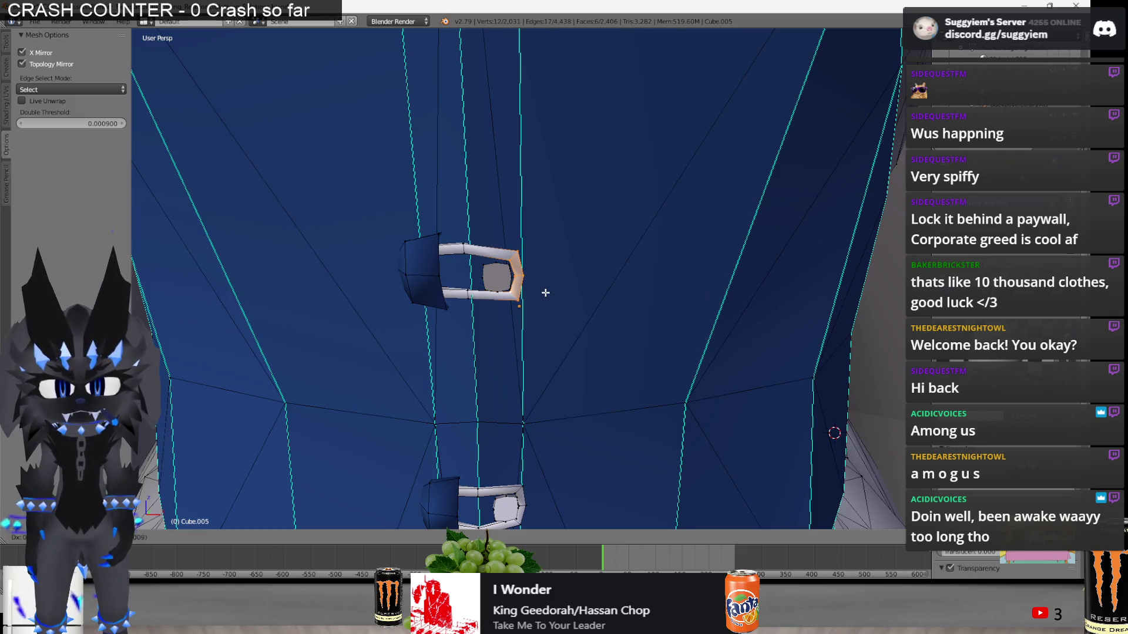
{"action": "key", "text": "Escape"}
{"action": "key", "text": "Tab"}
{"action": "scroll", "coordinate": [587, 296], "scroll_direction": "down", "scroll_amount": 6}
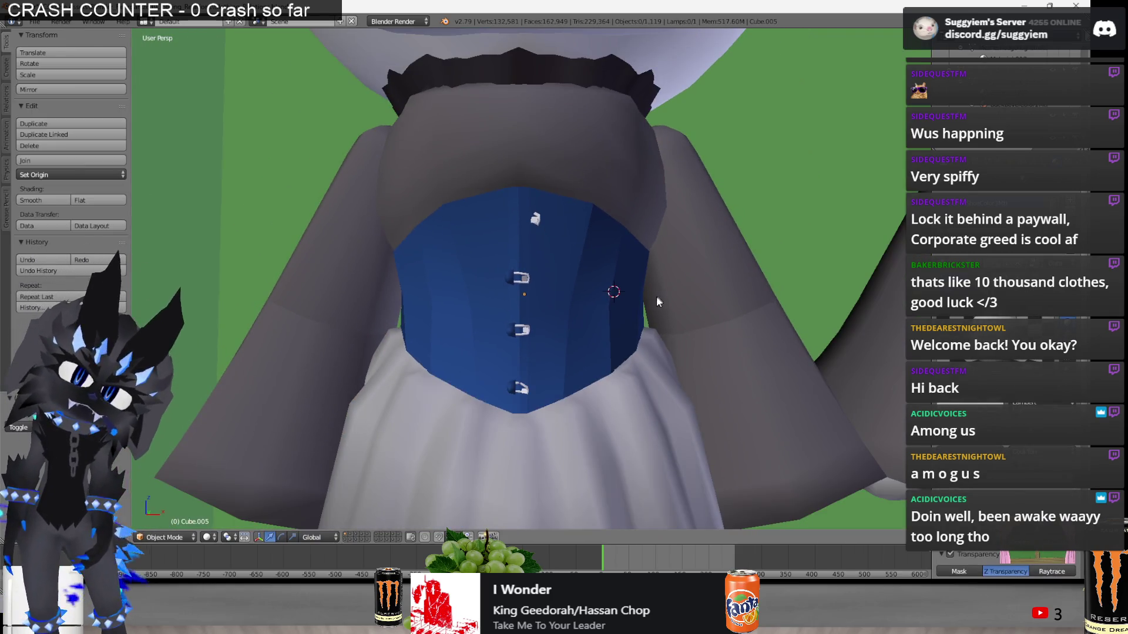
Lasso-select the next clip lower on the corset front, dropping two stray vertices
{"action": "scroll", "coordinate": [575, 315], "scroll_direction": "up", "scroll_amount": 6}
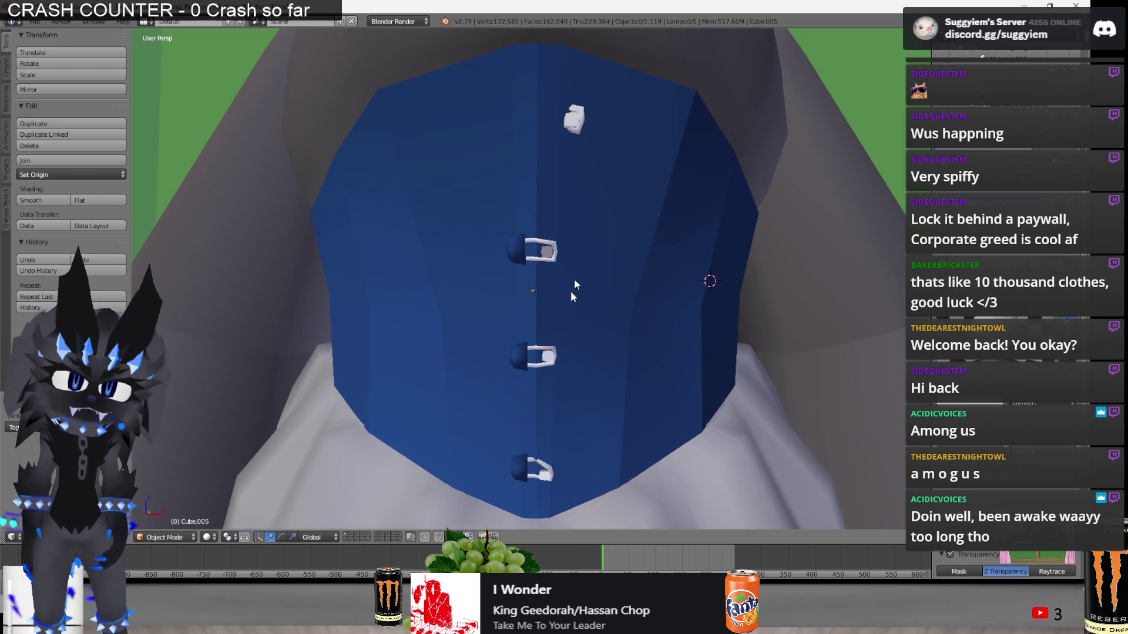
{"action": "key", "text": "Tab"}
{"action": "key", "text": "KP_Decimal"}
{"action": "key", "text": "z"}
{"action": "key", "text": "a"}
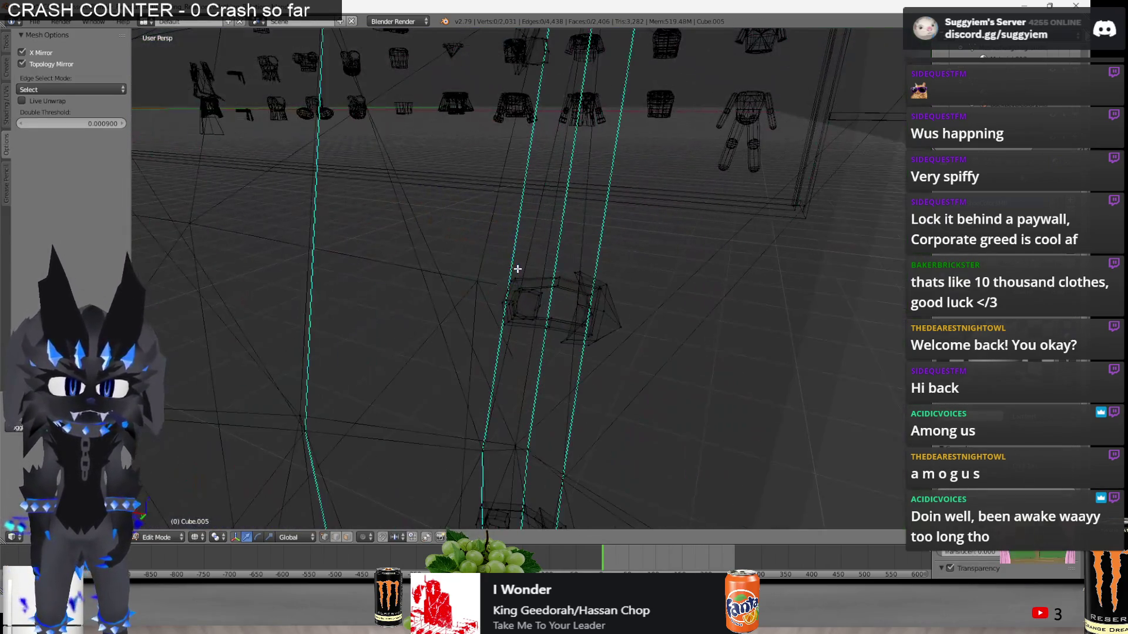
{"action": "mouse_move", "coordinate": [528, 269]}
{"action": "left_mouse_down", "text": "ctrl"}
{"action": "mouse_move", "coordinate": [496, 342]}
{"action": "mouse_move", "coordinate": [527, 264]}
{"action": "left_mouse_up", "text": "ctrl"}
{"action": "key", "text": "z"}
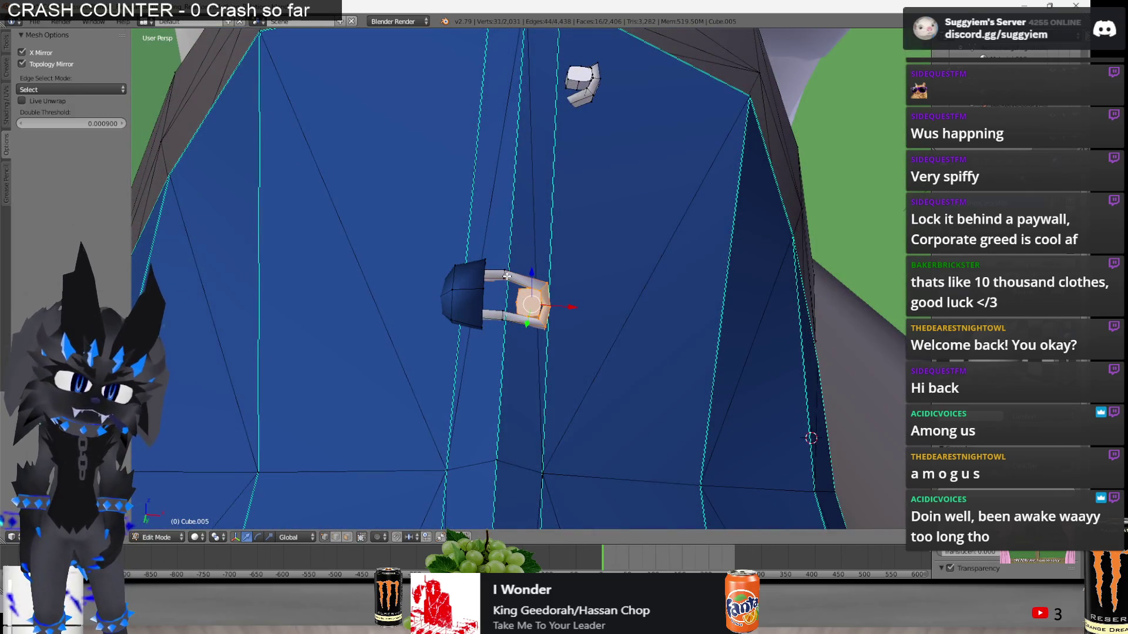
{"action": "key", "text": "z"}
{"action": "left_click", "coordinate": [543, 320], "text": "shift"}
{"action": "key", "text": "z"}
{"action": "scroll", "coordinate": [563, 310], "scroll_direction": "up", "scroll_amount": 2}
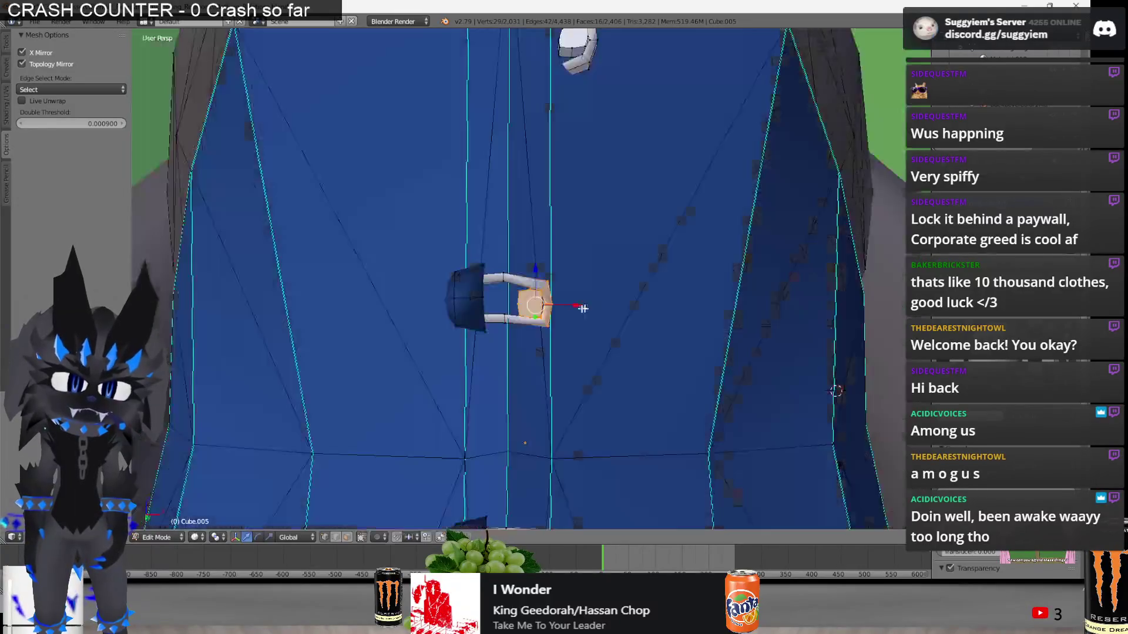
Remove one more stray vertex and move the lower clip against the corset
{"action": "key", "text": "z"}
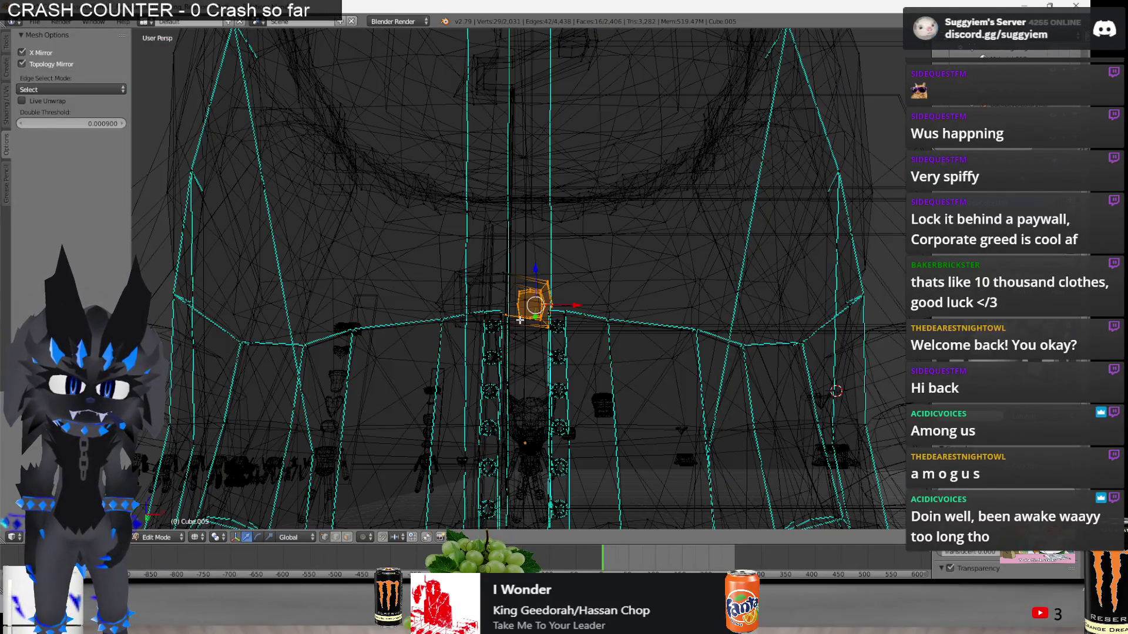
{"action": "mouse_move", "coordinate": [520, 321]}
{"action": "middle_mouse_down"}
{"action": "mouse_move", "coordinate": [348, 365]}
{"action": "mouse_move", "coordinate": [554, 315]}
{"action": "middle_mouse_up"}
{"action": "left_click", "coordinate": [558, 323], "text": "shift"}
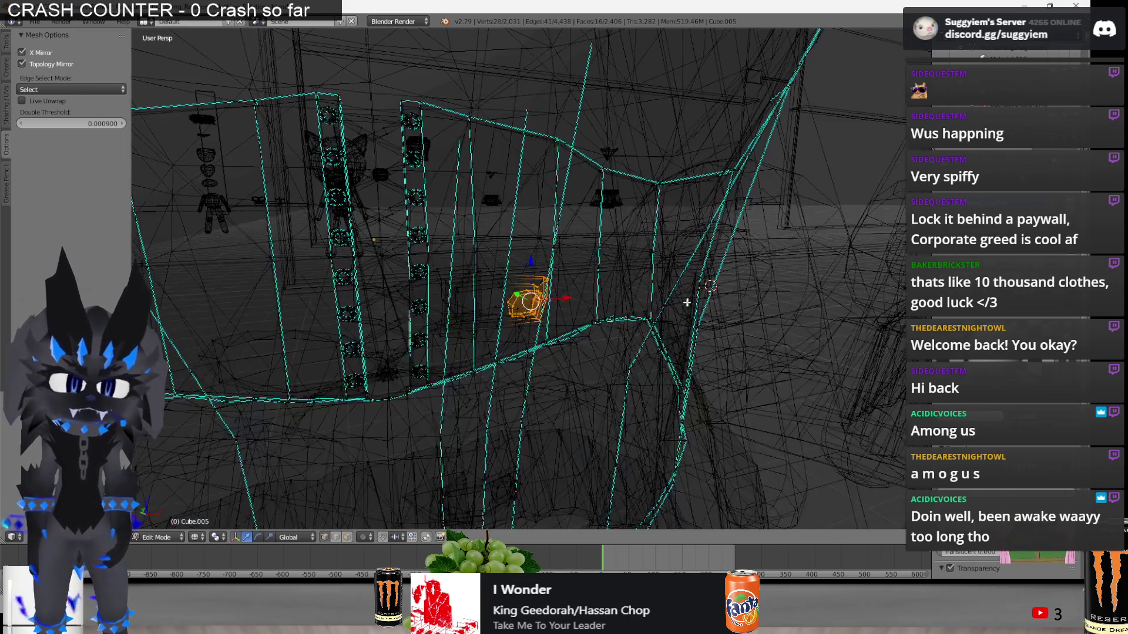
{"action": "key", "text": "z"}
{"action": "key", "text": "KP_Decimal"}
{"action": "key", "text": "g"}
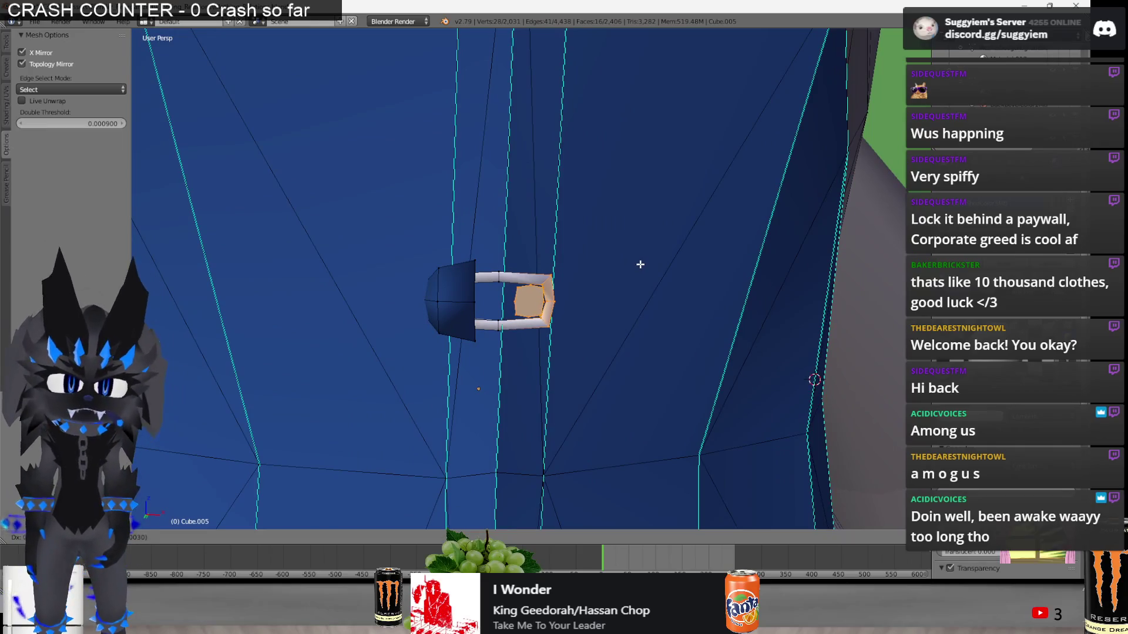
{"action": "left_click", "coordinate": [640, 265]}
{"action": "mouse_move", "coordinate": [639, 266]}
{"action": "middle_mouse_down"}
{"action": "mouse_move", "coordinate": [541, 287]}
{"action": "mouse_move", "coordinate": [580, 291]}
{"action": "middle_mouse_up"}
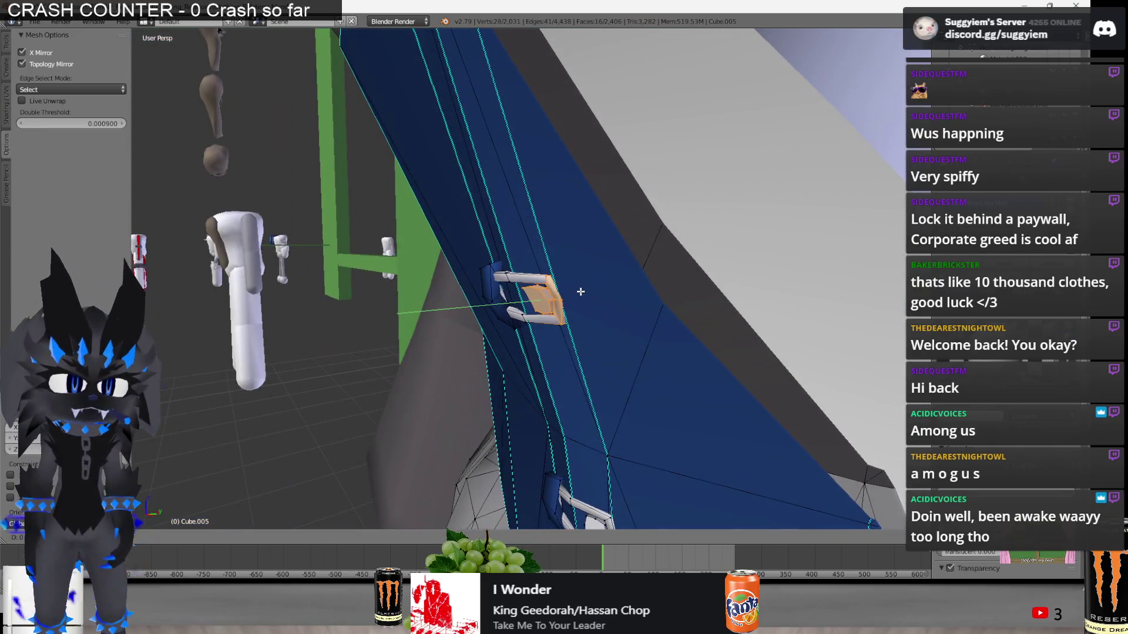
Pick several vertices on the buckle near the strap edge, then clear the selection
{"action": "key", "text": "a"}
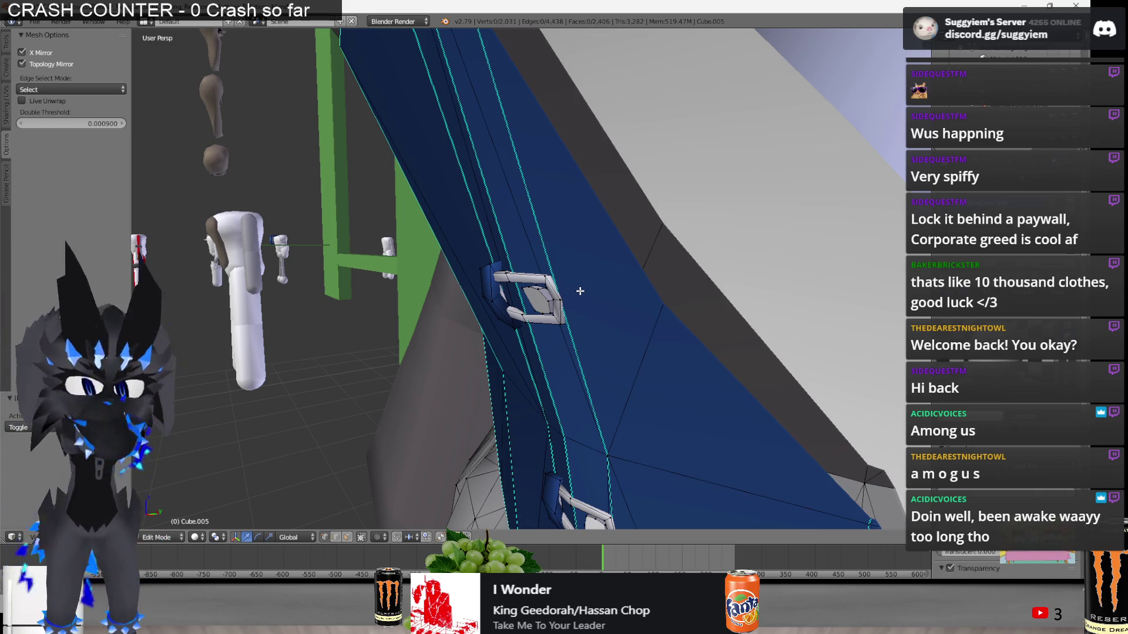
{"action": "mouse_move", "coordinate": [580, 291]}
{"action": "middle_mouse_down"}
{"action": "mouse_move", "coordinate": [564, 305]}
{"action": "mouse_move", "coordinate": [507, 299]}
{"action": "mouse_move", "coordinate": [502, 308]}
{"action": "mouse_move", "coordinate": [585, 419]}
{"action": "mouse_move", "coordinate": [576, 288]}
{"action": "middle_mouse_up"}
{"action": "right_click", "coordinate": [504, 301]}
{"action": "scroll", "coordinate": [546, 364], "scroll_direction": "down", "scroll_amount": 3}
{"action": "scroll", "coordinate": [576, 284], "scroll_direction": "up", "scroll_amount": 3}
{"action": "scroll", "coordinate": [576, 284], "scroll_direction": "down", "scroll_amount": 2}
{"action": "right_click", "coordinate": [524, 197], "text": "ctrl"}
{"action": "mouse_move", "coordinate": [524, 197]}
{"action": "middle_mouse_down"}
{"action": "mouse_move", "coordinate": [548, 261]}
{"action": "mouse_move", "coordinate": [423, 253]}
{"action": "mouse_move", "coordinate": [503, 239]}
{"action": "middle_mouse_up"}
{"action": "key", "text": "z"}
{"action": "right_click", "coordinate": [517, 252], "text": "ctrl"}
{"action": "right_click", "coordinate": [517, 270], "text": "ctrl"}
{"action": "key", "text": "z"}
{"action": "key", "text": "z"}
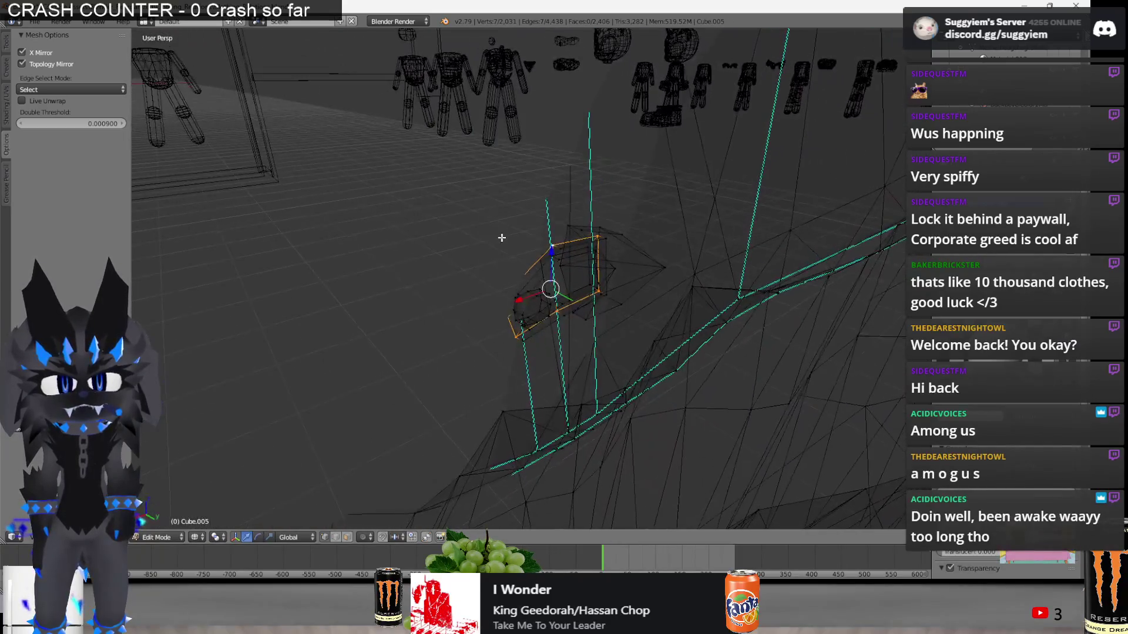
{"action": "key", "text": "a"}
{"action": "scroll", "coordinate": [558, 252], "scroll_direction": "up", "scroll_amount": 5}
{"action": "key", "text": "z"}
Select the connected buckle loop on the strap edge, narrow it down, and inspect it in Object Mode
{"action": "right_click", "coordinate": [569, 245], "text": "alt"}
{"action": "scroll", "coordinate": [566, 245], "scroll_direction": "up", "scroll_amount": 6}
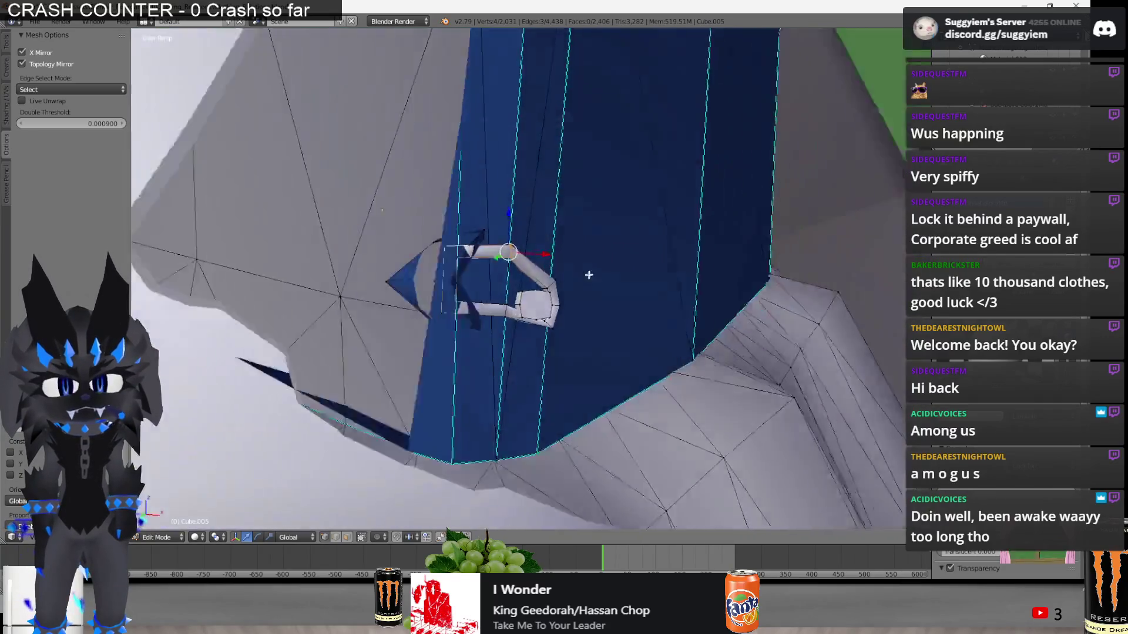
{"action": "mouse_move", "coordinate": [589, 275]}
{"action": "middle_mouse_down"}
{"action": "mouse_move", "coordinate": [516, 270]}
{"action": "mouse_move", "coordinate": [559, 229]}
{"action": "mouse_move", "coordinate": [537, 292]}
{"action": "middle_mouse_up"}
{"action": "key", "text": "ctrl+l"}
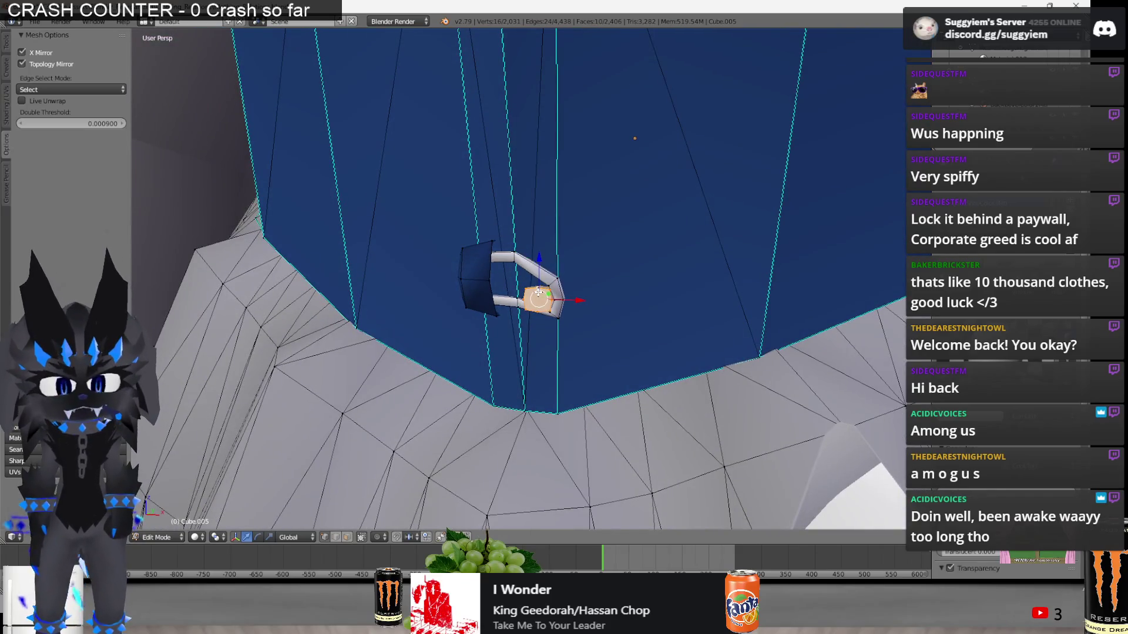
{"action": "left_click", "coordinate": [554, 297], "text": "alt+shift"}
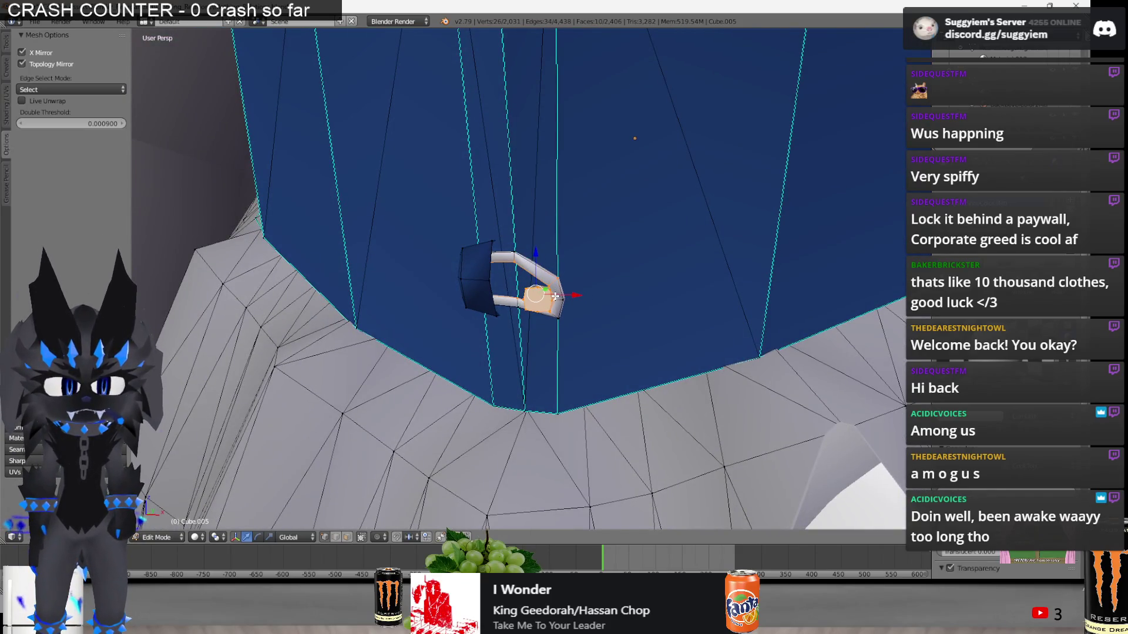
{"action": "left_click", "coordinate": [556, 309], "text": "alt+shift"}
{"action": "mouse_move", "coordinate": [555, 309]}
{"action": "middle_mouse_down"}
{"action": "mouse_move", "coordinate": [596, 306]}
{"action": "mouse_move", "coordinate": [617, 280]}
{"action": "mouse_move", "coordinate": [647, 278]}
{"action": "middle_mouse_up"}
{"action": "left_click", "coordinate": [556, 310], "text": "alt+shift"}
{"action": "key", "text": "g"}
{"action": "right_click", "coordinate": [596, 282]}
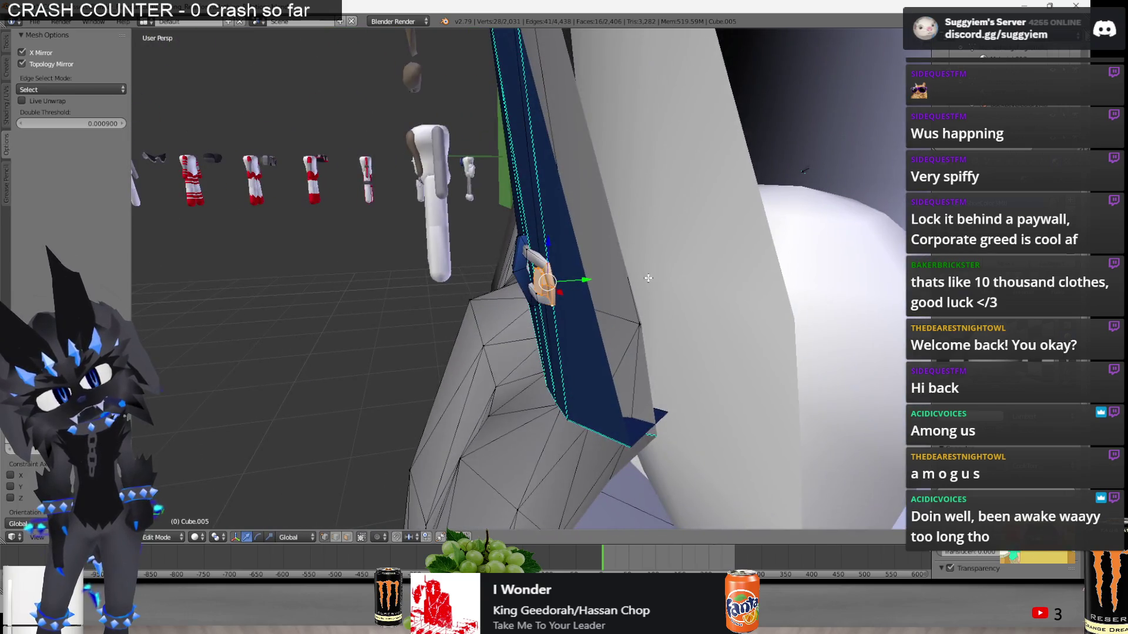
{"action": "left_click", "coordinate": [558, 284], "text": "alt+shift"}
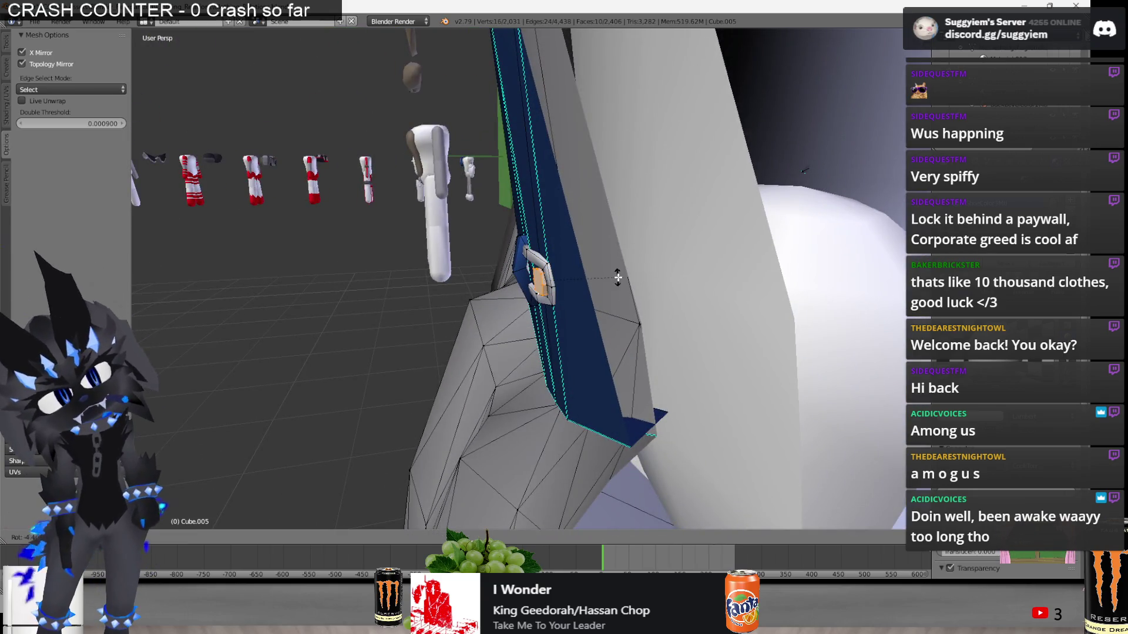
{"action": "middle_click_drag", "start_coordinate": [579, 274], "coordinate": [656, 259]}
{"action": "key", "text": "Tab"}
{"action": "scroll", "coordinate": [656, 260], "scroll_direction": "up", "scroll_amount": 4}
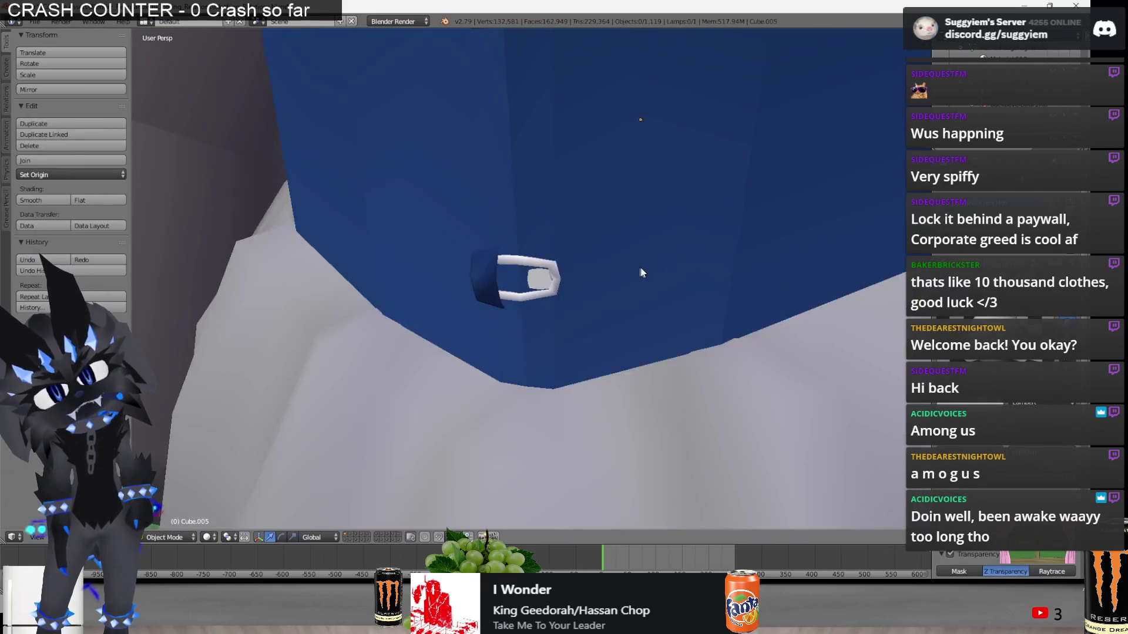
Inspect the strap loop up close, toggling between Object and Edit Mode
{"action": "scroll", "coordinate": [656, 260], "scroll_direction": "down", "scroll_amount": 4}
{"action": "key", "text": "Tab"}
{"action": "mouse_move", "coordinate": [652, 282]}
{"action": "middle_mouse_down"}
{"action": "mouse_move", "coordinate": [578, 282]}
{"action": "mouse_move", "coordinate": [639, 274]}
{"action": "middle_mouse_up"}
{"action": "key", "text": "Tab"}
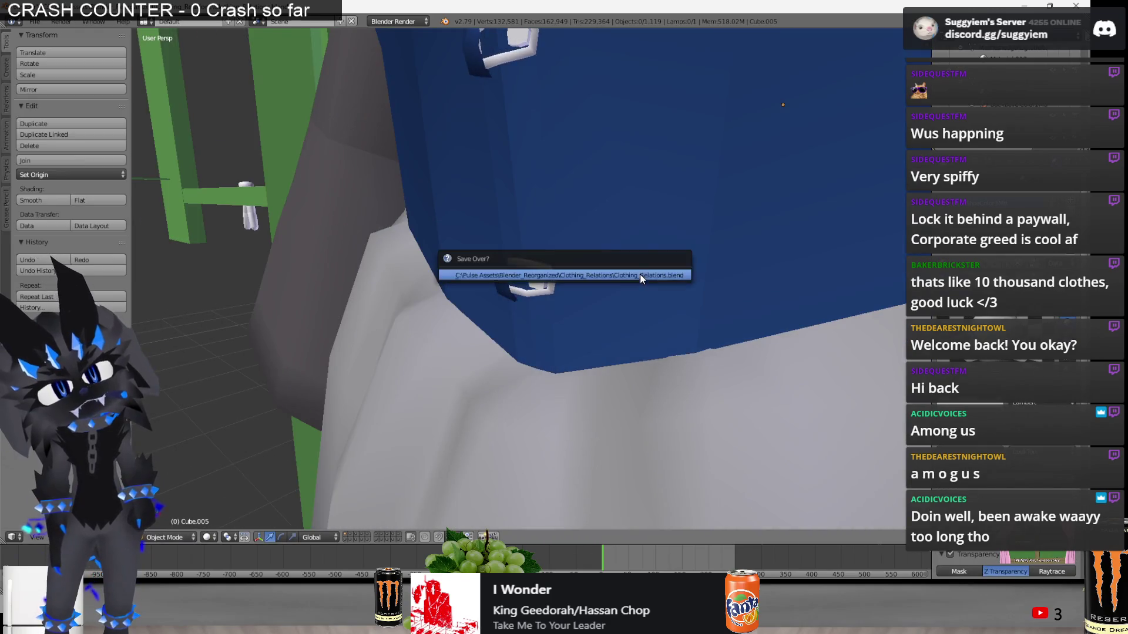
{"action": "scroll", "coordinate": [639, 274], "scroll_direction": "up", "scroll_amount": 3}
{"action": "middle_click_drag", "start_coordinate": [596, 225], "coordinate": [580, 305]}
{"action": "key", "text": "Tab"}
{"action": "scroll", "coordinate": [525, 272], "scroll_direction": "up", "scroll_amount": 3}
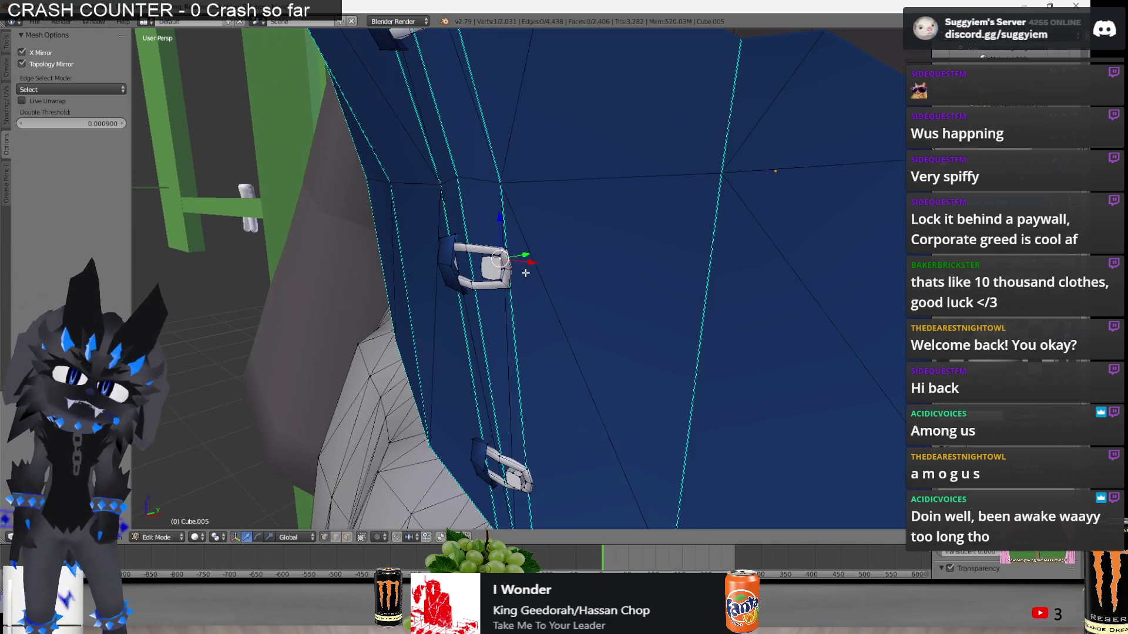
Select the buckle loop with L and extrude its end face outward along Y
{"action": "key", "text": "l"}
{"action": "left_click", "coordinate": [493, 267]}
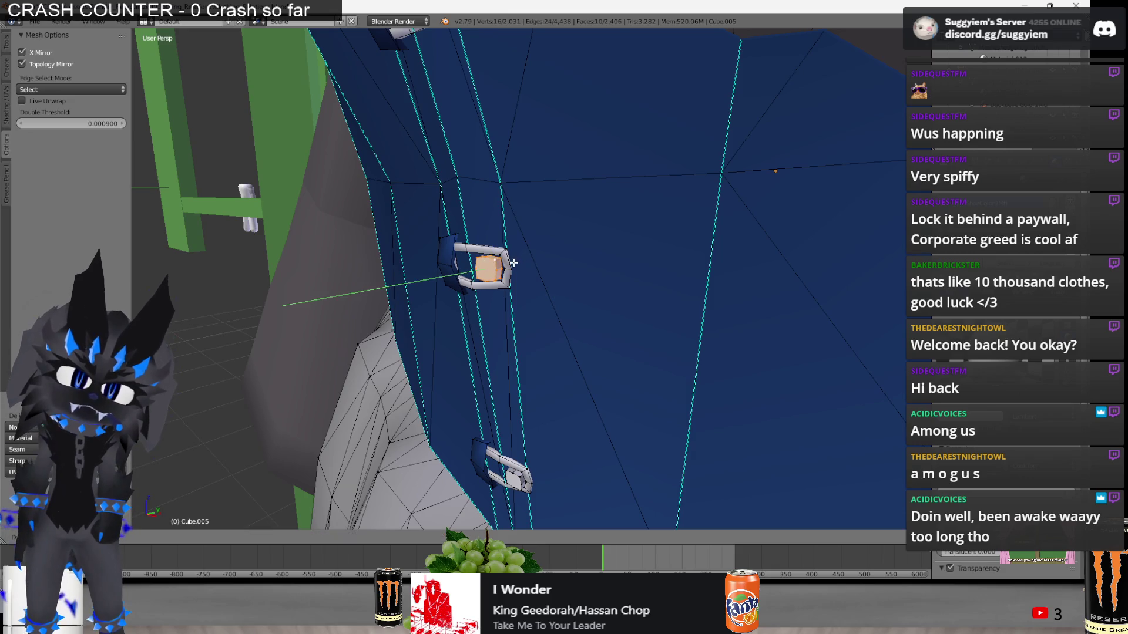
{"action": "key", "text": "e"}
{"action": "key", "text": "y"}
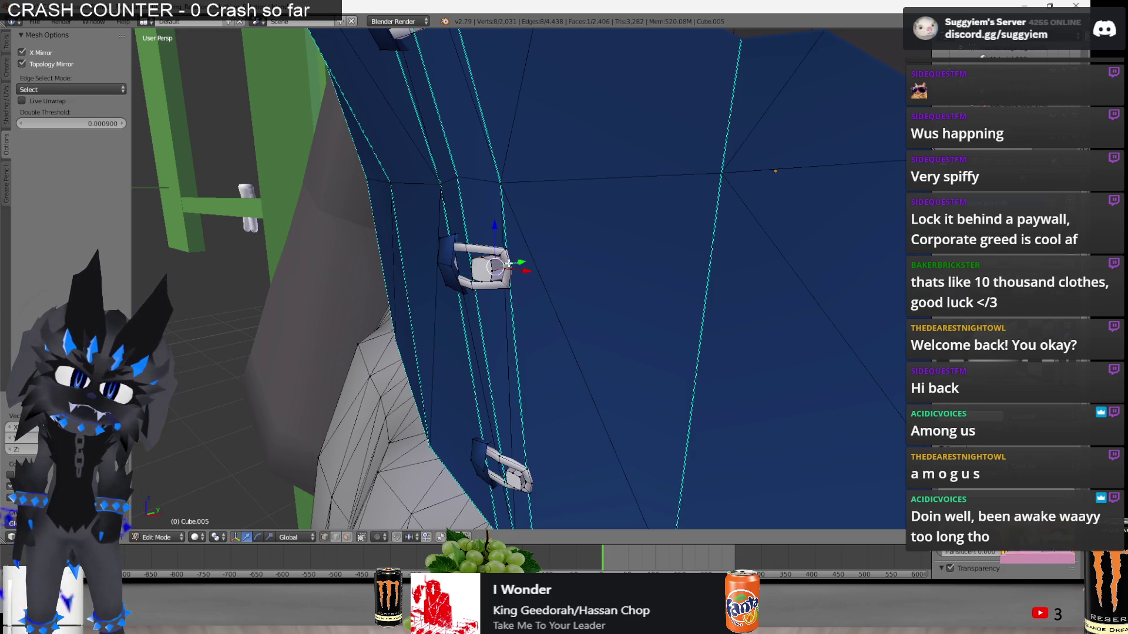
{"action": "left_click", "coordinate": [509, 264]}
{"action": "key", "text": "Tab"}
Save the blend file over the existing one
{"action": "key", "text": "ctrl+s"}
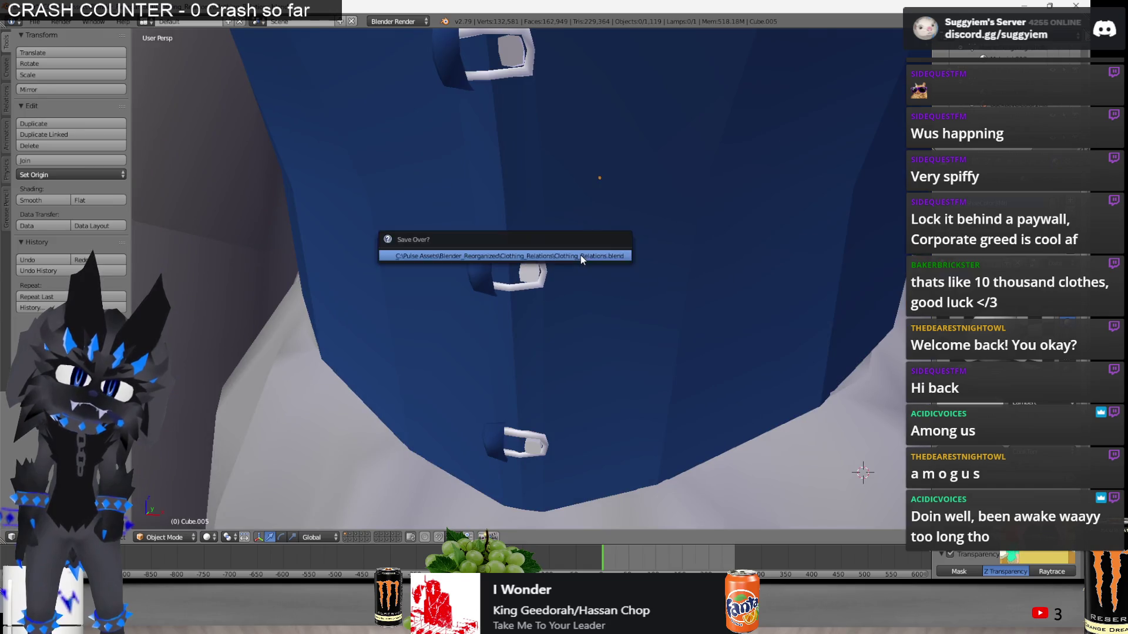
{"action": "left_click", "coordinate": [577, 252]}
{"action": "scroll", "coordinate": [572, 251], "scroll_direction": "down", "scroll_amount": 2}
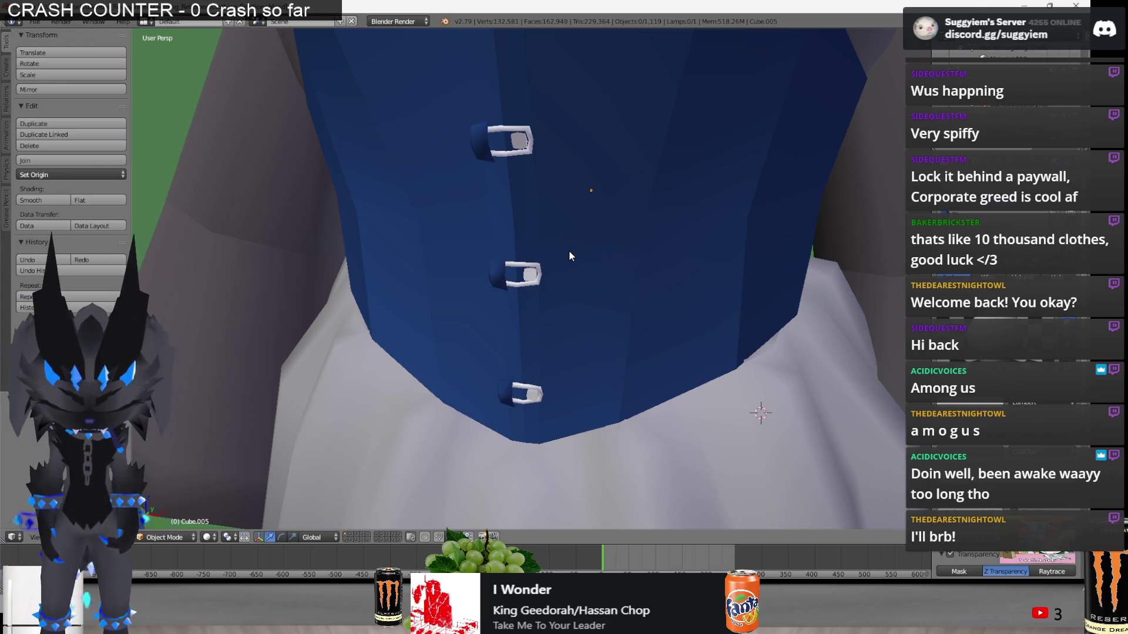
Lasso-select the top buckle's vertices on the corset front in wireframe view
{"action": "mouse_move", "coordinate": [568, 250]}
{"action": "middle_mouse_down"}
{"action": "mouse_move", "coordinate": [594, 221]}
{"action": "mouse_move", "coordinate": [581, 247]}
{"action": "mouse_move", "coordinate": [648, 257]}
{"action": "mouse_move", "coordinate": [581, 282]}
{"action": "mouse_move", "coordinate": [599, 211]}
{"action": "mouse_move", "coordinate": [516, 164]}
{"action": "middle_mouse_up"}
{"action": "scroll", "coordinate": [621, 241], "scroll_direction": "down", "scroll_amount": 3}
{"action": "scroll", "coordinate": [571, 226], "scroll_direction": "up", "scroll_amount": 2}
{"action": "key", "text": "Tab"}
{"action": "scroll", "coordinate": [581, 247], "scroll_direction": "up", "scroll_amount": 2}
{"action": "key", "text": "z"}
{"action": "key", "text": "a"}
{"action": "mouse_move", "coordinate": [501, 145]}
{"action": "left_mouse_down", "text": "ctrl"}
{"action": "mouse_move", "coordinate": [552, 250]}
{"action": "mouse_move", "coordinate": [546, 240]}
{"action": "left_mouse_up", "text": "ctrl"}
{"action": "mouse_move", "coordinate": [546, 241]}
{"action": "middle_mouse_down"}
{"action": "mouse_move", "coordinate": [605, 232]}
{"action": "mouse_move", "coordinate": [596, 192]}
{"action": "mouse_move", "coordinate": [529, 177]}
{"action": "mouse_move", "coordinate": [494, 150]}
{"action": "mouse_move", "coordinate": [522, 152]}
{"action": "middle_mouse_up"}
{"action": "key", "text": "z"}
{"action": "scroll", "coordinate": [499, 151], "scroll_direction": "up", "scroll_amount": 3}
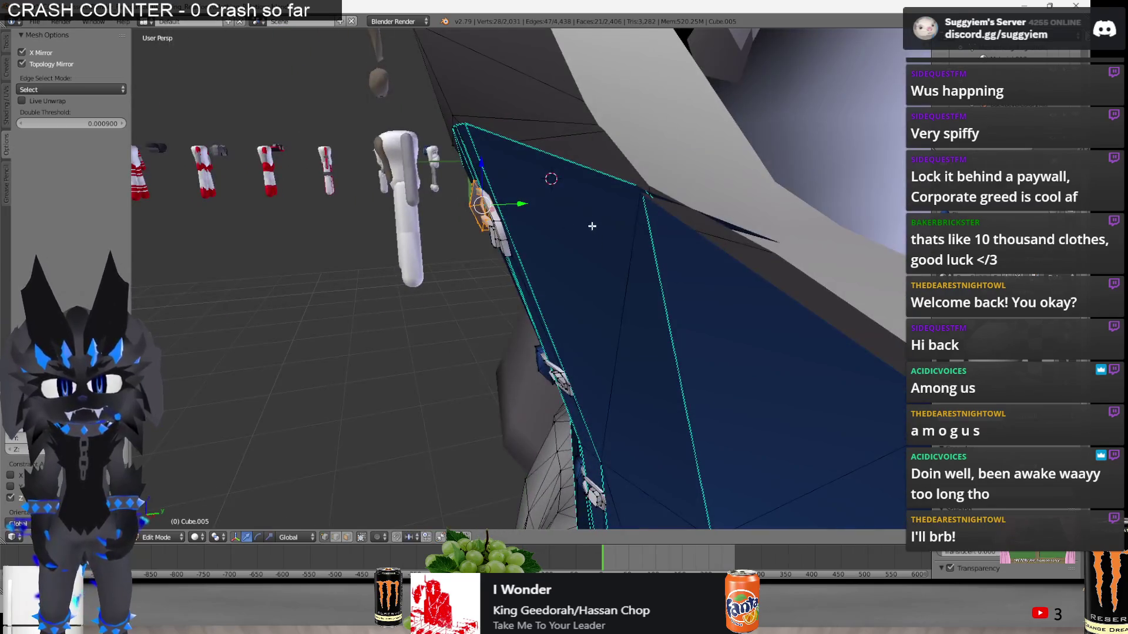
{"action": "middle_click_drag", "start_coordinate": [592, 226], "coordinate": [585, 253]}
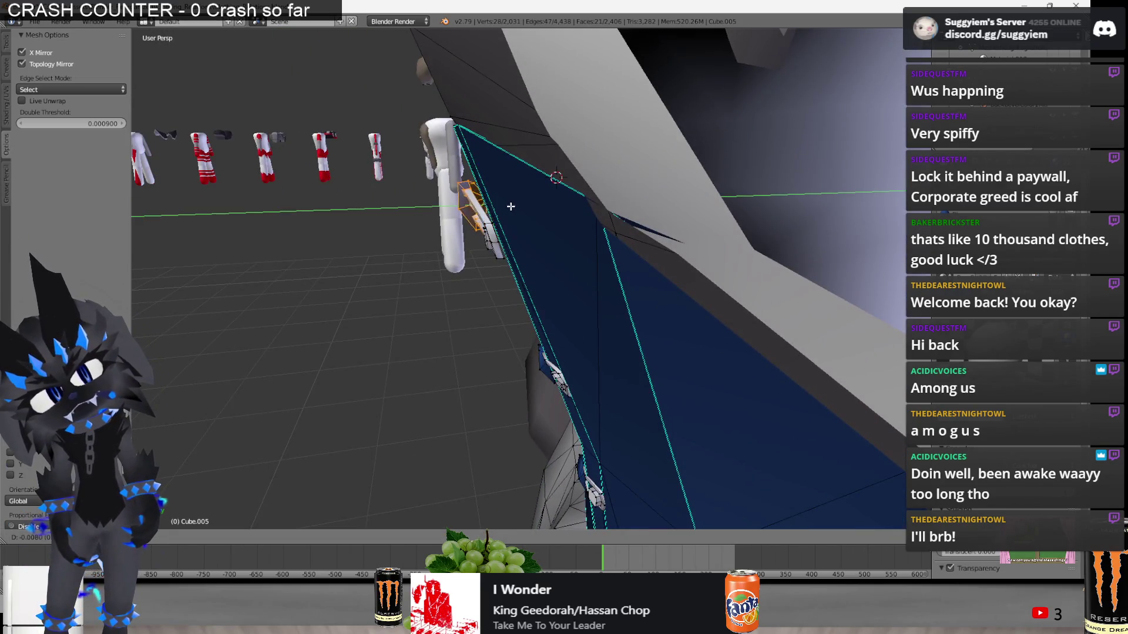
{"action": "mouse_move", "coordinate": [523, 205]}
{"action": "middle_mouse_down"}
{"action": "mouse_move", "coordinate": [634, 179]}
{"action": "mouse_move", "coordinate": [625, 89]}
{"action": "mouse_move", "coordinate": [525, 200]}
{"action": "mouse_move", "coordinate": [587, 188]}
{"action": "mouse_move", "coordinate": [587, 215]}
{"action": "mouse_move", "coordinate": [679, 211]}
{"action": "mouse_move", "coordinate": [528, 174]}
{"action": "middle_mouse_up"}
Reselect the top buckle and move it into place against the corset
{"action": "key", "text": "z"}
{"action": "key", "text": "a"}
{"action": "left_click_drag", "start_coordinate": [468, 223], "coordinate": [473, 222], "text": "ctrl"}
{"action": "mouse_move", "coordinate": [473, 222]}
{"action": "middle_mouse_down"}
{"action": "mouse_move", "coordinate": [588, 171]}
{"action": "mouse_move", "coordinate": [674, 108]}
{"action": "mouse_move", "coordinate": [600, 272]}
{"action": "mouse_move", "coordinate": [571, 203]}
{"action": "mouse_move", "coordinate": [642, 251]}
{"action": "mouse_move", "coordinate": [679, 223]}
{"action": "mouse_move", "coordinate": [618, 200]}
{"action": "mouse_move", "coordinate": [640, 199]}
{"action": "middle_mouse_up"}
{"action": "key", "text": "z"}
{"action": "key", "text": "g"}
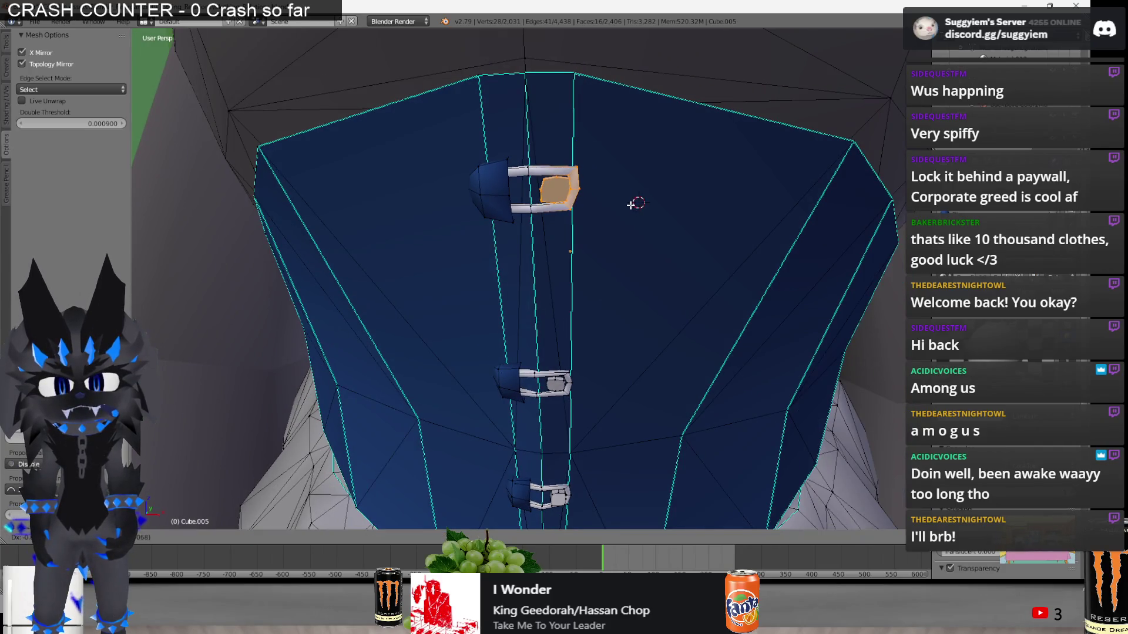
{"action": "right_click", "coordinate": [629, 207]}
{"action": "key", "text": "a"}
{"action": "scroll", "coordinate": [615, 201], "scroll_direction": "down", "scroll_amount": 3}
{"action": "middle_click_drag", "start_coordinate": [614, 201], "coordinate": [517, 172]}
{"action": "key", "text": "a"}
{"action": "key", "text": "a"}
{"action": "right_click", "coordinate": [517, 172]}
{"action": "key", "text": "Tab"}
Select the tilted top buckle's vertices on the corset front in Edit Mode
{"action": "key", "text": "shift+a"}
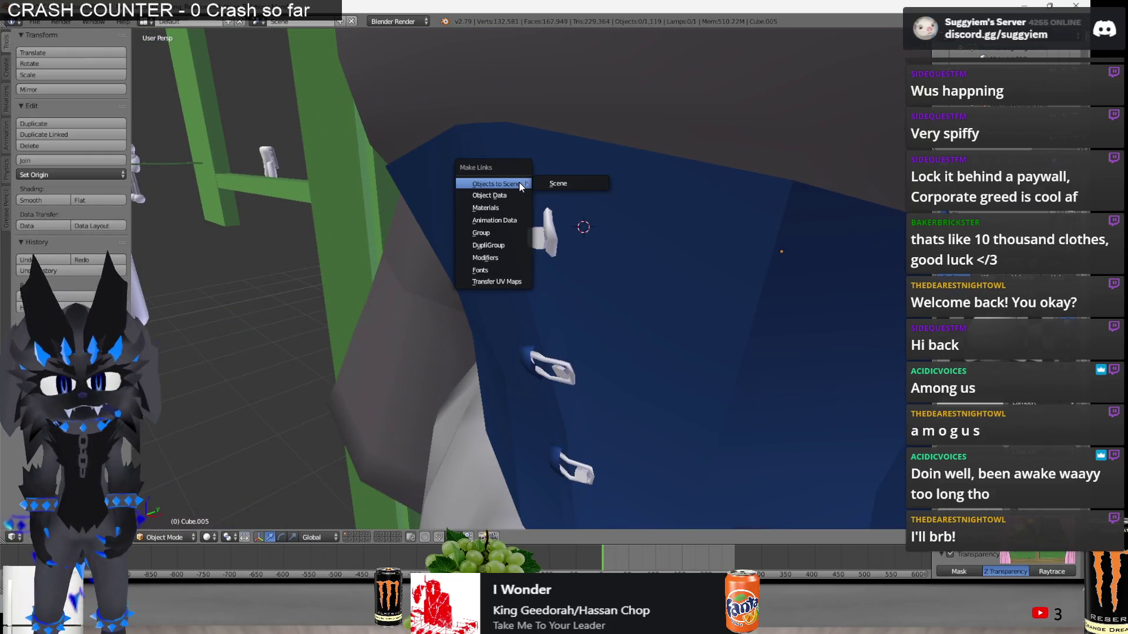
{"action": "key", "text": "Tab"}
{"action": "middle_click_drag", "start_coordinate": [668, 252], "coordinate": [720, 252]}
{"action": "key", "text": "Tab"}
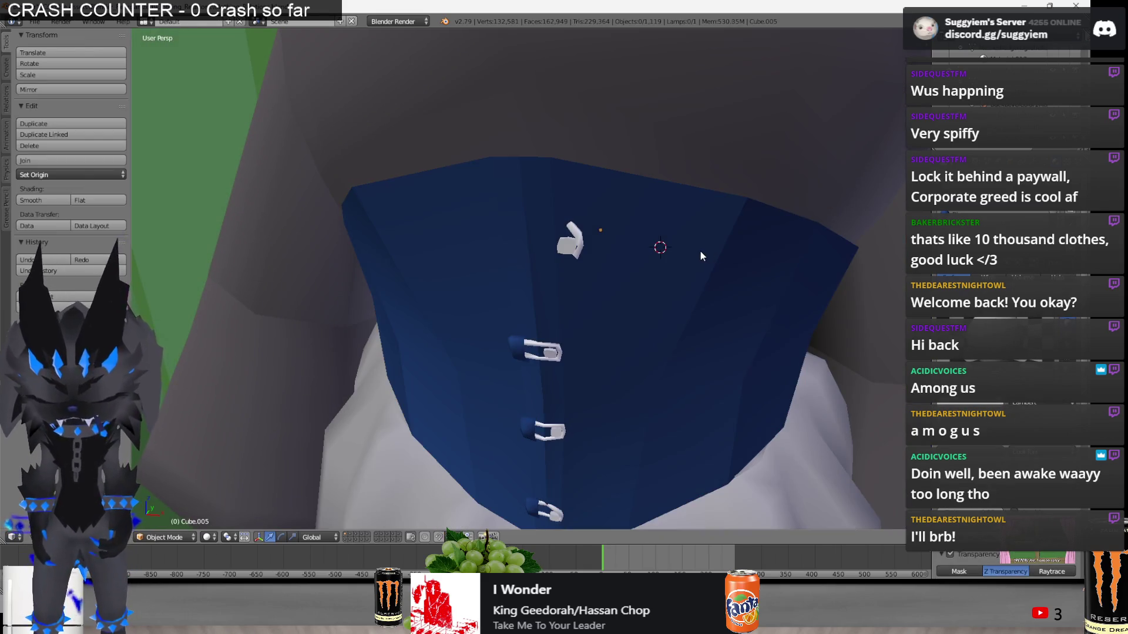
{"action": "key", "text": "Tab"}
{"action": "middle_click_drag", "start_coordinate": [661, 254], "coordinate": [668, 279]}
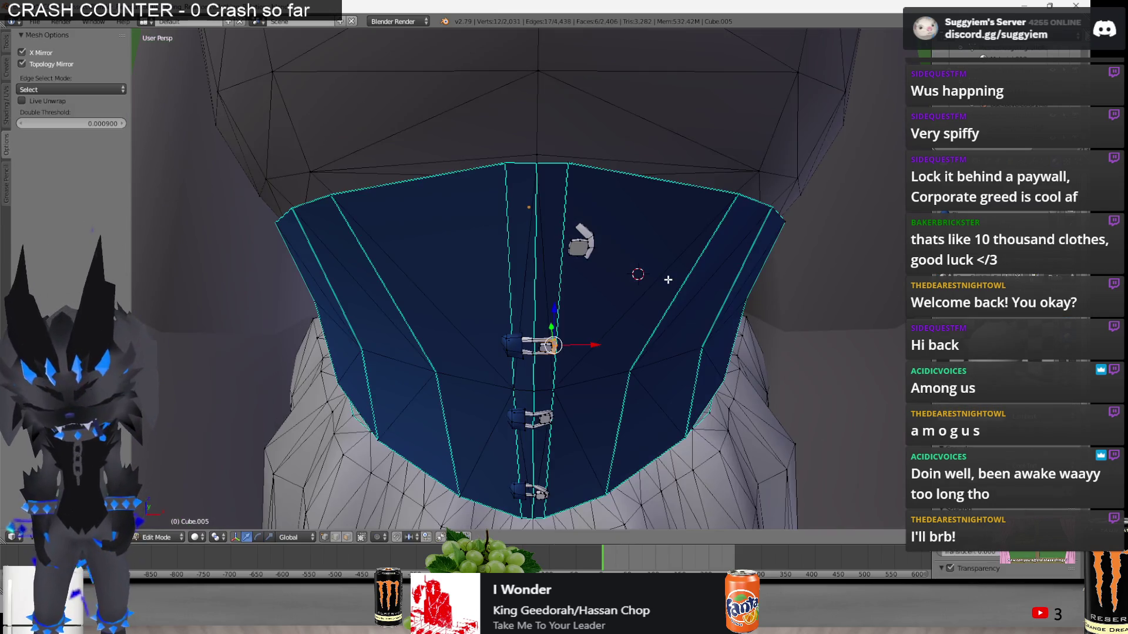
{"action": "middle_click_drag", "start_coordinate": [606, 248], "coordinate": [576, 226]}
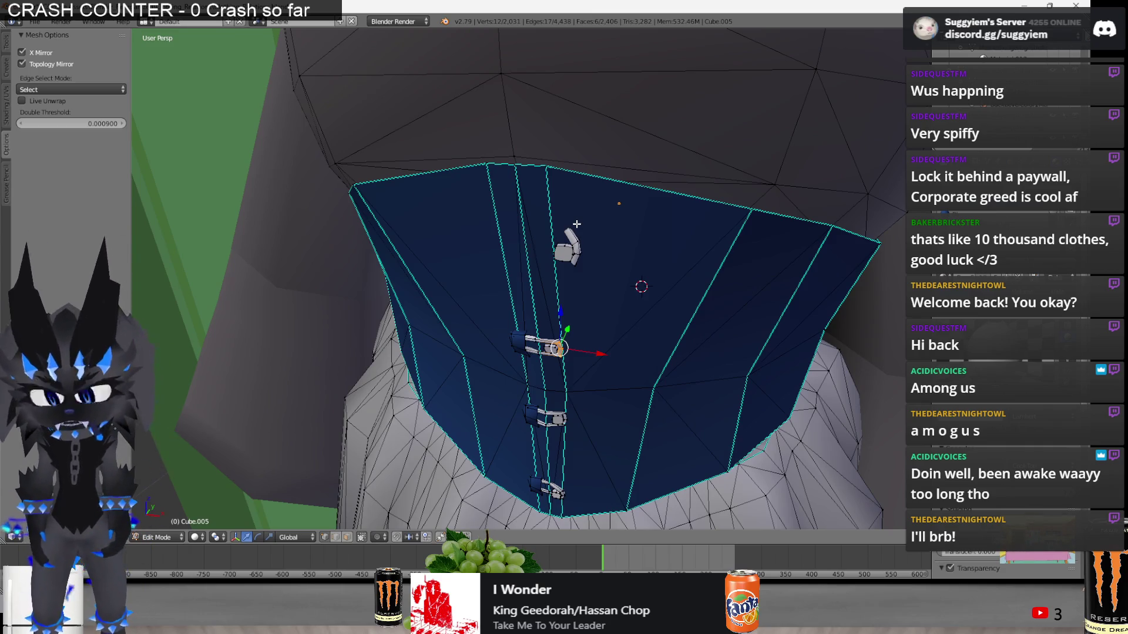
{"action": "scroll", "coordinate": [584, 239], "scroll_direction": "up", "scroll_amount": 3}
{"action": "scroll", "coordinate": [588, 232], "scroll_direction": "up", "scroll_amount": 5}
{"action": "key", "text": "a"}
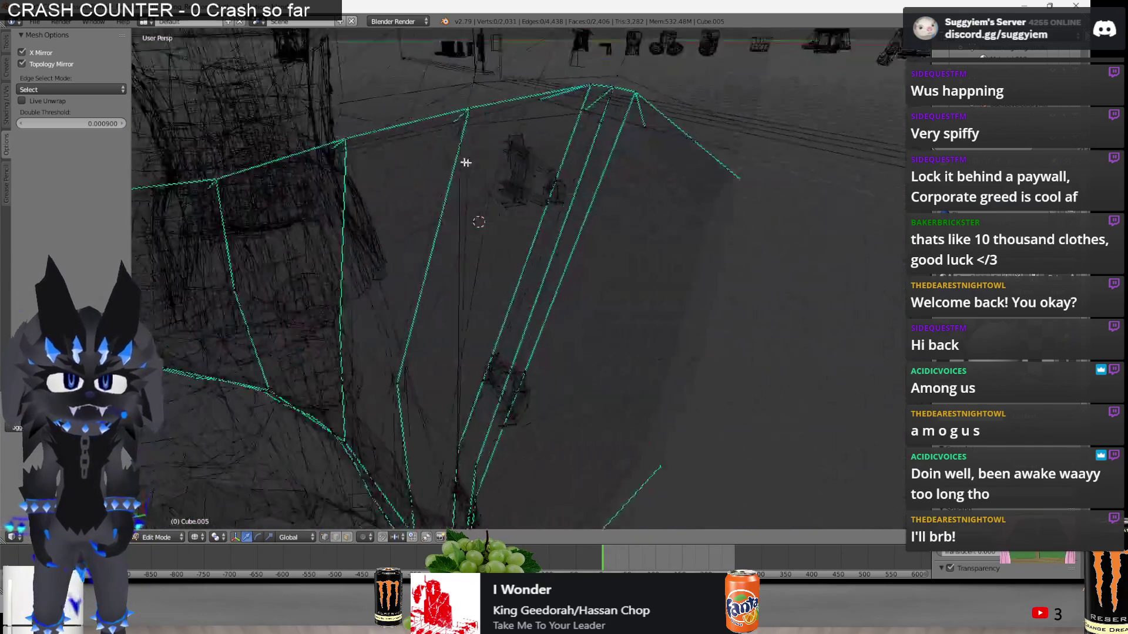
{"action": "scroll", "coordinate": [466, 162], "scroll_direction": "down", "scroll_amount": 8}
{"action": "middle_click_drag", "start_coordinate": [466, 162], "coordinate": [544, 156]}
{"action": "mouse_move", "coordinate": [540, 138]}
{"action": "left_mouse_down", "text": "ctrl"}
{"action": "mouse_move", "coordinate": [599, 245]}
{"action": "mouse_move", "coordinate": [526, 176]}
{"action": "mouse_move", "coordinate": [538, 141]}
{"action": "left_mouse_up", "text": "ctrl"}
{"action": "mouse_move", "coordinate": [626, 238]}
{"action": "left_mouse_down", "text": "ctrl"}
{"action": "mouse_move", "coordinate": [482, 194]}
{"action": "mouse_move", "coordinate": [546, 146]}
{"action": "left_mouse_up", "text": "ctrl"}
Inspect the top buckle from side and front angles, toggling between wireframe and solid
{"action": "mouse_move", "coordinate": [646, 235]}
{"action": "middle_mouse_down"}
{"action": "mouse_move", "coordinate": [672, 169]}
{"action": "mouse_move", "coordinate": [516, 211]}
{"action": "middle_mouse_up"}
{"action": "key", "text": "z"}
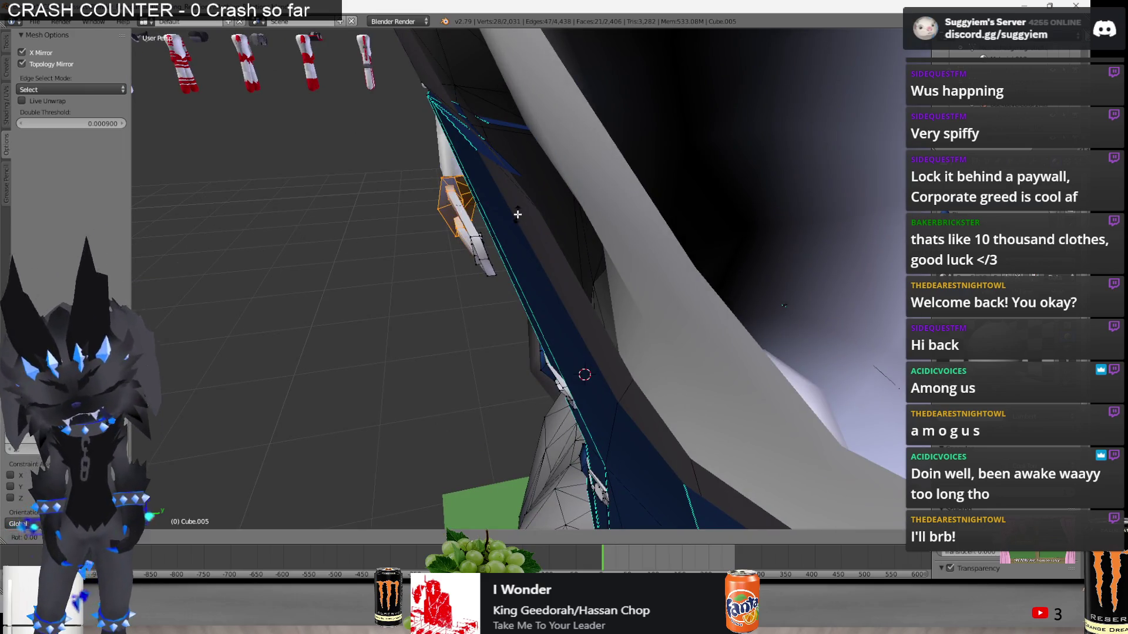
{"action": "mouse_move", "coordinate": [615, 192]}
{"action": "middle_mouse_down"}
{"action": "mouse_move", "coordinate": [537, 176]}
{"action": "mouse_move", "coordinate": [648, 170]}
{"action": "mouse_move", "coordinate": [712, 252]}
{"action": "middle_mouse_up"}
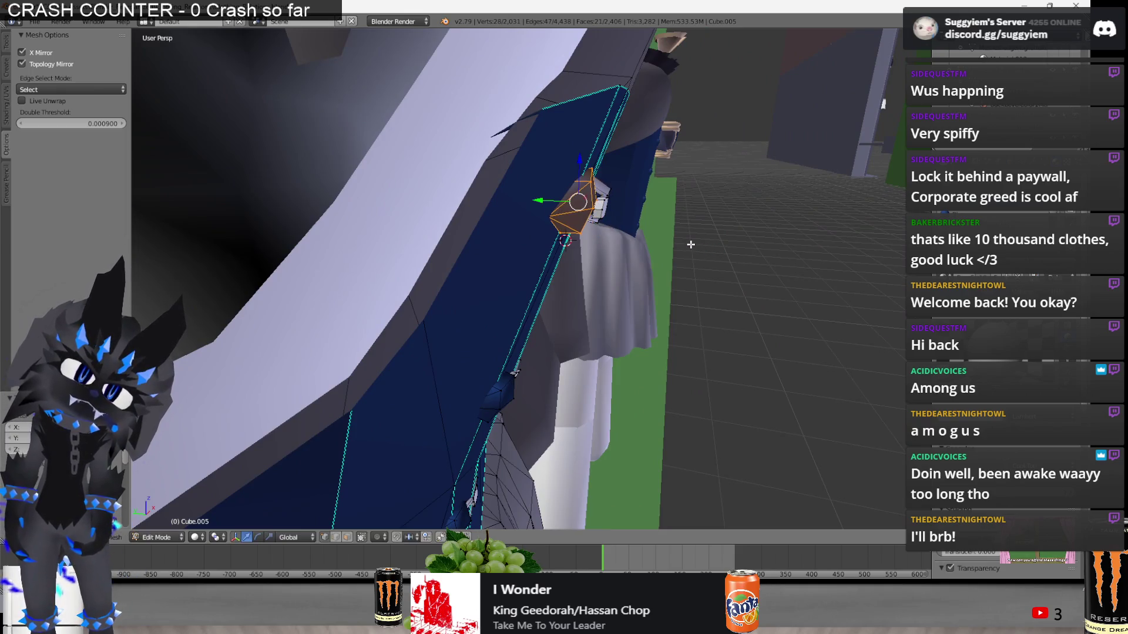
{"action": "mouse_move", "coordinate": [705, 303]}
{"action": "middle_mouse_down"}
{"action": "mouse_move", "coordinate": [574, 282]}
{"action": "mouse_move", "coordinate": [546, 307]}
{"action": "mouse_move", "coordinate": [575, 305]}
{"action": "mouse_move", "coordinate": [569, 177]}
{"action": "mouse_move", "coordinate": [602, 165]}
{"action": "mouse_move", "coordinate": [555, 188]}
{"action": "mouse_move", "coordinate": [579, 182]}
{"action": "middle_mouse_up"}
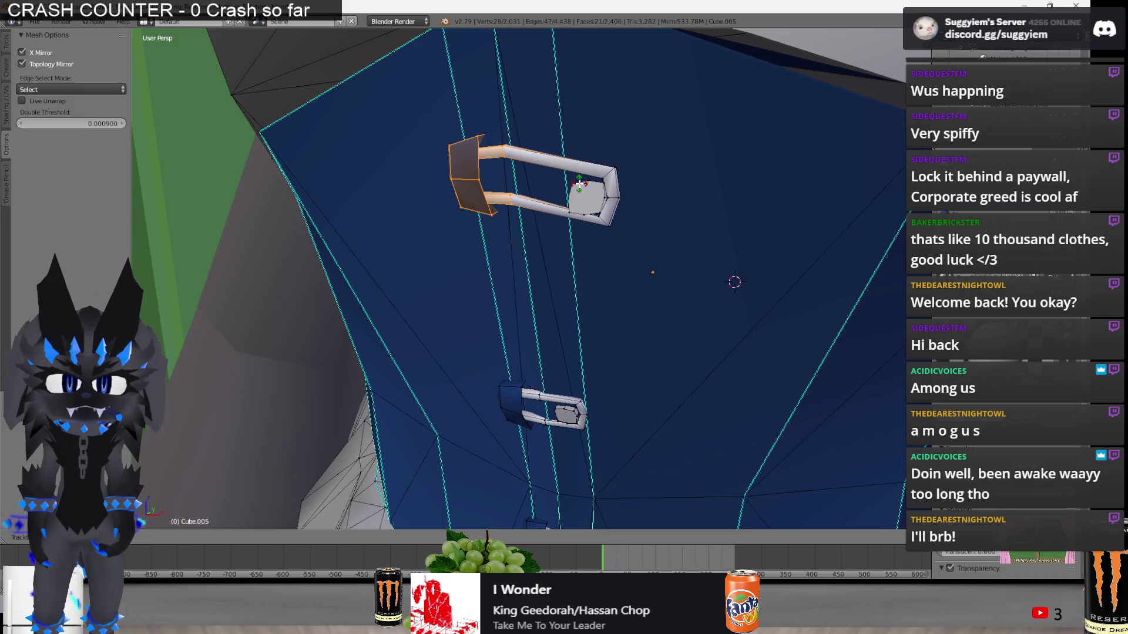
{"action": "middle_click_drag", "start_coordinate": [598, 187], "coordinate": [552, 158]}
{"action": "key", "text": "a"}
{"action": "key", "text": "z"}
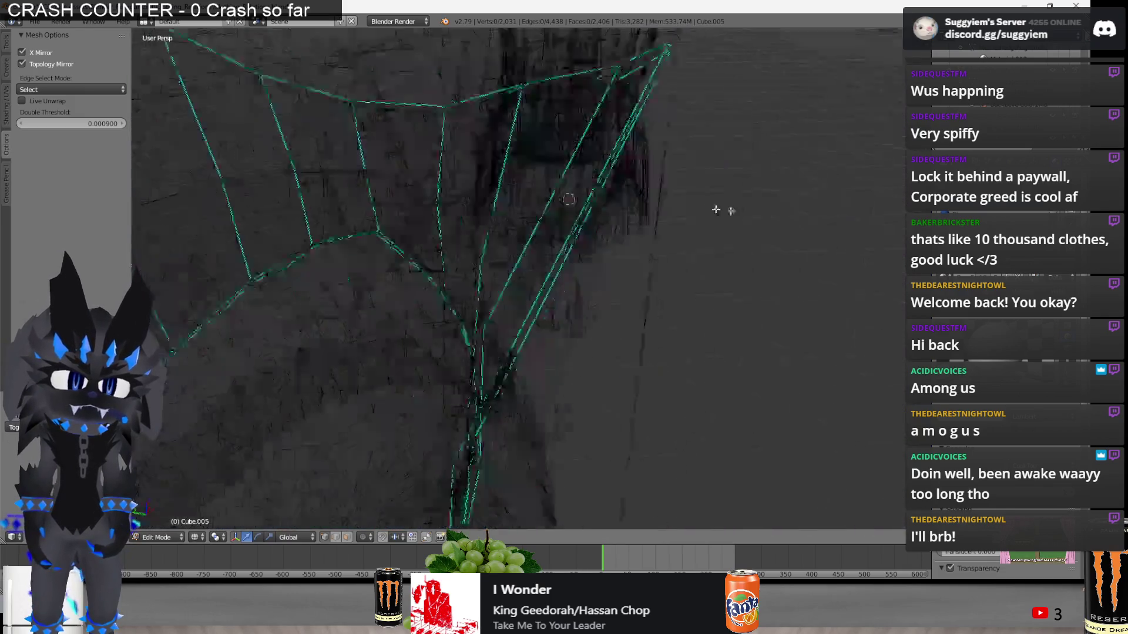
{"action": "mouse_move", "coordinate": [535, 155]}
{"action": "middle_mouse_down"}
{"action": "mouse_move", "coordinate": [609, 182]}
{"action": "mouse_move", "coordinate": [493, 217]}
{"action": "mouse_move", "coordinate": [634, 204]}
{"action": "mouse_move", "coordinate": [596, 202]}
{"action": "mouse_move", "coordinate": [627, 192]}
{"action": "middle_mouse_up"}
{"action": "key", "text": "z"}
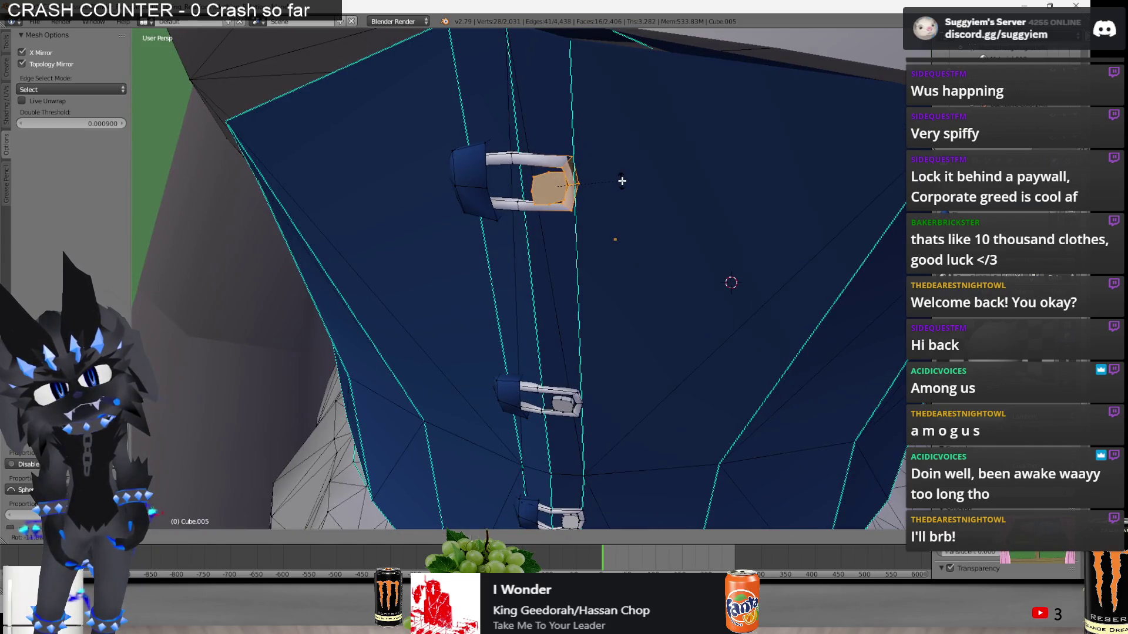
{"action": "middle_click_drag", "start_coordinate": [638, 200], "coordinate": [559, 197]}
Frame the top buckle and scale its end face to match the other buckles
{"action": "key", "text": "g"}
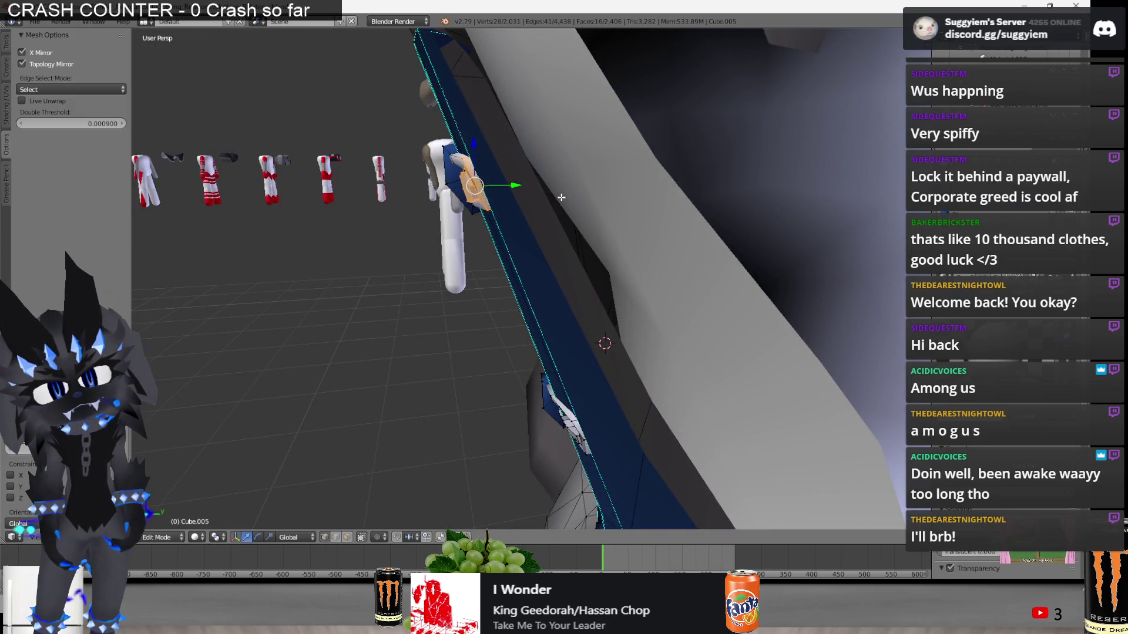
{"action": "key", "text": "Escape"}
{"action": "key", "text": "KP_Decimal"}
{"action": "right_click", "coordinate": [573, 181]}
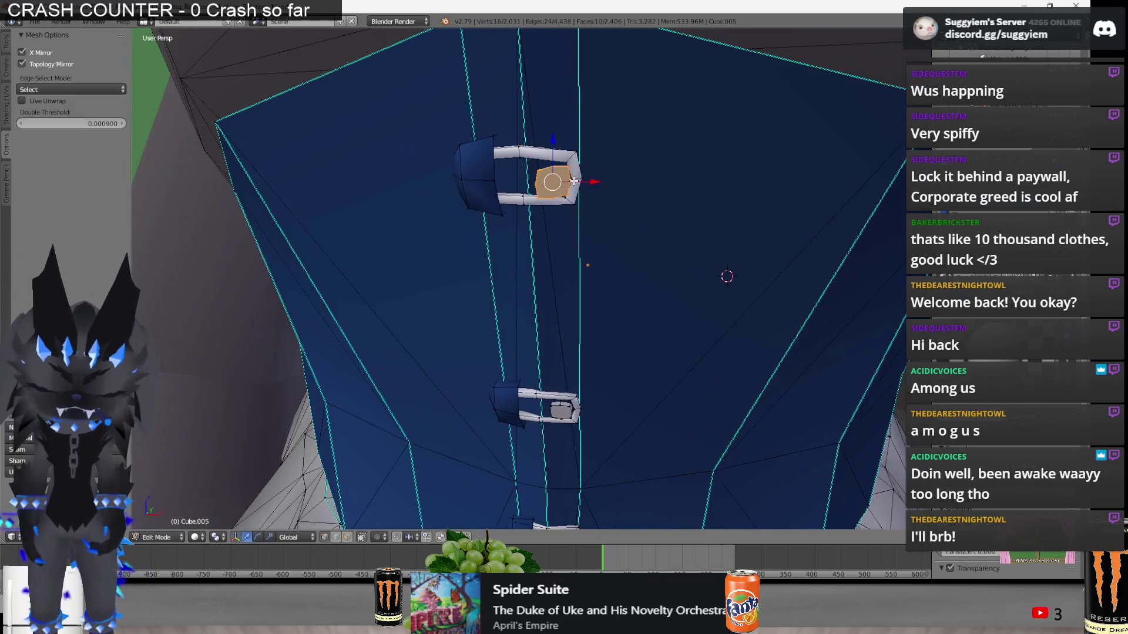
{"action": "key", "text": "s"}
{"action": "left_click", "coordinate": [616, 184]}
Select the edge at the buckle's tip, then clear the selection to review the front
{"action": "mouse_move", "coordinate": [616, 184]}
{"action": "middle_mouse_down"}
{"action": "mouse_move", "coordinate": [687, 188]}
{"action": "mouse_move", "coordinate": [590, 187]}
{"action": "mouse_move", "coordinate": [572, 176]}
{"action": "middle_mouse_up"}
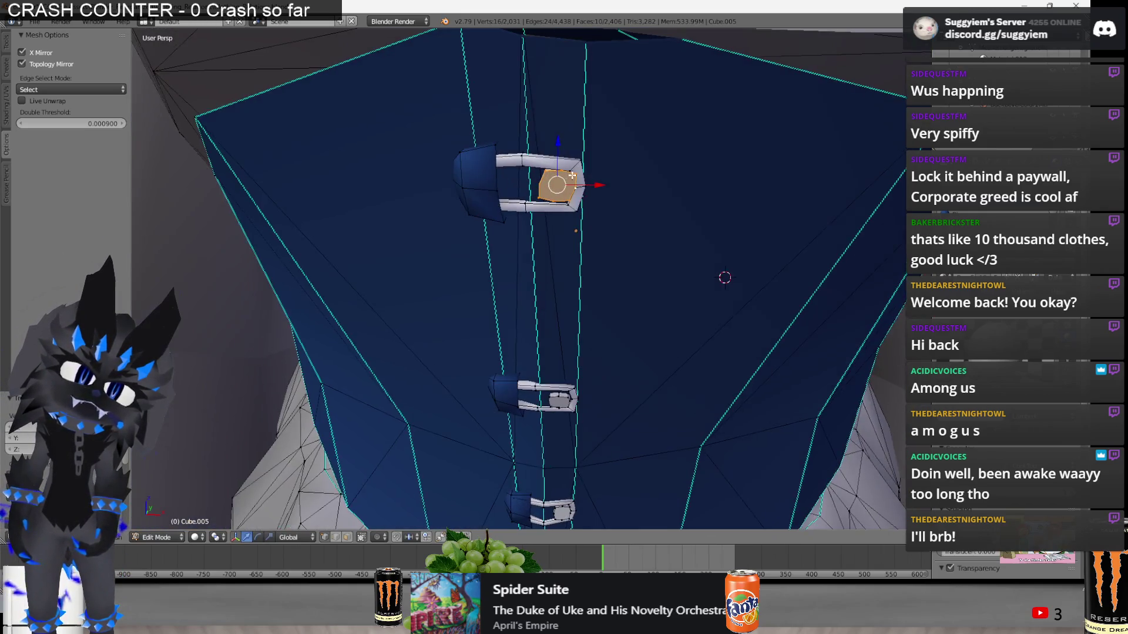
{"action": "left_click", "coordinate": [577, 177], "text": "alt"}
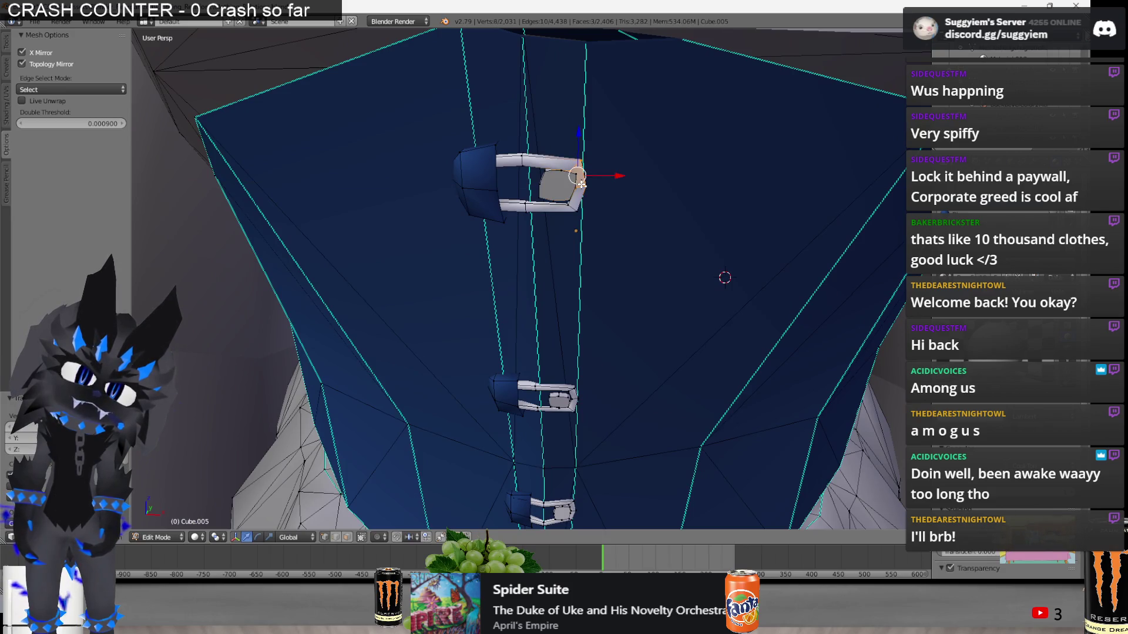
{"action": "middle_click_drag", "start_coordinate": [597, 183], "coordinate": [564, 178]}
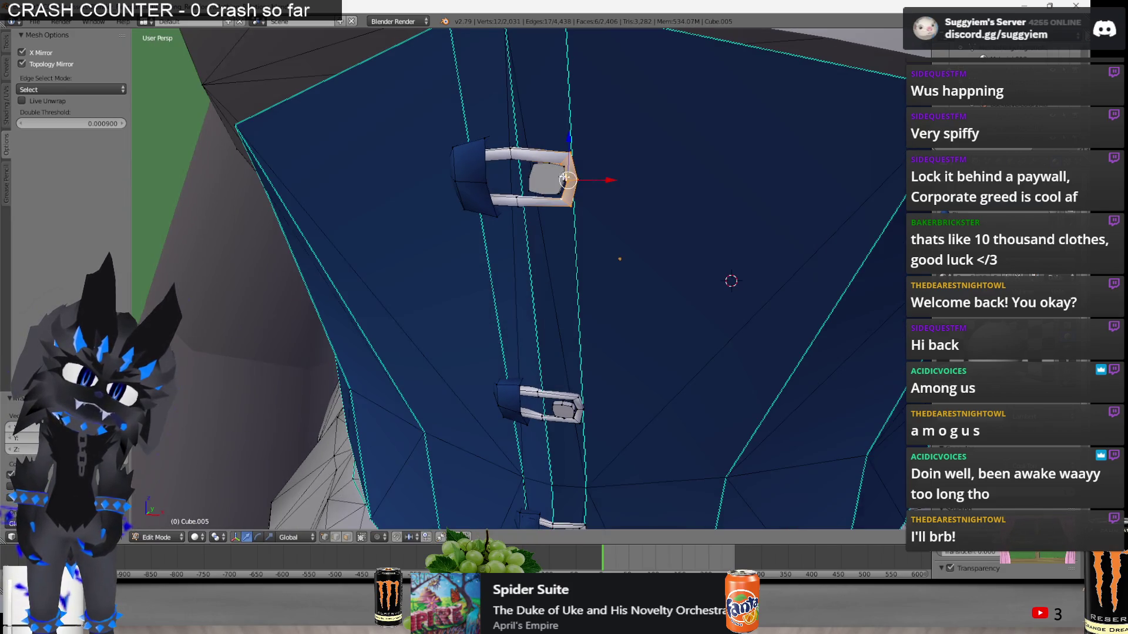
{"action": "key", "text": "a"}
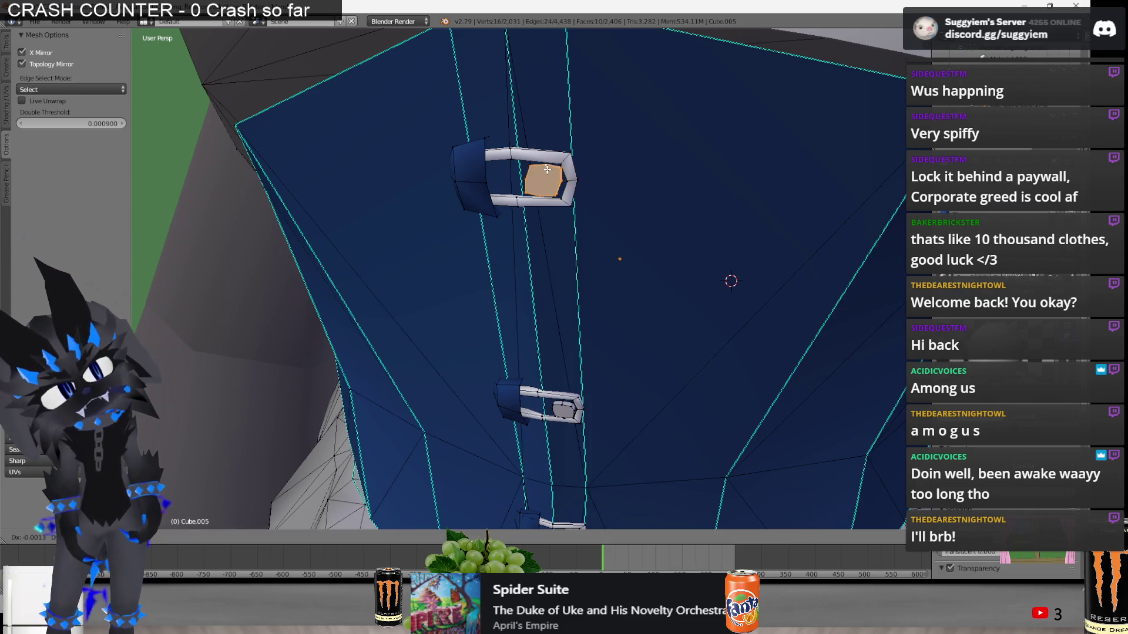
{"action": "middle_click_drag", "start_coordinate": [552, 167], "coordinate": [572, 157]}
{"action": "scroll", "coordinate": [573, 157], "scroll_direction": "down", "scroll_amount": 3}
{"action": "scroll", "coordinate": [591, 224], "scroll_direction": "up", "scroll_amount": 2}
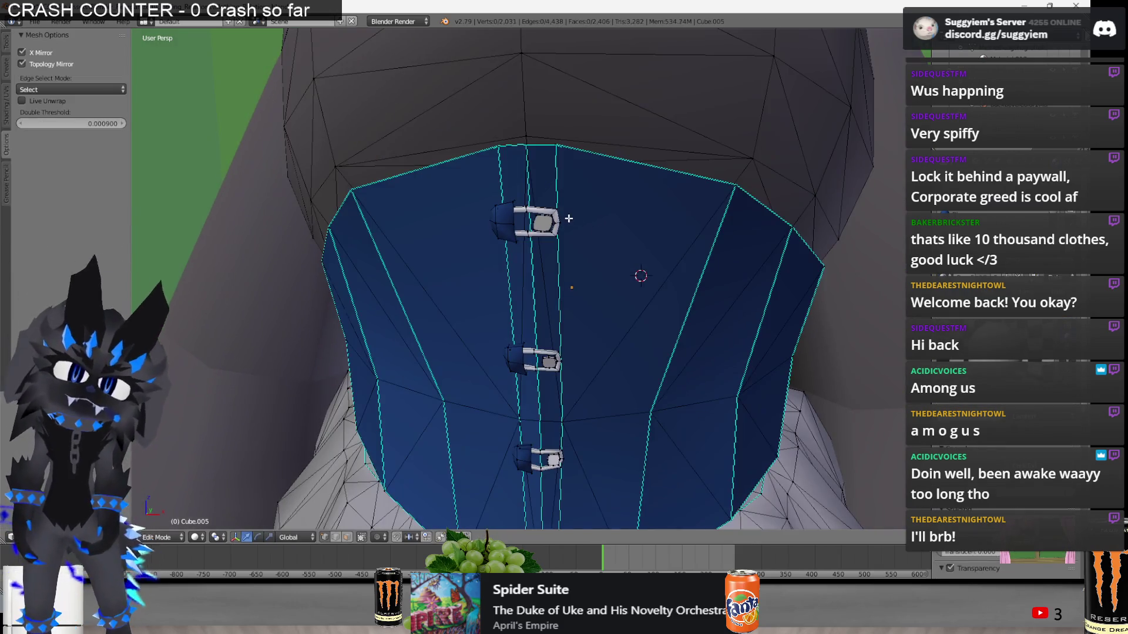
View the front buckle from below in Object Mode, then re-enter the corset's Edit Mode
{"action": "key", "text": "Tab"}
{"action": "scroll", "coordinate": [594, 215], "scroll_direction": "down", "scroll_amount": 3}
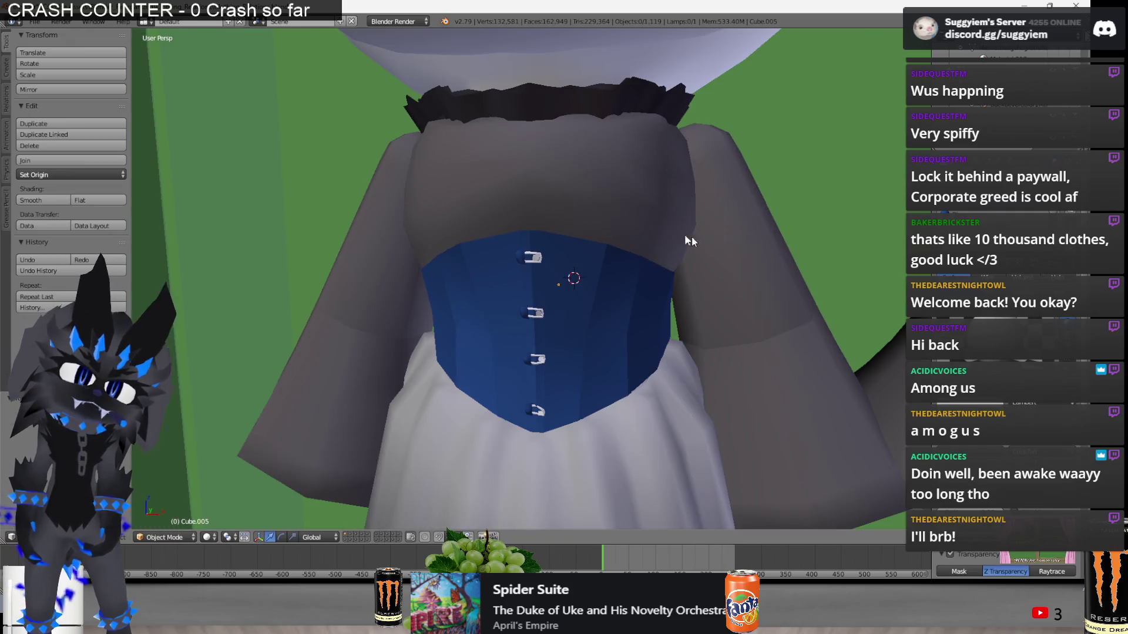
{"action": "middle_click_drag", "start_coordinate": [677, 236], "coordinate": [684, 249]}
{"action": "scroll", "coordinate": [633, 247], "scroll_direction": "up", "scroll_amount": 2}
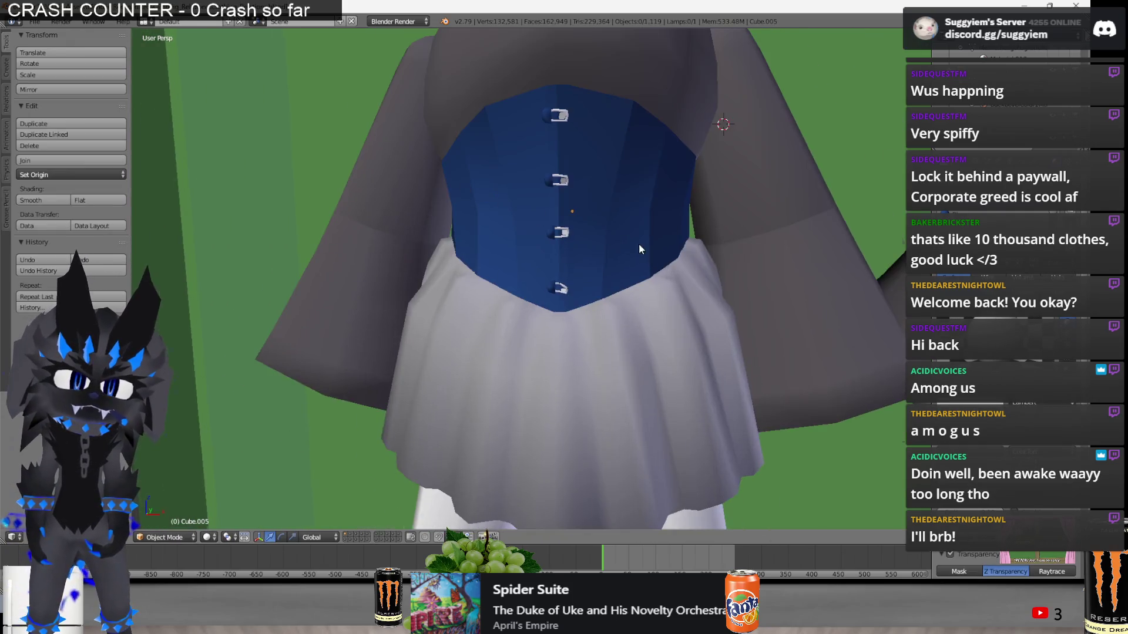
{"action": "scroll", "coordinate": [633, 242], "scroll_direction": "up", "scroll_amount": 2}
{"action": "scroll", "coordinate": [519, 242], "scroll_direction": "up", "scroll_amount": 3}
{"action": "mouse_move", "coordinate": [545, 236]}
{"action": "middle_mouse_down"}
{"action": "mouse_move", "coordinate": [889, 375]}
{"action": "mouse_move", "coordinate": [820, 364]}
{"action": "mouse_move", "coordinate": [599, 244]}
{"action": "middle_mouse_up"}
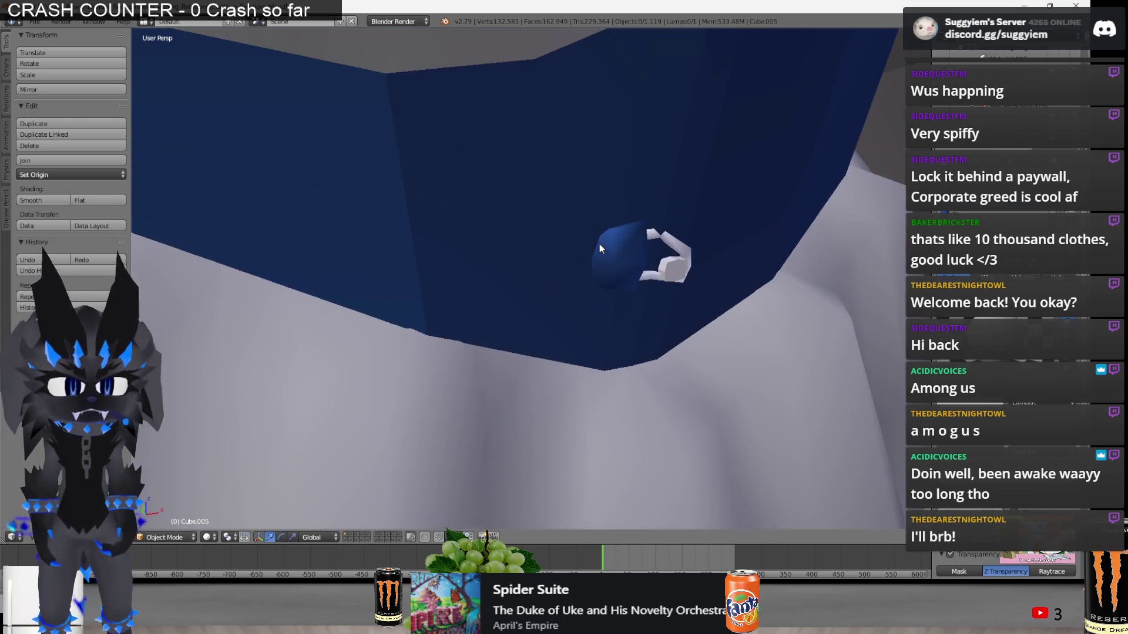
{"action": "scroll", "coordinate": [599, 244], "scroll_direction": "up", "scroll_amount": 5}
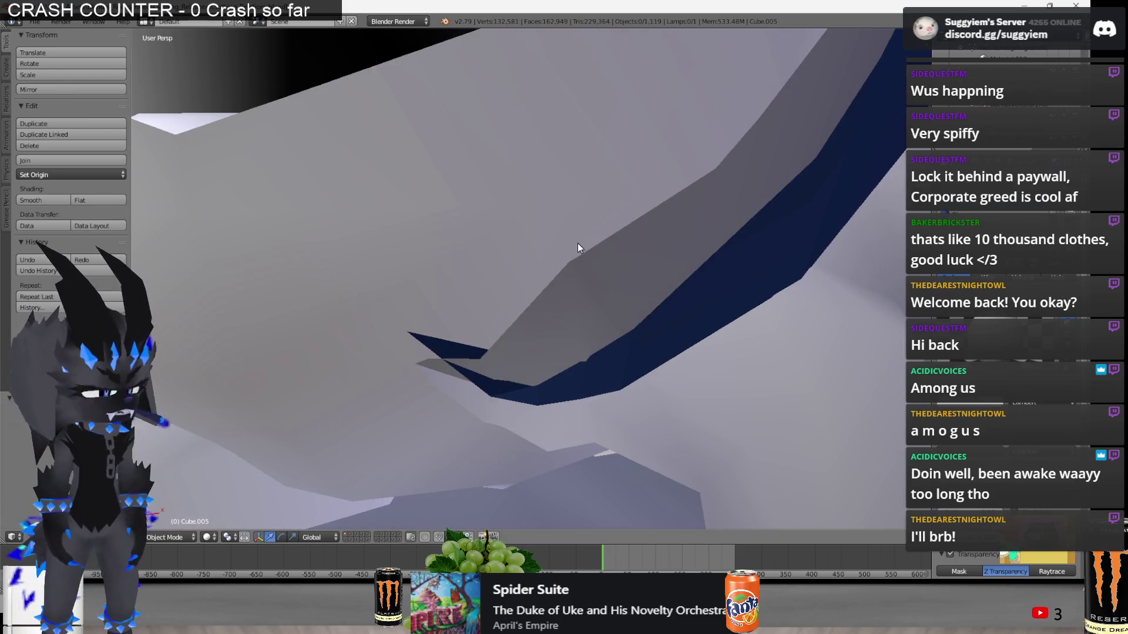
{"action": "key", "text": "Tab"}
{"action": "scroll", "coordinate": [577, 243], "scroll_direction": "down", "scroll_amount": 4}
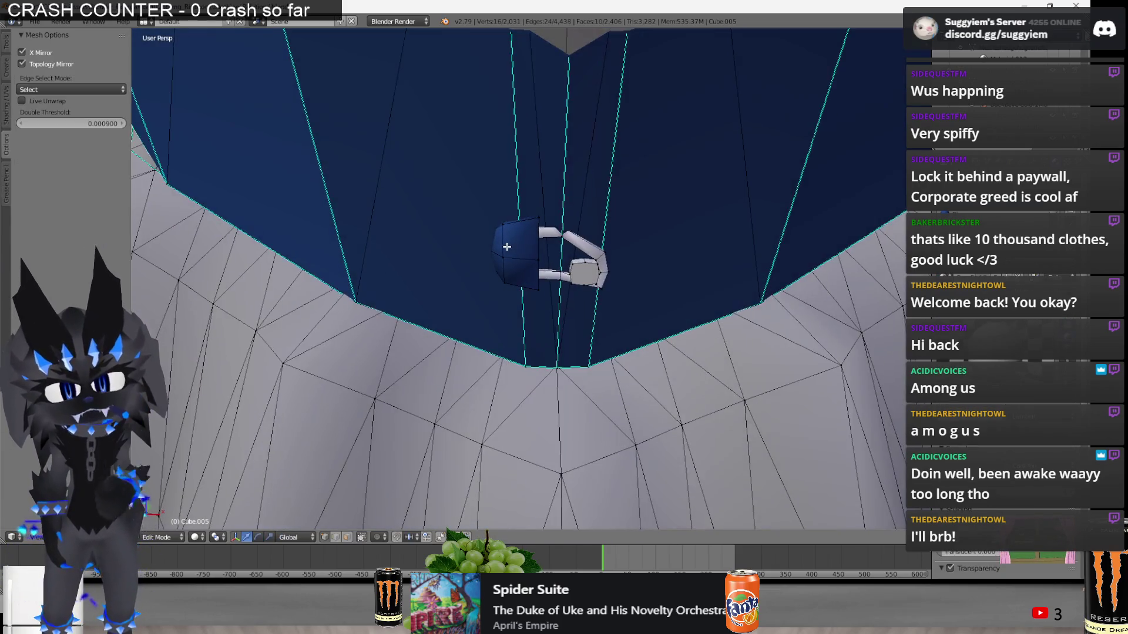
{"action": "scroll", "coordinate": [629, 274], "scroll_direction": "up", "scroll_amount": 2}
{"action": "middle_click_drag", "start_coordinate": [630, 275], "coordinate": [589, 250]}
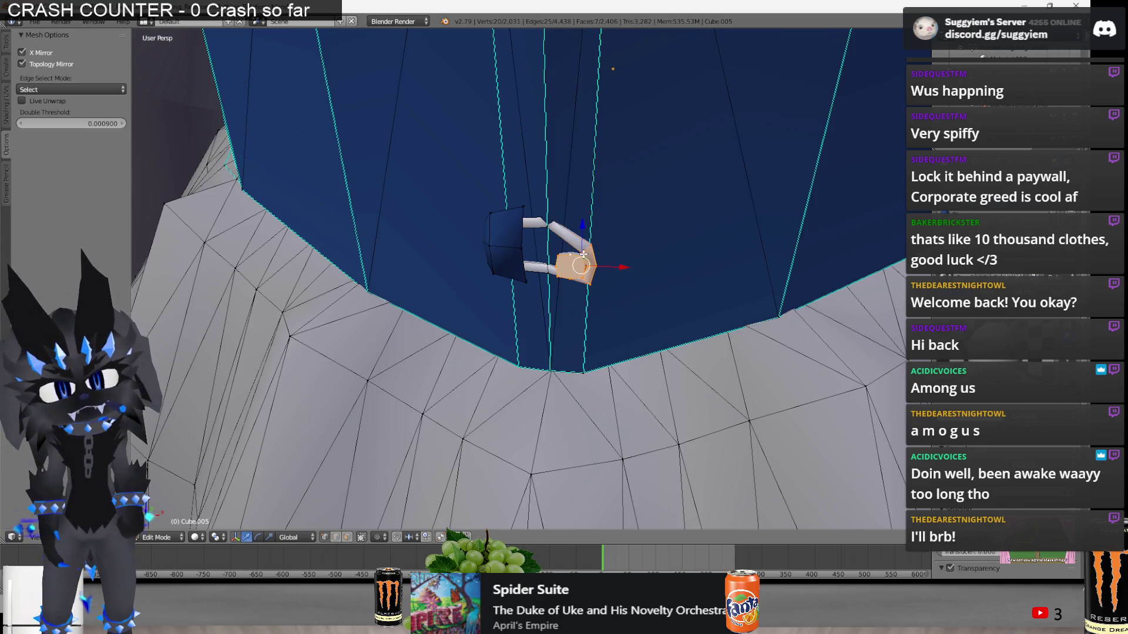
Raise the whole buckle along Z and rotate it flat against the centre seam
{"action": "key", "text": "z"}
{"action": "key", "text": "l"}
{"action": "key", "text": "z"}
{"action": "key", "text": "g"}
{"action": "key", "text": "z"}
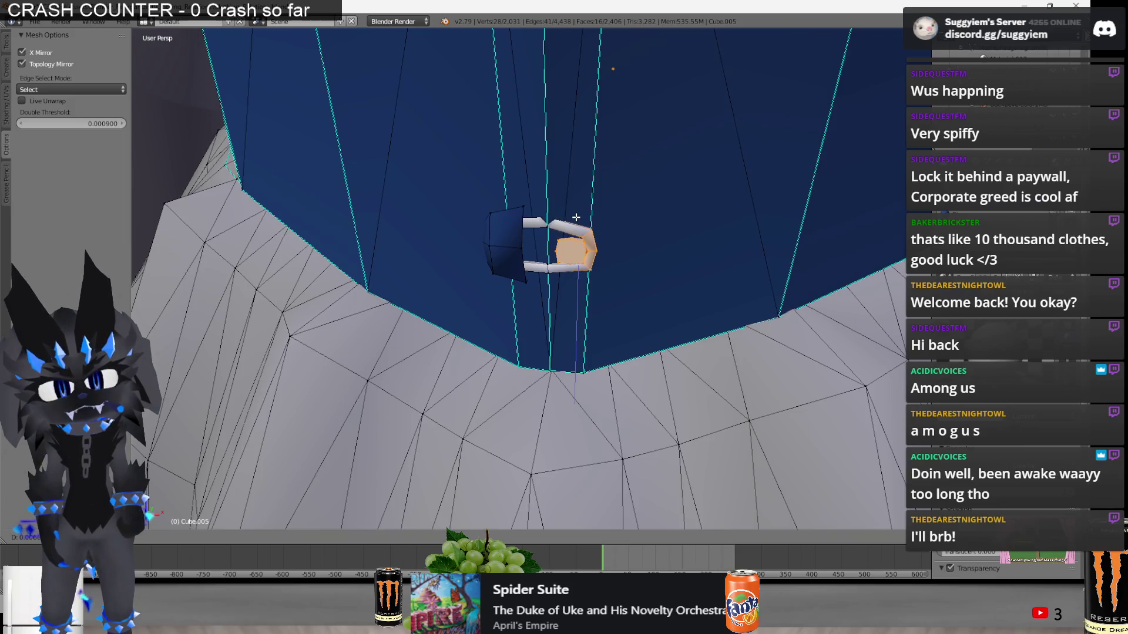
{"action": "left_click", "coordinate": [575, 217]}
{"action": "scroll", "coordinate": [576, 217], "scroll_direction": "down", "scroll_amount": 3}
{"action": "mouse_move", "coordinate": [576, 217]}
{"action": "middle_mouse_down"}
{"action": "mouse_move", "coordinate": [505, 247]}
{"action": "mouse_move", "coordinate": [592, 257]}
{"action": "middle_mouse_up"}
{"action": "key", "text": "r"}
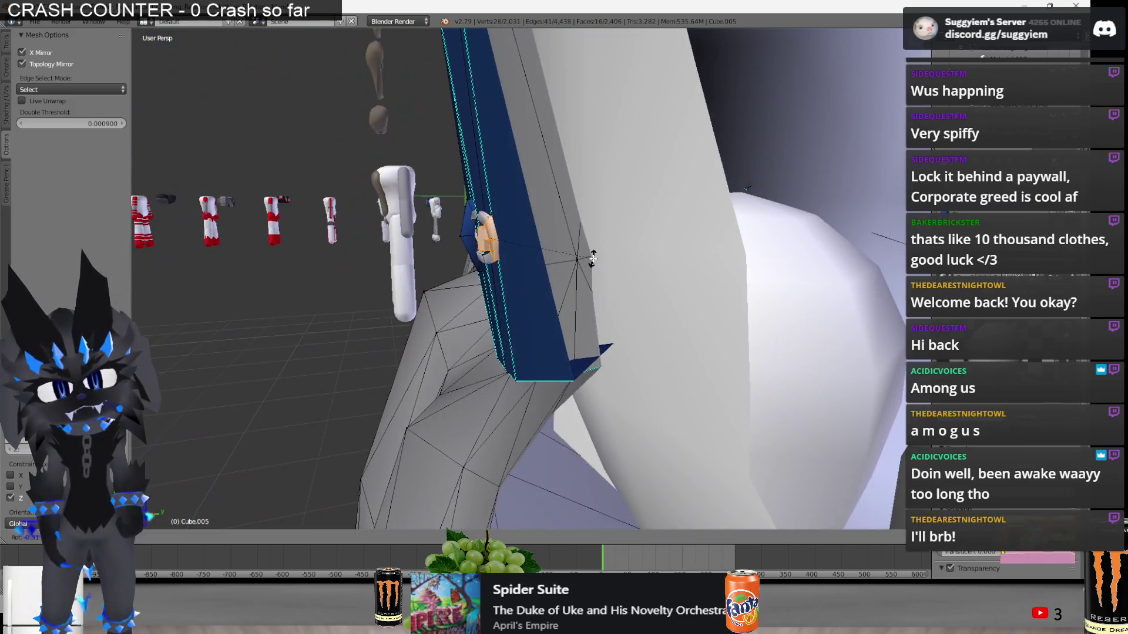
{"action": "left_click", "coordinate": [595, 257]}
{"action": "key", "text": "KP_1"}
{"action": "scroll", "coordinate": [639, 248], "scroll_direction": "up", "scroll_amount": 3}
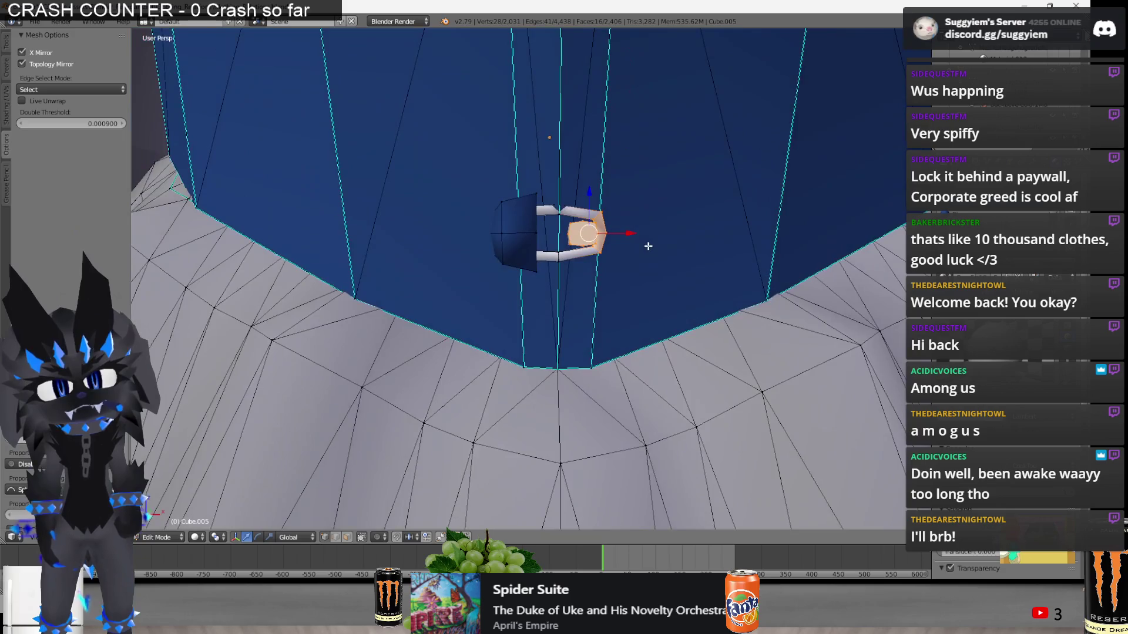
Select the buckle's ring with Ctrl+L in wireframe, inspect it, and return to Object Mode
{"action": "key", "text": "z"}
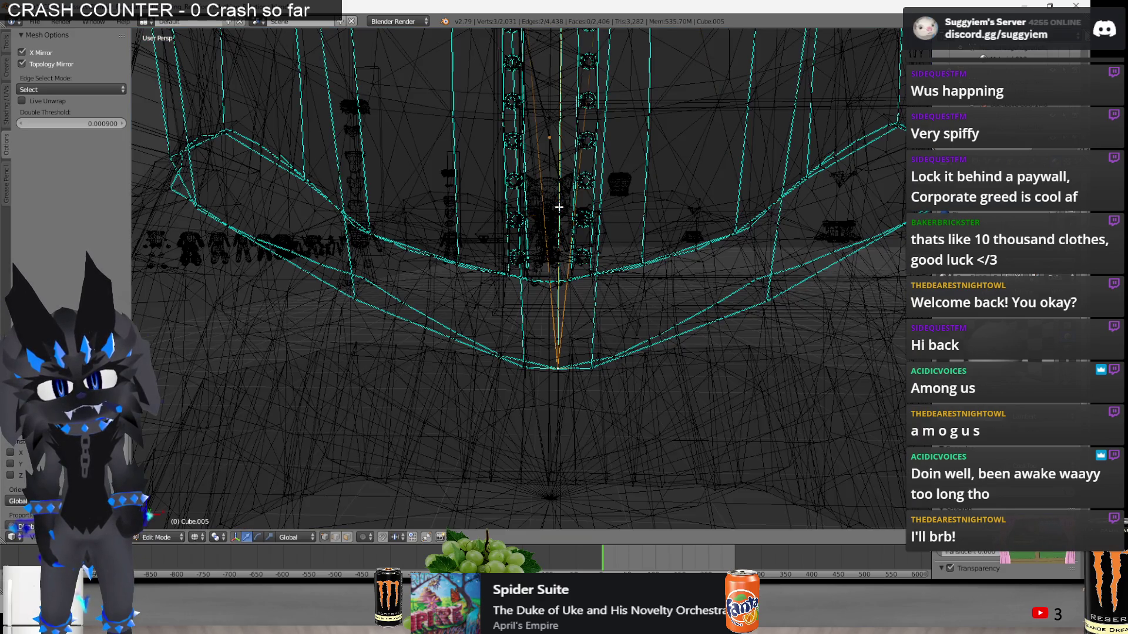
{"action": "middle_click_drag", "start_coordinate": [561, 208], "coordinate": [581, 202]}
{"action": "key", "text": "ctrl+l"}
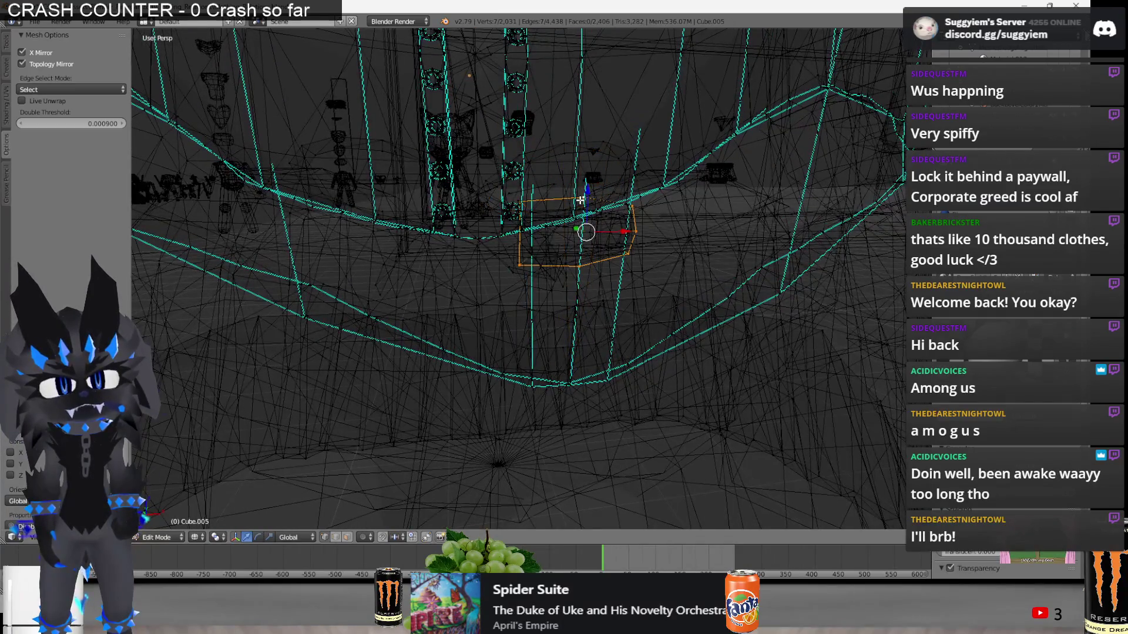
{"action": "mouse_move", "coordinate": [577, 207]}
{"action": "middle_mouse_down"}
{"action": "mouse_move", "coordinate": [604, 231]}
{"action": "mouse_move", "coordinate": [603, 210]}
{"action": "middle_mouse_up"}
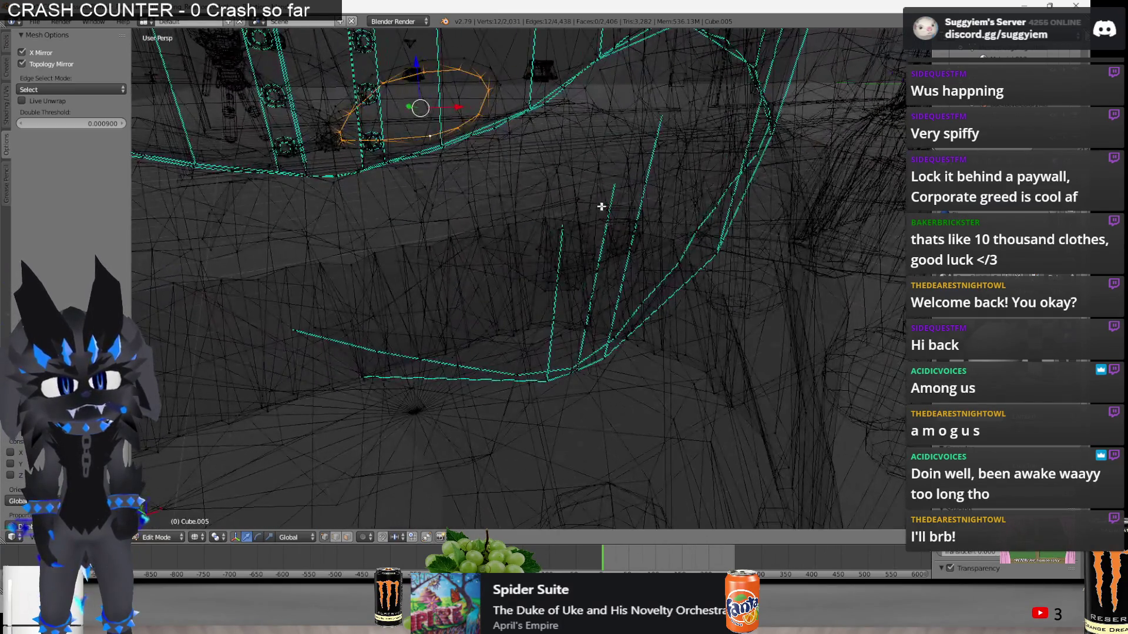
{"action": "key", "text": "z"}
{"action": "key", "text": "a"}
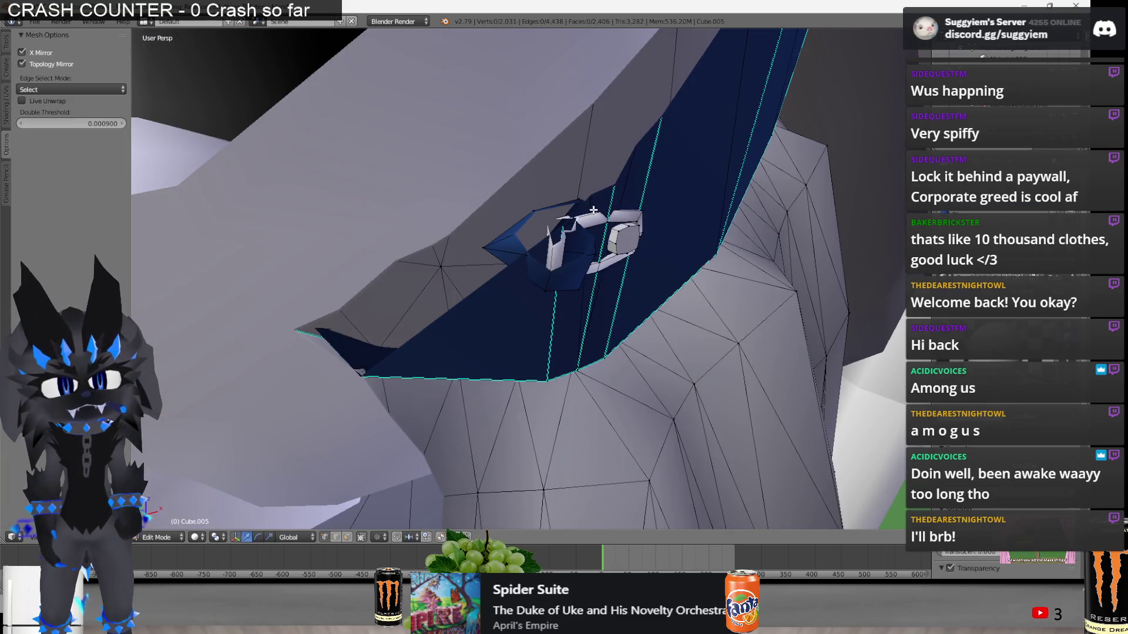
{"action": "mouse_move", "coordinate": [591, 210]}
{"action": "middle_mouse_down"}
{"action": "mouse_move", "coordinate": [689, 245]}
{"action": "mouse_move", "coordinate": [659, 236]}
{"action": "mouse_move", "coordinate": [651, 212]}
{"action": "mouse_move", "coordinate": [607, 216]}
{"action": "middle_mouse_up"}
{"action": "key", "text": "space"}
{"action": "key", "text": "Escape"}
{"action": "middle_click_drag", "start_coordinate": [538, 254], "coordinate": [593, 280]}
{"action": "key", "text": "Tab"}
{"action": "scroll", "coordinate": [605, 259], "scroll_direction": "down", "scroll_amount": 5}
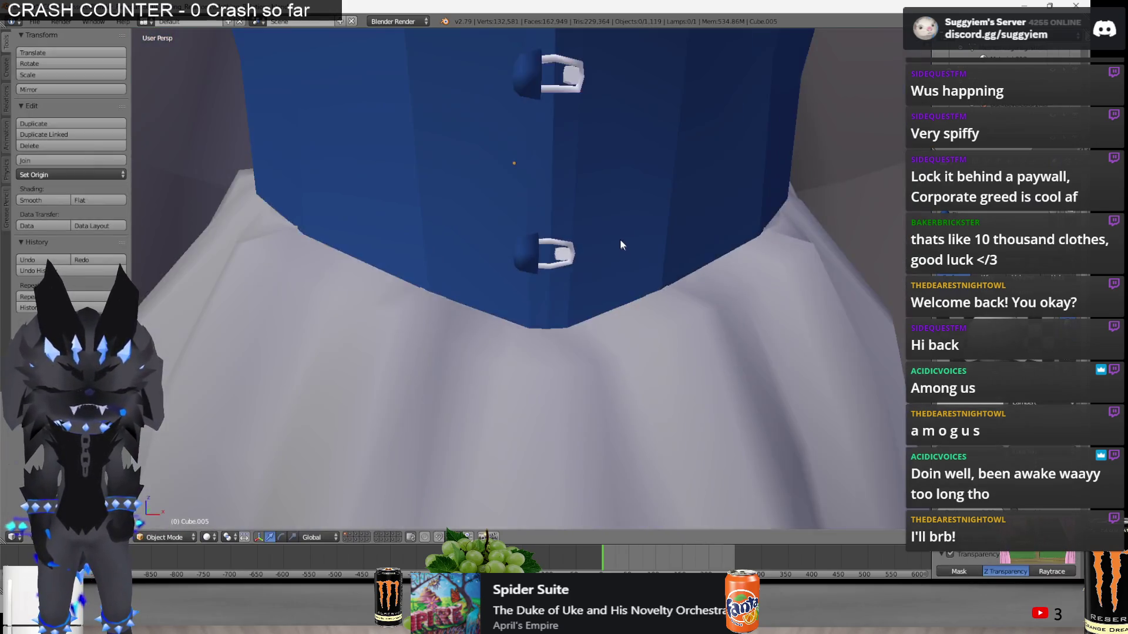
Save over Clothing_Relations.blend
{"action": "scroll", "coordinate": [693, 241], "scroll_direction": "up", "scroll_amount": 2}
{"action": "key", "text": "ctrl+s"}
{"action": "left_click", "coordinate": [675, 254]}
{"action": "scroll", "coordinate": [696, 283], "scroll_direction": "up", "scroll_amount": 6}
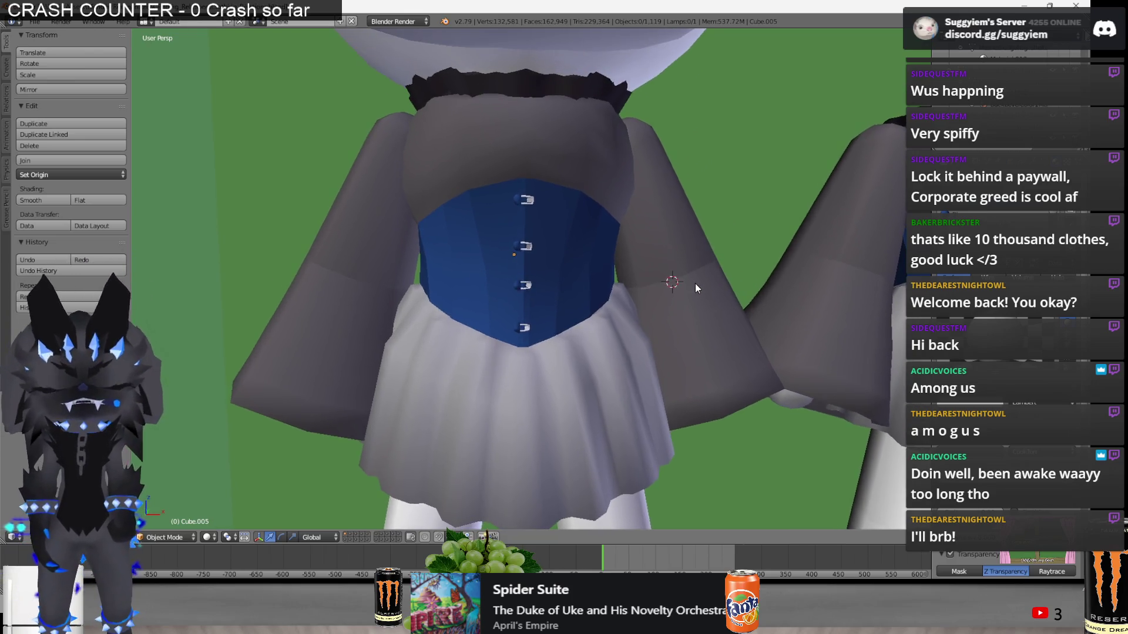
Nudge the selected buckle ring slightly along the X axis
{"action": "key", "text": "Tab"}
{"action": "middle_click_drag", "start_coordinate": [516, 244], "coordinate": [541, 226]}
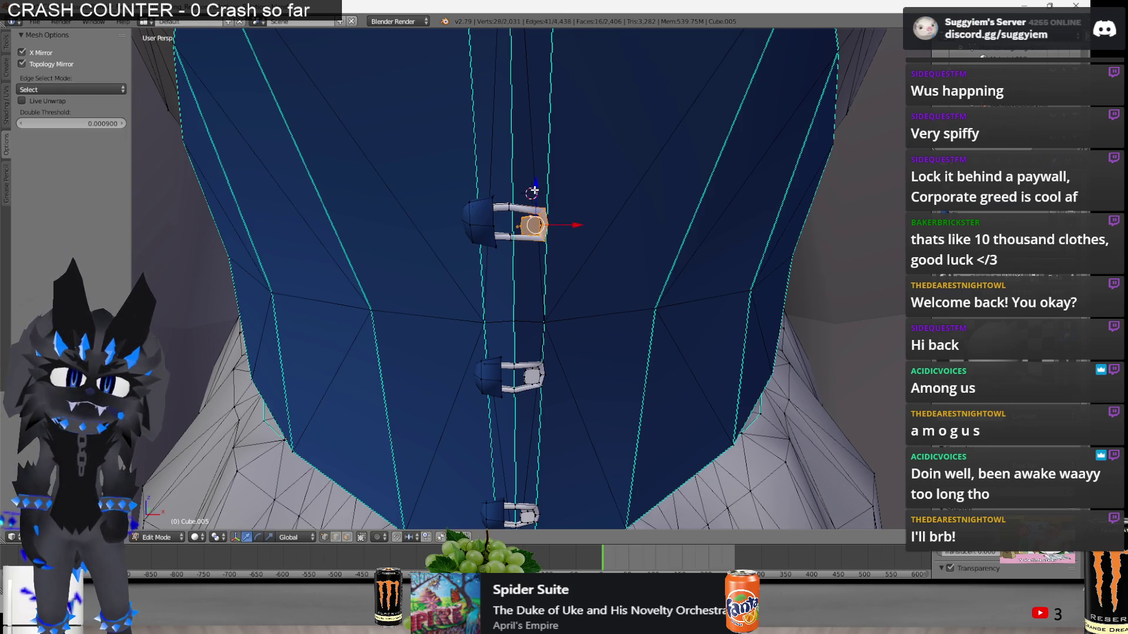
{"action": "key", "text": "g"}
{"action": "key", "text": "x"}
{"action": "left_click", "coordinate": [592, 232]}
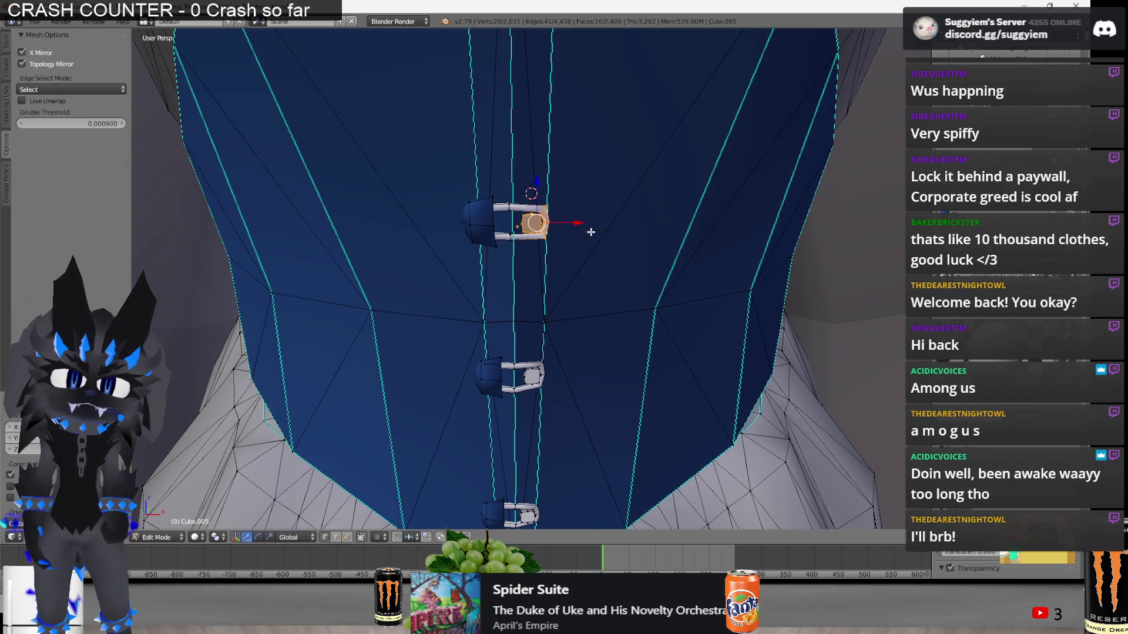
{"action": "middle_click_drag", "start_coordinate": [591, 232], "coordinate": [585, 232]}
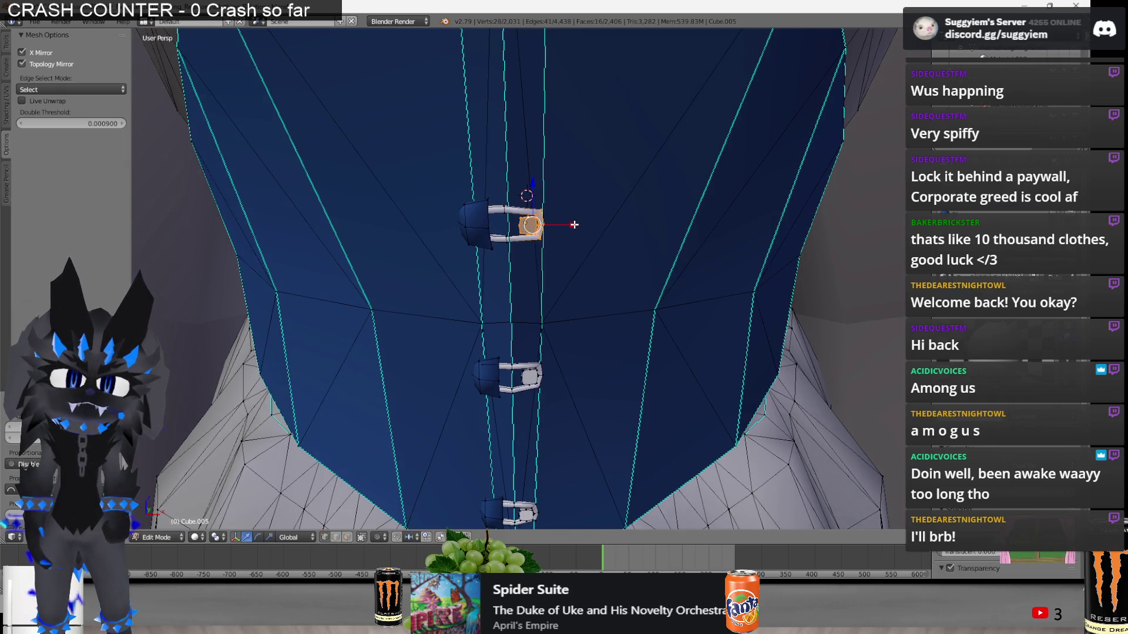
Return to Object Mode and save over Clothing_Relations.blend again
{"action": "key", "text": "Tab"}
{"action": "scroll", "coordinate": [583, 223], "scroll_direction": "down", "scroll_amount": 4}
{"action": "scroll", "coordinate": [765, 263], "scroll_direction": "down", "scroll_amount": 3}
{"action": "key", "text": "ctrl+s"}
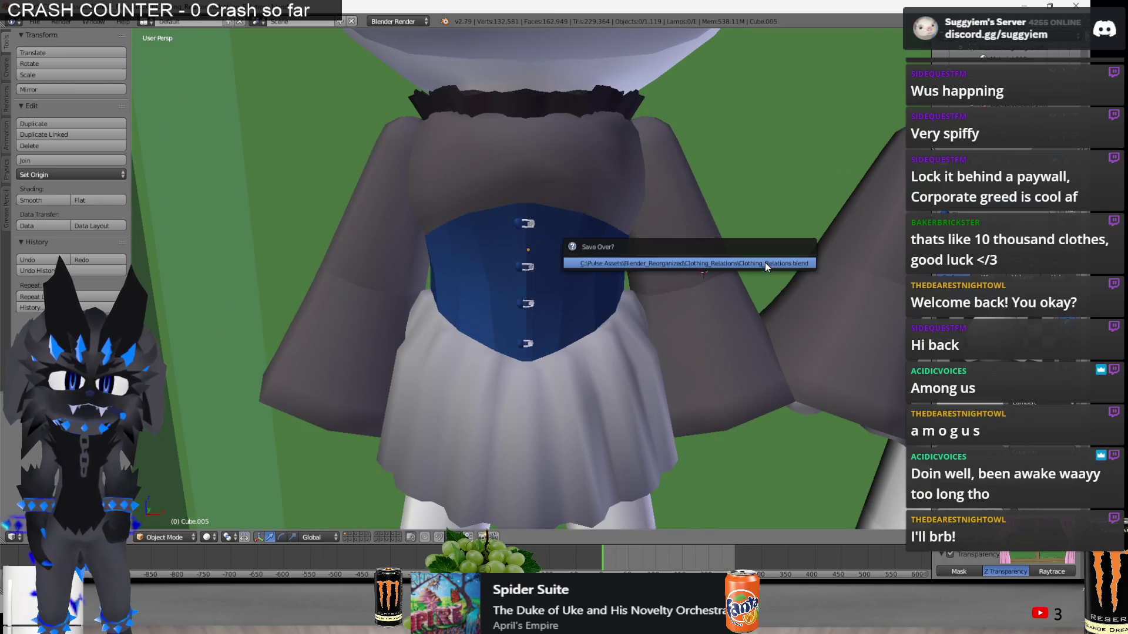
{"action": "left_click", "coordinate": [765, 263]}
{"action": "scroll", "coordinate": [781, 252], "scroll_direction": "down", "scroll_amount": 5}
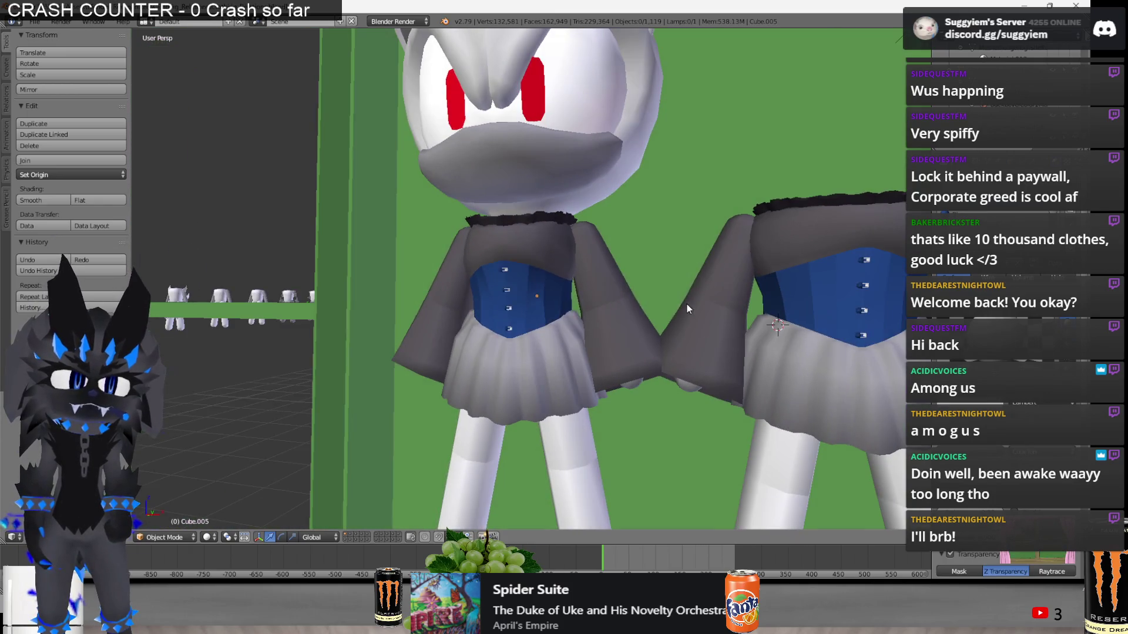
Bring both dresses into front view and enter Edit Mode on the left dress's corset
{"action": "mouse_move", "coordinate": [686, 304]}
{"action": "middle_mouse_down"}
{"action": "mouse_move", "coordinate": [676, 313]}
{"action": "mouse_move", "coordinate": [704, 299]}
{"action": "middle_mouse_up"}
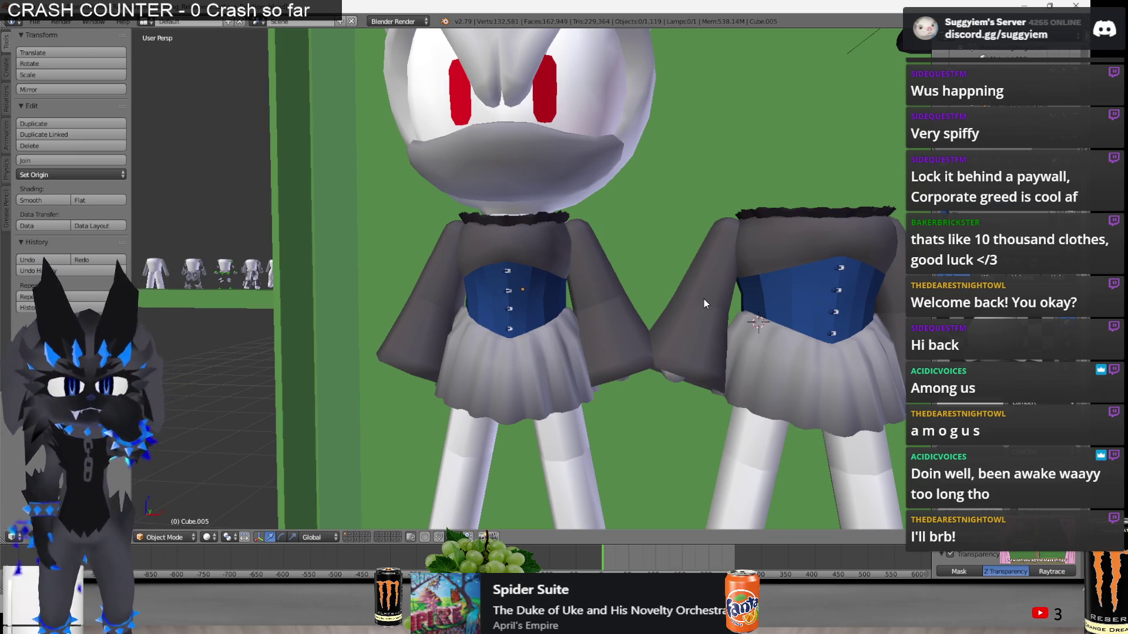
{"action": "key", "text": "Tab"}
{"action": "scroll", "coordinate": [678, 304], "scroll_direction": "up", "scroll_amount": 5}
{"action": "scroll", "coordinate": [424, 247], "scroll_direction": "up", "scroll_amount": 3}
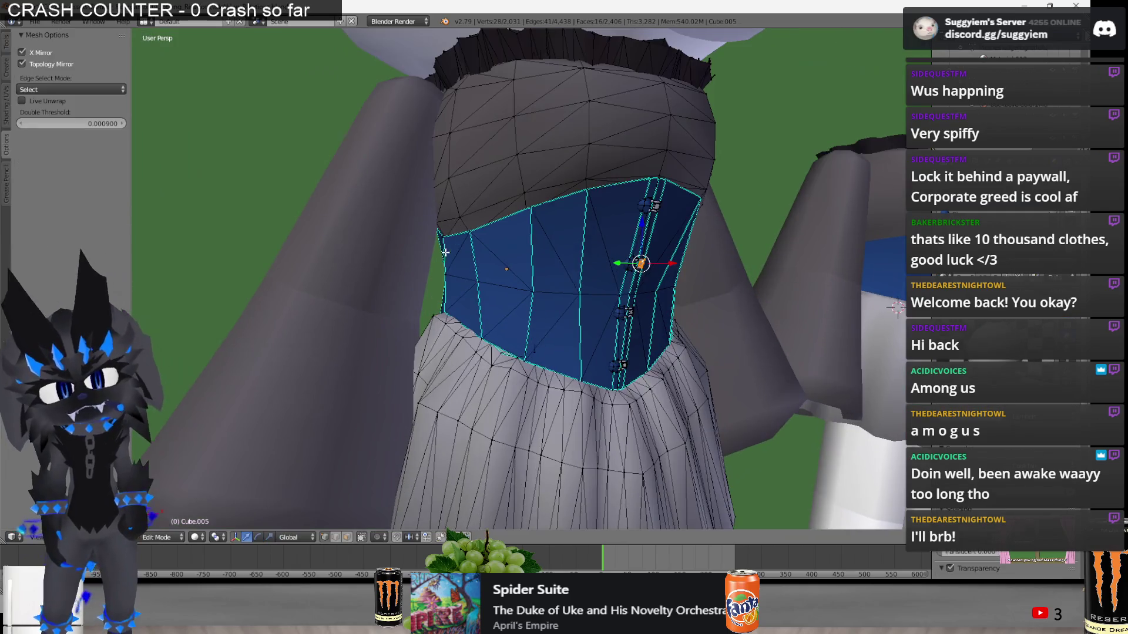
Nudge the selected side vertex slightly left along X
{"action": "mouse_move", "coordinate": [457, 274]}
{"action": "middle_mouse_down"}
{"action": "mouse_move", "coordinate": [444, 272]}
{"action": "mouse_move", "coordinate": [566, 309]}
{"action": "mouse_move", "coordinate": [660, 294]}
{"action": "mouse_move", "coordinate": [496, 252]}
{"action": "mouse_move", "coordinate": [547, 261]}
{"action": "mouse_move", "coordinate": [579, 284]}
{"action": "mouse_move", "coordinate": [538, 252]}
{"action": "mouse_move", "coordinate": [531, 223]}
{"action": "mouse_move", "coordinate": [529, 246]}
{"action": "middle_mouse_up"}
{"action": "key", "text": "z"}
{"action": "scroll", "coordinate": [659, 295], "scroll_direction": "up", "scroll_amount": 5}
{"action": "key", "text": "z"}
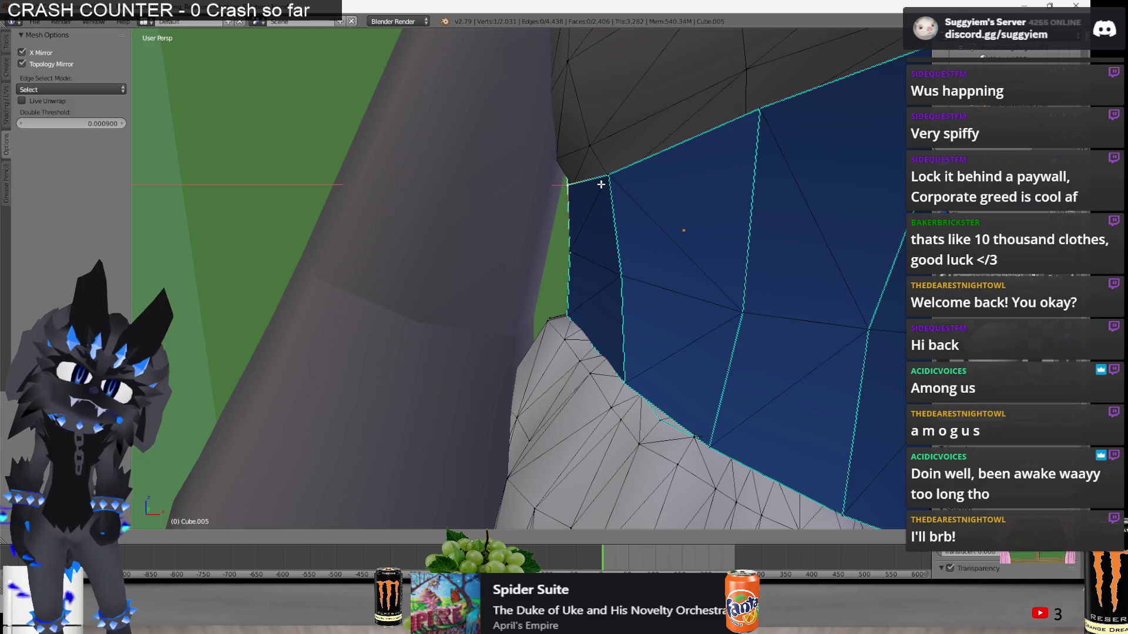
{"action": "key", "text": "g"}
{"action": "key", "text": "x"}
{"action": "left_click", "coordinate": [567, 145]}
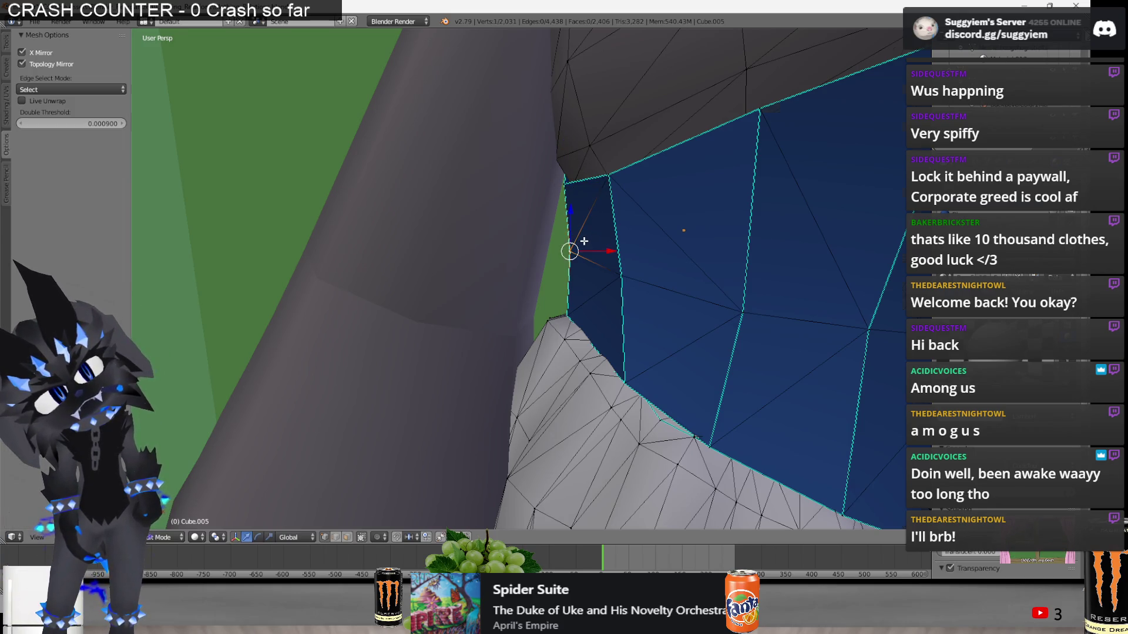
Check the side edge in wireframe and Object Mode, then return to Edit Mode
{"action": "key", "text": "z"}
{"action": "middle_click_drag", "start_coordinate": [575, 240], "coordinate": [433, 242]}
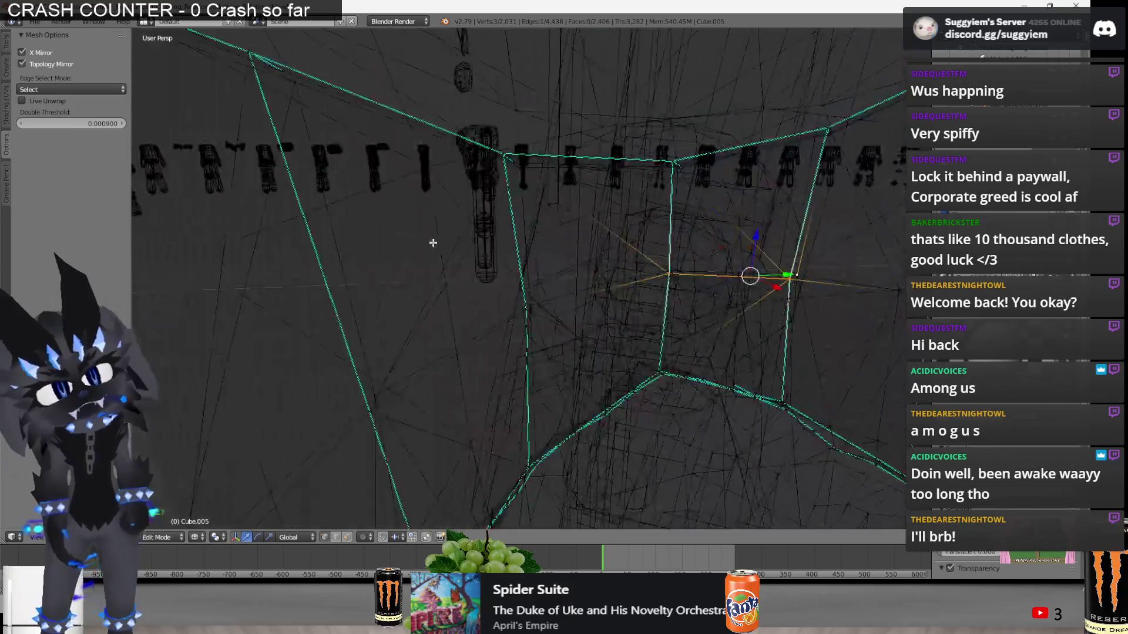
{"action": "key", "text": "z"}
{"action": "scroll", "coordinate": [637, 242], "scroll_direction": "up", "scroll_amount": 5}
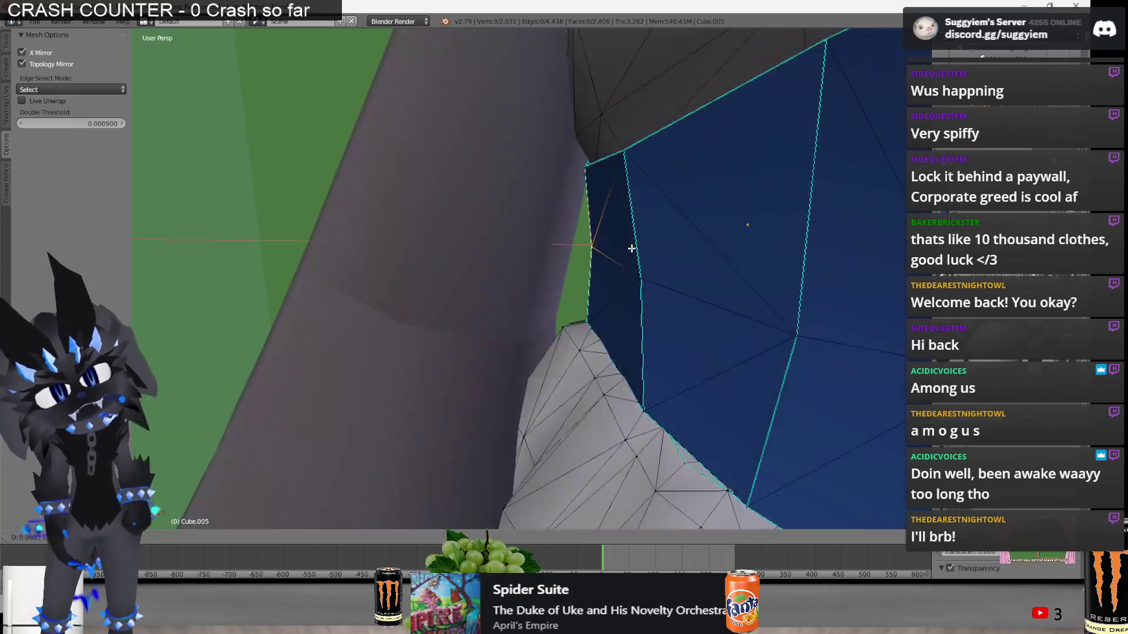
{"action": "scroll", "coordinate": [651, 247], "scroll_direction": "down", "scroll_amount": 8}
{"action": "key", "text": "z"}
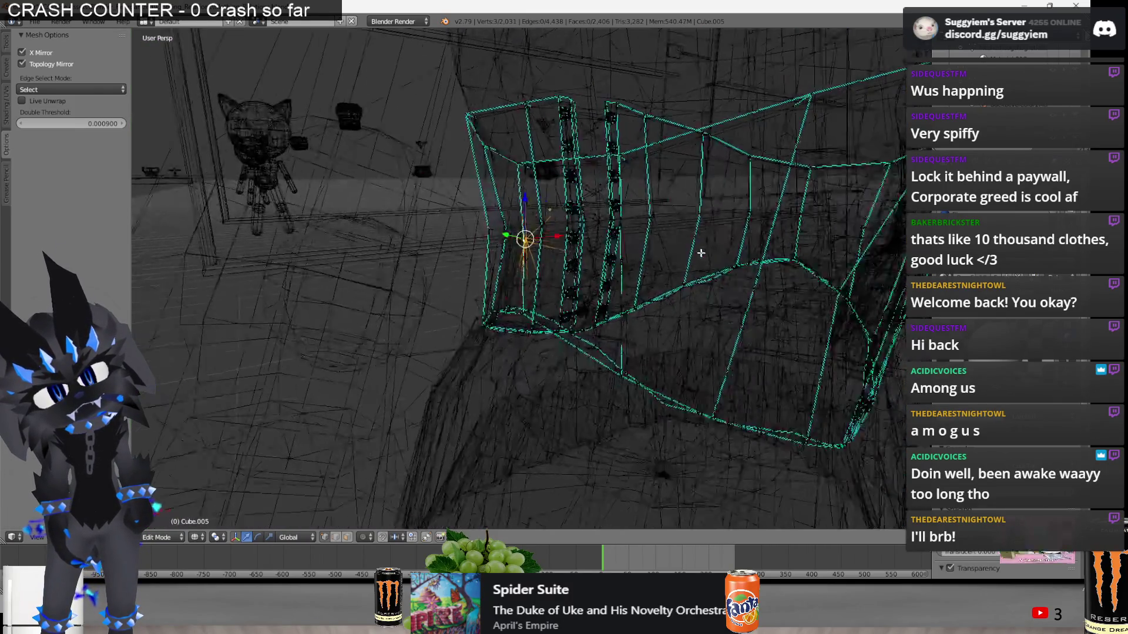
{"action": "key", "text": "z"}
{"action": "scroll", "coordinate": [592, 260], "scroll_direction": "up", "scroll_amount": 6}
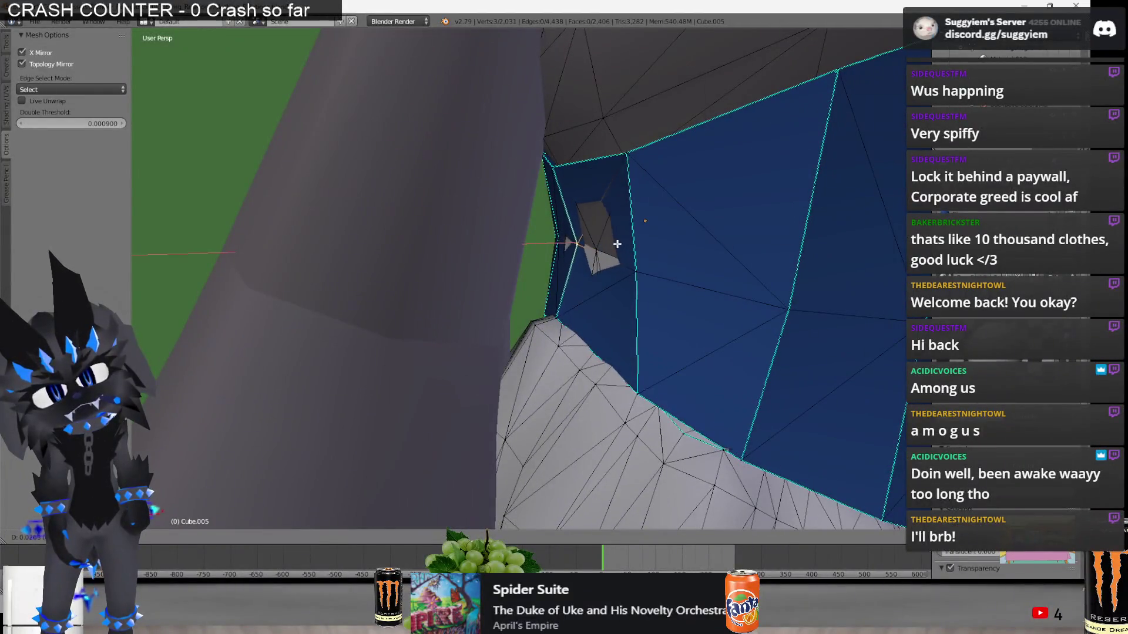
{"action": "scroll", "coordinate": [564, 212], "scroll_direction": "down", "scroll_amount": 4}
{"action": "key", "text": "Tab"}
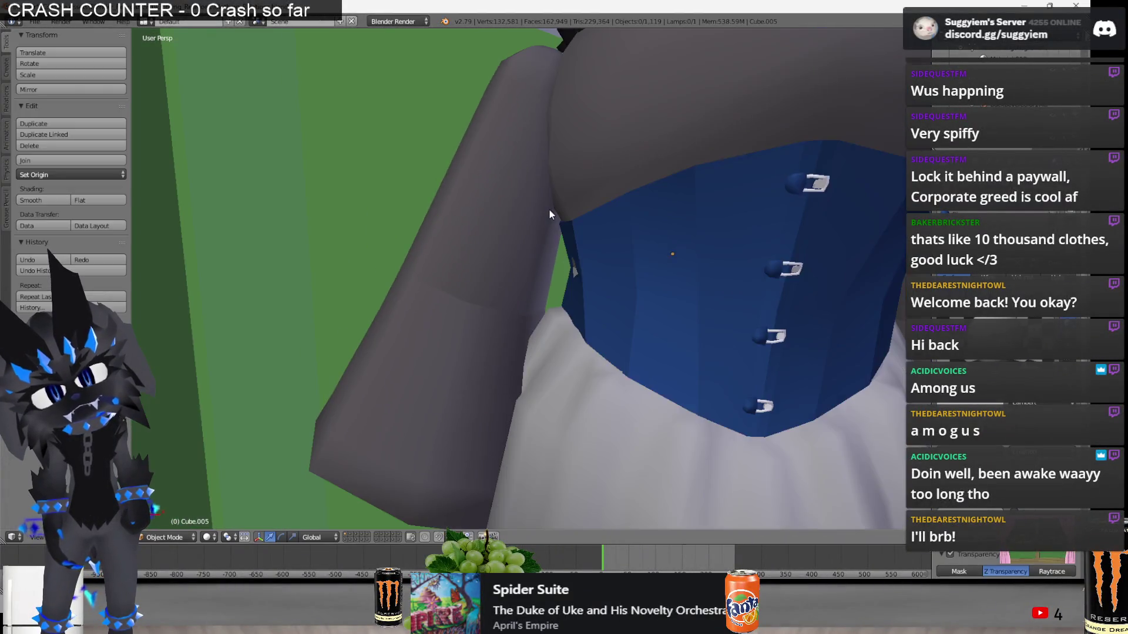
{"action": "scroll", "coordinate": [552, 210], "scroll_direction": "up", "scroll_amount": 3}
{"action": "key", "text": "Tab"}
{"action": "scroll", "coordinate": [642, 264], "scroll_direction": "up", "scroll_amount": 3}
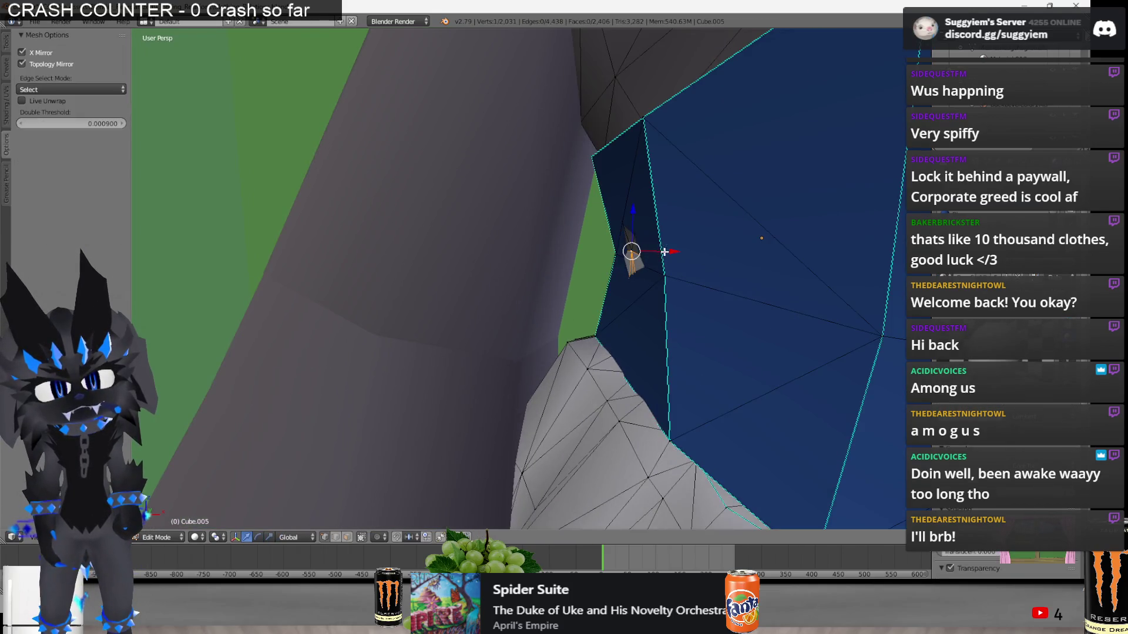
Move the side-edge vertices along X and review the corset's side and lower edge in wireframe
{"action": "left_click", "coordinate": [670, 253]}
{"action": "key", "text": "z"}
{"action": "key", "text": "z"}
{"action": "scroll", "coordinate": [638, 250], "scroll_direction": "up", "scroll_amount": 5}
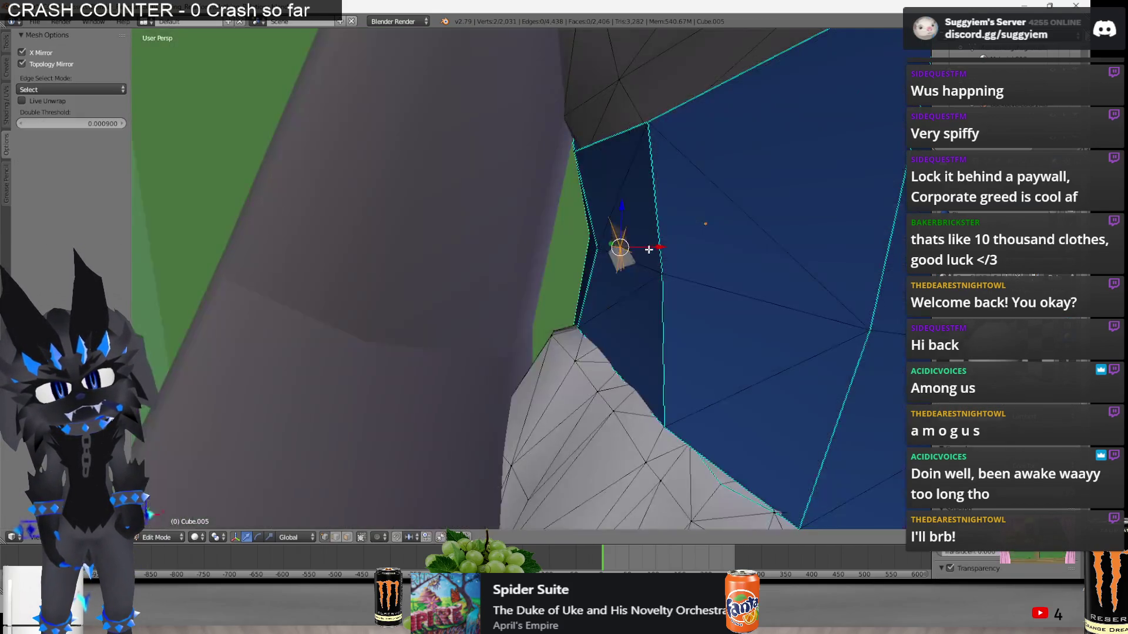
{"action": "key", "text": "g"}
{"action": "key", "text": "x"}
{"action": "left_click", "coordinate": [627, 226]}
{"action": "mouse_move", "coordinate": [628, 226]}
{"action": "middle_mouse_down"}
{"action": "mouse_move", "coordinate": [521, 231]}
{"action": "mouse_move", "coordinate": [664, 229]}
{"action": "middle_mouse_up"}
{"action": "middle_click_drag", "start_coordinate": [604, 232], "coordinate": [569, 232]}
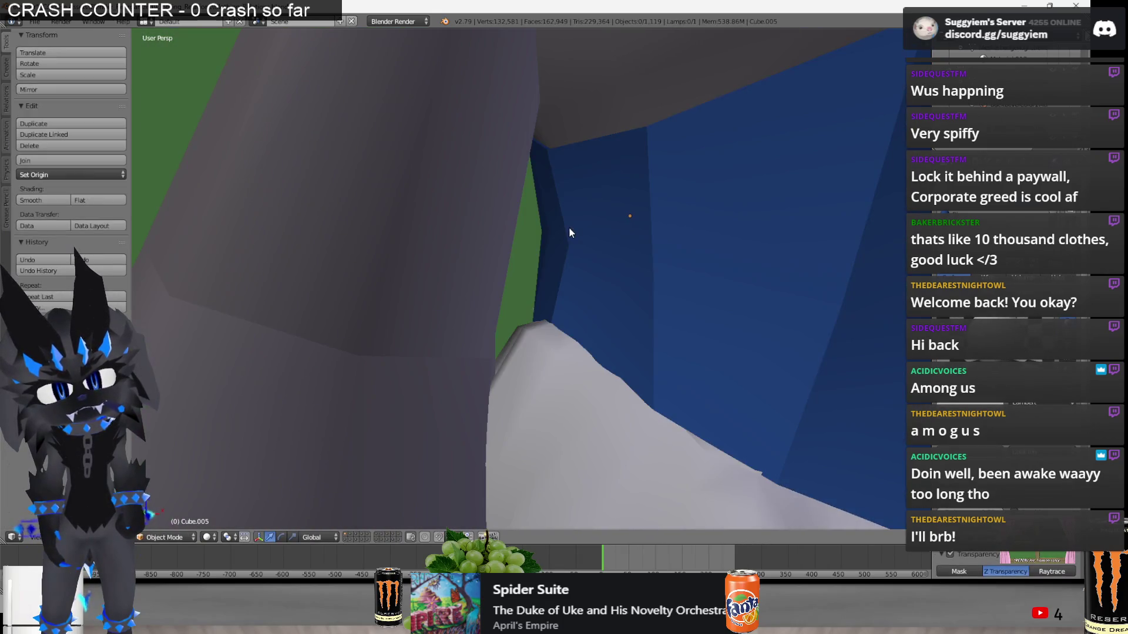
{"action": "key", "text": "Tab"}
{"action": "key", "text": "z"}
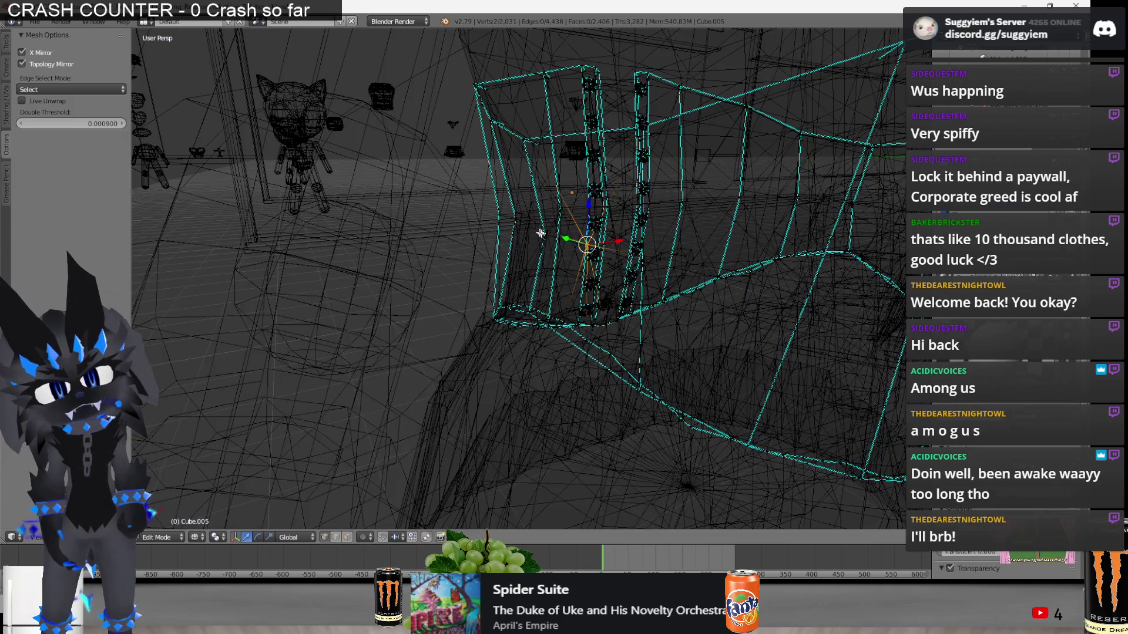
{"action": "mouse_move", "coordinate": [437, 231]}
{"action": "middle_mouse_down"}
{"action": "mouse_move", "coordinate": [375, 274]}
{"action": "mouse_move", "coordinate": [395, 294]}
{"action": "mouse_move", "coordinate": [538, 234]}
{"action": "mouse_move", "coordinate": [541, 192]}
{"action": "mouse_move", "coordinate": [453, 206]}
{"action": "middle_mouse_up"}
Select vertices along the corset's waist edge, switching to wireframe to reach them
{"action": "right_click", "coordinate": [451, 224]}
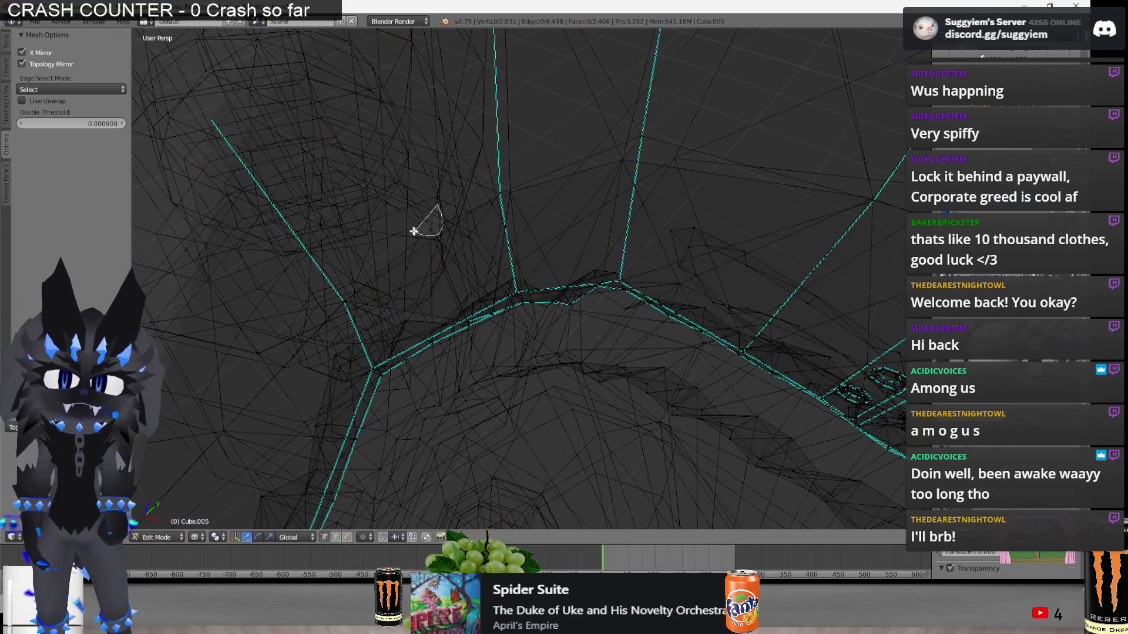
{"action": "left_click_drag", "start_coordinate": [414, 231], "coordinate": [433, 245], "text": "ctrl"}
{"action": "key", "text": "z"}
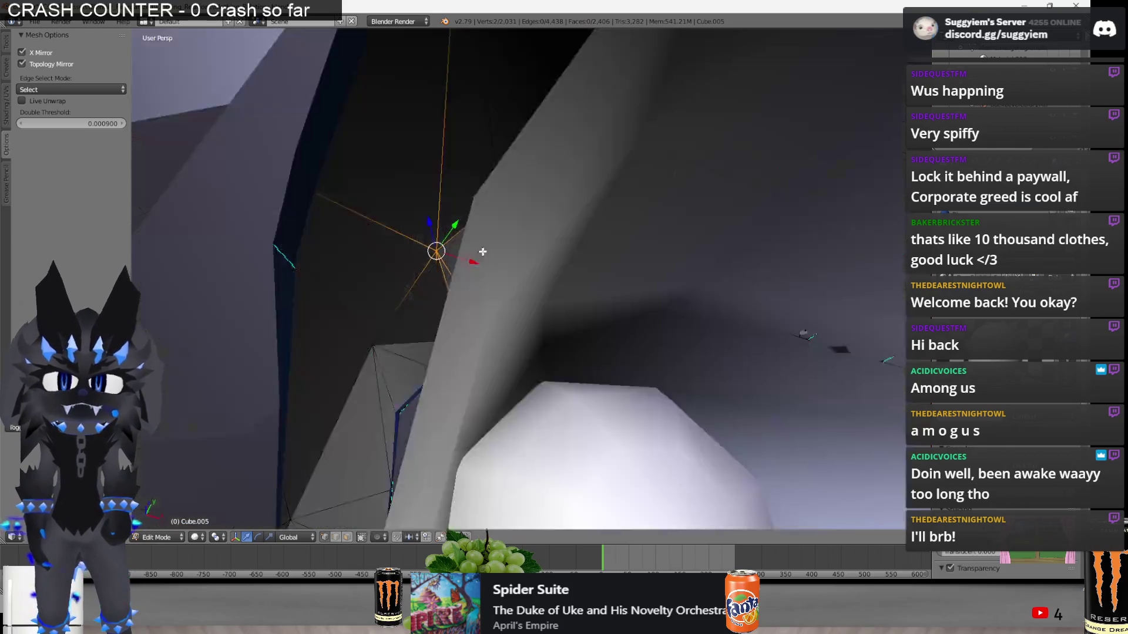
{"action": "mouse_move", "coordinate": [515, 242]}
{"action": "middle_mouse_down"}
{"action": "mouse_move", "coordinate": [597, 244]}
{"action": "mouse_move", "coordinate": [536, 244]}
{"action": "mouse_move", "coordinate": [501, 277]}
{"action": "mouse_move", "coordinate": [470, 272]}
{"action": "mouse_move", "coordinate": [493, 240]}
{"action": "mouse_move", "coordinate": [576, 200]}
{"action": "mouse_move", "coordinate": [529, 223]}
{"action": "mouse_move", "coordinate": [599, 151]}
{"action": "mouse_move", "coordinate": [604, 247]}
{"action": "mouse_move", "coordinate": [490, 266]}
{"action": "middle_mouse_up"}
{"action": "key", "text": "z"}
{"action": "key", "text": "z"}
{"action": "key", "text": "z"}
{"action": "left_click_drag", "start_coordinate": [452, 341], "coordinate": [454, 338], "text": "ctrl"}
{"action": "middle_click_drag", "start_coordinate": [453, 339], "coordinate": [358, 301]}
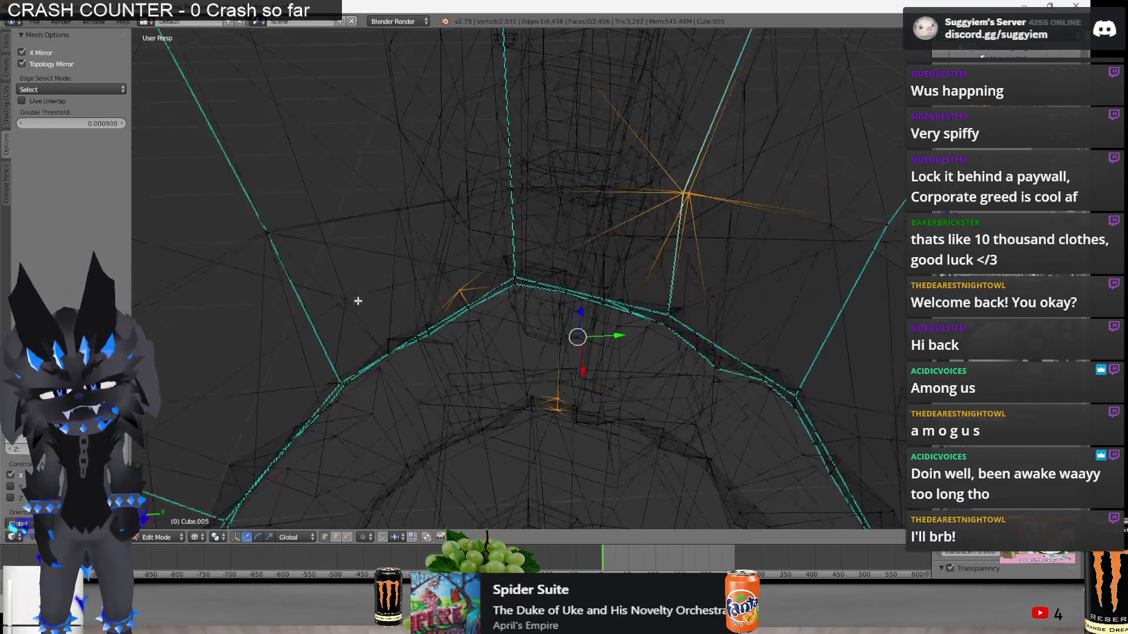
{"action": "mouse_move", "coordinate": [401, 265]}
{"action": "middle_mouse_down"}
{"action": "mouse_move", "coordinate": [418, 314]}
{"action": "mouse_move", "coordinate": [400, 323]}
{"action": "mouse_move", "coordinate": [458, 317]}
{"action": "mouse_move", "coordinate": [409, 273]}
{"action": "mouse_move", "coordinate": [458, 264]}
{"action": "mouse_move", "coordinate": [441, 235]}
{"action": "mouse_move", "coordinate": [329, 159]}
{"action": "middle_mouse_up"}
{"action": "key", "text": "z"}
Save over the blend file from Object Mode, then re-enter the corset's Edit Mode
{"action": "key", "text": "Tab"}
{"action": "scroll", "coordinate": [546, 192], "scroll_direction": "down", "scroll_amount": 8}
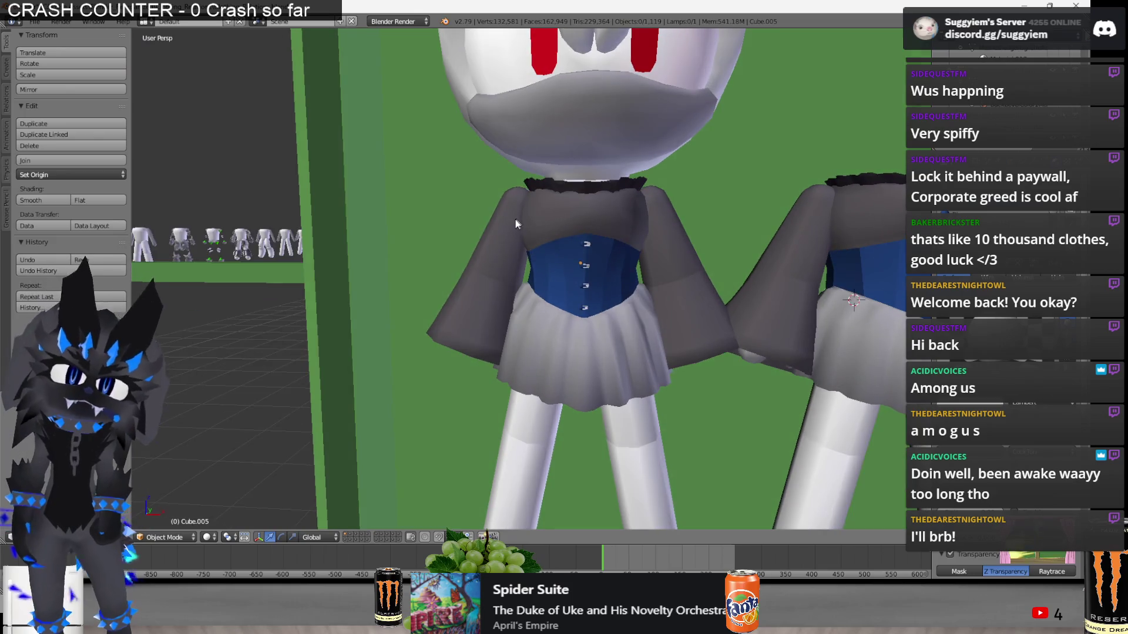
{"action": "key", "text": "ctrl+s"}
{"action": "left_click", "coordinate": [438, 283]}
{"action": "key", "text": "Tab"}
{"action": "scroll", "coordinate": [476, 281], "scroll_direction": "up", "scroll_amount": 4}
Cancel the vertex move and inspect the corset's side in wireframe from an orbited view
{"action": "key", "text": "g"}
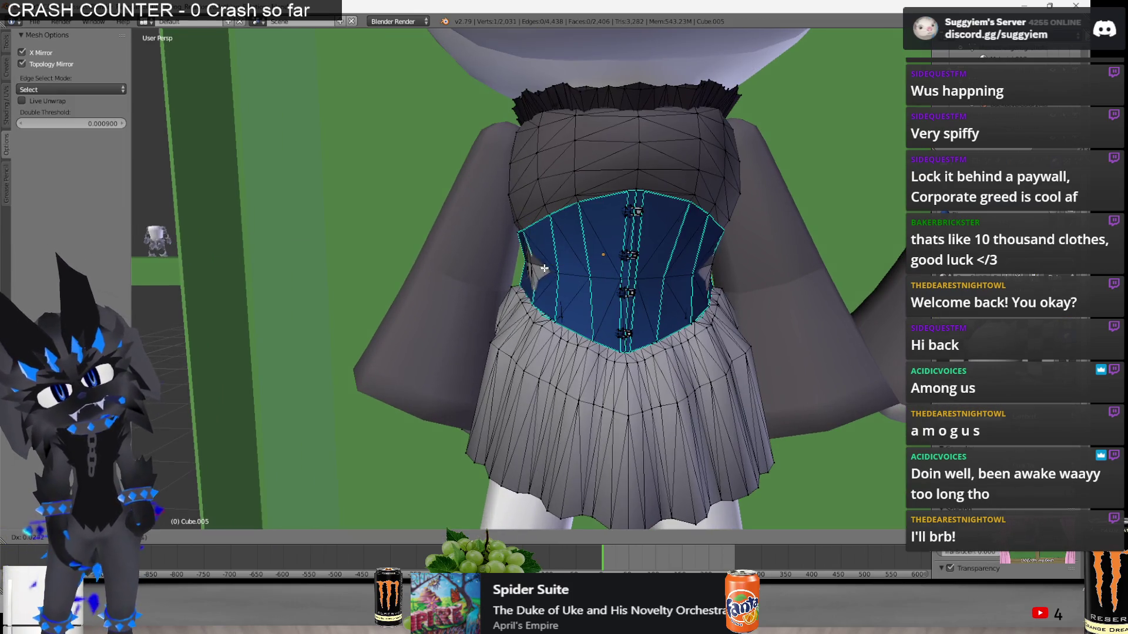
{"action": "right_click", "coordinate": [545, 268]}
{"action": "key", "text": "z"}
{"action": "scroll", "coordinate": [531, 256], "scroll_direction": "up", "scroll_amount": 8}
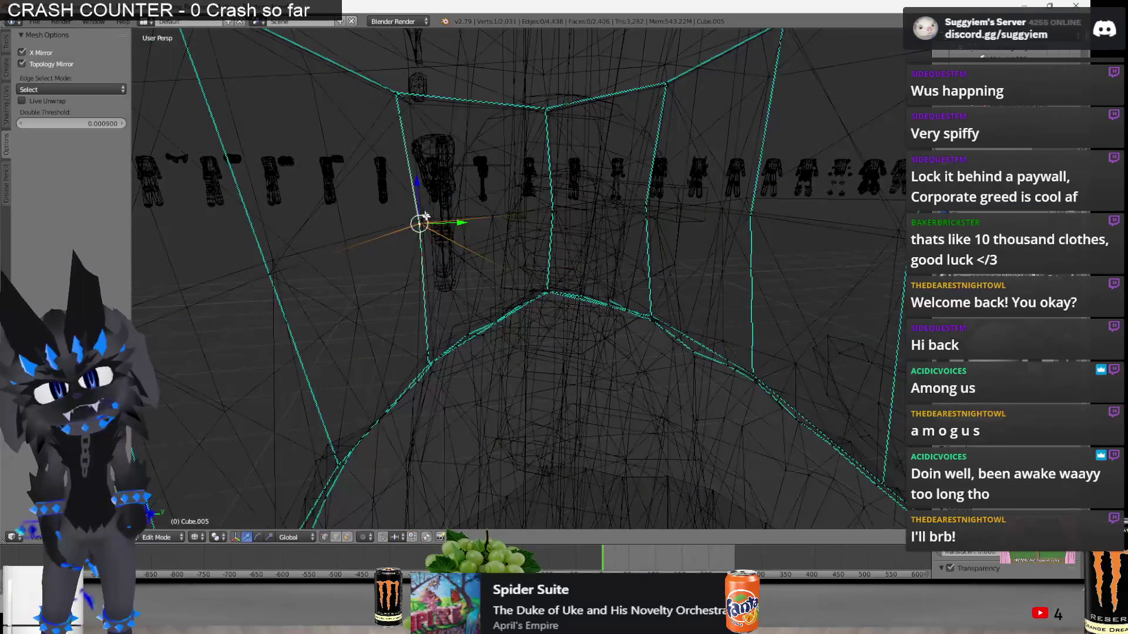
{"action": "key", "text": "z"}
{"action": "scroll", "coordinate": [373, 198], "scroll_direction": "up", "scroll_amount": 5}
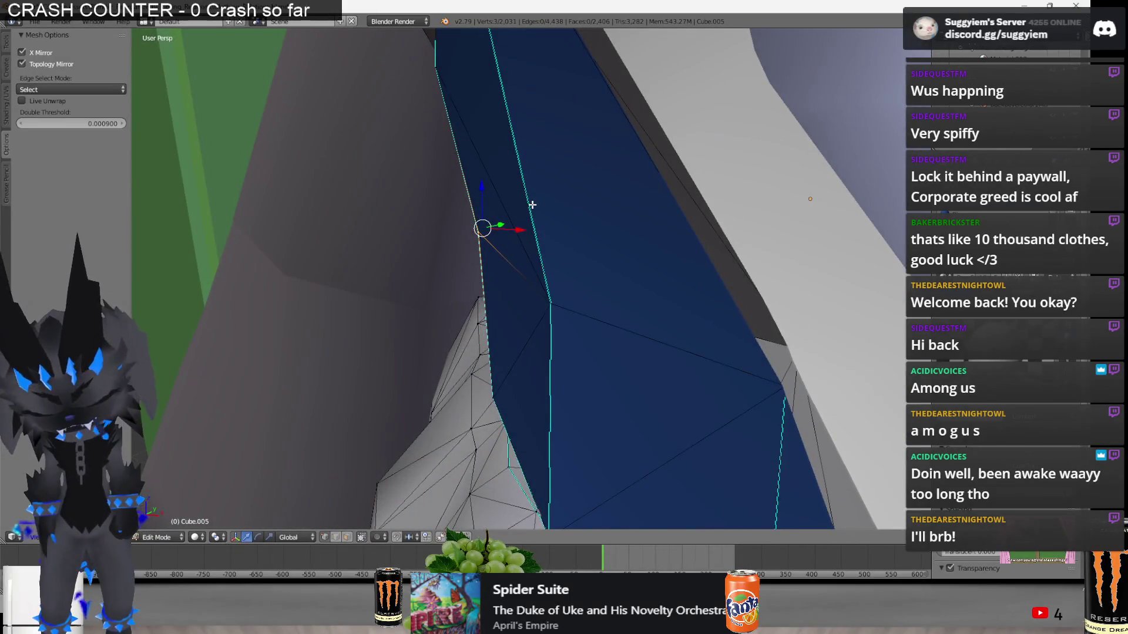
{"action": "middle_click_drag", "start_coordinate": [552, 222], "coordinate": [575, 208]}
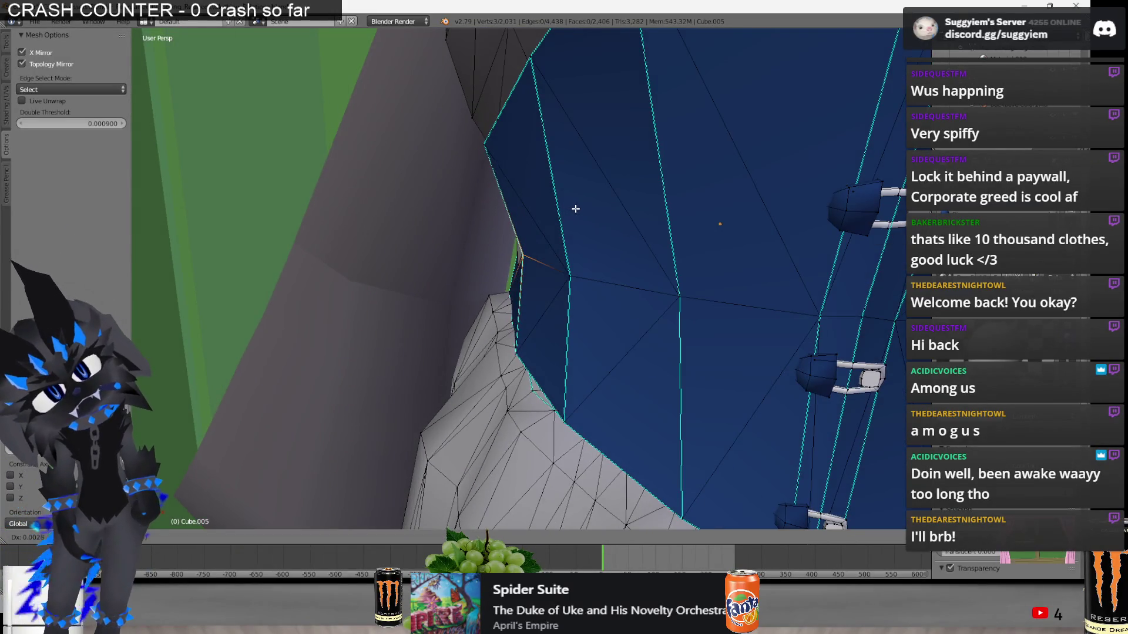
{"action": "scroll", "coordinate": [607, 199], "scroll_direction": "down", "scroll_amount": 10}
Pull the corset's side vertices in over the dress, then return to Object Mode and select the left outfit
{"action": "key", "text": "Tab"}
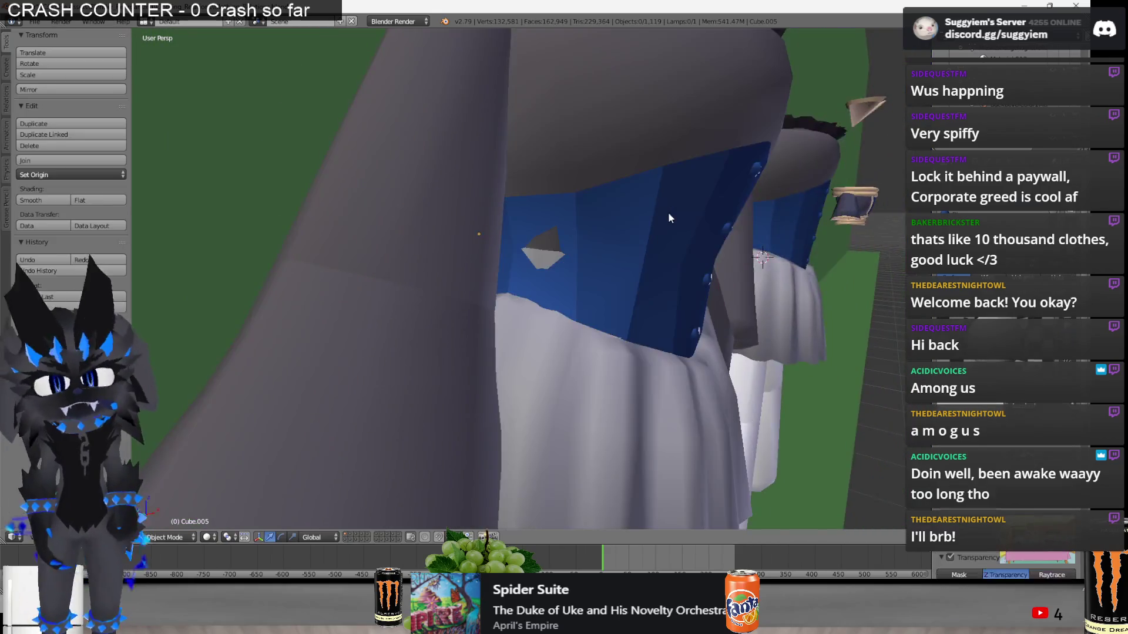
{"action": "scroll", "coordinate": [546, 216], "scroll_direction": "up", "scroll_amount": 8}
{"action": "key", "text": "Tab"}
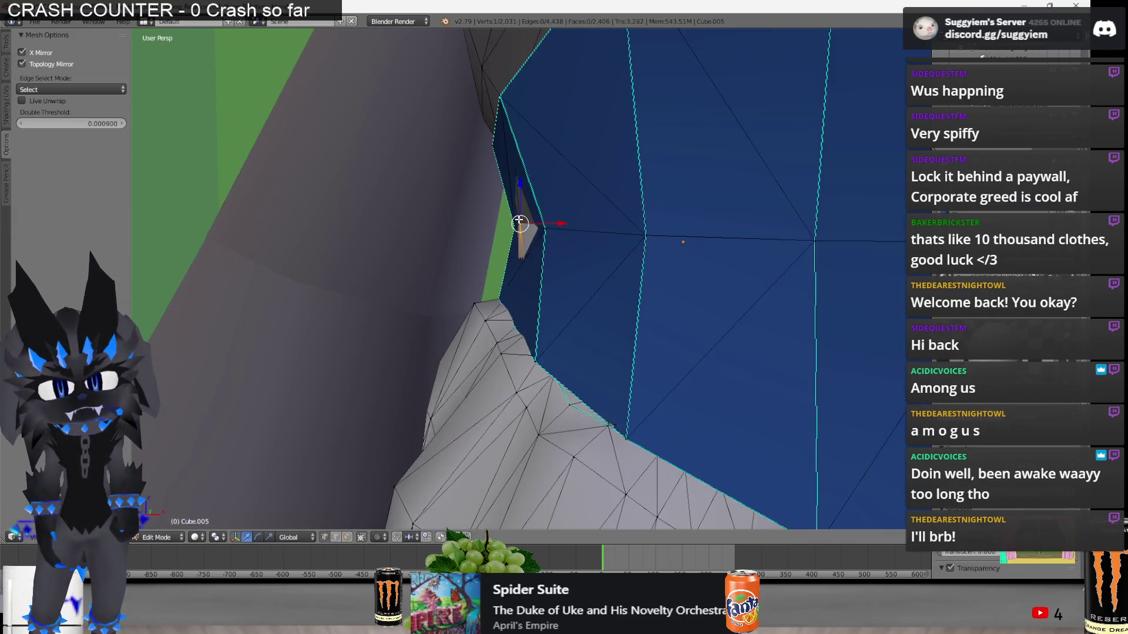
{"action": "key", "text": "z"}
{"action": "key", "text": "z"}
{"action": "scroll", "coordinate": [566, 202], "scroll_direction": "up", "scroll_amount": 5}
{"action": "key", "text": "g"}
{"action": "key", "text": "Escape"}
{"action": "key", "text": "Tab"}
{"action": "scroll", "coordinate": [526, 214], "scroll_direction": "down", "scroll_amount": 8}
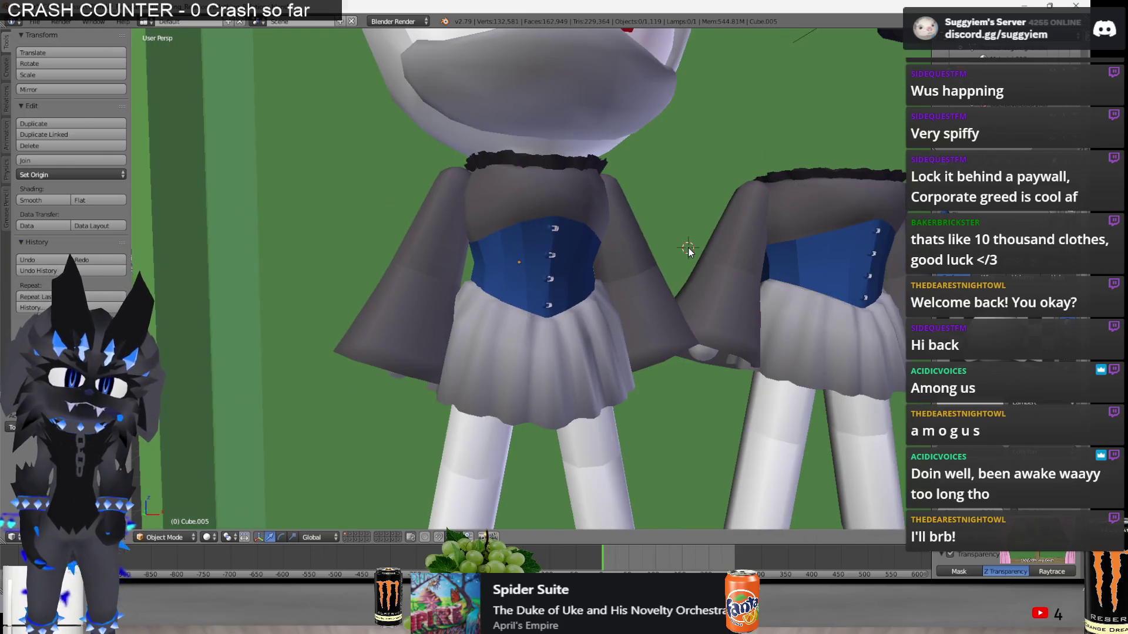
{"action": "right_click", "coordinate": [652, 258]}
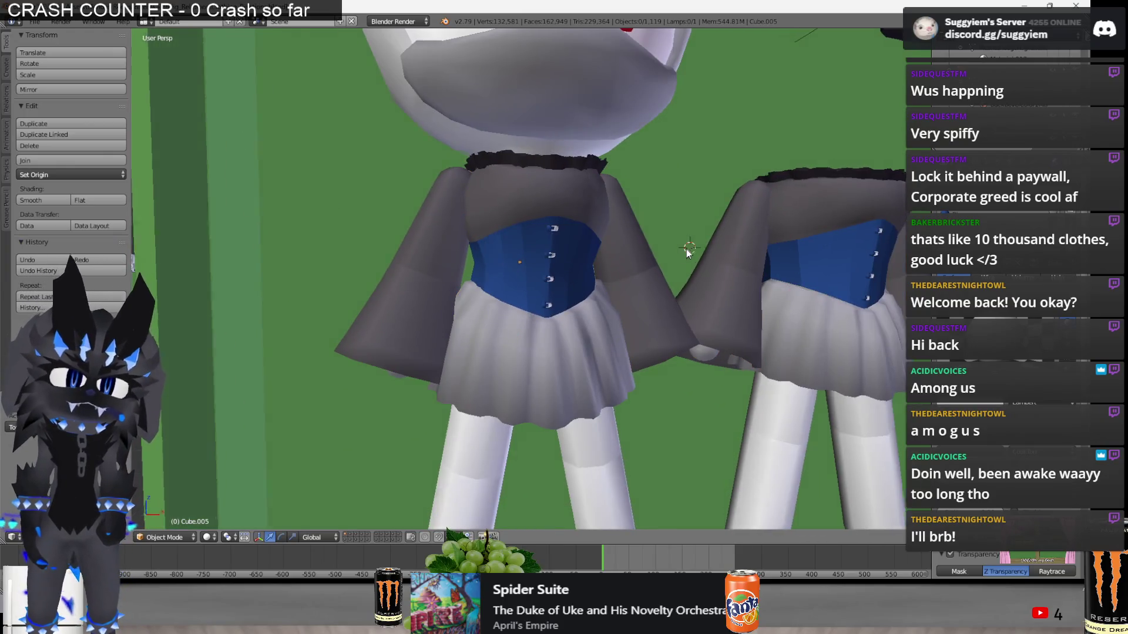
Duplicate the cat head and place the copy on the second outfit
{"action": "scroll", "coordinate": [688, 251], "scroll_direction": "down", "scroll_amount": 3}
{"action": "scroll", "coordinate": [723, 340], "scroll_direction": "down", "scroll_amount": 2}
{"action": "scroll", "coordinate": [723, 341], "scroll_direction": "down", "scroll_amount": 8}
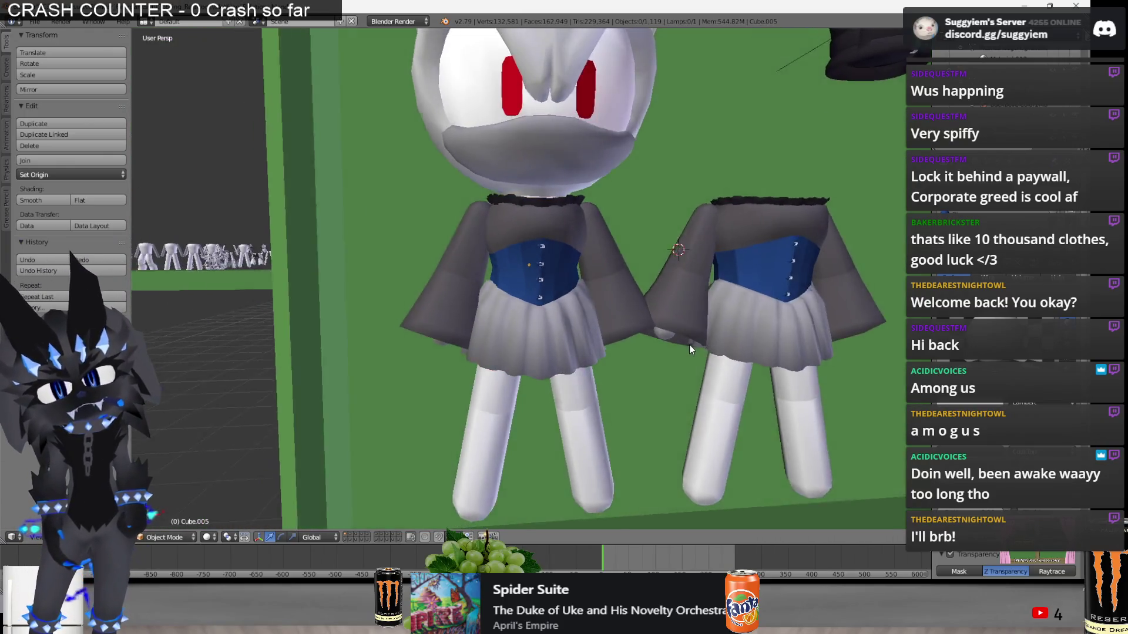
{"action": "scroll", "coordinate": [795, 374], "scroll_direction": "up", "scroll_amount": 3}
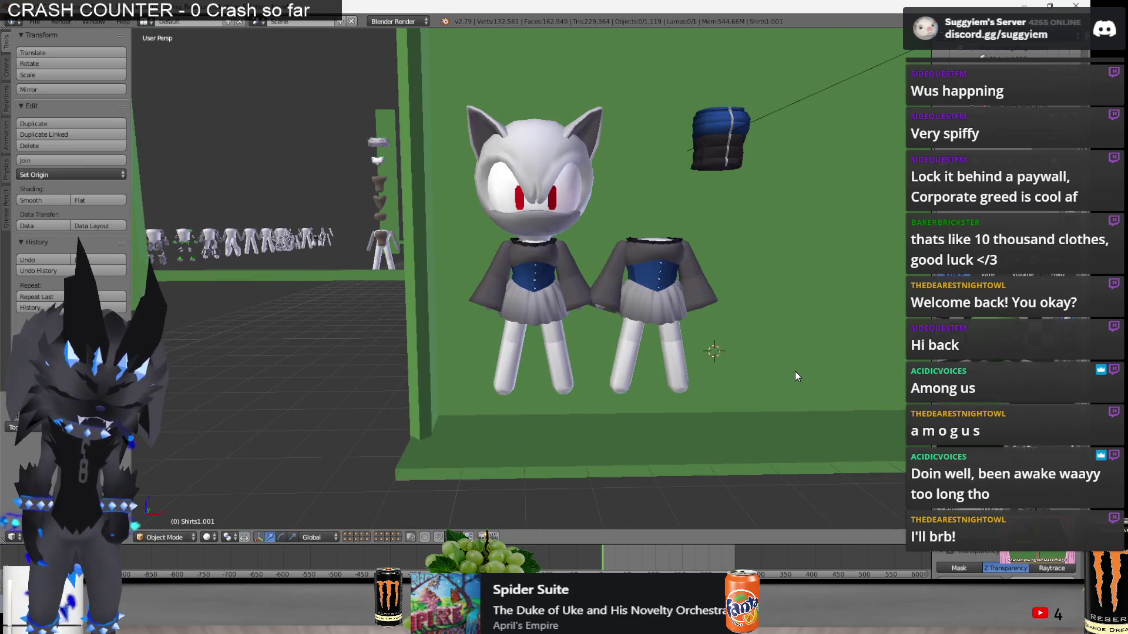
{"action": "right_click", "coordinate": [590, 191]}
{"action": "key", "text": "shift+d"}
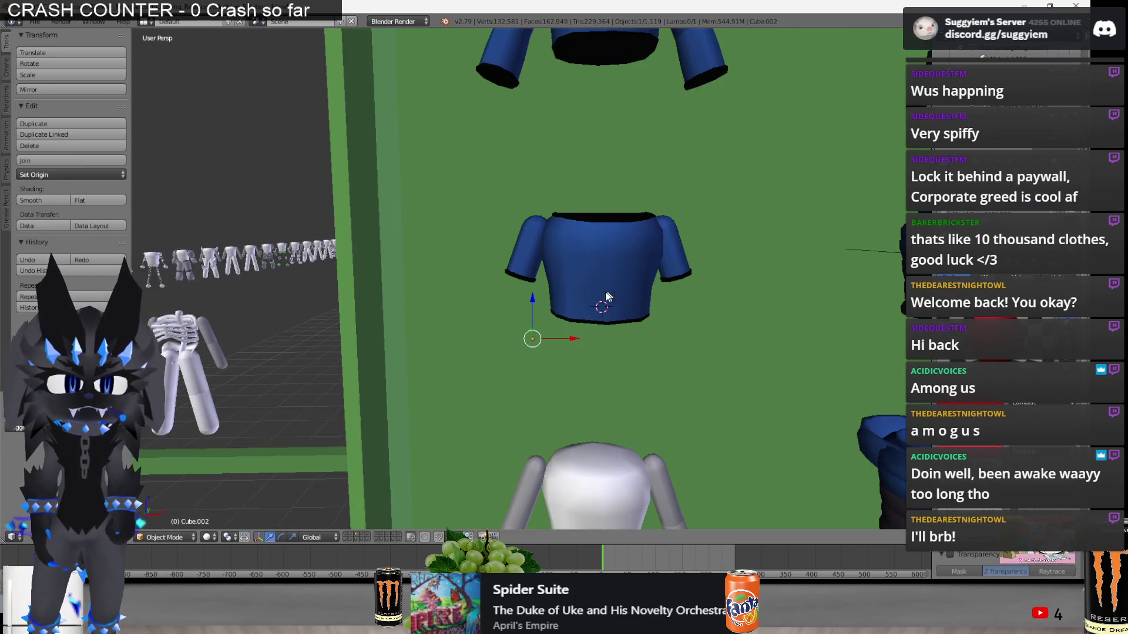
{"action": "scroll", "coordinate": [585, 312], "scroll_direction": "down", "scroll_amount": 3}
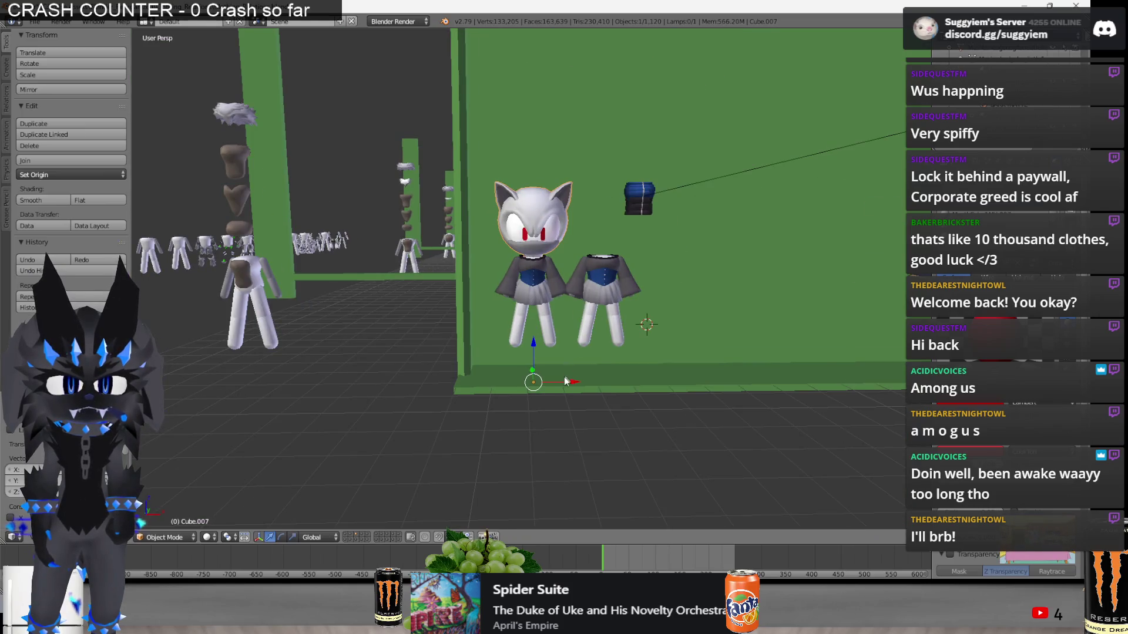
{"action": "left_click_drag", "start_coordinate": [564, 381], "coordinate": [635, 381]}
Move the second outfit and head 4 units along X and 1 unit up Z
{"action": "right_click", "coordinate": [584, 327], "text": "shift"}
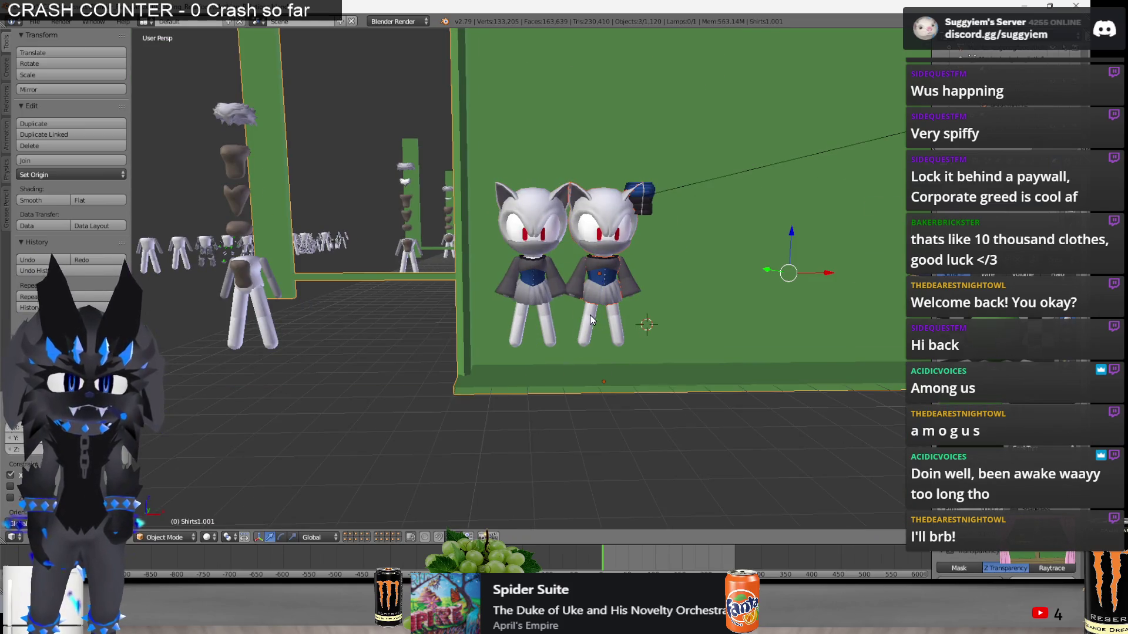
{"action": "right_click", "coordinate": [589, 302], "text": "shift"}
{"action": "mouse_move", "coordinate": [638, 307]}
{"action": "left_mouse_down"}
{"action": "mouse_move", "coordinate": [602, 287]}
{"action": "mouse_move", "coordinate": [570, 247]}
{"action": "mouse_move", "coordinate": [549, 133]}
{"action": "left_mouse_up"}
{"action": "mouse_move", "coordinate": [549, 133]}
{"action": "middle_mouse_down"}
{"action": "mouse_move", "coordinate": [526, 171]}
{"action": "mouse_move", "coordinate": [763, 276]}
{"action": "middle_mouse_up"}
Switch to an orthographic front view of both characters with nothing selected
{"action": "key", "text": "a"}
{"action": "key", "text": "KP_5"}
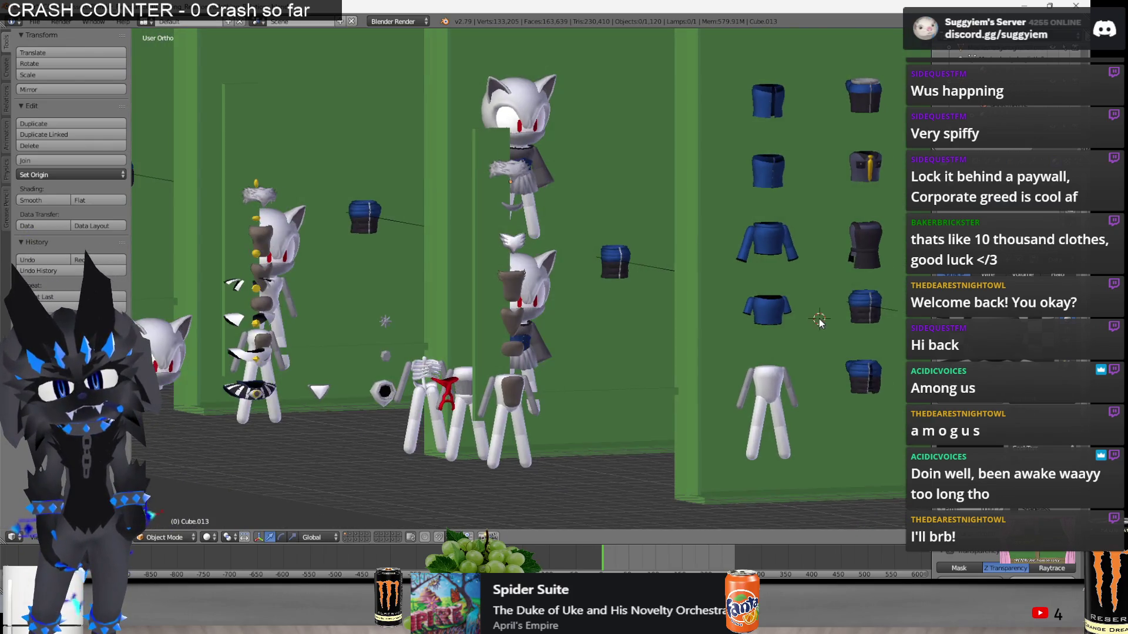
{"action": "scroll", "coordinate": [801, 318], "scroll_direction": "up", "scroll_amount": 3}
{"action": "mouse_move", "coordinate": [802, 318]}
{"action": "middle_mouse_down", "text": "shift"}
{"action": "mouse_move", "coordinate": [808, 370]}
{"action": "mouse_move", "coordinate": [819, 371]}
{"action": "middle_mouse_up", "text": "shift"}
{"action": "right_click", "coordinate": [820, 372]}
{"action": "key", "text": "a"}
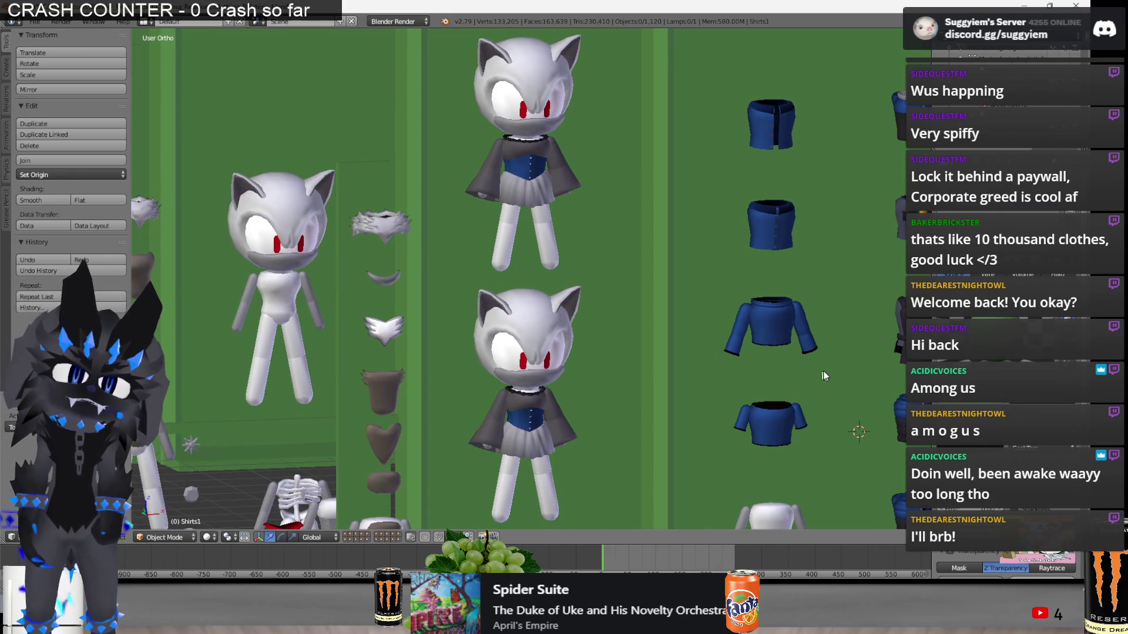
Capture the view and paste the screenshot into Paint.NET as a new image
{"action": "key", "text": "alt+Tab"}
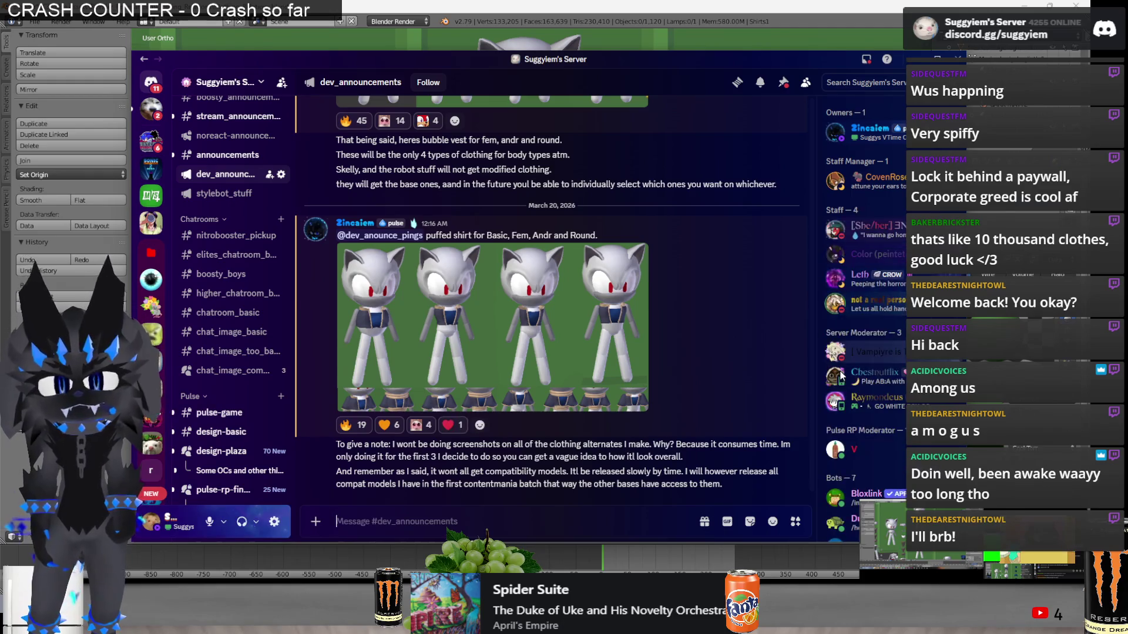
{"action": "key", "text": "alt+Tab"}
{"action": "key", "text": "Tab"}
{"action": "key", "text": "Tab"}
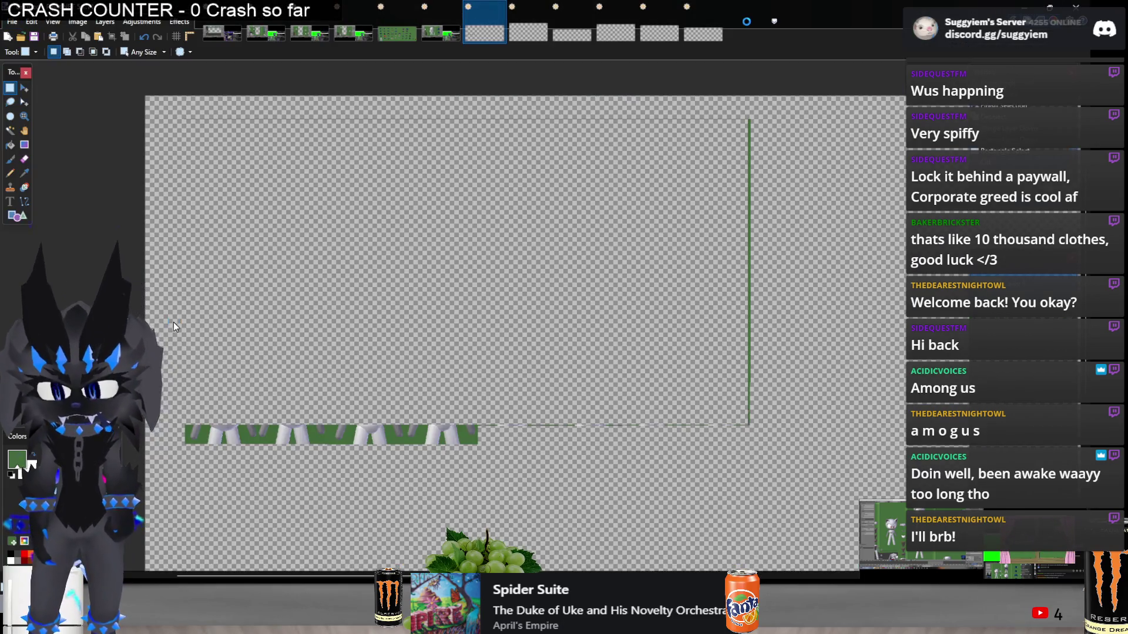
{"action": "key", "text": "ctrl+alt+v"}
{"action": "key", "text": "alt+Tab"}
{"action": "key", "text": "alt+Tab"}
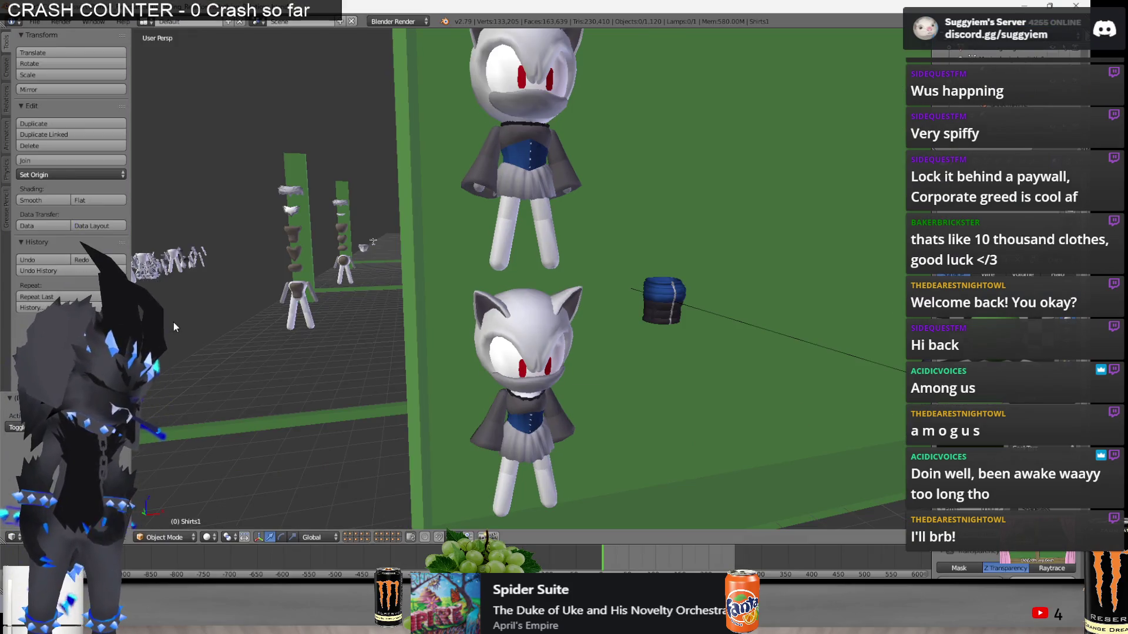
Clear the upper cat's location with Alt+G so both cats stand side by side, viewed from the front
{"action": "middle_click_drag", "start_coordinate": [370, 229], "coordinate": [404, 201]}
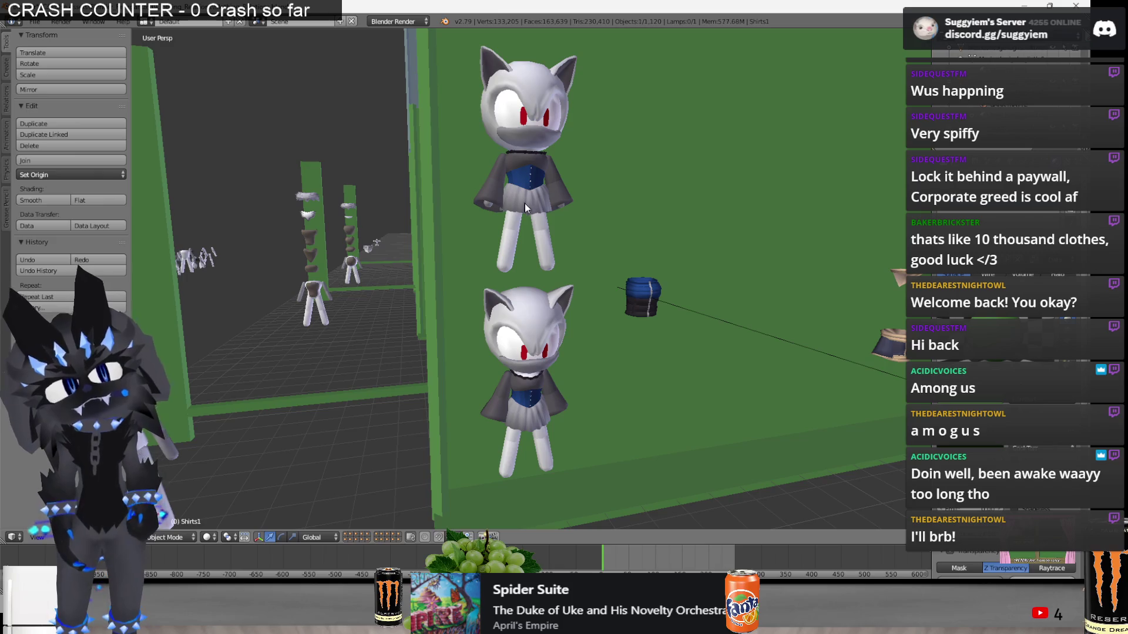
{"action": "right_click", "coordinate": [555, 253]}
{"action": "key", "text": "alt+g"}
{"action": "mouse_move", "coordinate": [587, 325]}
{"action": "middle_mouse_down"}
{"action": "mouse_move", "coordinate": [710, 340]}
{"action": "mouse_move", "coordinate": [693, 365]}
{"action": "middle_mouse_up"}
{"action": "key", "text": "a"}
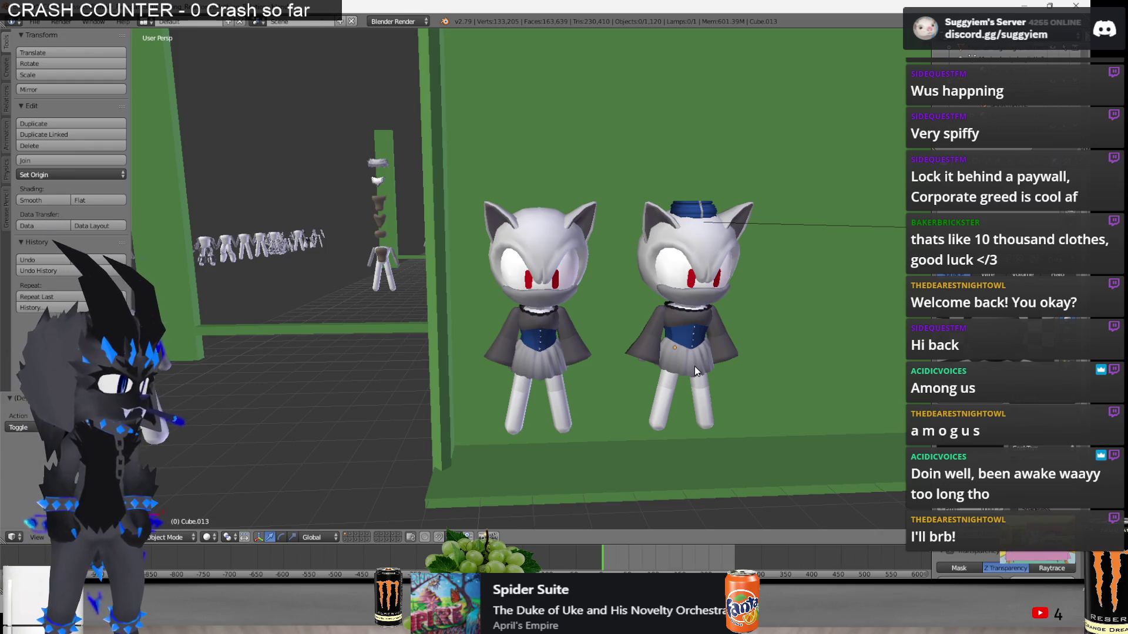
{"action": "key", "text": "alt+Tab"}
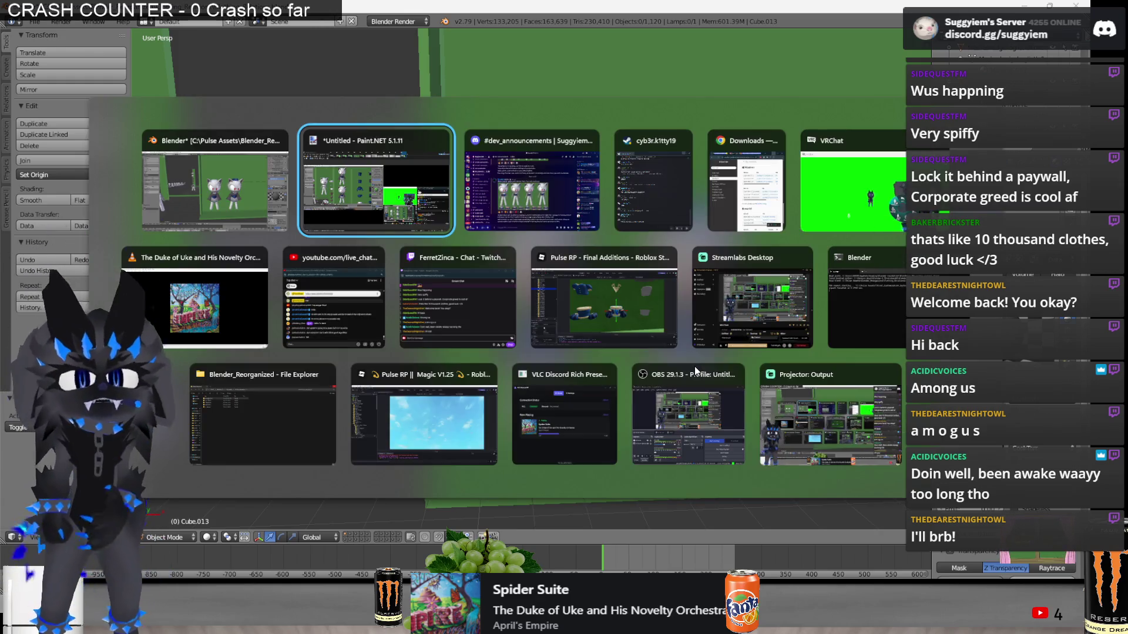
{"action": "key", "text": "alt+Tab"}
{"action": "key", "text": "alt+Tab"}
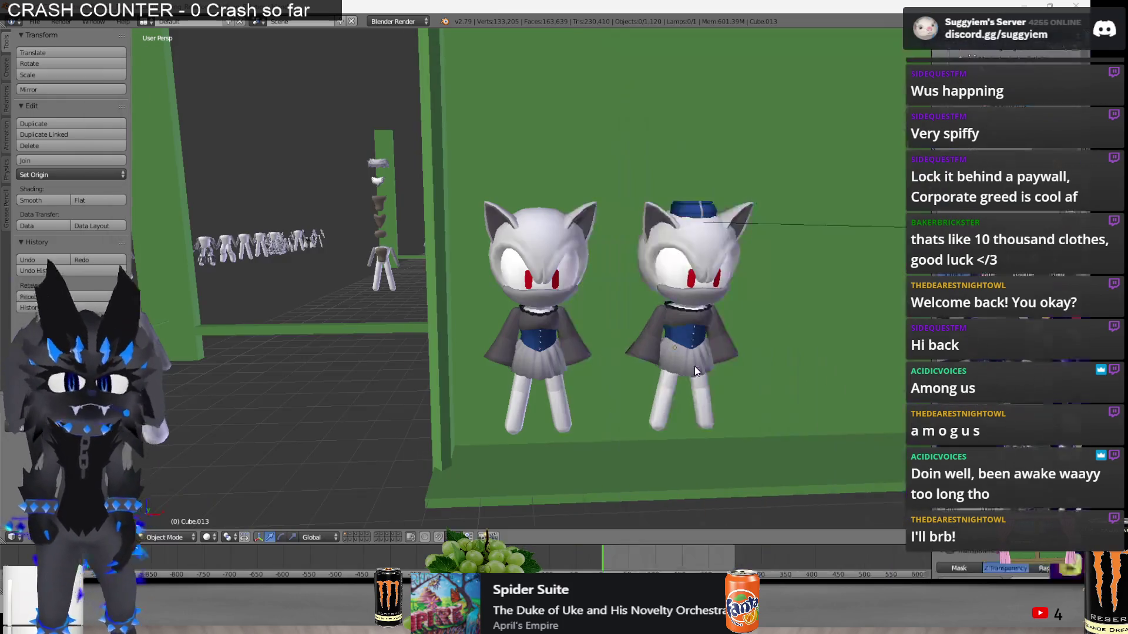
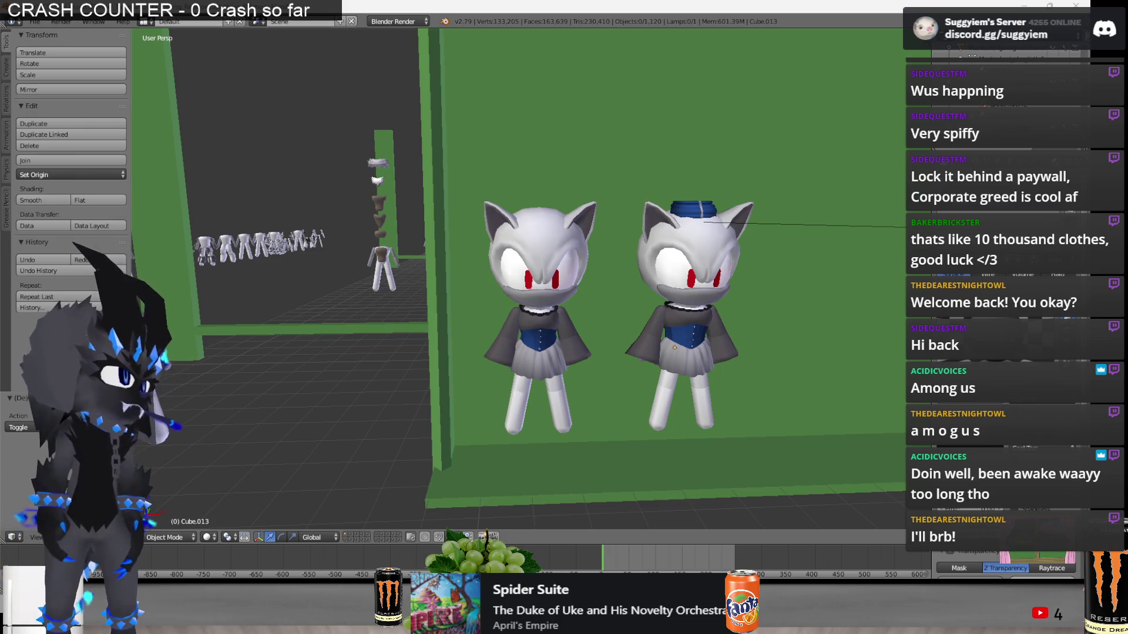
Select the right cat's dress, Cube.016
{"action": "mouse_move", "coordinate": [339, 470]}
{"action": "middle_mouse_down"}
{"action": "mouse_move", "coordinate": [570, 340]}
{"action": "mouse_move", "coordinate": [590, 359]}
{"action": "mouse_move", "coordinate": [489, 284]}
{"action": "mouse_move", "coordinate": [469, 319]}
{"action": "mouse_move", "coordinate": [506, 308]}
{"action": "mouse_move", "coordinate": [498, 242]}
{"action": "mouse_move", "coordinate": [693, 284]}
{"action": "middle_mouse_up"}
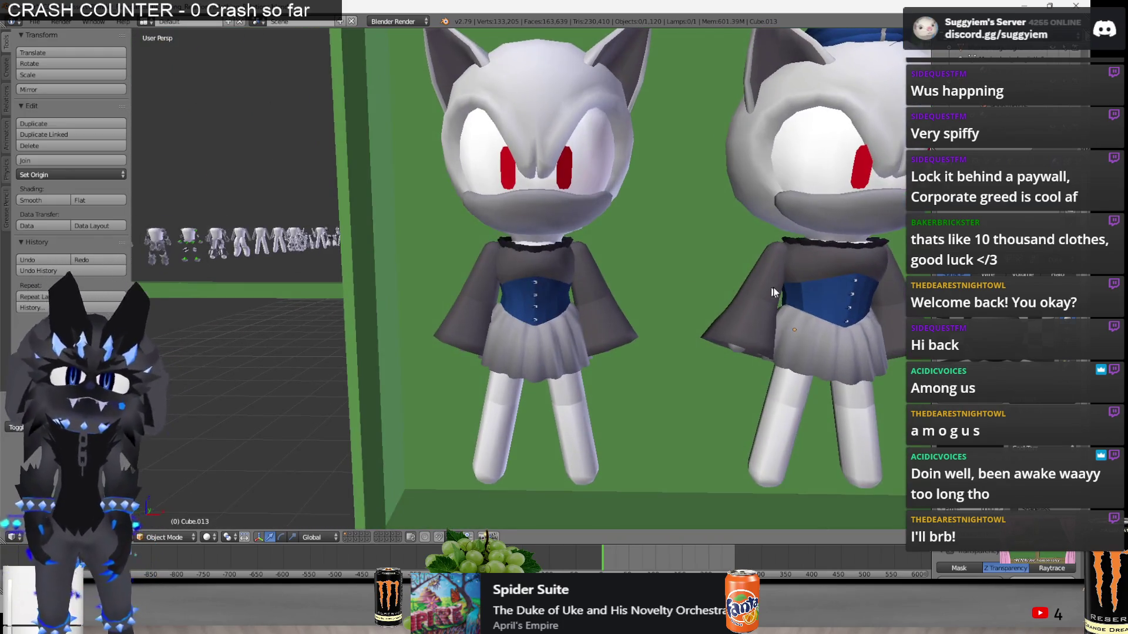
{"action": "right_click", "coordinate": [693, 284]}
{"action": "scroll", "coordinate": [693, 285], "scroll_direction": "down", "scroll_amount": 1}
{"action": "right_click", "coordinate": [659, 403], "text": "shift"}
{"action": "scroll", "coordinate": [659, 402], "scroll_direction": "down", "scroll_amount": 4}
{"action": "mouse_move", "coordinate": [659, 403]}
{"action": "middle_mouse_down"}
{"action": "mouse_move", "coordinate": [480, 348]}
{"action": "mouse_move", "coordinate": [487, 327]}
{"action": "mouse_move", "coordinate": [609, 317]}
{"action": "middle_mouse_up"}
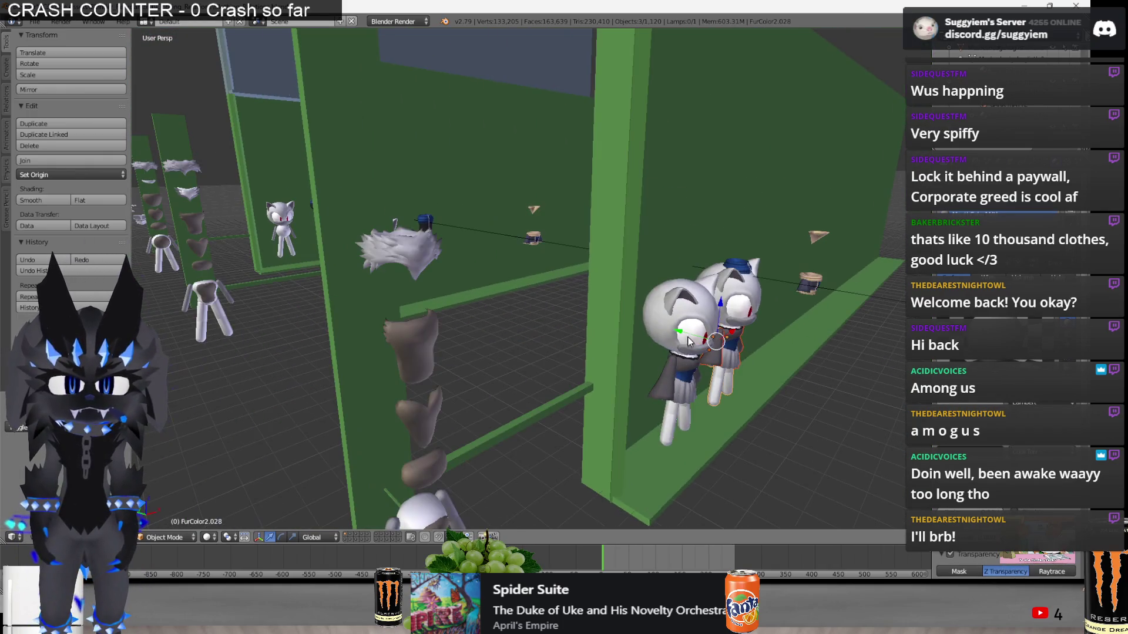
{"action": "right_click", "coordinate": [389, 259]}
{"action": "middle_click_drag", "start_coordinate": [389, 258], "coordinate": [537, 287]}
{"action": "key", "text": "ctrl+z"}
{"action": "right_click", "coordinate": [527, 275]}
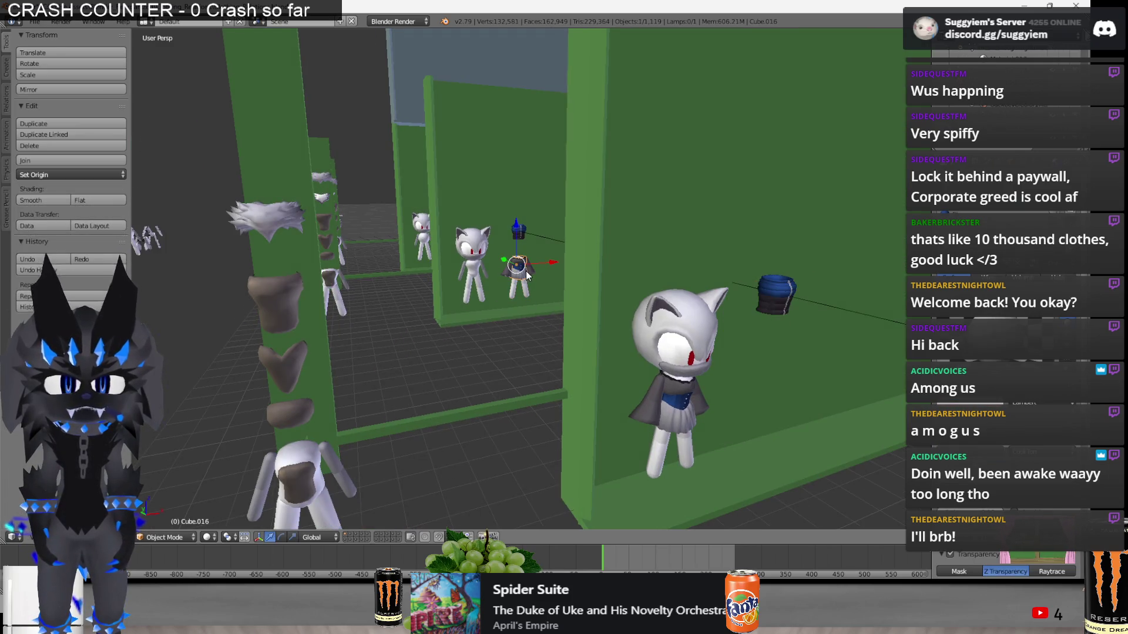
Paste a copy of the dress and move it onto the bare white cat
{"action": "scroll", "coordinate": [526, 270], "scroll_direction": "up", "scroll_amount": 3}
{"action": "scroll", "coordinate": [526, 270], "scroll_direction": "up", "scroll_amount": 5}
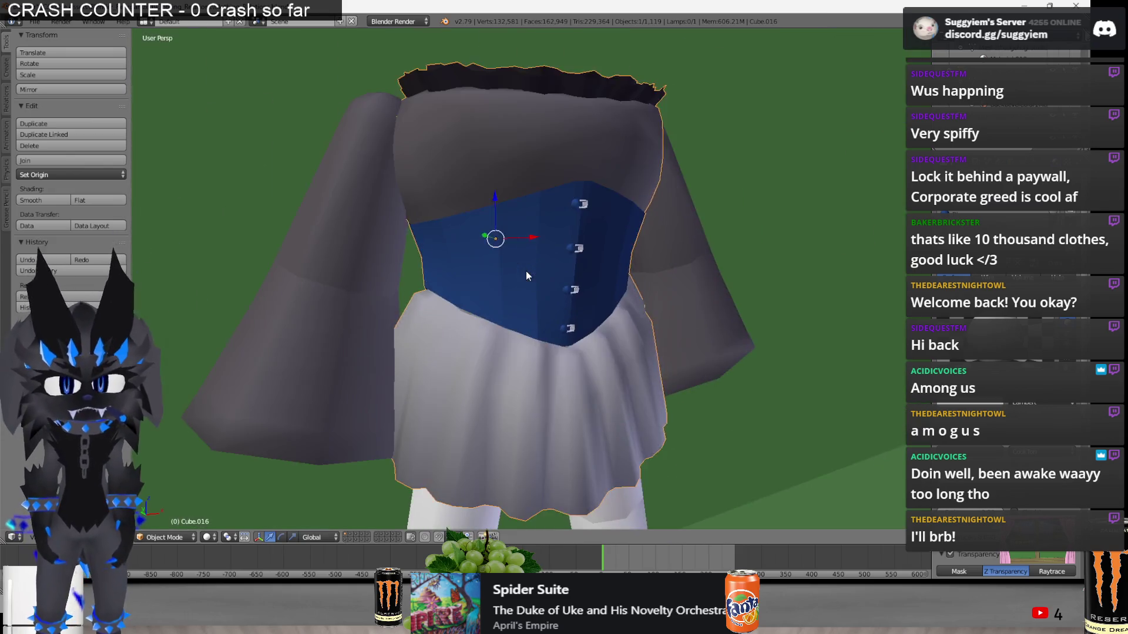
{"action": "scroll", "coordinate": [542, 274], "scroll_direction": "down", "scroll_amount": 5}
{"action": "key", "text": "ctrl+v"}
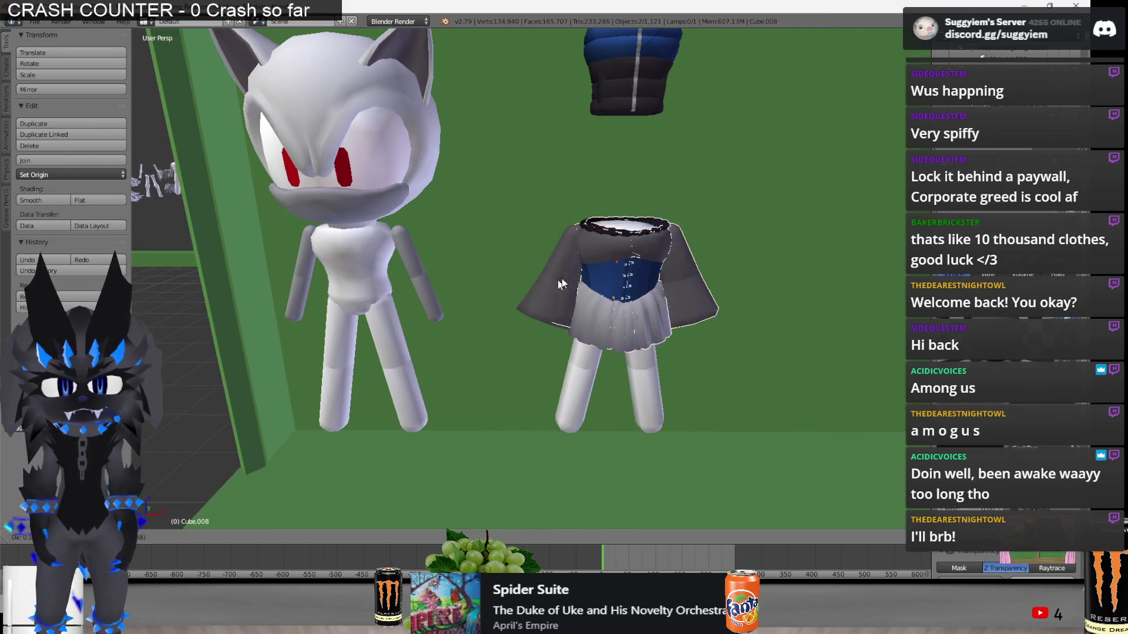
{"action": "key", "text": "g"}
{"action": "left_click", "coordinate": [407, 283]}
{"action": "key", "text": "a"}
{"action": "mouse_move", "coordinate": [407, 283]}
{"action": "middle_mouse_down"}
{"action": "mouse_move", "coordinate": [539, 263]}
{"action": "mouse_move", "coordinate": [544, 253]}
{"action": "mouse_move", "coordinate": [596, 255]}
{"action": "mouse_move", "coordinate": [525, 256]}
{"action": "middle_mouse_up"}
Select the new dress Cube.007 and view it closely on the cat
{"action": "right_click", "coordinate": [373, 286]}
{"action": "mouse_move", "coordinate": [372, 286]}
{"action": "middle_mouse_down"}
{"action": "mouse_move", "coordinate": [431, 198]}
{"action": "mouse_move", "coordinate": [445, 298]}
{"action": "middle_mouse_up"}
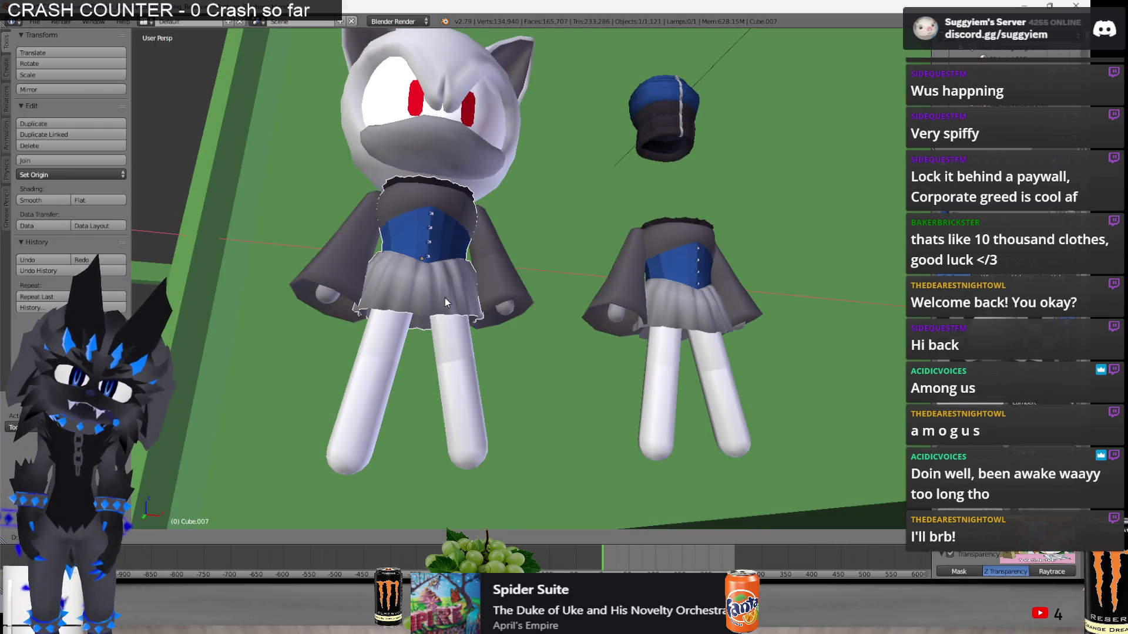
{"action": "middle_click_drag", "start_coordinate": [492, 337], "coordinate": [460, 369]}
{"action": "scroll", "coordinate": [460, 369], "scroll_direction": "up", "scroll_amount": 4}
Box-select the corset's left-edge vertices in see-through view and enable proportional editing
{"action": "key", "text": "Tab"}
{"action": "scroll", "coordinate": [529, 240], "scroll_direction": "up", "scroll_amount": 2}
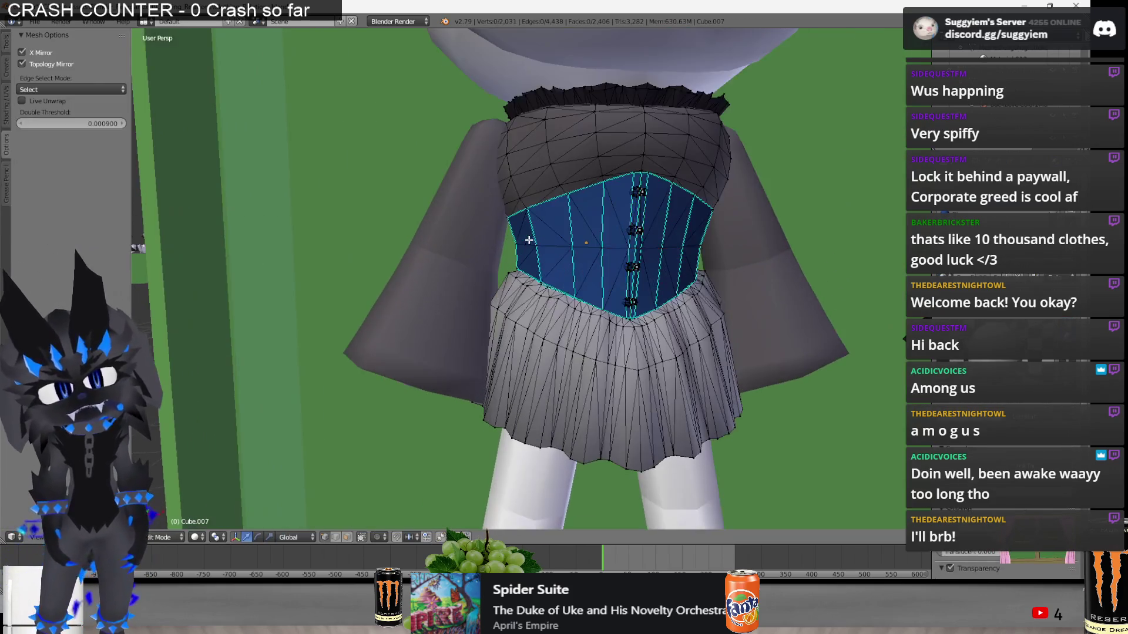
{"action": "scroll", "coordinate": [529, 240], "scroll_direction": "up", "scroll_amount": 1}
{"action": "key", "text": "z"}
{"action": "key", "text": "b"}
{"action": "left_click_drag", "start_coordinate": [546, 222], "coordinate": [470, 282]}
{"action": "key", "text": "z"}
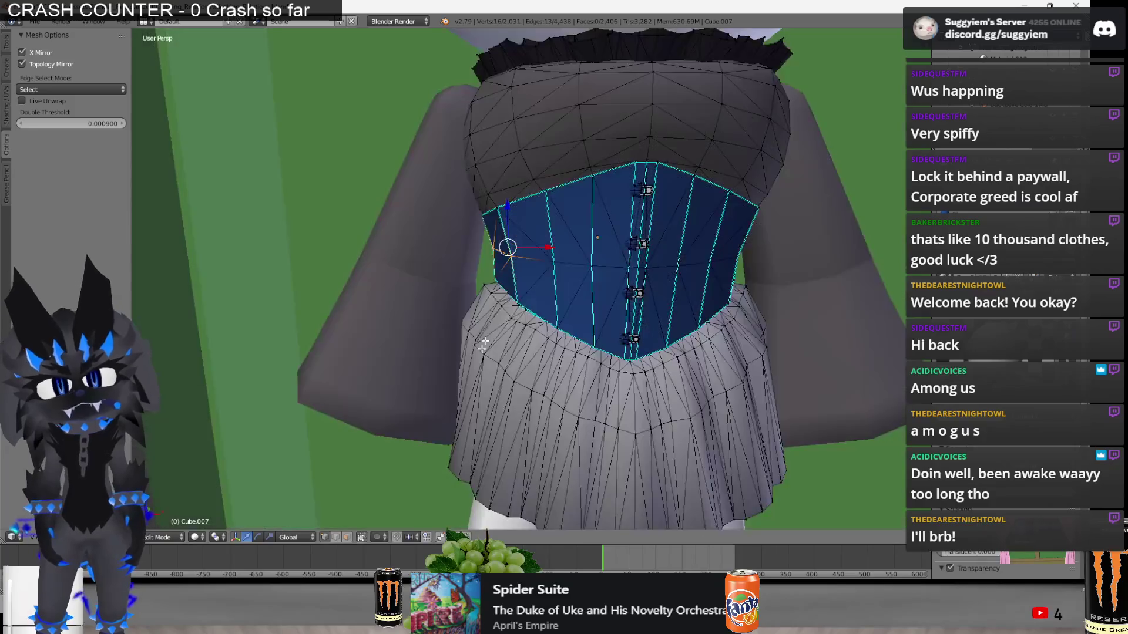
{"action": "left_click", "coordinate": [380, 537]}
{"action": "left_click", "coordinate": [394, 513]}
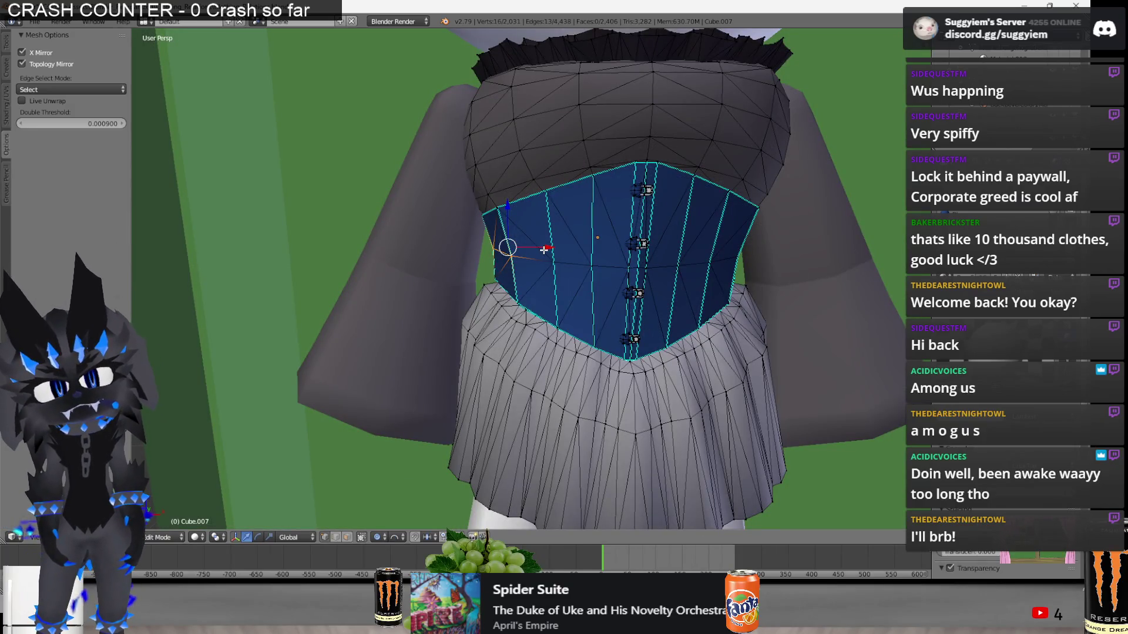
Pull the corset's edge vertices inward along X, then check it from the side
{"action": "key", "text": "g"}
{"action": "key", "text": "x"}
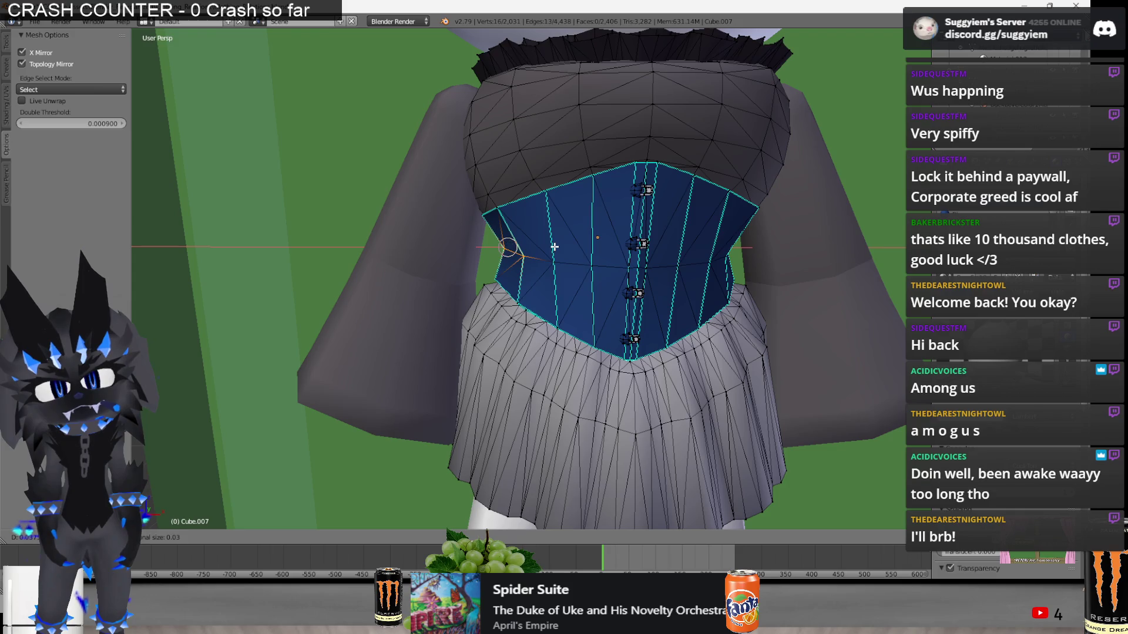
{"action": "scroll", "coordinate": [553, 248], "scroll_direction": "down", "scroll_amount": 7}
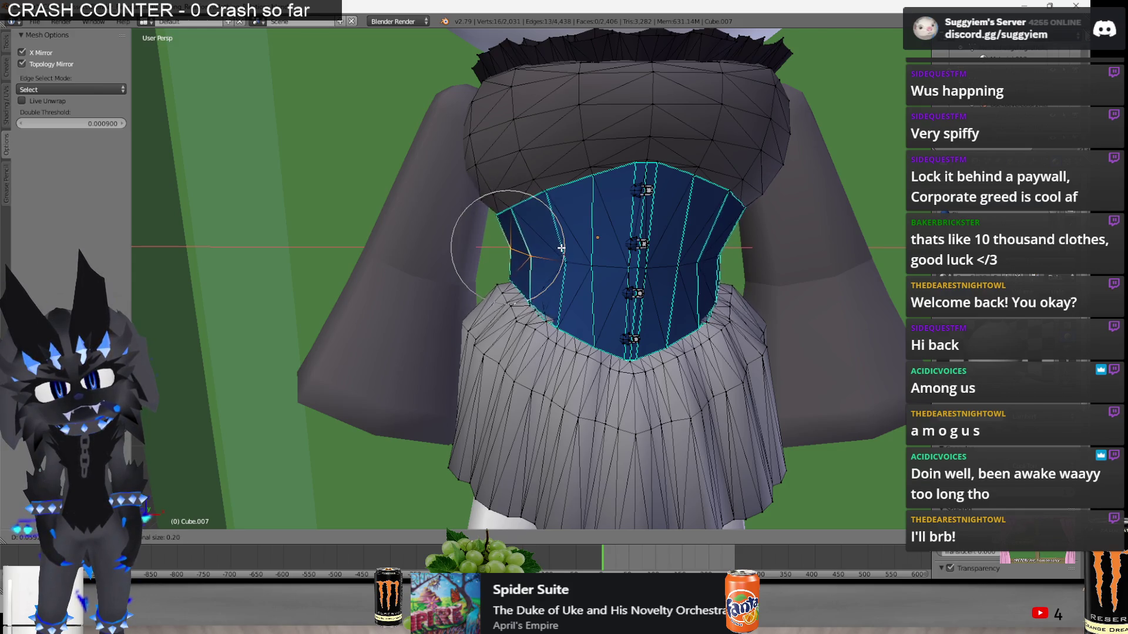
{"action": "left_click", "coordinate": [552, 250]}
{"action": "scroll", "coordinate": [552, 250], "scroll_direction": "down", "scroll_amount": 5}
{"action": "key", "text": "Tab"}
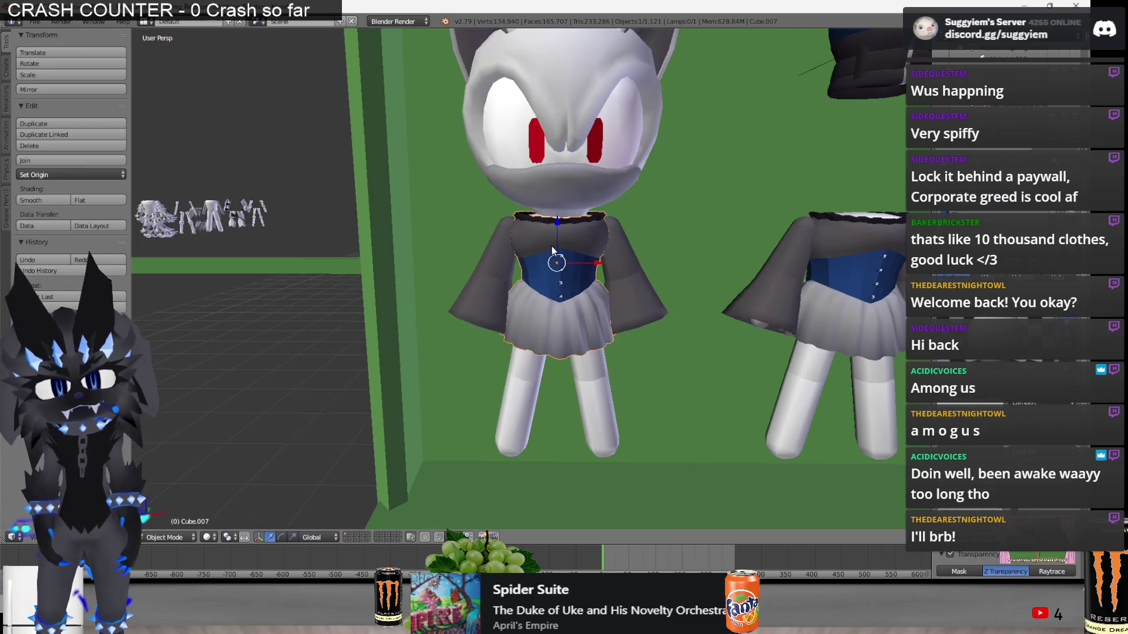
{"action": "mouse_move", "coordinate": [731, 305]}
{"action": "middle_mouse_down"}
{"action": "mouse_move", "coordinate": [667, 316]}
{"action": "mouse_move", "coordinate": [538, 306]}
{"action": "mouse_move", "coordinate": [682, 310]}
{"action": "mouse_move", "coordinate": [636, 290]}
{"action": "mouse_move", "coordinate": [712, 286]}
{"action": "mouse_move", "coordinate": [713, 297]}
{"action": "mouse_move", "coordinate": [677, 292]}
{"action": "middle_mouse_up"}
{"action": "key", "text": "Tab"}
{"action": "scroll", "coordinate": [675, 308], "scroll_direction": "up", "scroll_amount": 5}
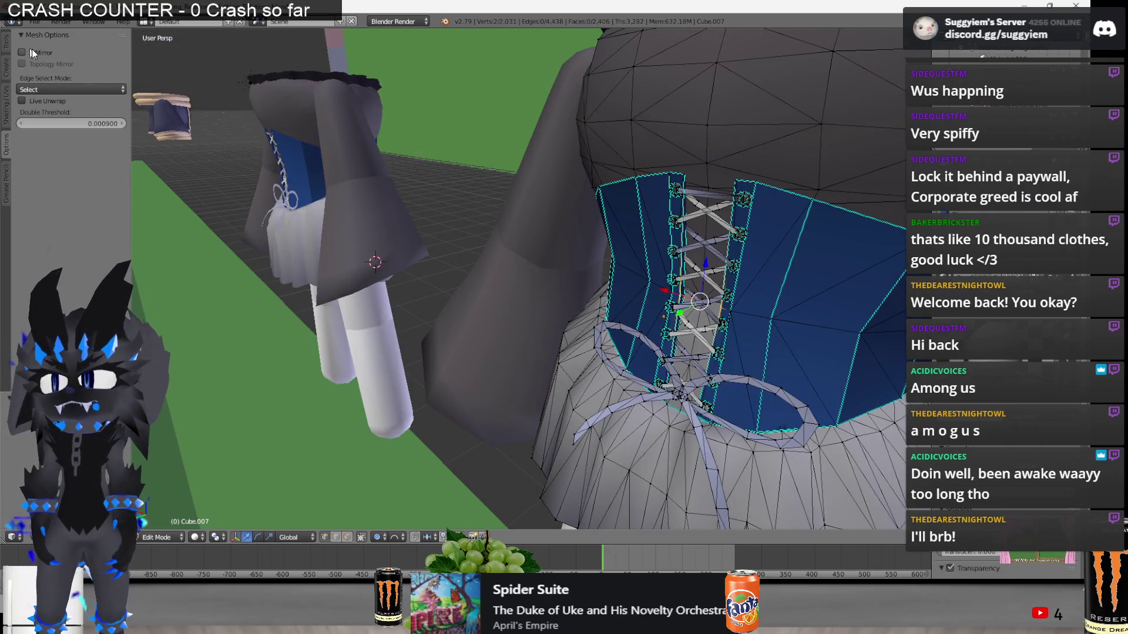
Trial-move the corset vertex along Y, cancel, and add its mirrored vertex
{"action": "key", "text": "g"}
{"action": "key", "text": "y"}
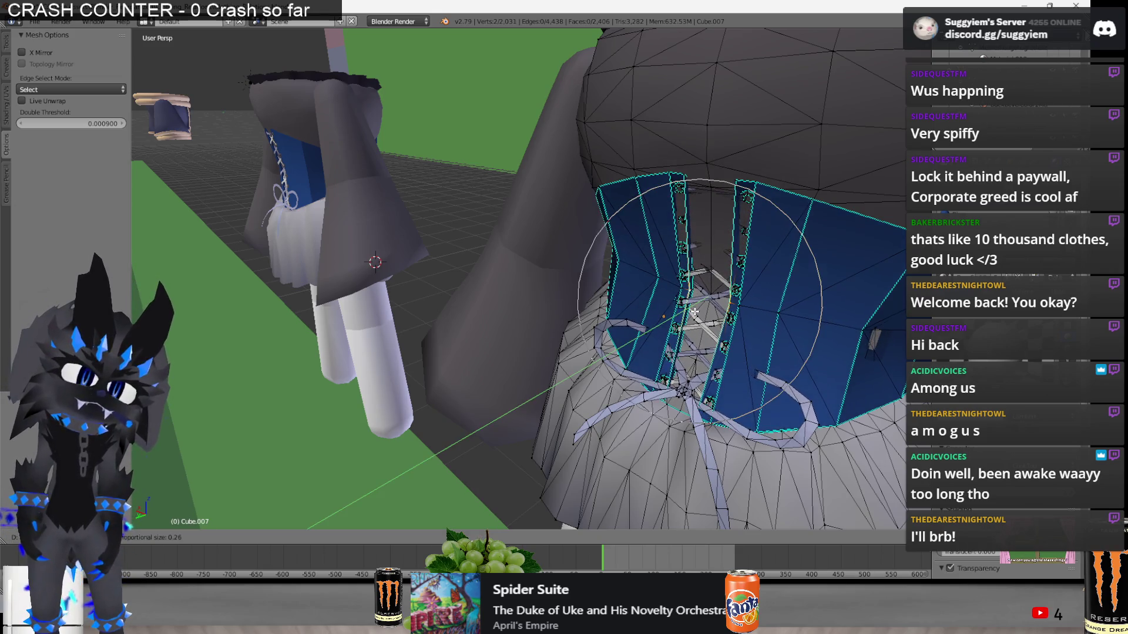
{"action": "key", "text": "Escape"}
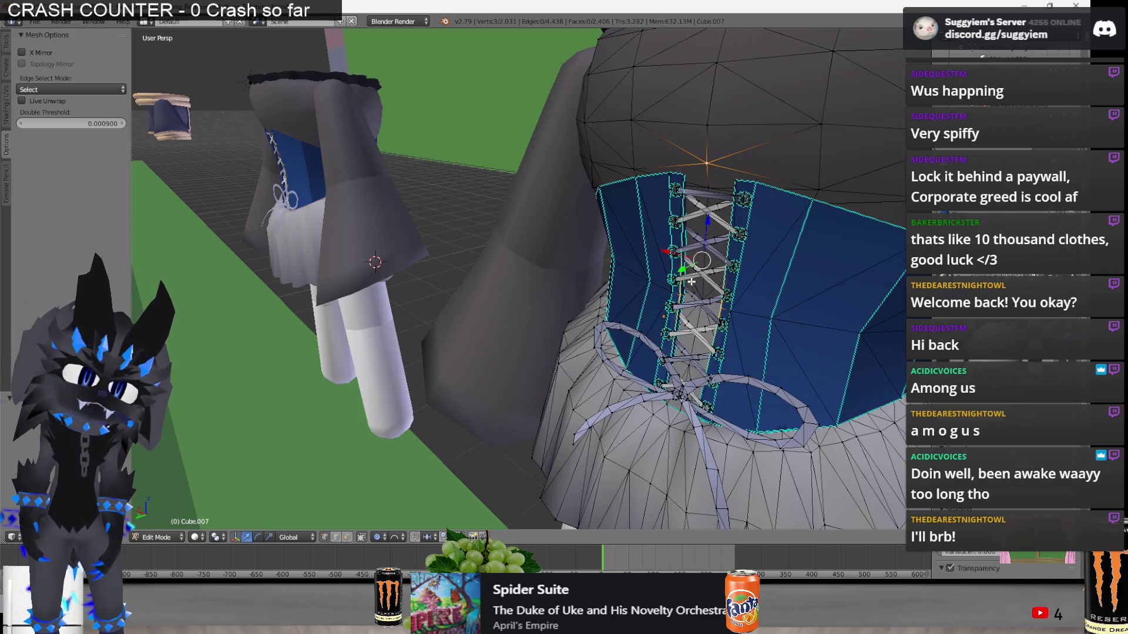
{"action": "key", "text": "g"}
{"action": "key", "text": "y"}
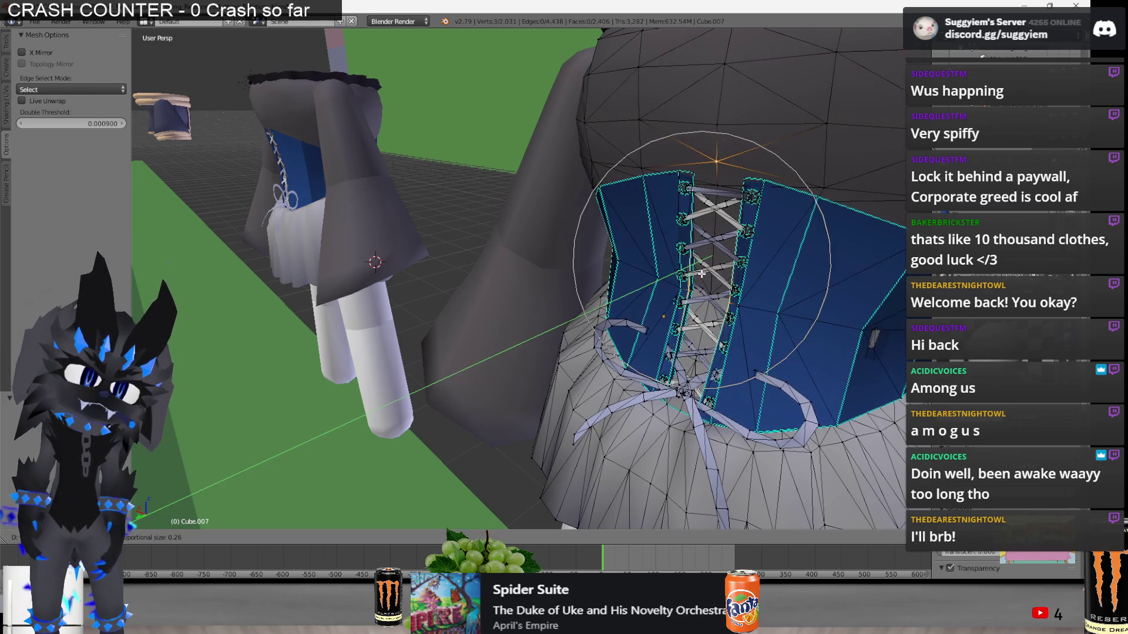
{"action": "key", "text": "Escape"}
{"action": "right_click", "coordinate": [602, 272], "text": "shift"}
{"action": "middle_click_drag", "start_coordinate": [601, 272], "coordinate": [598, 316]}
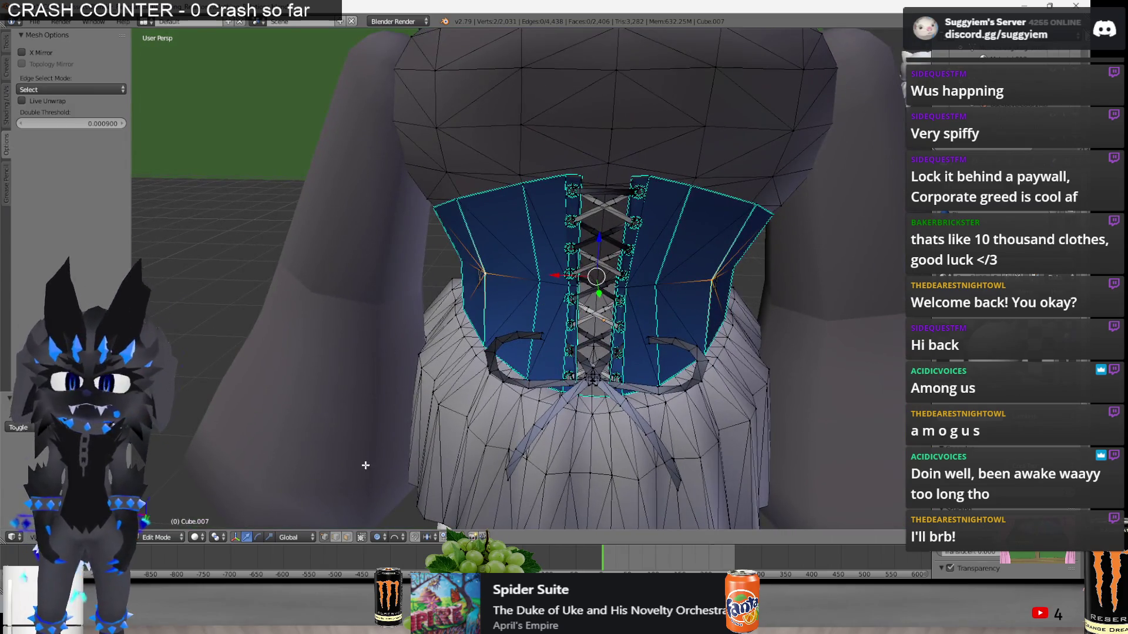
Turn off proportional editing, deselect all, and re-enter editing zoomed onto the corset
{"action": "left_click", "coordinate": [379, 537]}
{"action": "left_click", "coordinate": [399, 524]}
{"action": "key", "text": "a"}
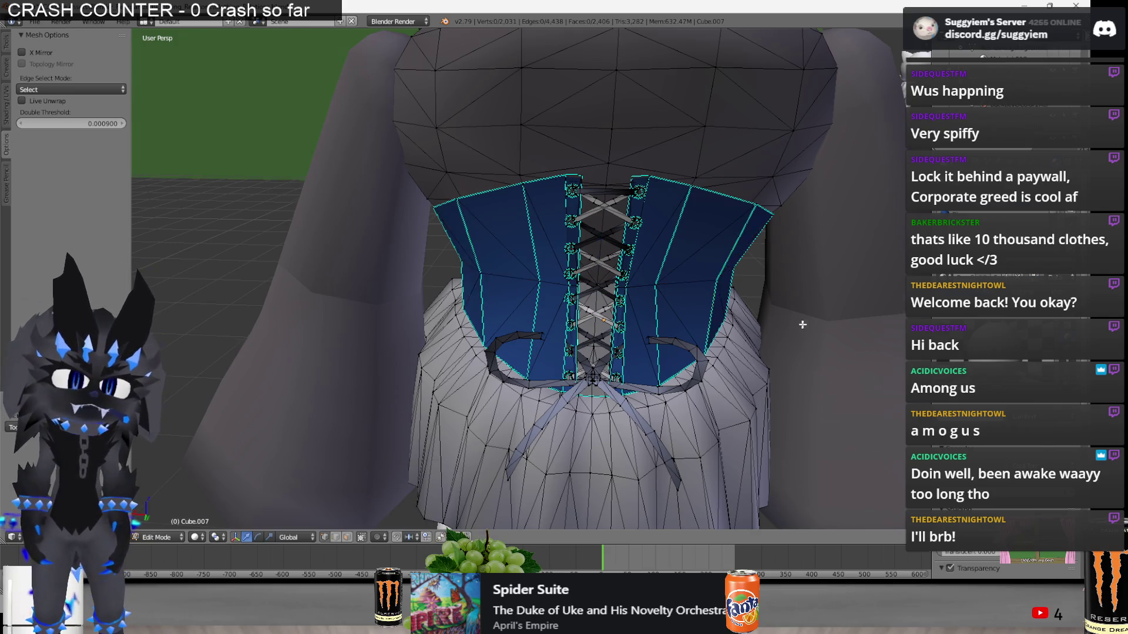
{"action": "key", "text": "Tab"}
{"action": "middle_click_drag", "start_coordinate": [802, 324], "coordinate": [693, 284]}
{"action": "key", "text": "KP_Decimal"}
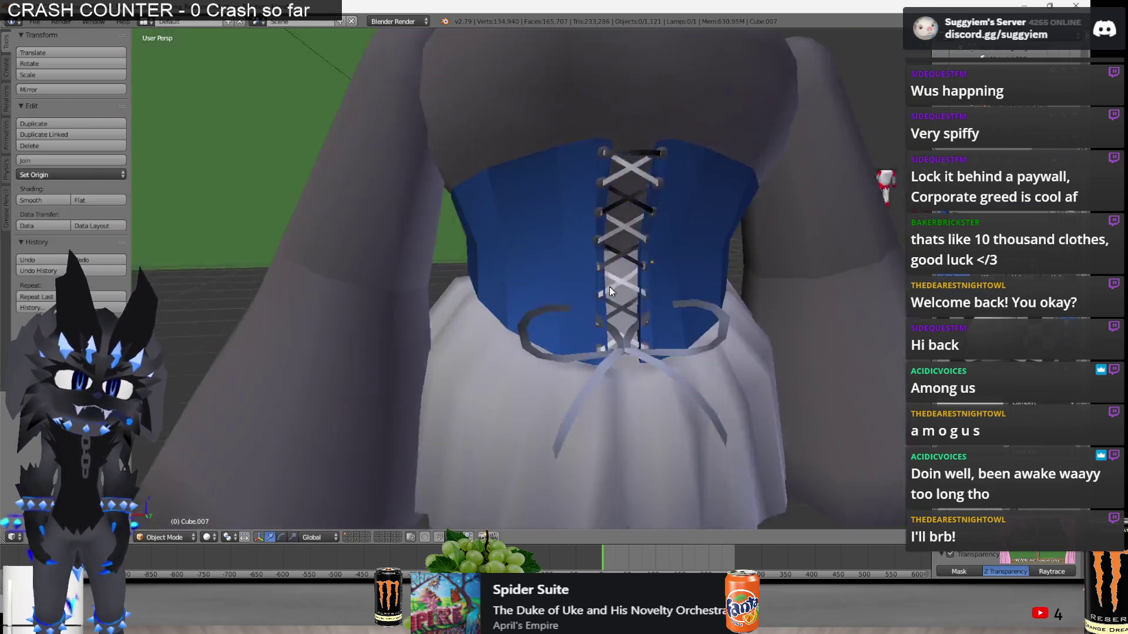
{"action": "key", "text": "Tab"}
Select the lacing end vertices and move them along Y to meet at centre front
{"action": "right_click", "coordinate": [579, 346]}
{"action": "middle_click_drag", "start_coordinate": [678, 354], "coordinate": [538, 281]}
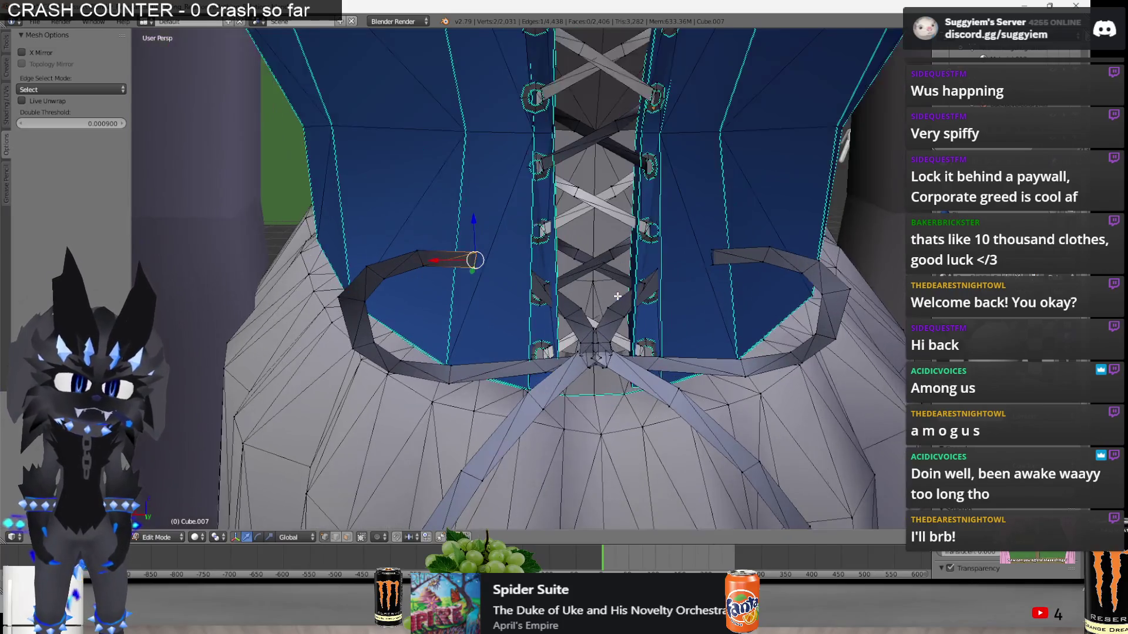
{"action": "key", "text": "z"}
{"action": "right_click", "coordinate": [521, 273]}
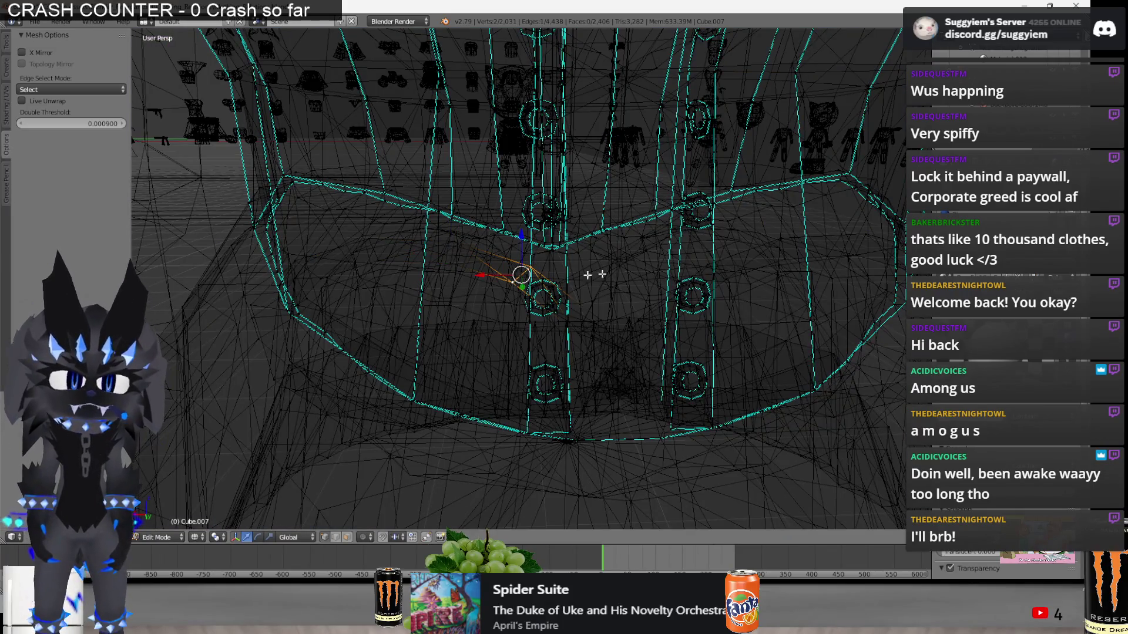
{"action": "right_click", "coordinate": [720, 268], "text": "shift"}
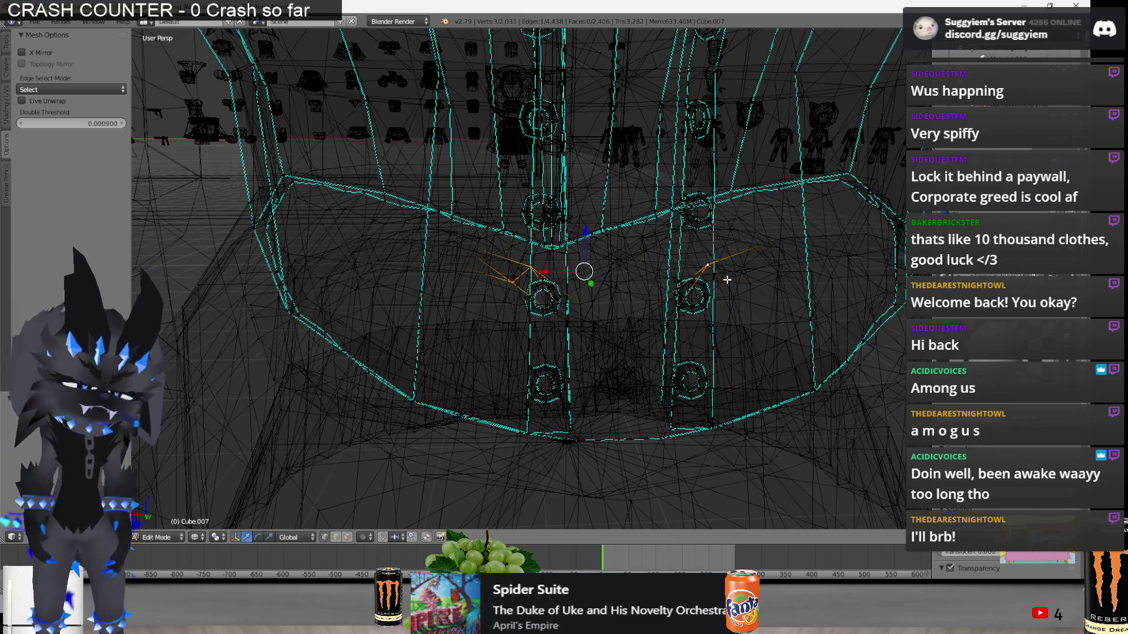
{"action": "key", "text": "z"}
{"action": "right_click", "coordinate": [662, 311], "text": "shift"}
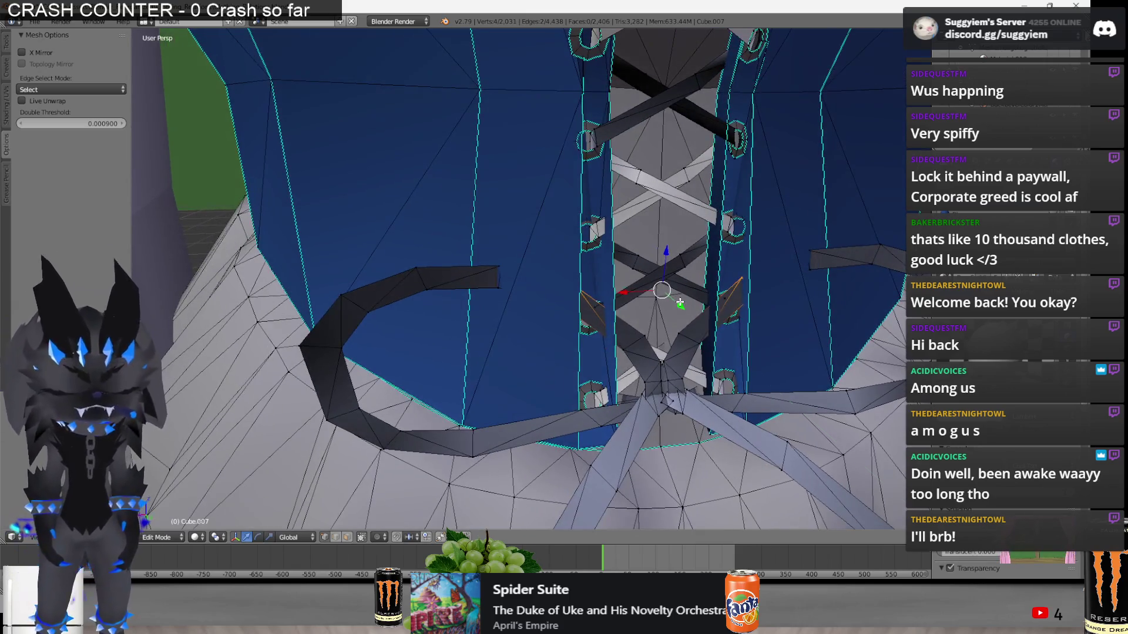
{"action": "key", "text": "g"}
{"action": "key", "text": "y"}
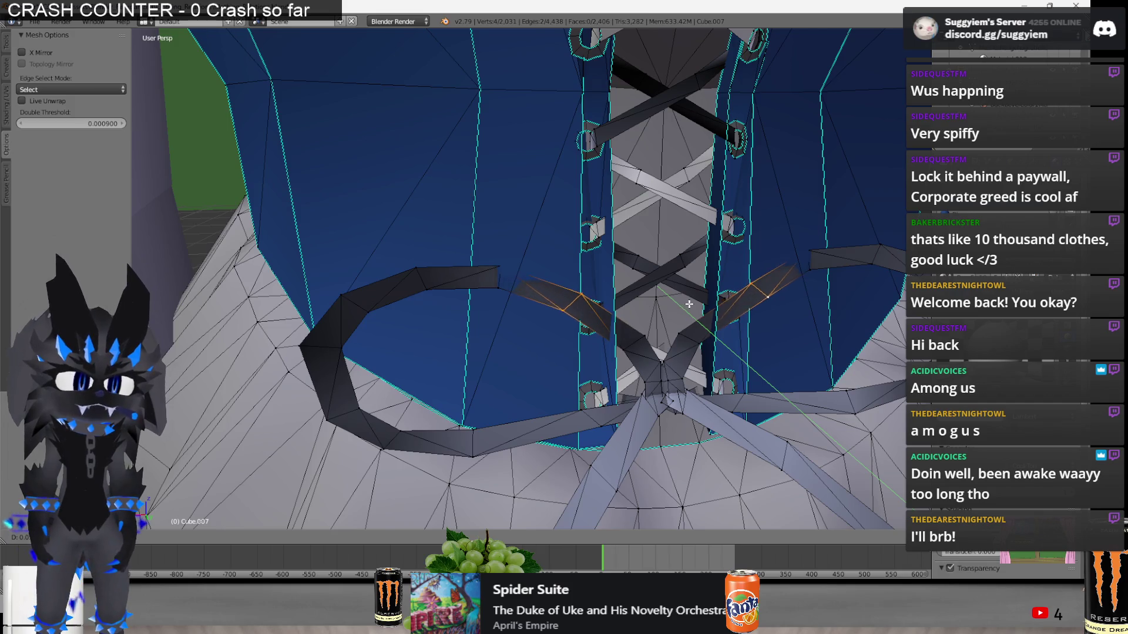
{"action": "right_click", "coordinate": [689, 303]}
{"action": "key", "text": "z"}
{"action": "key", "text": "z"}
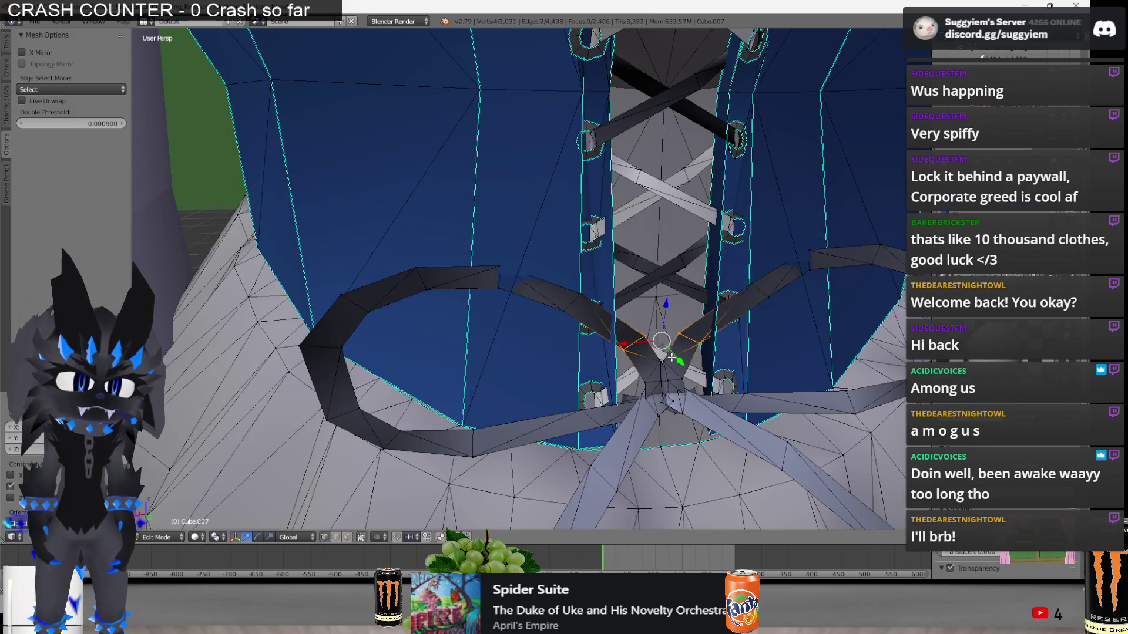
{"action": "key", "text": "a"}
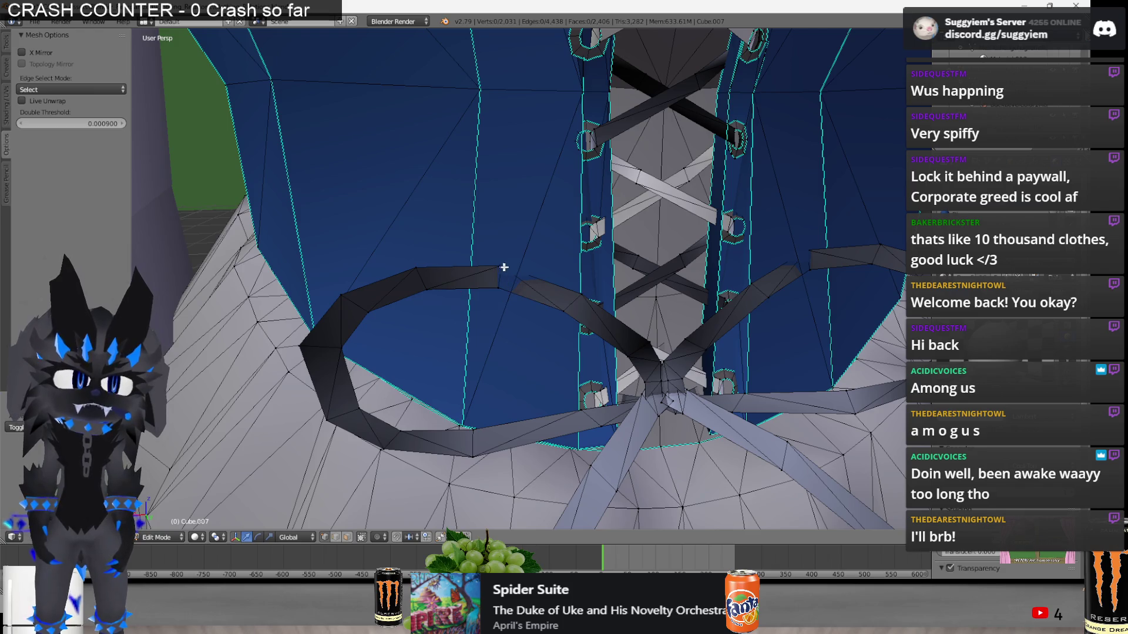
Select the right-side lacing vertices in see-through view, then deselect everything
{"action": "key", "text": "z"}
{"action": "key", "text": "z"}
{"action": "key", "text": "z"}
{"action": "right_click", "coordinate": [814, 257], "text": "shift"}
{"action": "right_click", "coordinate": [809, 269], "text": "shift"}
{"action": "key", "text": "z"}
{"action": "key", "text": "a"}
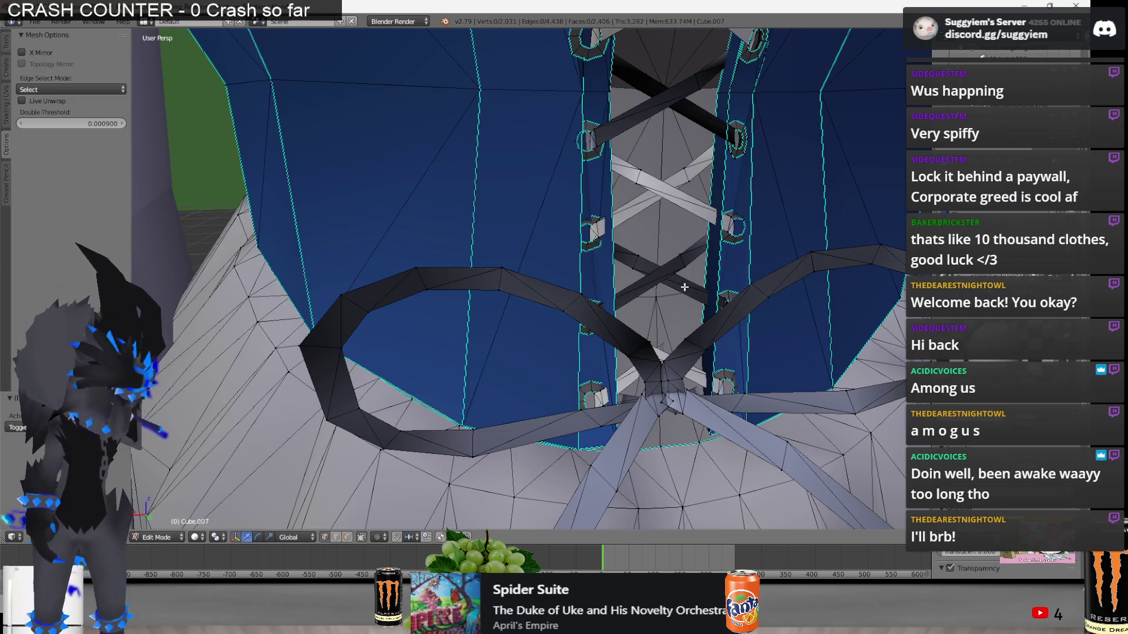
{"action": "key", "text": "alt+Tab"}
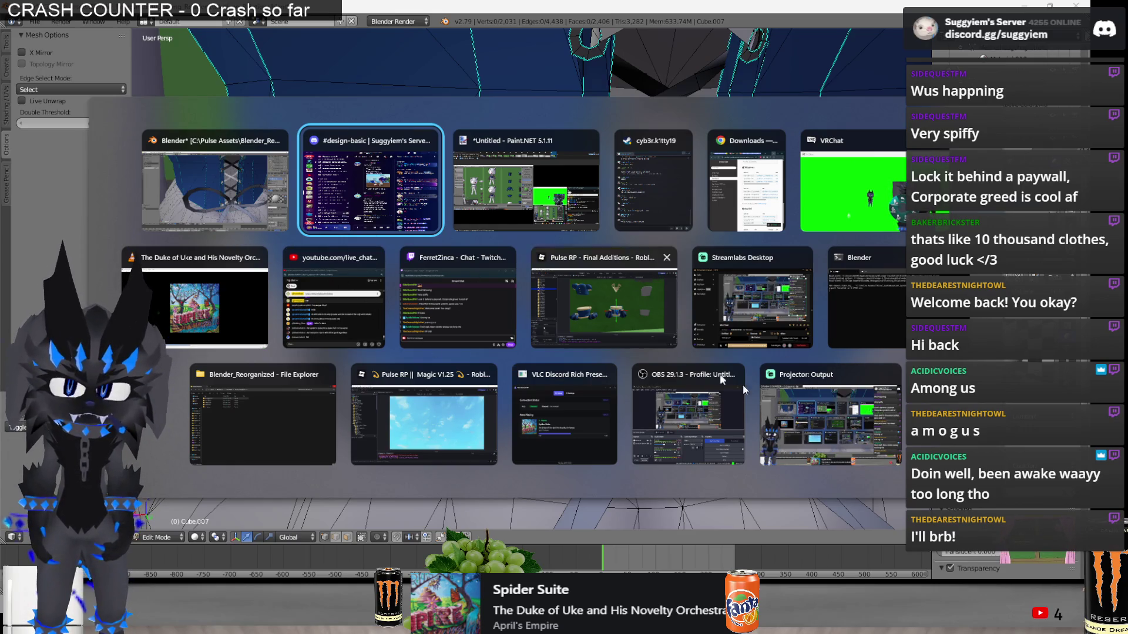
Switch over to VLC media player briefly, then back to Blender
{"action": "key", "text": "Escape"}
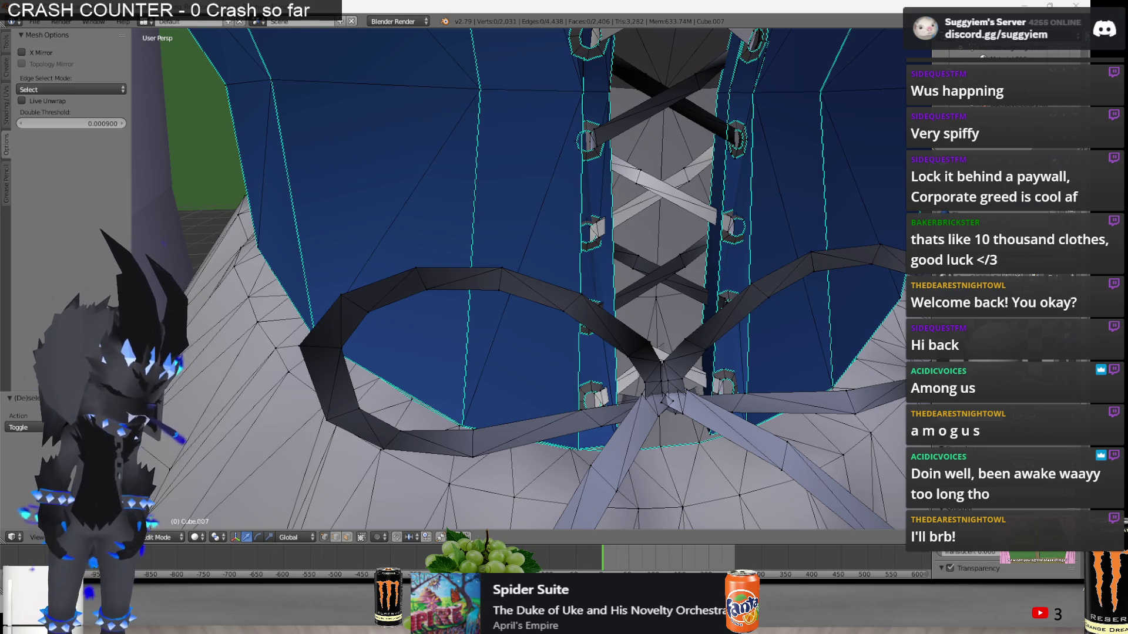
{"action": "key", "text": "alt+Tab"}
{"action": "left_click", "coordinate": [383, 300]}
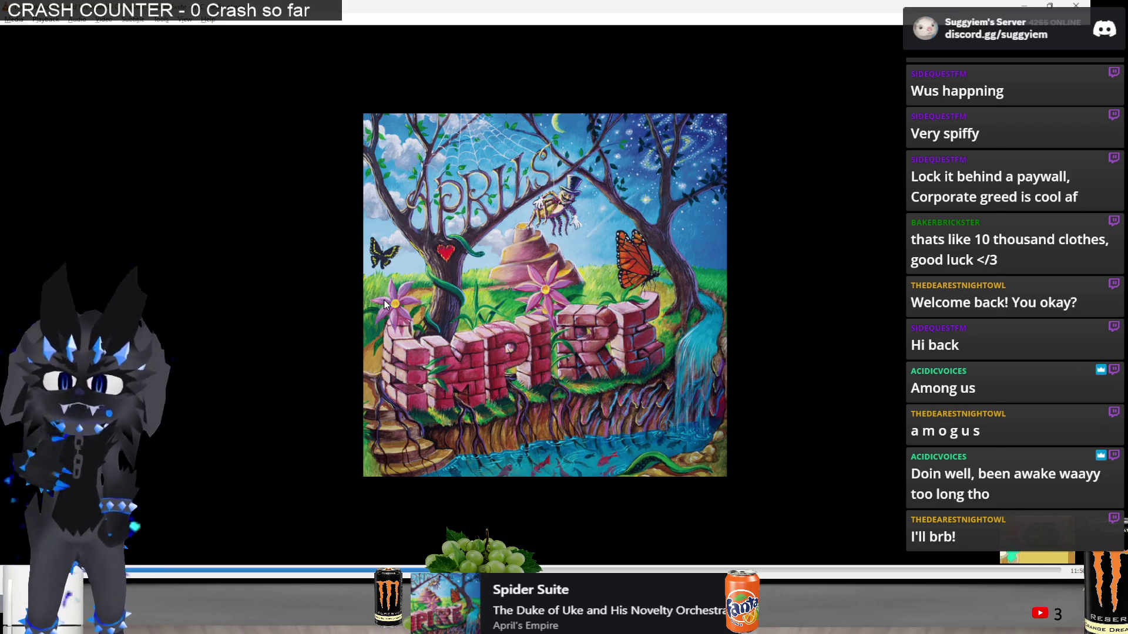
{"action": "key", "text": "alt+Tab"}
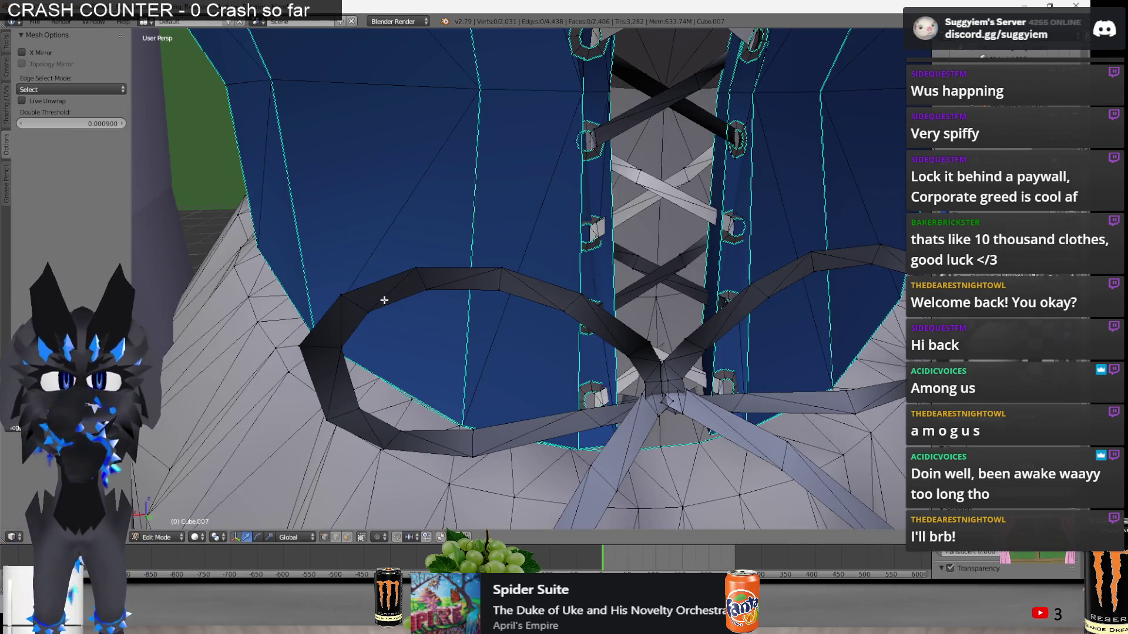
Return to Object Mode and select the Shirts1.002 dress on the figure
{"action": "scroll", "coordinate": [380, 299], "scroll_direction": "down", "scroll_amount": 3}
{"action": "key", "text": "Tab"}
{"action": "mouse_move", "coordinate": [441, 307]}
{"action": "middle_mouse_down"}
{"action": "mouse_move", "coordinate": [599, 281]}
{"action": "mouse_move", "coordinate": [730, 287]}
{"action": "middle_mouse_up"}
{"action": "scroll", "coordinate": [584, 287], "scroll_direction": "down", "scroll_amount": 5}
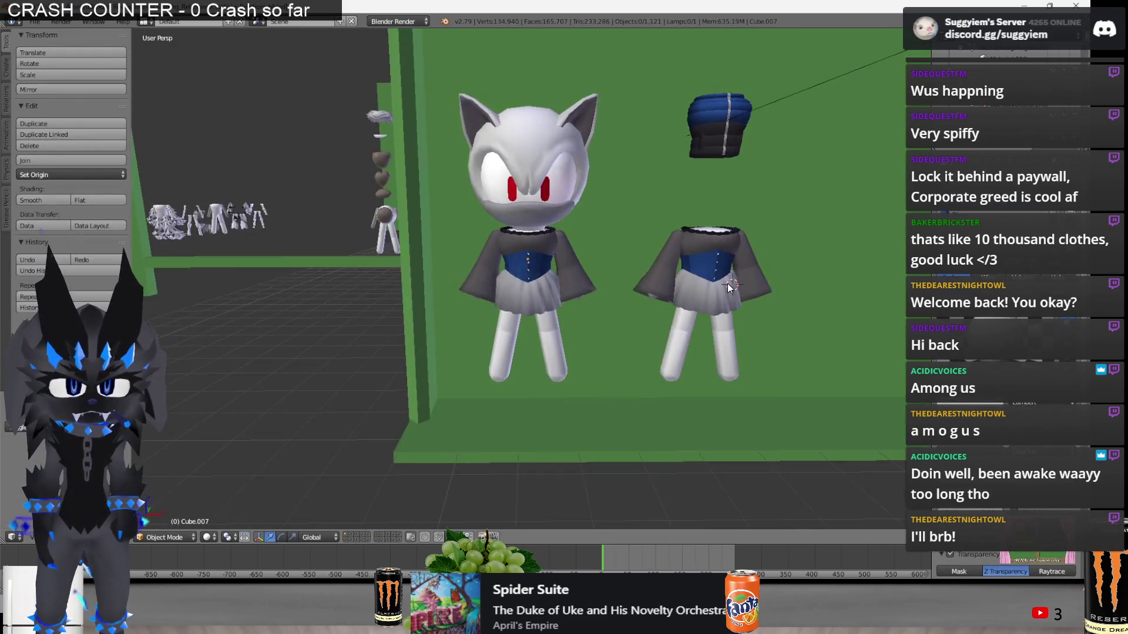
{"action": "right_click", "coordinate": [812, 273]}
{"action": "scroll", "coordinate": [812, 273], "scroll_direction": "up", "scroll_amount": 7}
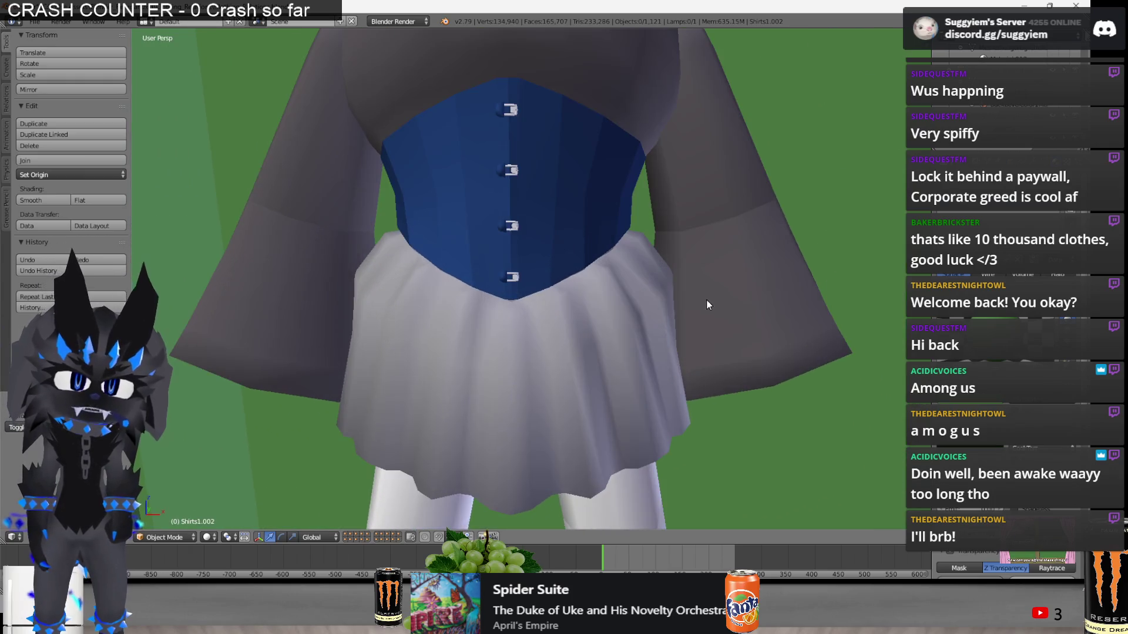
{"action": "scroll", "coordinate": [745, 285], "scroll_direction": "down", "scroll_amount": 5}
Switch to orthographic front view and zoom to frame the dressed cats
{"action": "key", "text": "KP_5"}
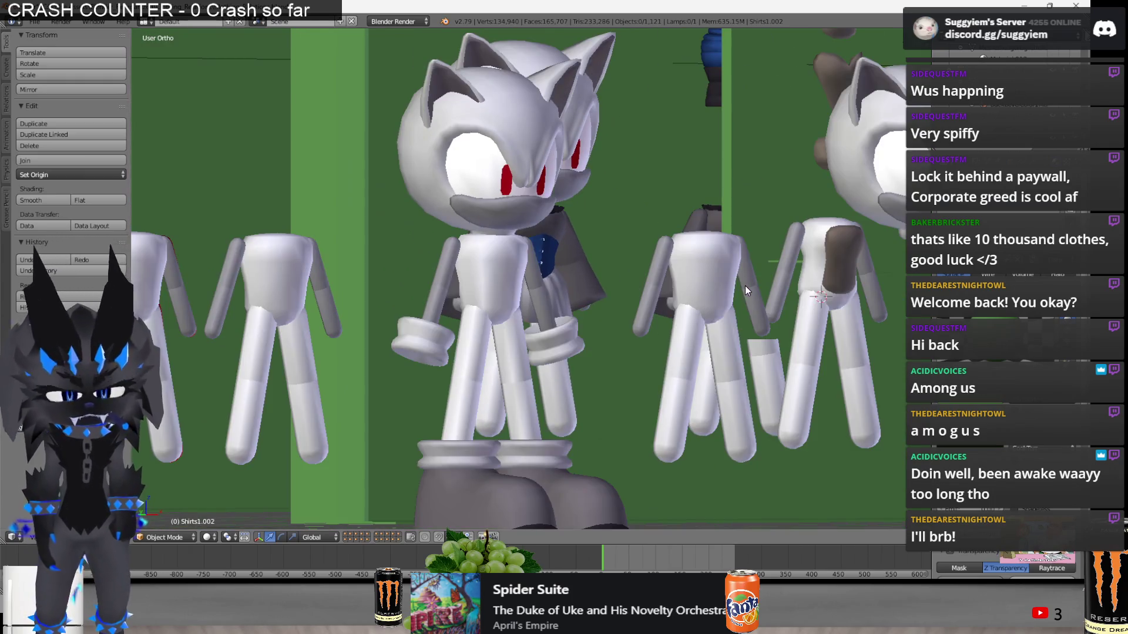
{"action": "scroll", "coordinate": [717, 287], "scroll_direction": "up", "scroll_amount": 3}
{"action": "scroll", "coordinate": [717, 287], "scroll_direction": "down", "scroll_amount": 3}
{"action": "scroll", "coordinate": [724, 291], "scroll_direction": "up", "scroll_amount": 3}
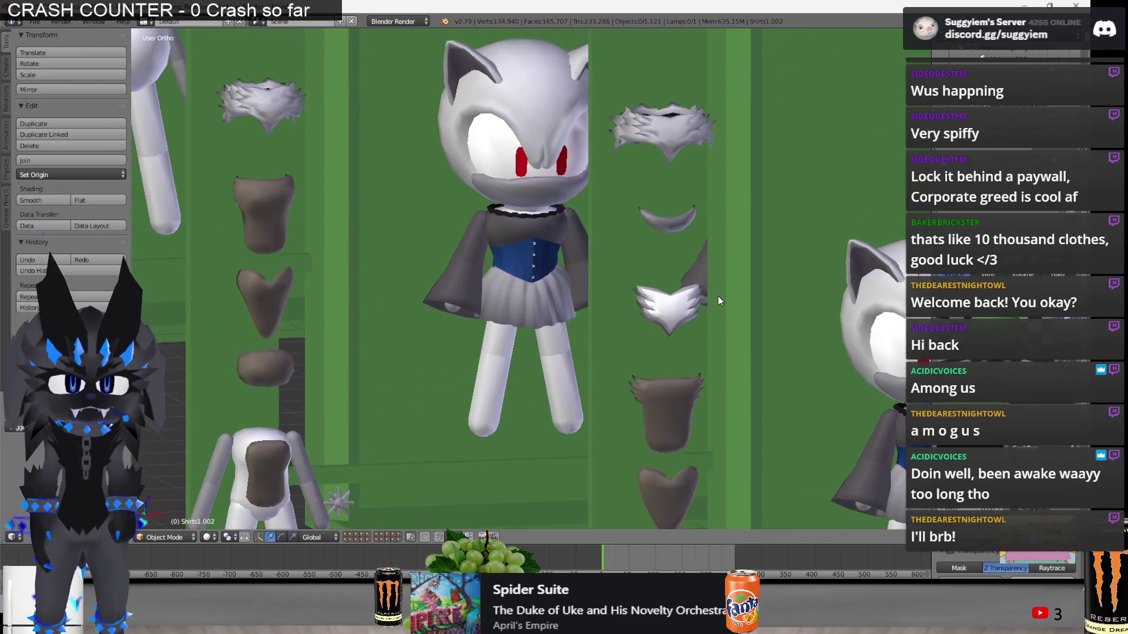
{"action": "scroll", "coordinate": [735, 303], "scroll_direction": "down", "scroll_amount": 3}
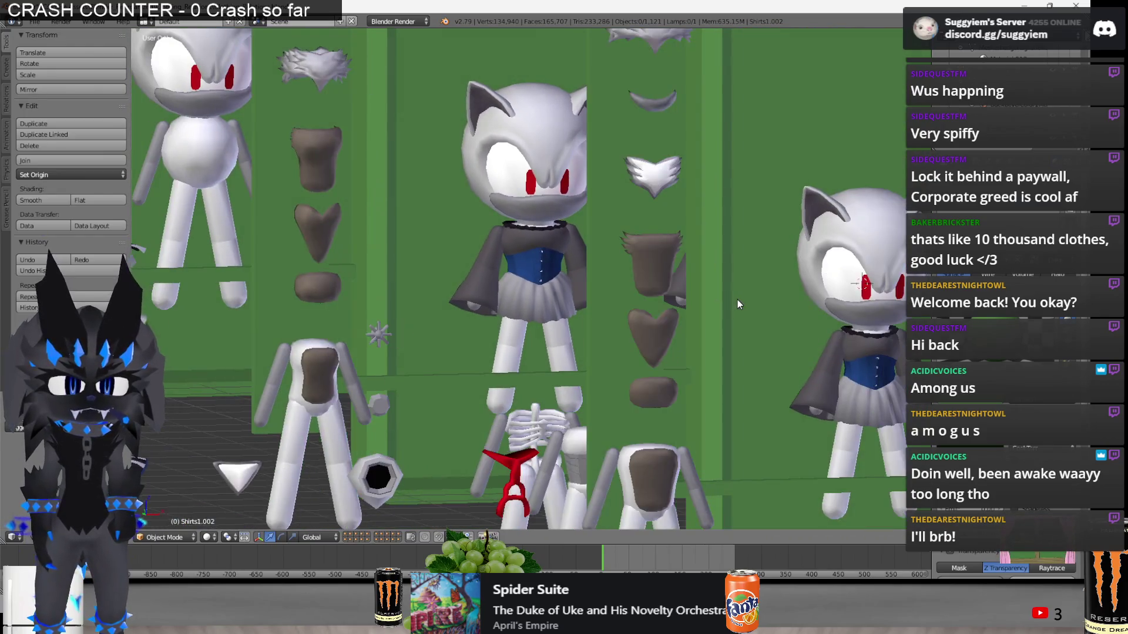
{"action": "scroll", "coordinate": [738, 301], "scroll_direction": "up", "scroll_amount": 2}
{"action": "key", "text": "alt+Tab"}
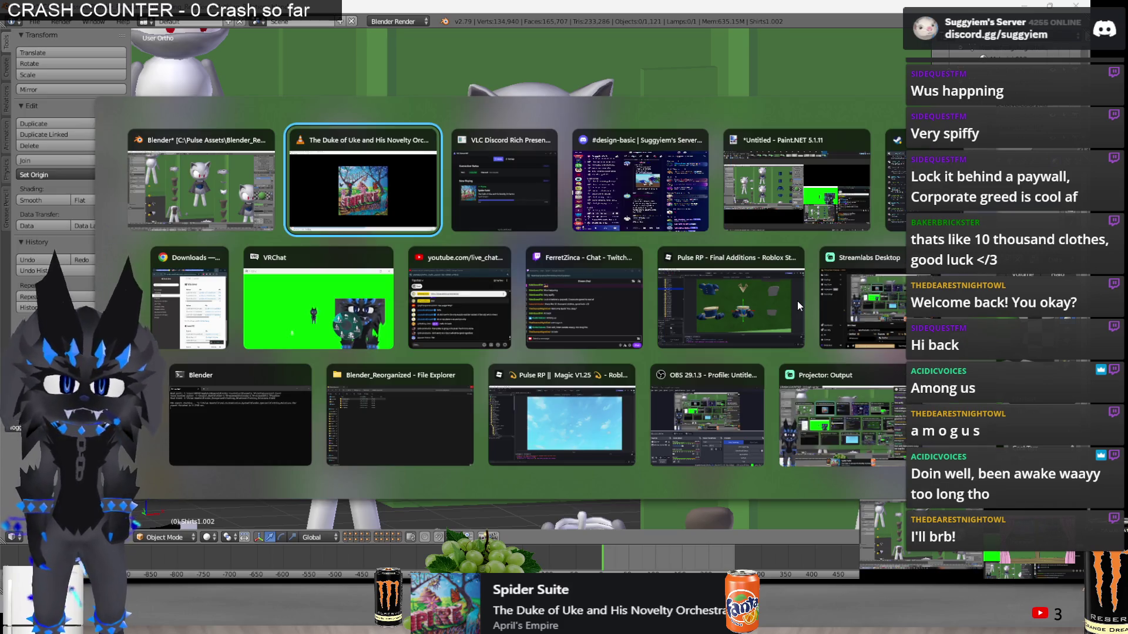
Copy the central dressed figure from the new screenshot into the lineup image
{"action": "left_click", "coordinate": [796, 179]}
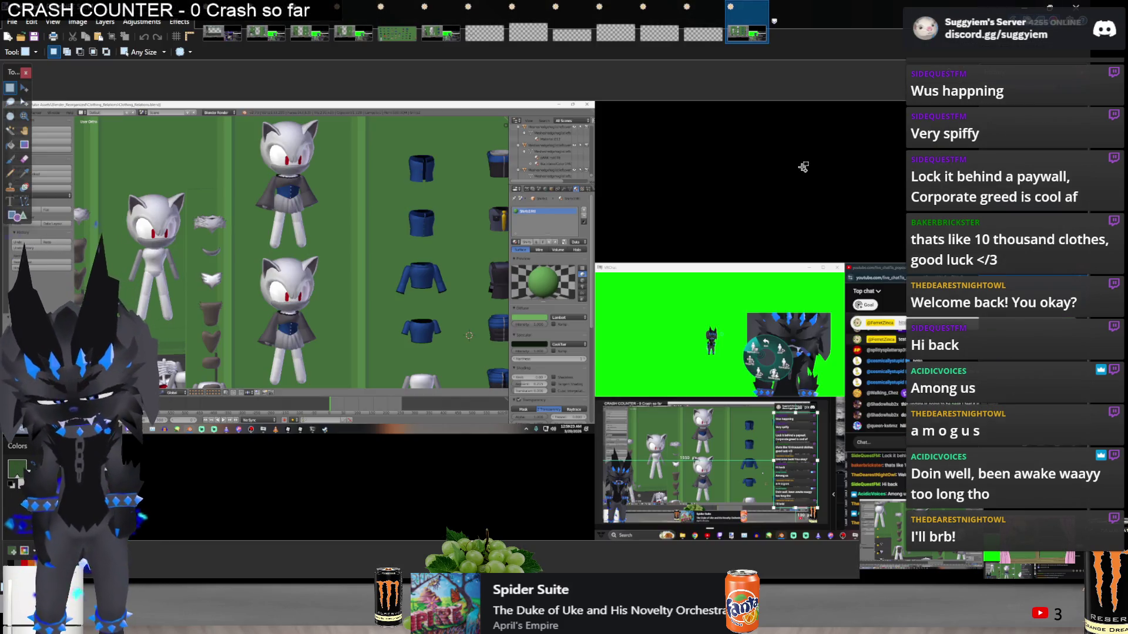
{"action": "key", "text": "ctrl+v"}
{"action": "left_click_drag", "start_coordinate": [246, 136], "coordinate": [344, 332]}
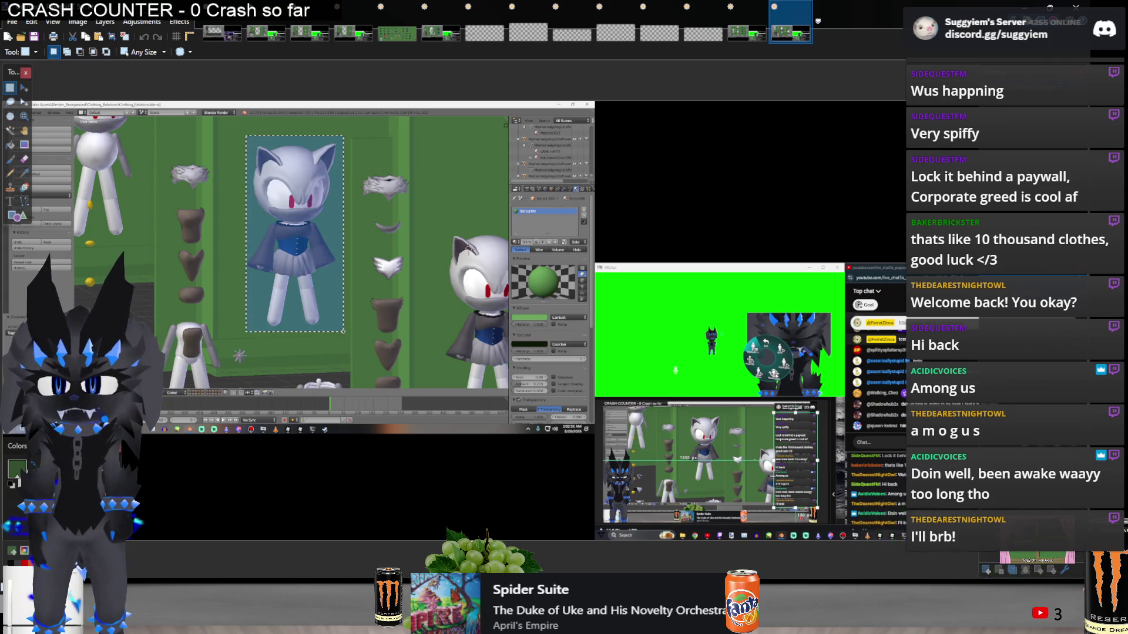
{"action": "left_click", "coordinate": [748, 32]}
{"action": "key", "text": "ctrl+v"}
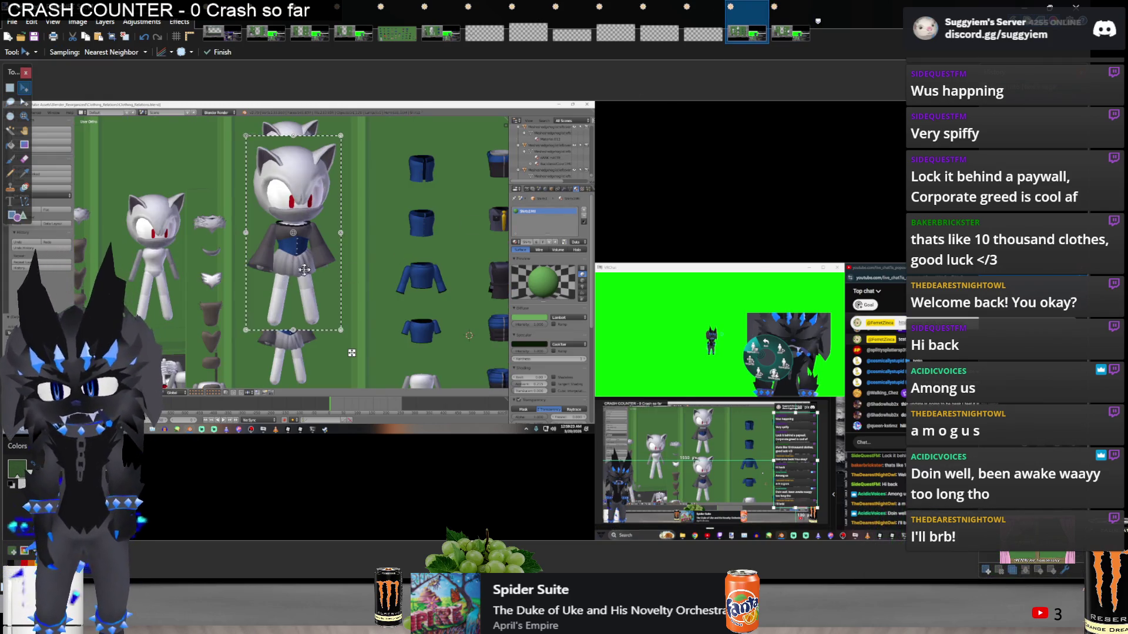
Scale and position the pasted figure to match the other cats
{"action": "scroll", "coordinate": [486, 284], "scroll_direction": "up", "scroll_amount": 3, "text": "ctrl"}
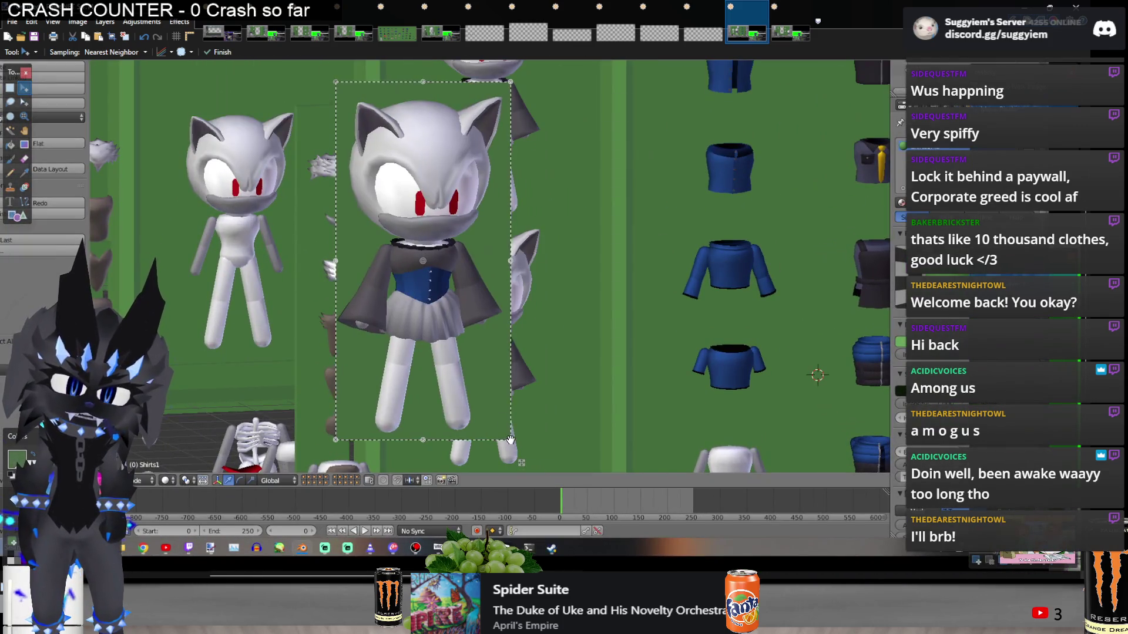
{"action": "left_click_drag", "start_coordinate": [510, 439], "coordinate": [470, 357]}
{"action": "mouse_move", "coordinate": [437, 314]}
{"action": "left_mouse_down"}
{"action": "mouse_move", "coordinate": [425, 317]}
{"action": "mouse_move", "coordinate": [388, 405]}
{"action": "left_mouse_up"}
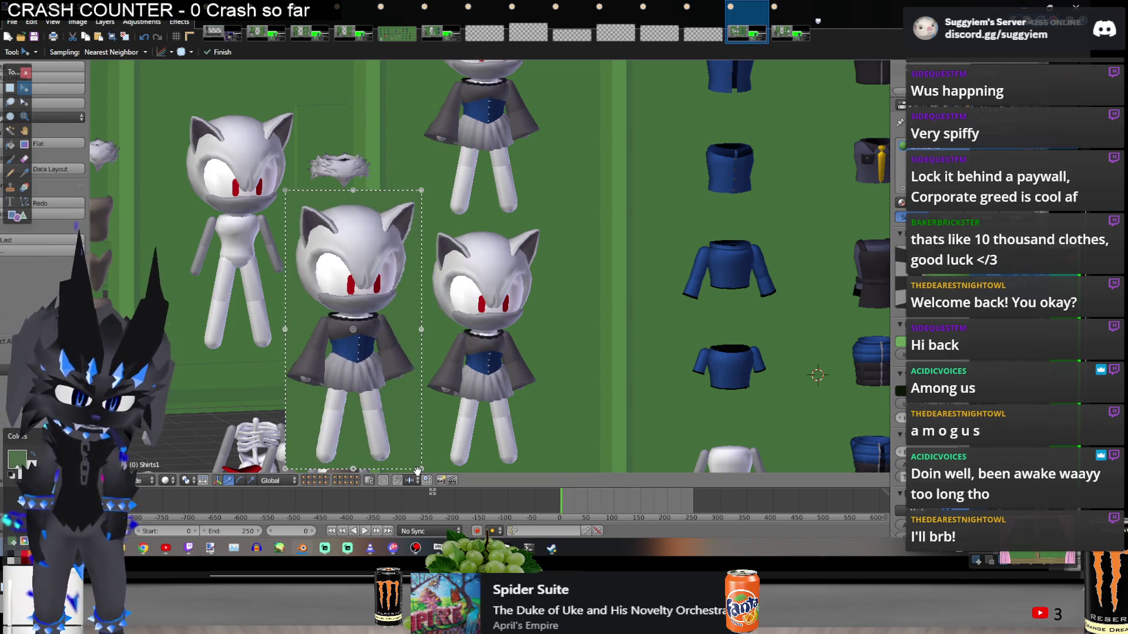
{"action": "mouse_move", "coordinate": [417, 470]}
{"action": "left_mouse_down"}
{"action": "mouse_move", "coordinate": [422, 501]}
{"action": "mouse_move", "coordinate": [435, 498]}
{"action": "left_mouse_up"}
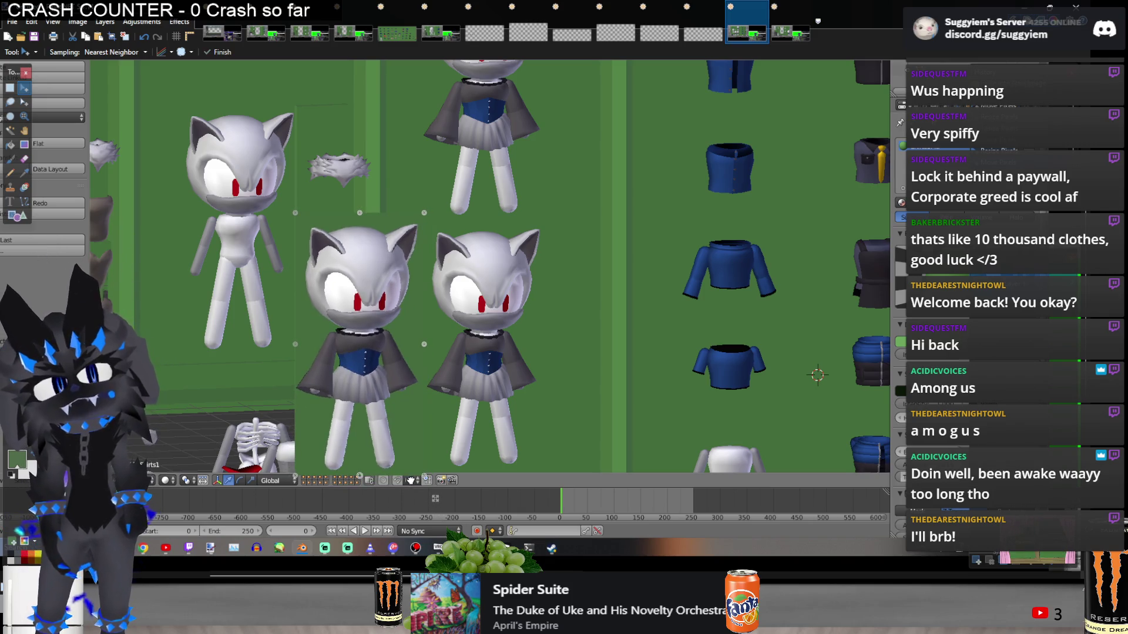
{"action": "mouse_move", "coordinate": [373, 400]}
{"action": "left_mouse_down"}
{"action": "mouse_move", "coordinate": [379, 416]}
{"action": "mouse_move", "coordinate": [377, 406]}
{"action": "left_mouse_up"}
{"action": "left_click_drag", "start_coordinate": [427, 484], "coordinate": [424, 474]}
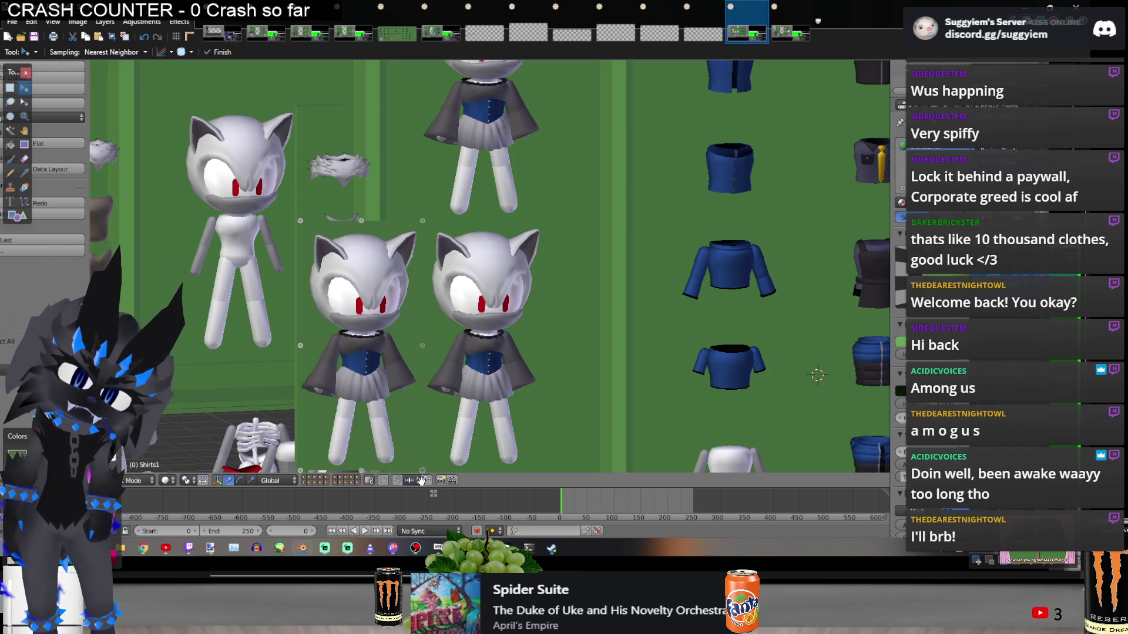
{"action": "key", "text": "z"}
{"action": "left_click", "coordinate": [522, 256]}
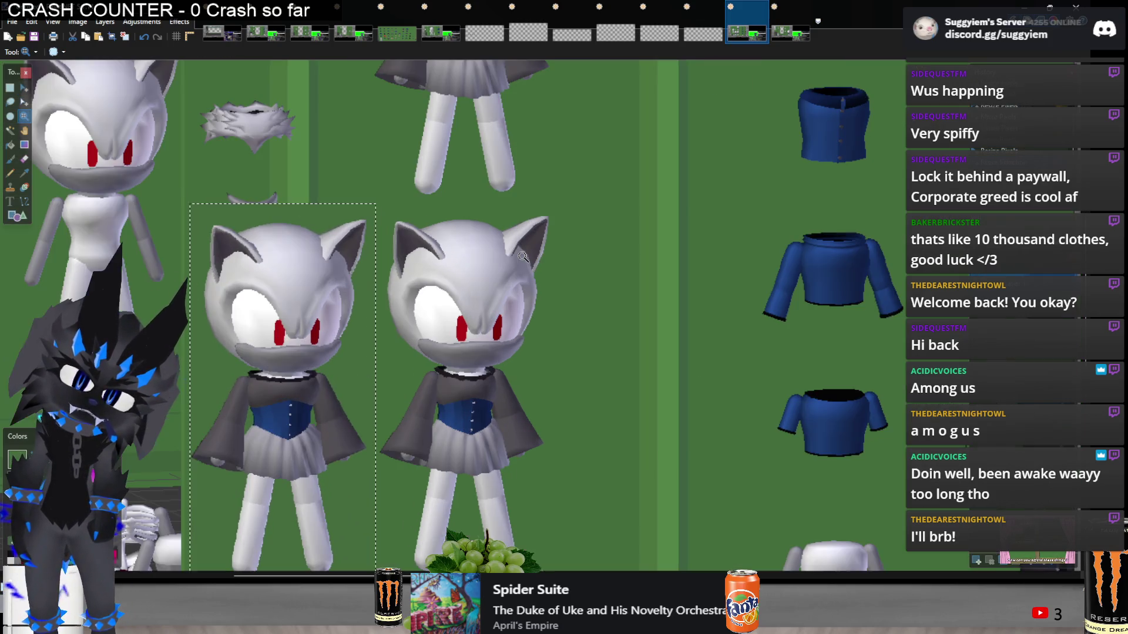
{"action": "right_click", "coordinate": [522, 256]}
{"action": "scroll", "coordinate": [538, 176], "scroll_direction": "up", "scroll_amount": 5}
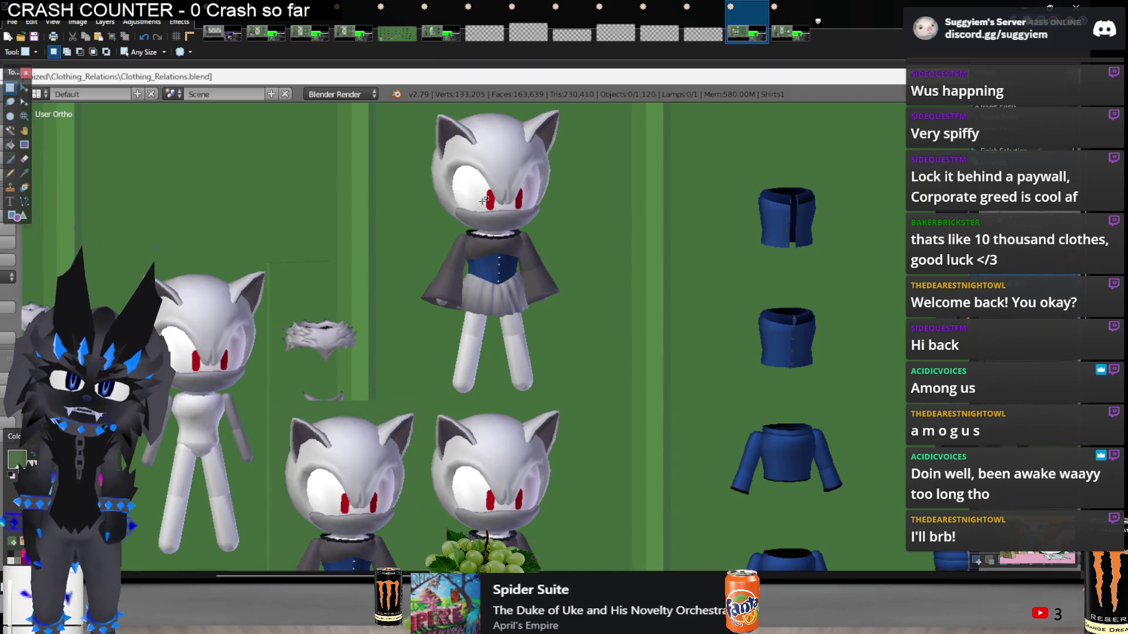
Select the top figure and move it down beside the lower pair
{"action": "key", "text": "s"}
{"action": "scroll", "coordinate": [538, 125], "scroll_direction": "down", "scroll_amount": 1}
{"action": "mouse_move", "coordinate": [416, 88]}
{"action": "left_mouse_down"}
{"action": "mouse_move", "coordinate": [506, 192]}
{"action": "mouse_move", "coordinate": [558, 361]}
{"action": "mouse_move", "coordinate": [573, 370]}
{"action": "mouse_move", "coordinate": [552, 370]}
{"action": "mouse_move", "coordinate": [565, 370]}
{"action": "left_mouse_up"}
{"action": "scroll", "coordinate": [463, 195], "scroll_direction": "down", "scroll_amount": 1, "text": "ctrl"}
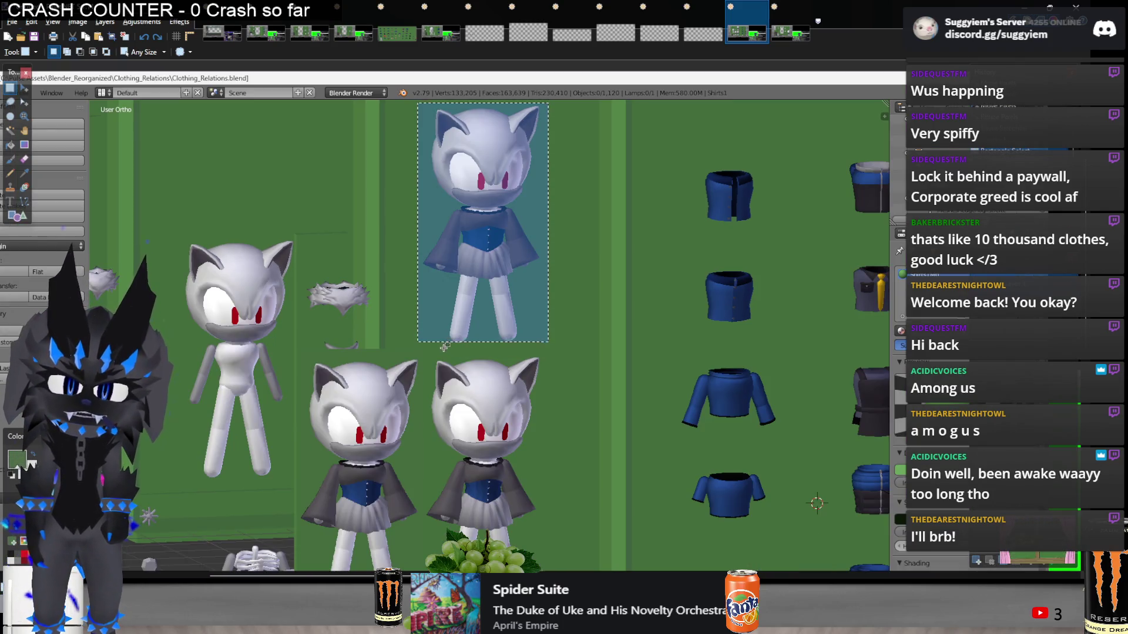
{"action": "key", "text": "m"}
{"action": "scroll", "coordinate": [495, 229], "scroll_direction": "down", "scroll_amount": 1, "text": "ctrl"}
{"action": "left_click_drag", "start_coordinate": [495, 228], "coordinate": [614, 417]}
{"action": "scroll", "coordinate": [614, 417], "scroll_direction": "up", "scroll_amount": 3, "text": "ctrl"}
{"action": "left_click_drag", "start_coordinate": [575, 349], "coordinate": [569, 363]}
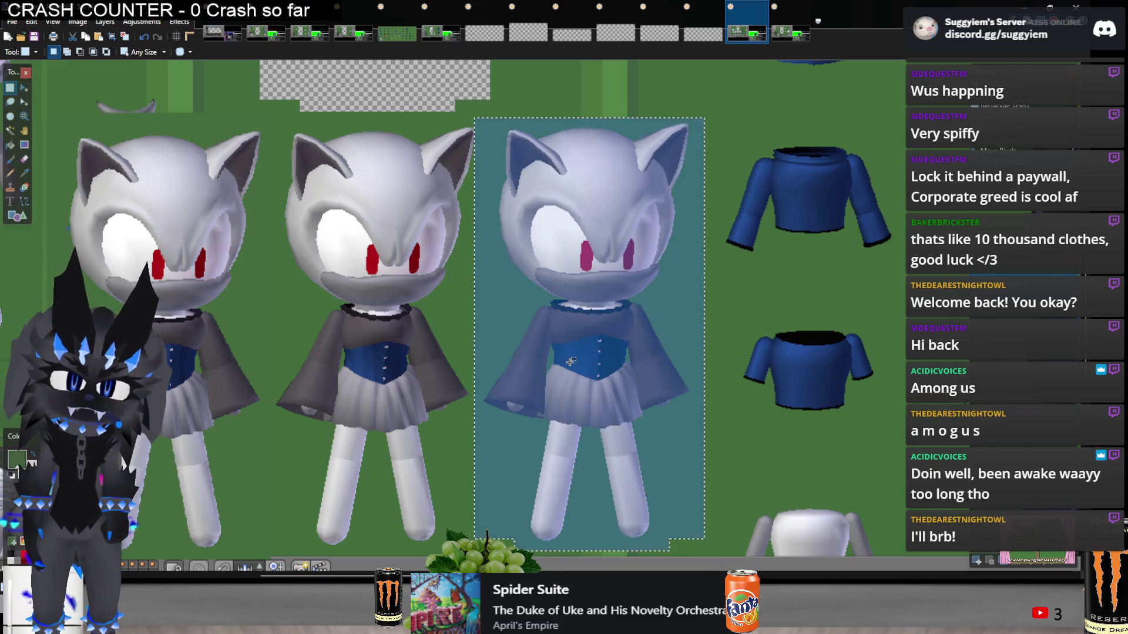
{"action": "key", "text": "ctrl+d"}
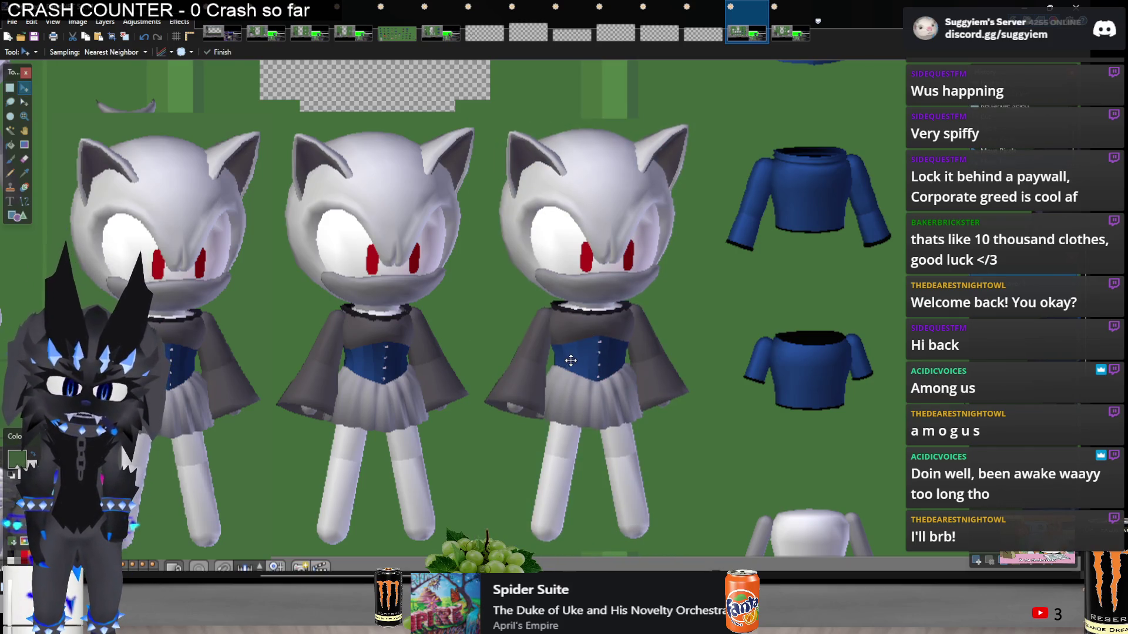
Undo and redo edits to settle the third figure's placement, then return to Blender
{"action": "key", "text": "s"}
{"action": "scroll", "coordinate": [569, 364], "scroll_direction": "down", "scroll_amount": 1, "text": "ctrl"}
{"action": "mouse_move", "coordinate": [464, 502]}
{"action": "left_mouse_down"}
{"action": "mouse_move", "coordinate": [527, 499]}
{"action": "mouse_move", "coordinate": [528, 486]}
{"action": "mouse_move", "coordinate": [768, 487]}
{"action": "left_mouse_up"}
{"action": "key", "text": "ctrl+z"}
{"action": "key", "text": "ctrl+z"}
{"action": "key", "text": "ctrl+z"}
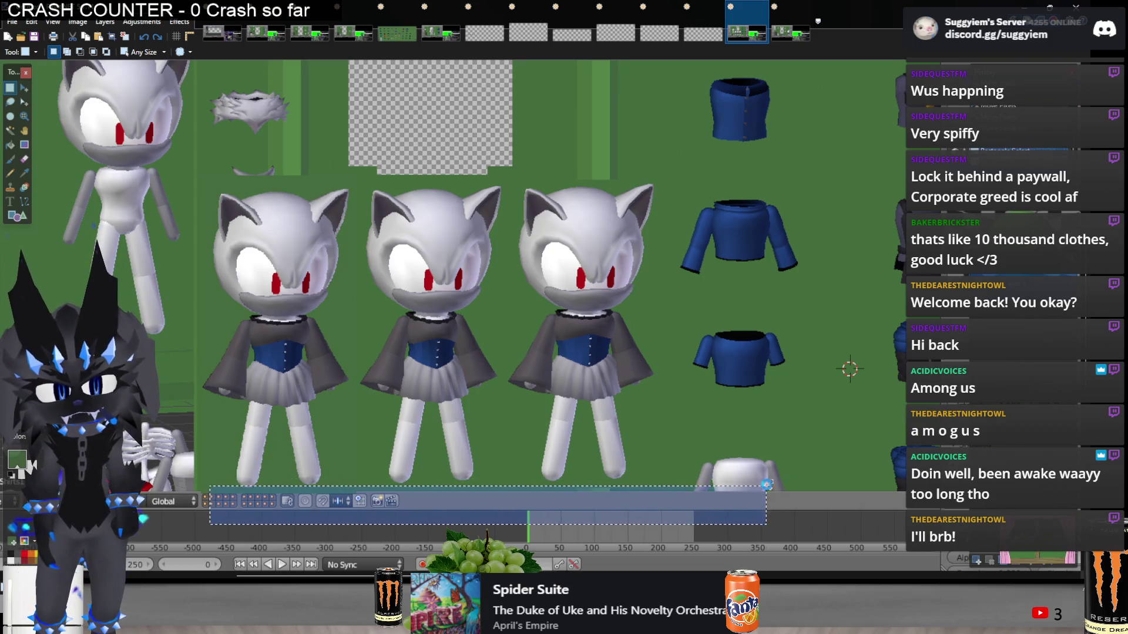
{"action": "key", "text": "ctrl+z"}
{"action": "key", "text": "ctrl+z"}
{"action": "key", "text": "ctrl+z"}
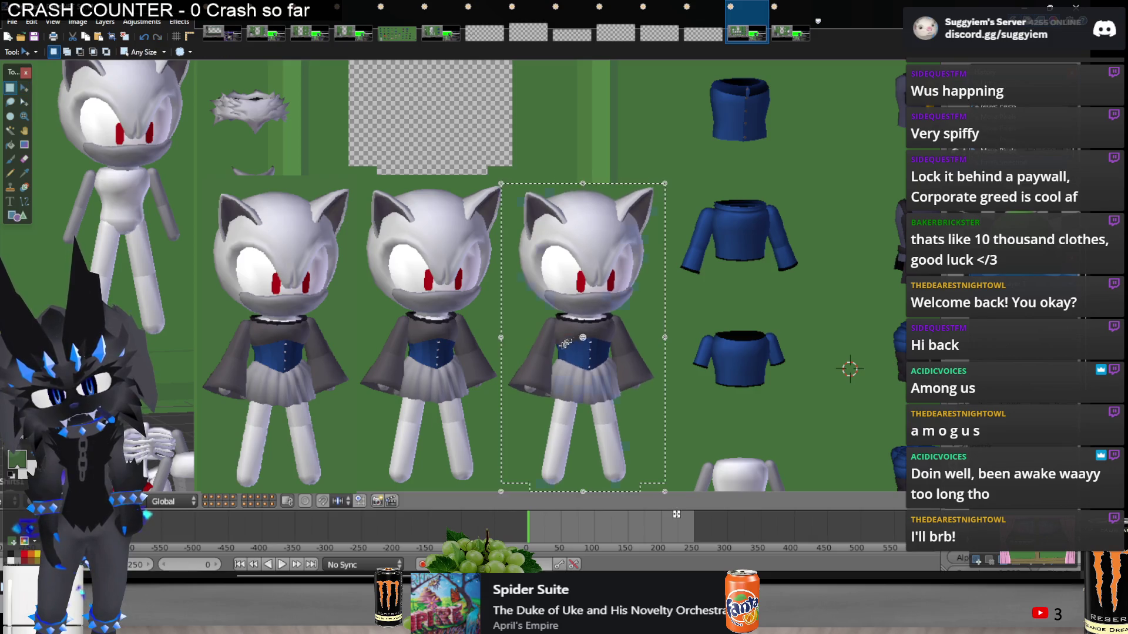
{"action": "key", "text": "ctrl+y"}
{"action": "key", "text": "ctrl+y"}
{"action": "key", "text": "ctrl+y"}
{"action": "key", "text": "ctrl+z"}
{"action": "key", "text": "ctrl+z"}
{"action": "key", "text": "ctrl+z"}
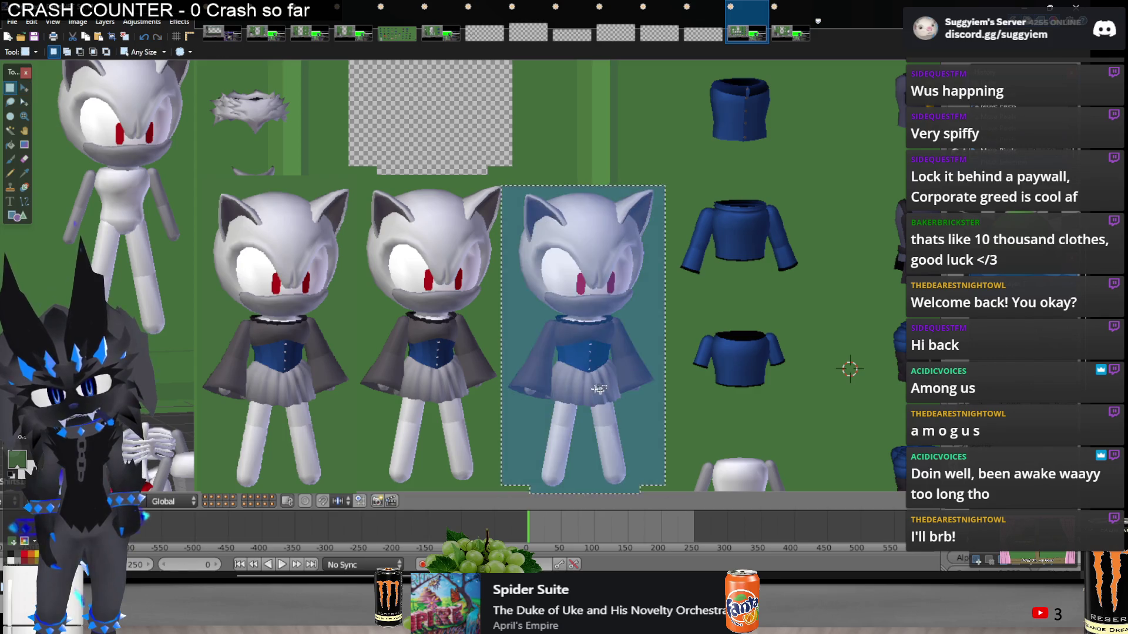
{"action": "key", "text": "ctrl+y"}
{"action": "key", "text": "ctrl+y"}
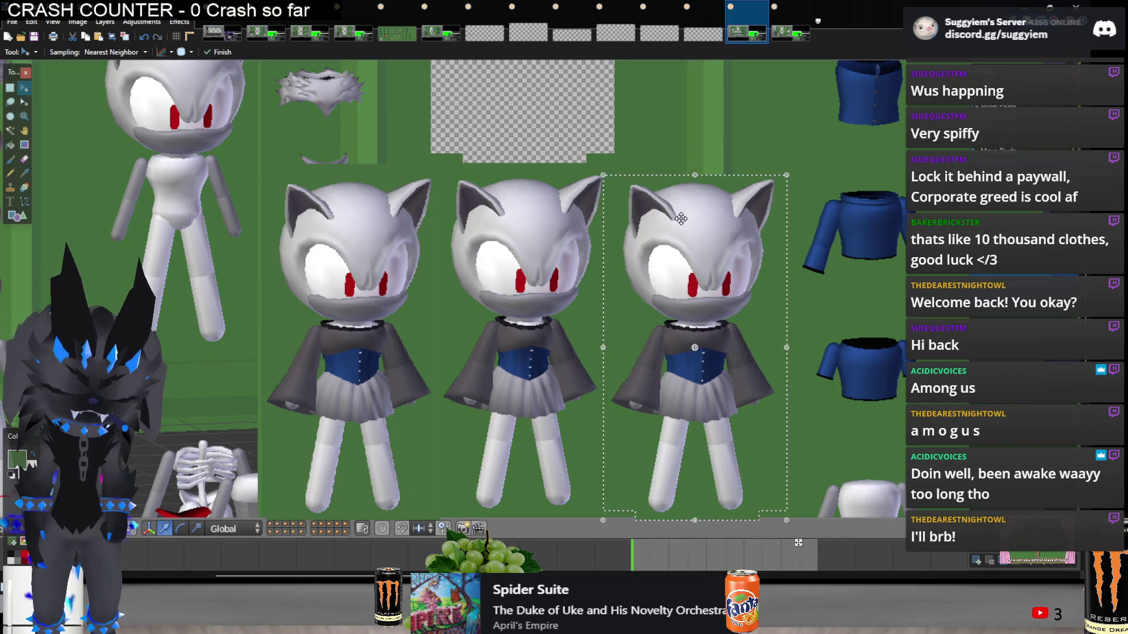
{"action": "key", "text": "ctrl+shift+z"}
{"action": "key", "text": "Escape"}
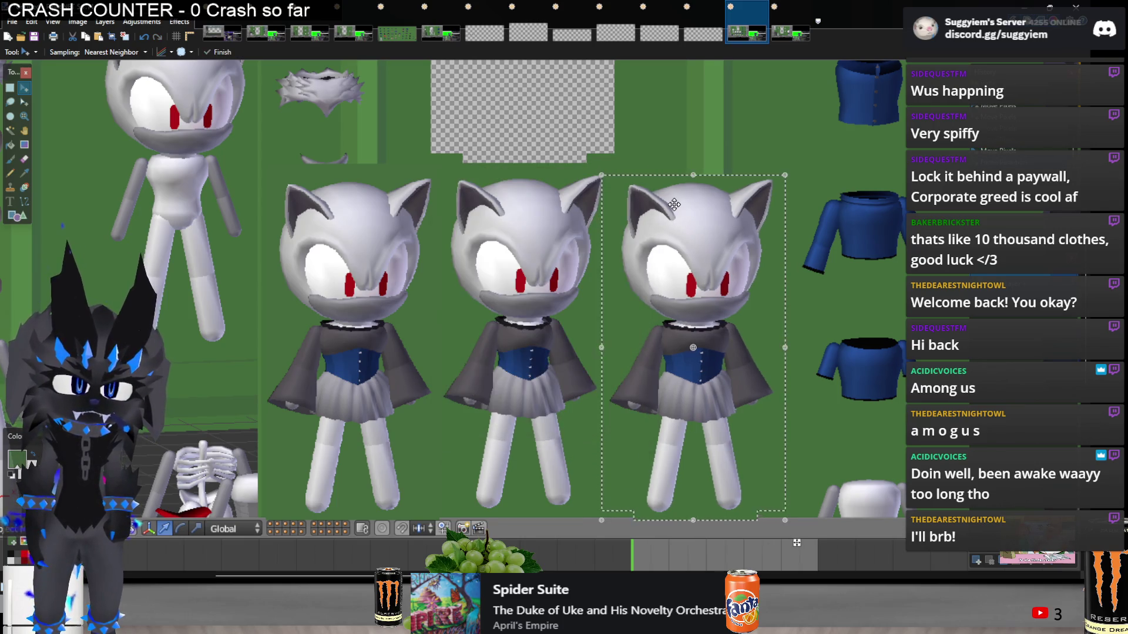
{"action": "key", "text": "ctrl+z"}
{"action": "key", "text": "ctrl+z"}
{"action": "key", "text": "ctrl+z"}
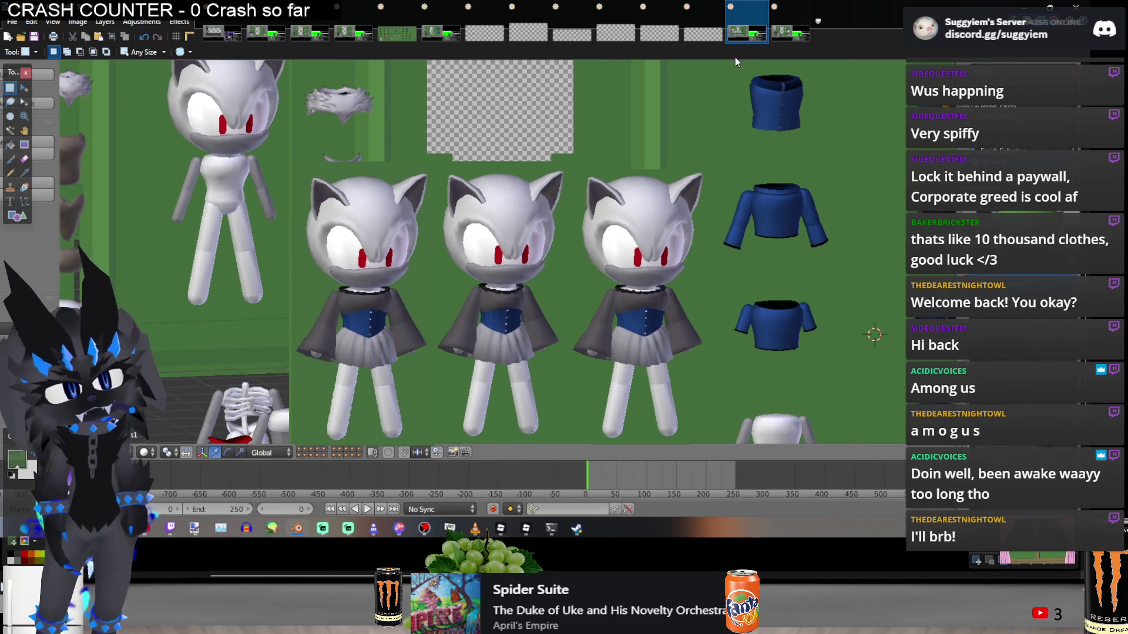
{"action": "key", "text": "alt+Tab"}
{"action": "middle_click_drag", "start_coordinate": [567, 192], "coordinate": [555, 203]}
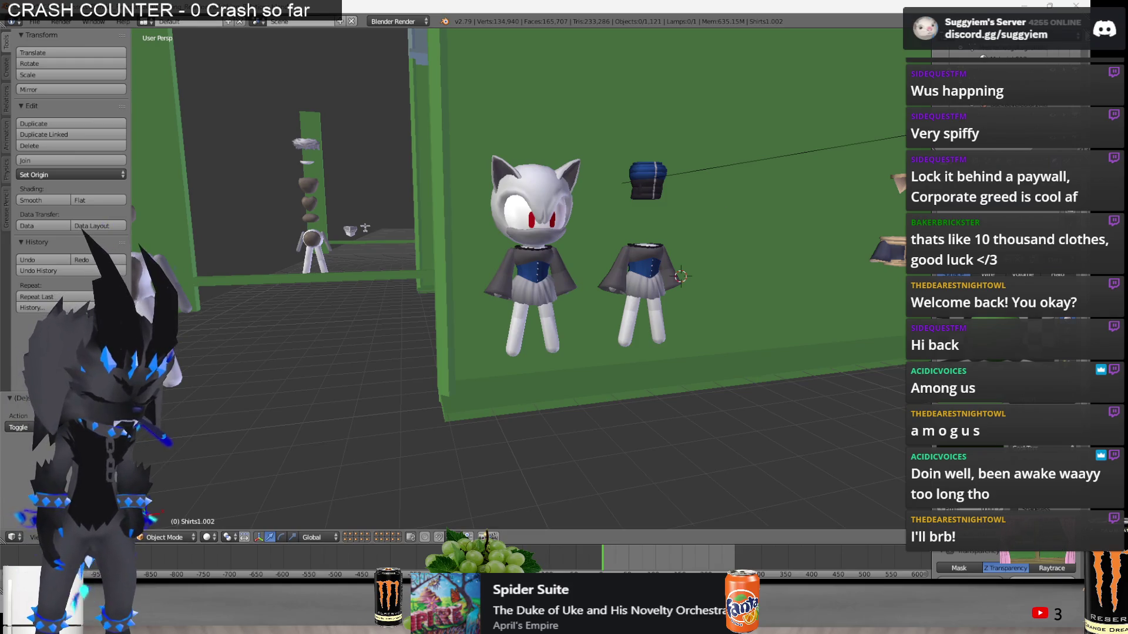
Duplicate the Cube.007 corset dress, then delete the duplicate again
{"action": "mouse_move", "coordinate": [684, 435]}
{"action": "middle_mouse_down"}
{"action": "mouse_move", "coordinate": [201, 199]}
{"action": "mouse_move", "coordinate": [808, 385]}
{"action": "middle_mouse_up"}
{"action": "right_click", "coordinate": [808, 385]}
{"action": "key", "text": "shift+d"}
{"action": "right_click", "coordinate": [810, 364]}
{"action": "key", "text": "x"}
{"action": "left_click", "coordinate": [773, 346]}
Move the FurColor2.028 shirt away along the Y axis and frame it in view
{"action": "middle_click_drag", "start_coordinate": [773, 346], "coordinate": [672, 321]}
{"action": "right_click", "coordinate": [674, 364]}
{"action": "key", "text": "g"}
{"action": "key", "text": "y"}
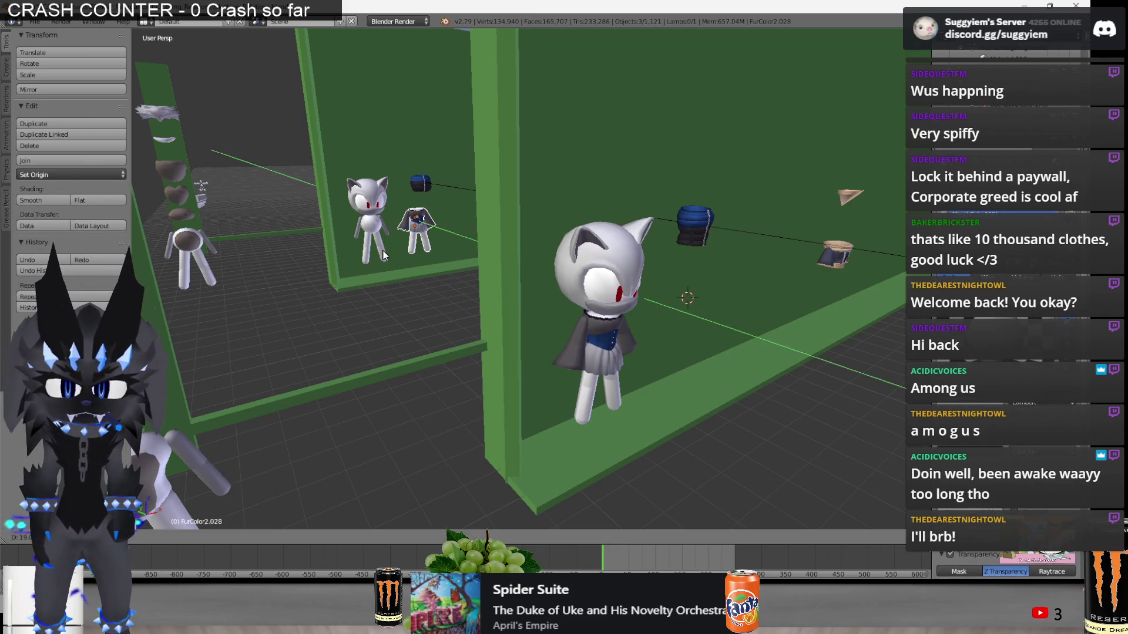
{"action": "left_click", "coordinate": [389, 249]}
{"action": "key", "text": "KP_5"}
{"action": "key", "text": "KP_Decimal"}
{"action": "mouse_move", "coordinate": [389, 249]}
{"action": "middle_mouse_down"}
{"action": "mouse_move", "coordinate": [611, 244]}
{"action": "mouse_move", "coordinate": [600, 259]}
{"action": "middle_mouse_up"}
Try moving the Cube.016 skirt outfit along X onto the big character, then undo it
{"action": "right_click", "coordinate": [611, 244]}
{"action": "key", "text": "g"}
{"action": "key", "text": "x"}
{"action": "left_click", "coordinate": [460, 281]}
{"action": "right_click", "coordinate": [557, 245]}
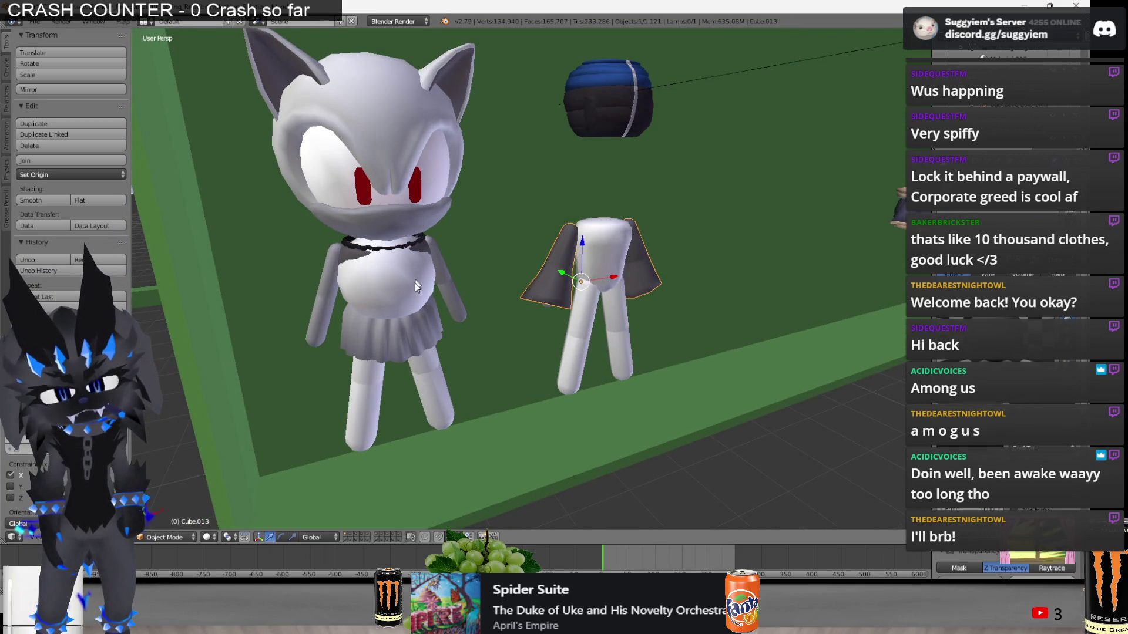
{"action": "right_click", "coordinate": [433, 336]}
{"action": "key", "text": "ctrl+z"}
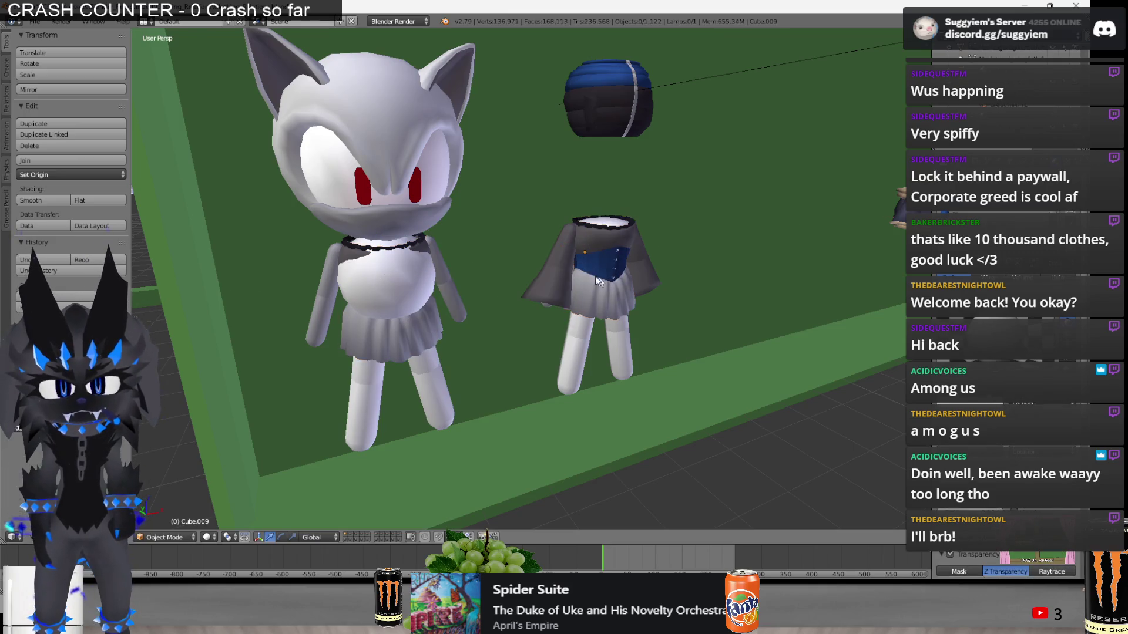
Orbit around the dressed cat, picking fur body parts, then clear the selection
{"action": "middle_click_drag", "start_coordinate": [449, 318], "coordinate": [575, 276]}
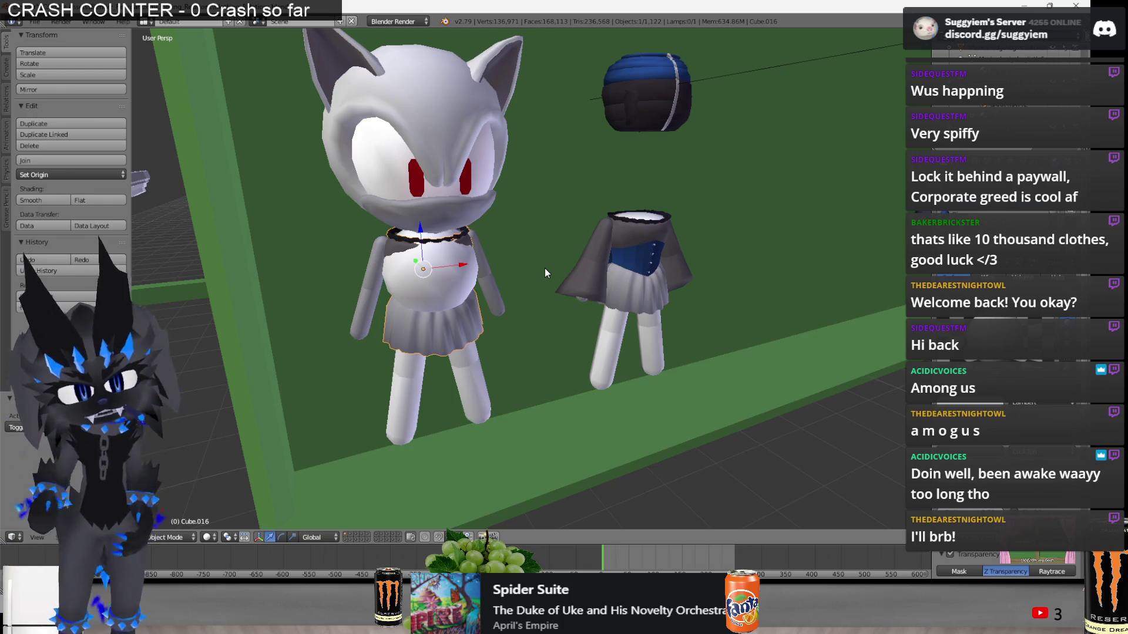
{"action": "middle_click_drag", "start_coordinate": [492, 262], "coordinate": [500, 252]}
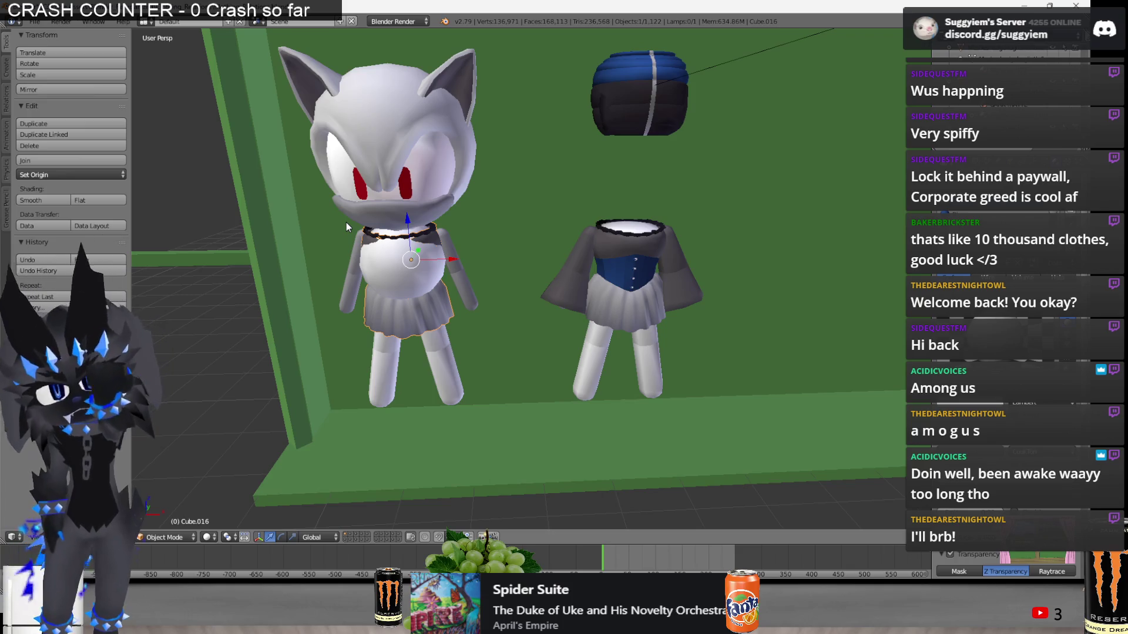
{"action": "middle_click_drag", "start_coordinate": [347, 222], "coordinate": [622, 216]}
{"action": "right_click", "coordinate": [626, 258]}
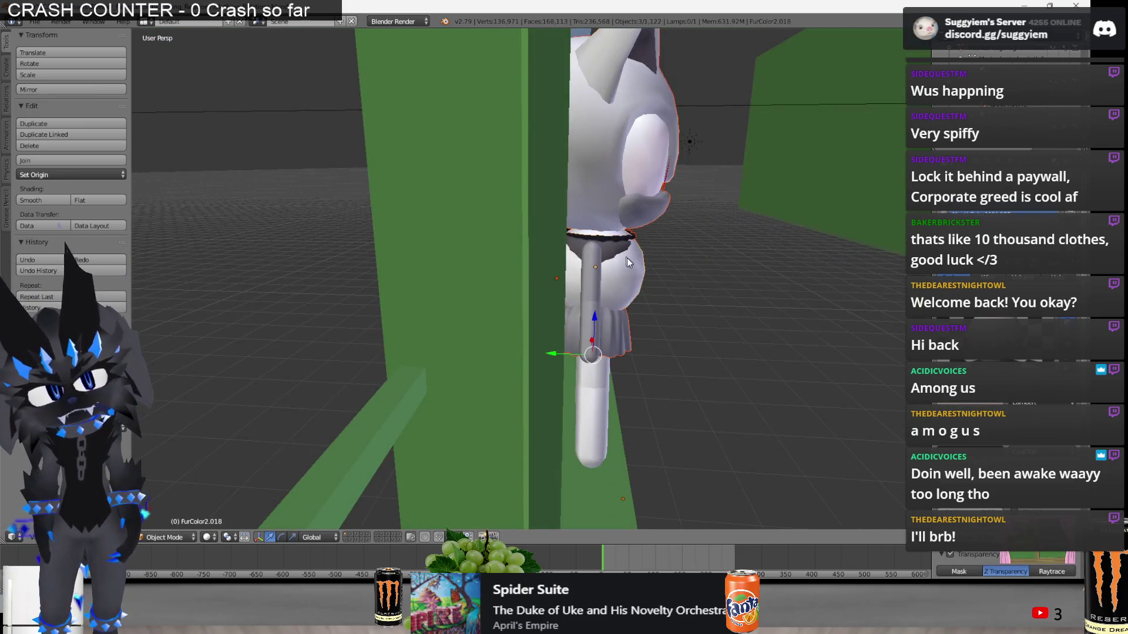
{"action": "middle_click_drag", "start_coordinate": [626, 262], "coordinate": [517, 329]}
{"action": "right_click", "coordinate": [516, 339], "text": "shift"}
{"action": "scroll", "coordinate": [516, 340], "scroll_direction": "down", "scroll_amount": 3}
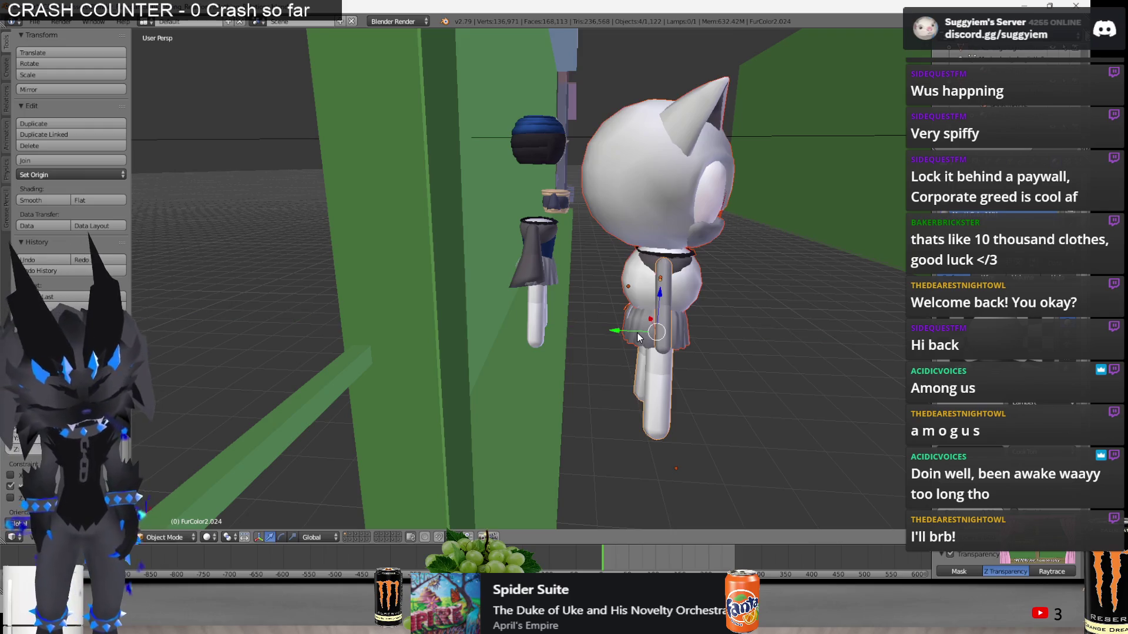
{"action": "scroll", "coordinate": [636, 333], "scroll_direction": "down", "scroll_amount": 2}
{"action": "scroll", "coordinate": [637, 333], "scroll_direction": "up", "scroll_amount": 5}
{"action": "key", "text": "a"}
{"action": "mouse_move", "coordinate": [636, 333]}
{"action": "middle_mouse_down"}
{"action": "mouse_move", "coordinate": [502, 296]}
{"action": "mouse_move", "coordinate": [516, 299]}
{"action": "middle_mouse_up"}
Move the cat's arm away along the Y axis, then select the head and shift it off the body
{"action": "right_click", "coordinate": [516, 300]}
{"action": "key", "text": "g"}
{"action": "key", "text": "y"}
{"action": "left_click", "coordinate": [846, 340]}
{"action": "right_click", "coordinate": [552, 170]}
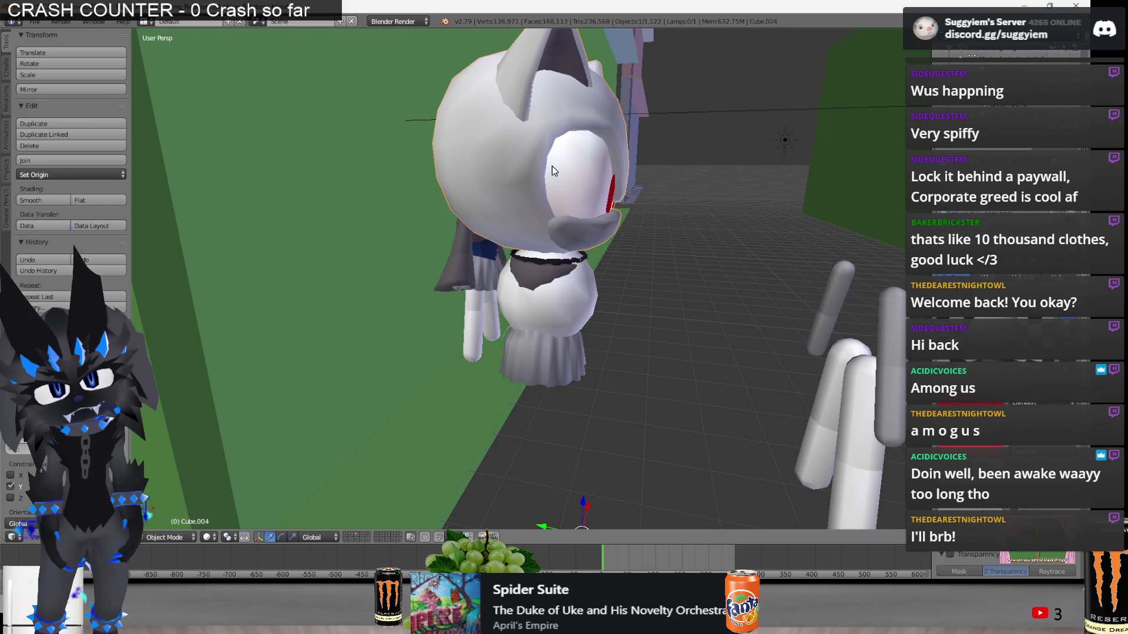
{"action": "scroll", "coordinate": [551, 403], "scroll_direction": "down", "scroll_amount": 1}
{"action": "left_click_drag", "start_coordinate": [534, 494], "coordinate": [742, 486]}
Select the dressed body, enter Edit Mode and view it in wireframe
{"action": "right_click", "coordinate": [531, 286]}
{"action": "key", "text": "Tab"}
{"action": "mouse_move", "coordinate": [531, 286]}
{"action": "middle_mouse_down"}
{"action": "mouse_move", "coordinate": [244, 269]}
{"action": "mouse_move", "coordinate": [549, 290]}
{"action": "mouse_move", "coordinate": [492, 320]}
{"action": "middle_mouse_up"}
{"action": "key", "text": "z"}
{"action": "key", "text": "z"}
{"action": "key", "text": "z"}
{"action": "key", "text": "z"}
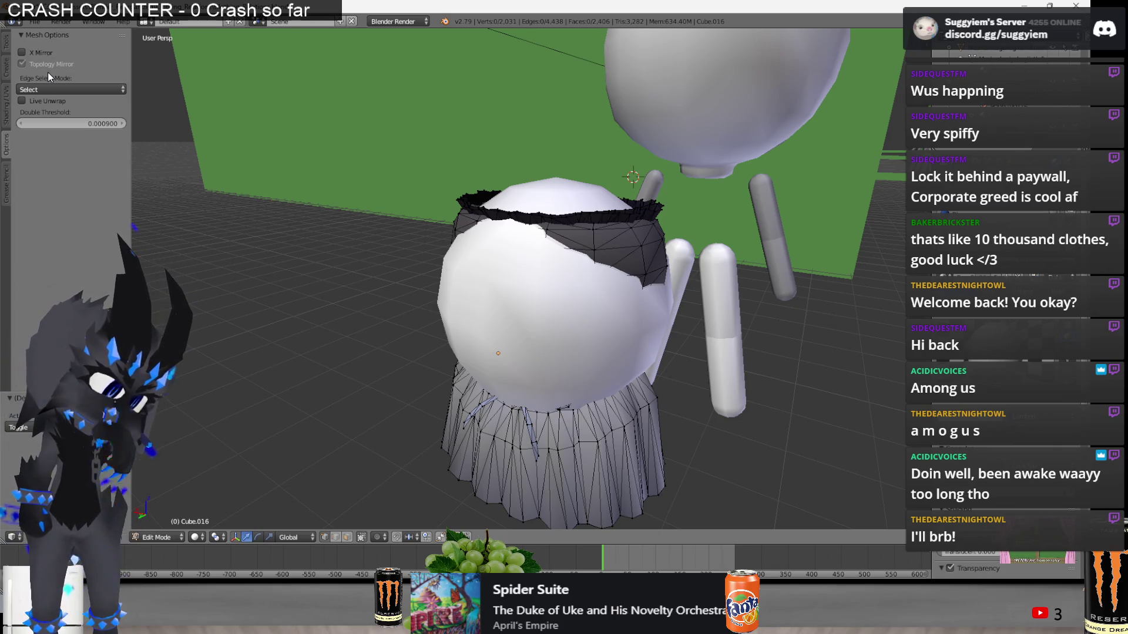
In wireframe Top Ortho view, select the vertices at the top of the dress
{"action": "key", "text": "alt+Tab"}
{"action": "key", "text": "alt+Tab"}
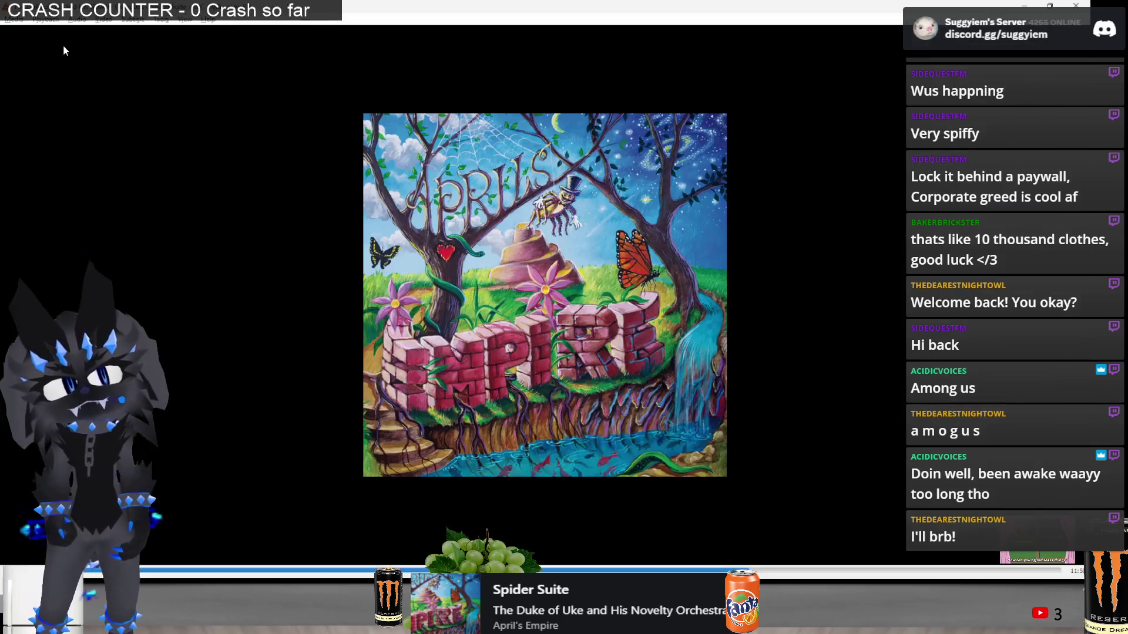
{"action": "key", "text": "alt+Tab"}
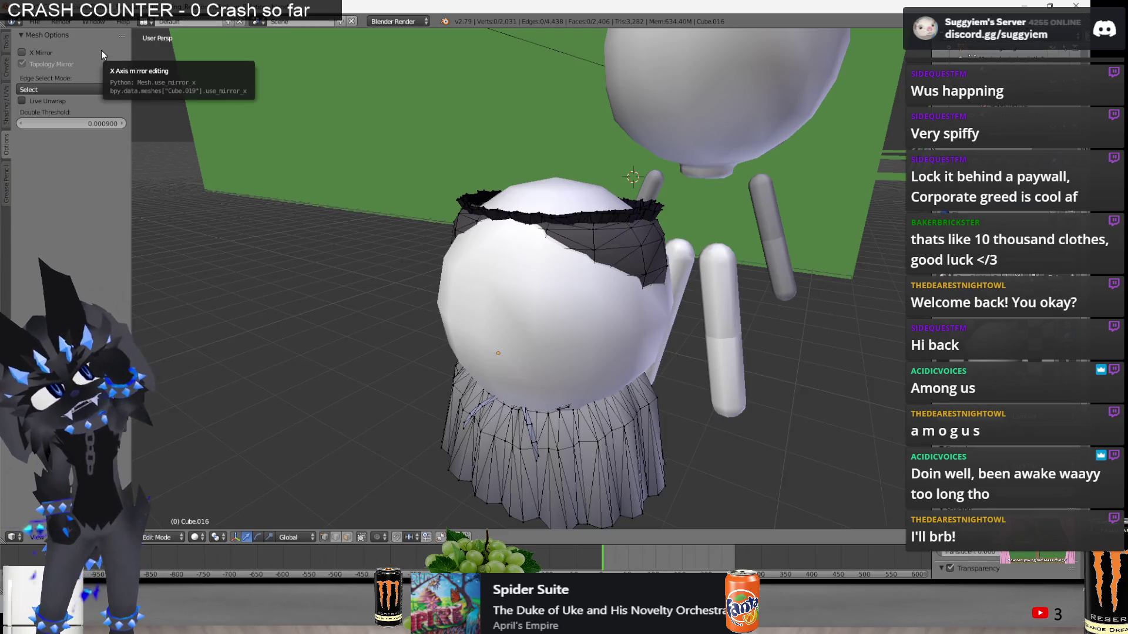
{"action": "scroll", "coordinate": [566, 323], "scroll_direction": "down", "scroll_amount": 4}
{"action": "key", "text": "z"}
{"action": "mouse_move", "coordinate": [566, 323]}
{"action": "middle_mouse_down"}
{"action": "mouse_move", "coordinate": [574, 330]}
{"action": "mouse_move", "coordinate": [524, 322]}
{"action": "mouse_move", "coordinate": [519, 369]}
{"action": "middle_mouse_up"}
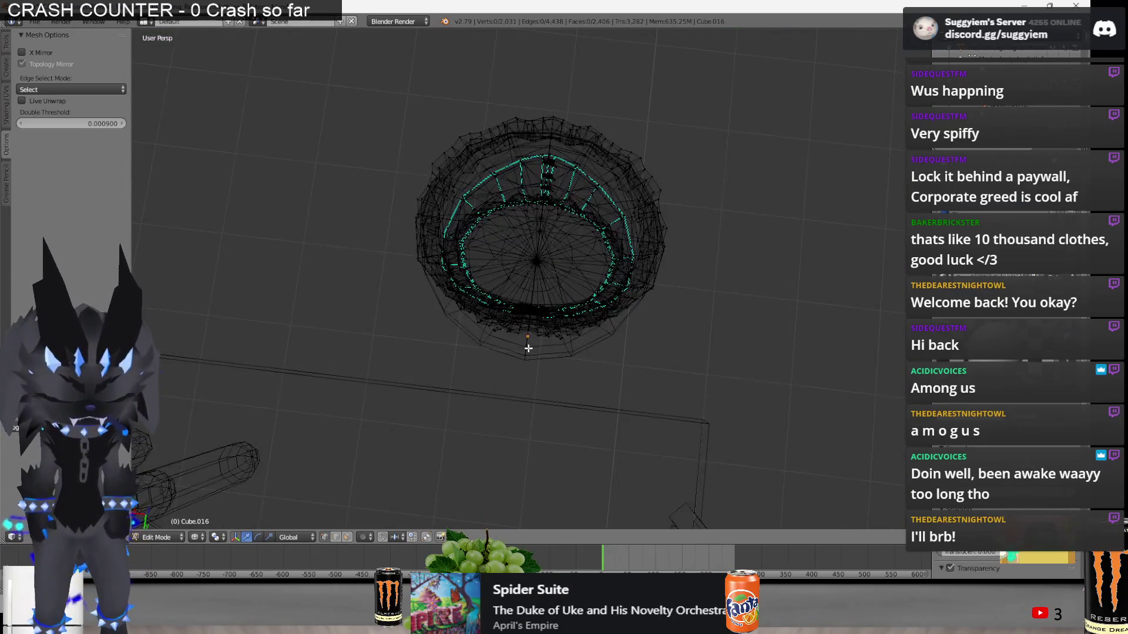
{"action": "key", "text": "KP_5"}
{"action": "key", "text": "KP_7"}
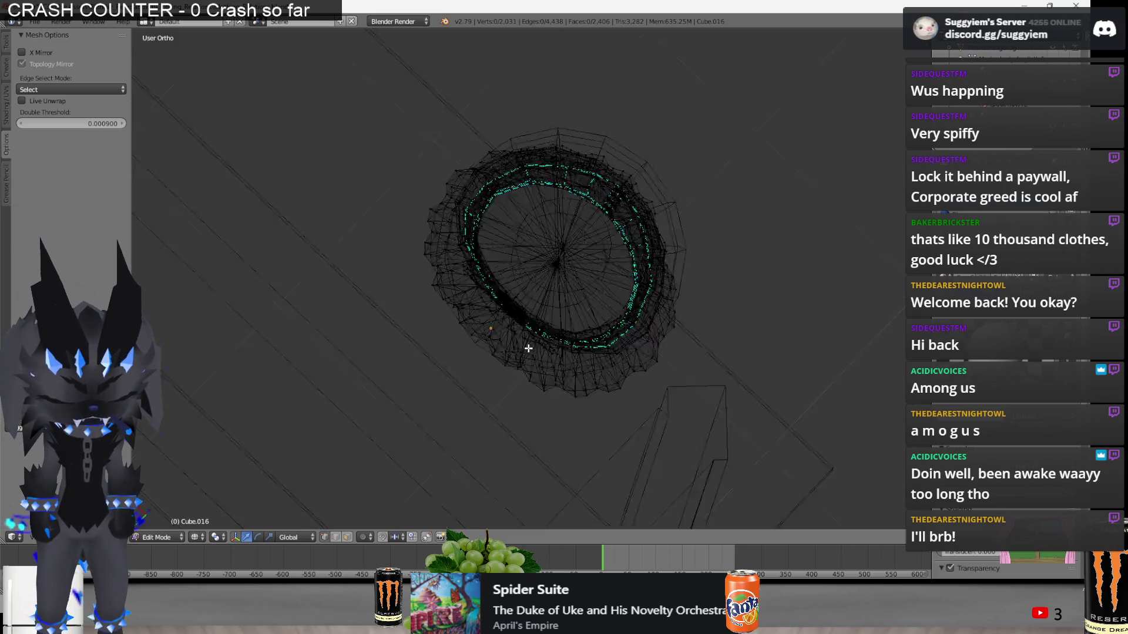
{"action": "mouse_move", "coordinate": [535, 196]}
{"action": "left_mouse_down", "text": "ctrl"}
{"action": "mouse_move", "coordinate": [522, 311]}
{"action": "mouse_move", "coordinate": [530, 200]}
{"action": "left_mouse_up", "text": "ctrl"}
Move the top vertices along Y with Proportional Editing turned on for a soft falloff
{"action": "key", "text": "g"}
{"action": "key", "text": "y"}
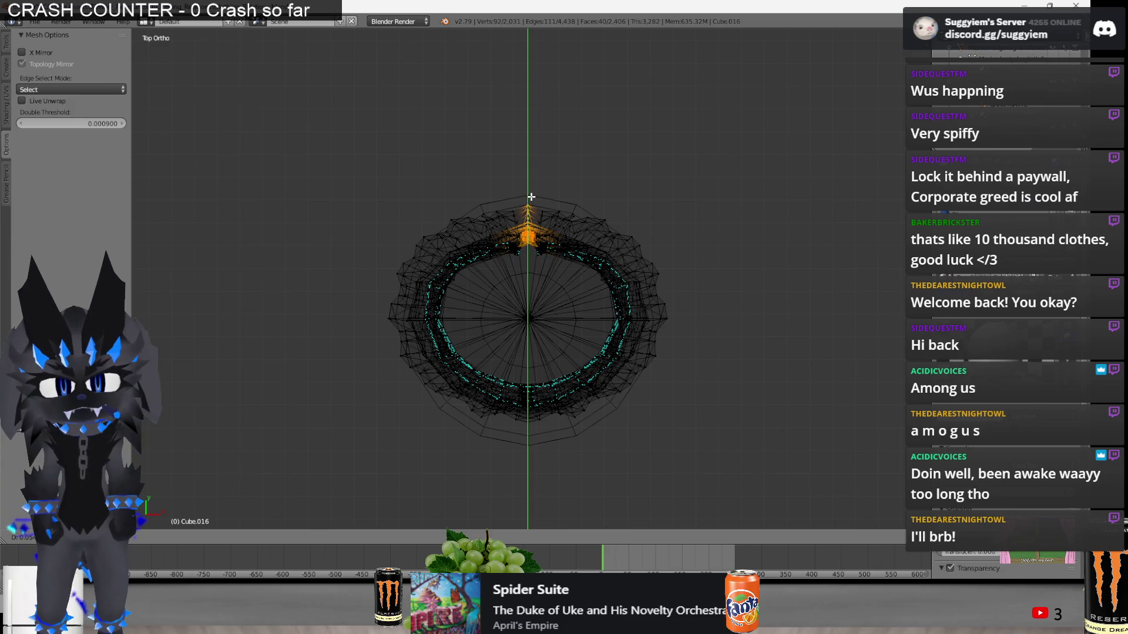
{"action": "left_click", "coordinate": [531, 197]}
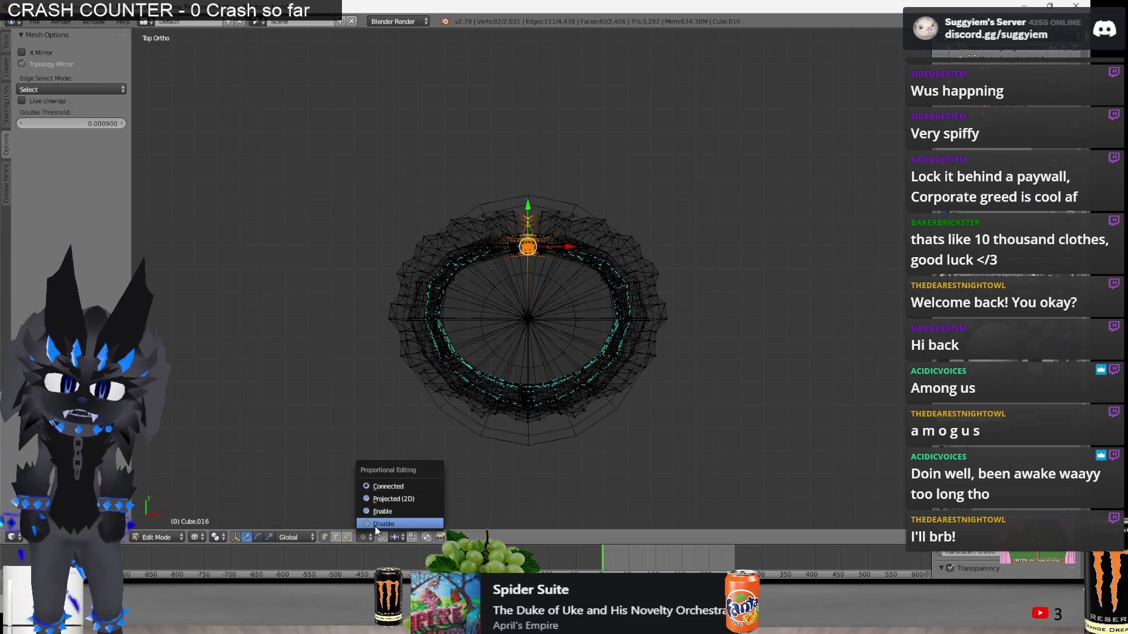
{"action": "left_click", "coordinate": [375, 526]}
{"action": "left_click_drag", "start_coordinate": [529, 204], "coordinate": [527, 184]}
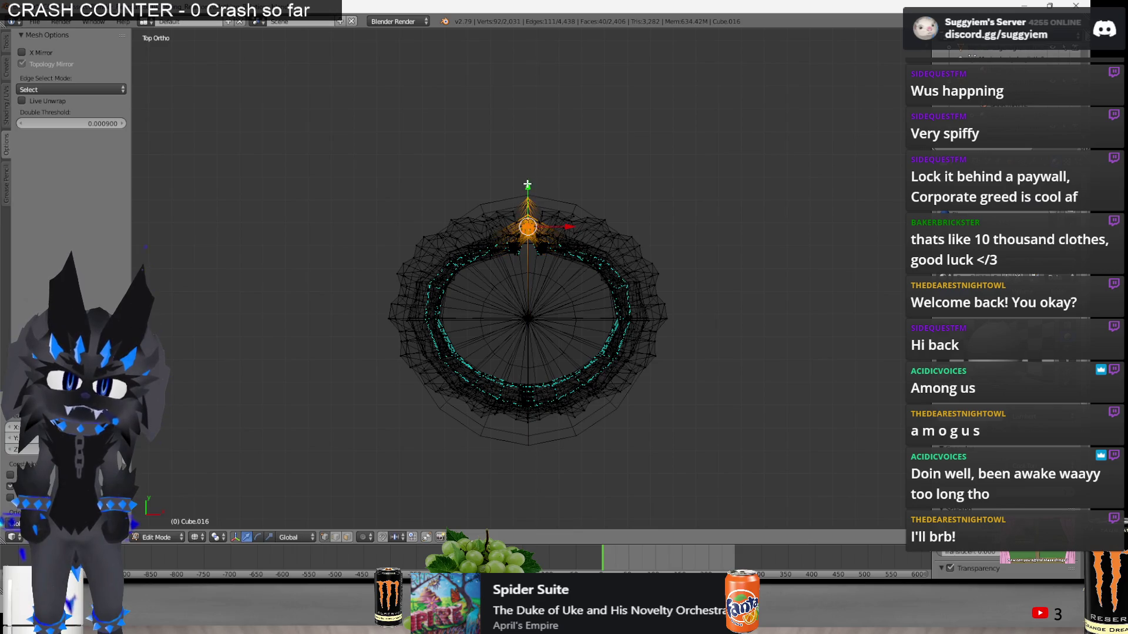
{"action": "key", "text": "ctrl+z"}
{"action": "left_click", "coordinate": [371, 534]}
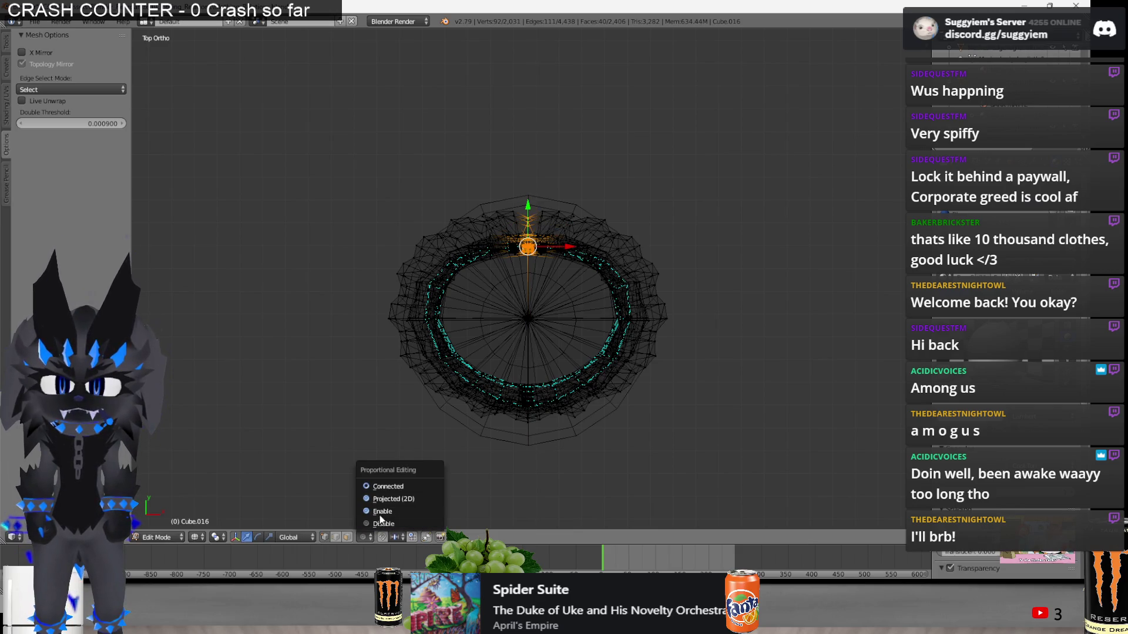
{"action": "left_click", "coordinate": [380, 512]}
{"action": "left_click_drag", "start_coordinate": [529, 214], "coordinate": [527, 207]}
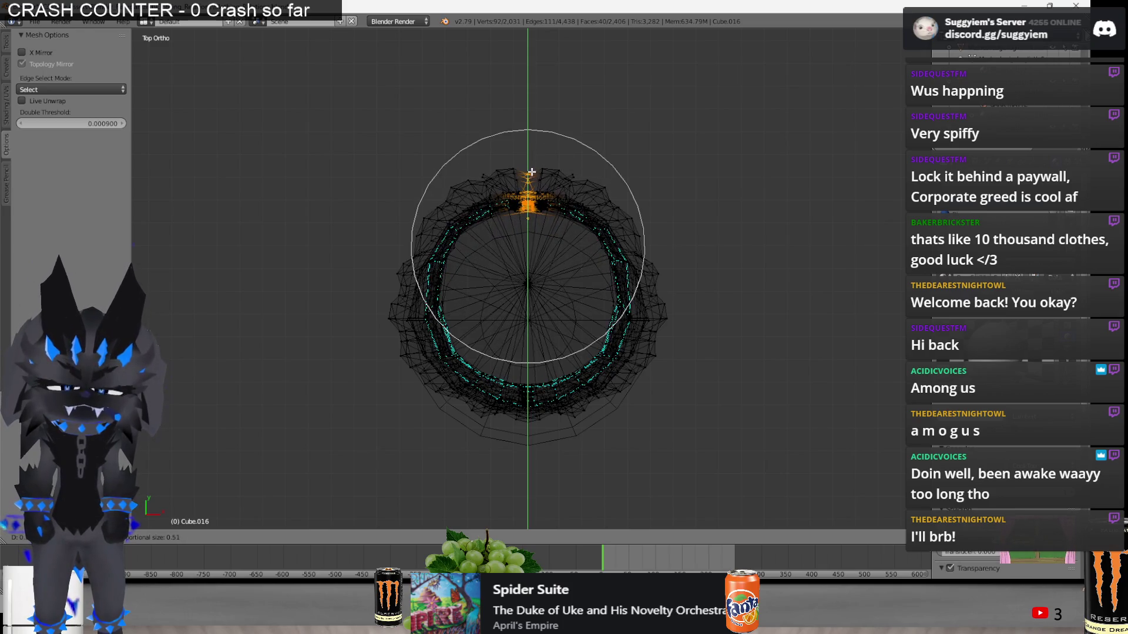
{"action": "left_click_drag", "start_coordinate": [532, 174], "coordinate": [532, 195]}
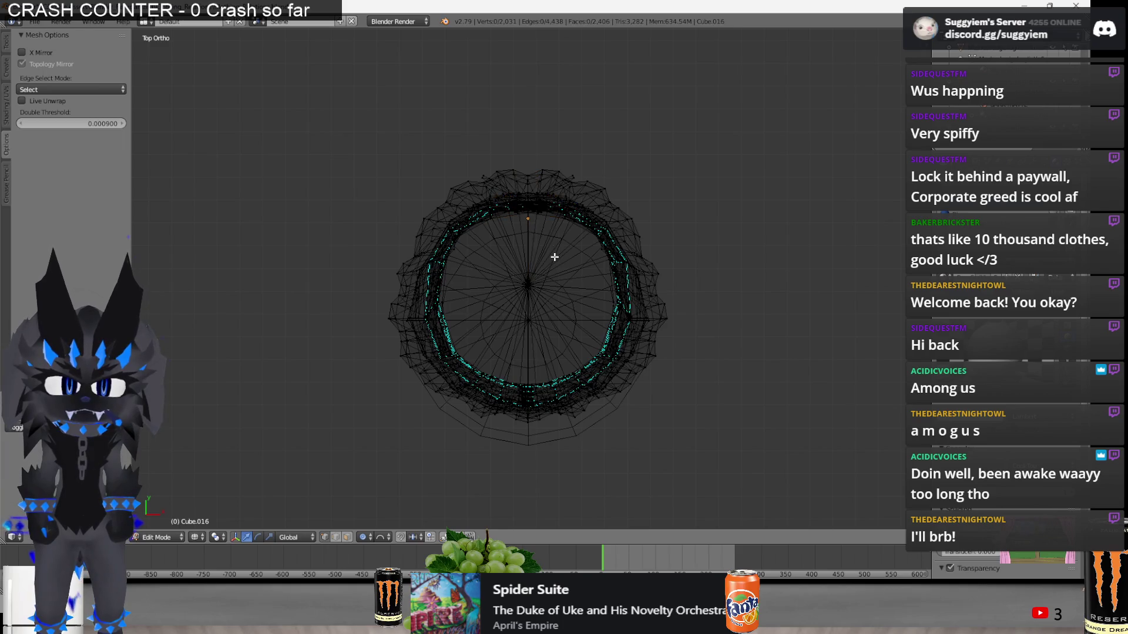
{"action": "mouse_move", "coordinate": [516, 241]}
{"action": "left_mouse_down"}
{"action": "mouse_move", "coordinate": [521, 259]}
{"action": "mouse_move", "coordinate": [606, 254]}
{"action": "left_mouse_up"}
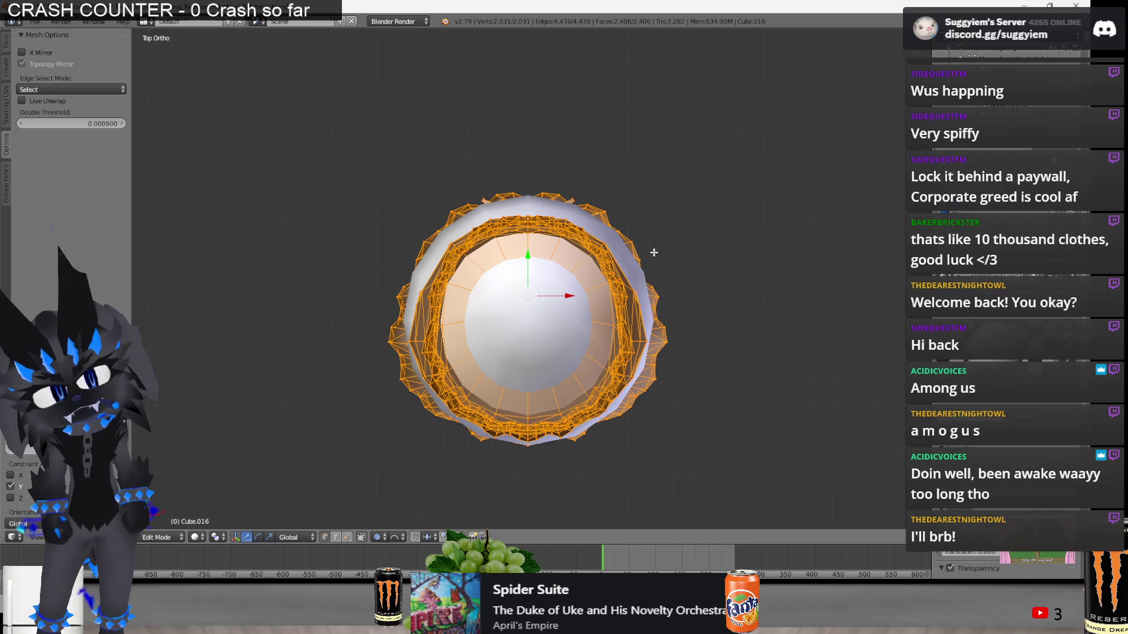
Scale the whole dress mesh down to fit the cat
{"action": "mouse_move", "coordinate": [654, 253]}
{"action": "middle_mouse_down"}
{"action": "mouse_move", "coordinate": [662, 239]}
{"action": "mouse_move", "coordinate": [675, 247]}
{"action": "middle_mouse_up"}
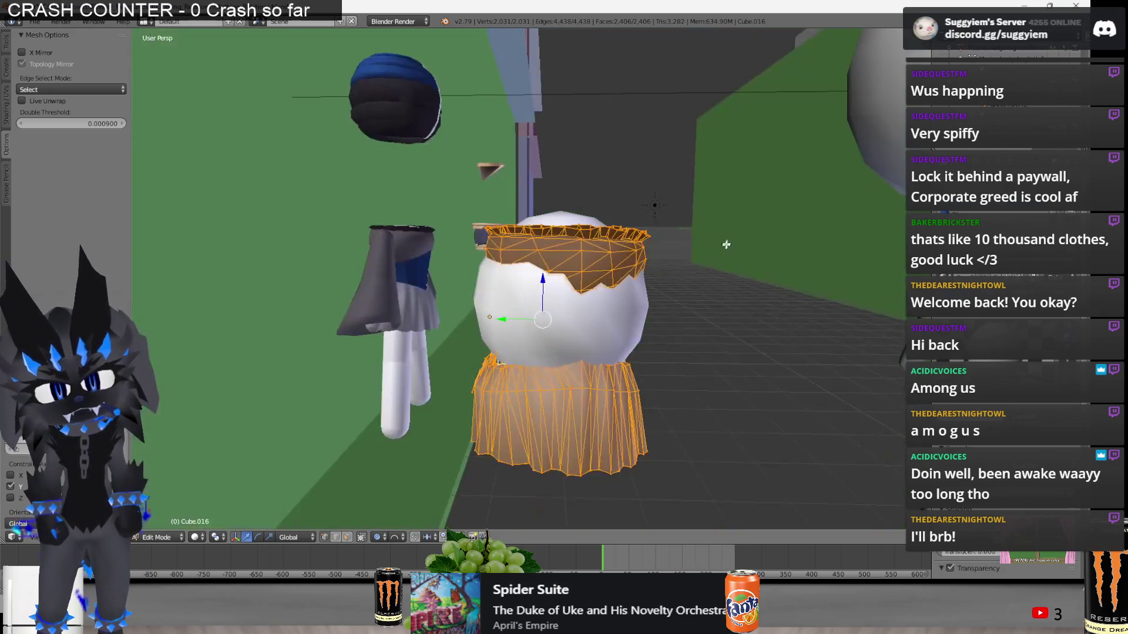
{"action": "key", "text": "s"}
{"action": "mouse_move", "coordinate": [746, 246]}
{"action": "middle_mouse_down"}
{"action": "mouse_move", "coordinate": [738, 228]}
{"action": "mouse_move", "coordinate": [612, 220]}
{"action": "mouse_move", "coordinate": [631, 211]}
{"action": "mouse_move", "coordinate": [626, 244]}
{"action": "mouse_move", "coordinate": [639, 241]}
{"action": "mouse_move", "coordinate": [645, 258]}
{"action": "middle_mouse_up"}
{"action": "left_click", "coordinate": [661, 221]}
{"action": "scroll", "coordinate": [628, 224], "scroll_direction": "down", "scroll_amount": 5}
Select the corset ring vertices in Front Ortho view
{"action": "key", "text": "z"}
{"action": "key", "text": "a"}
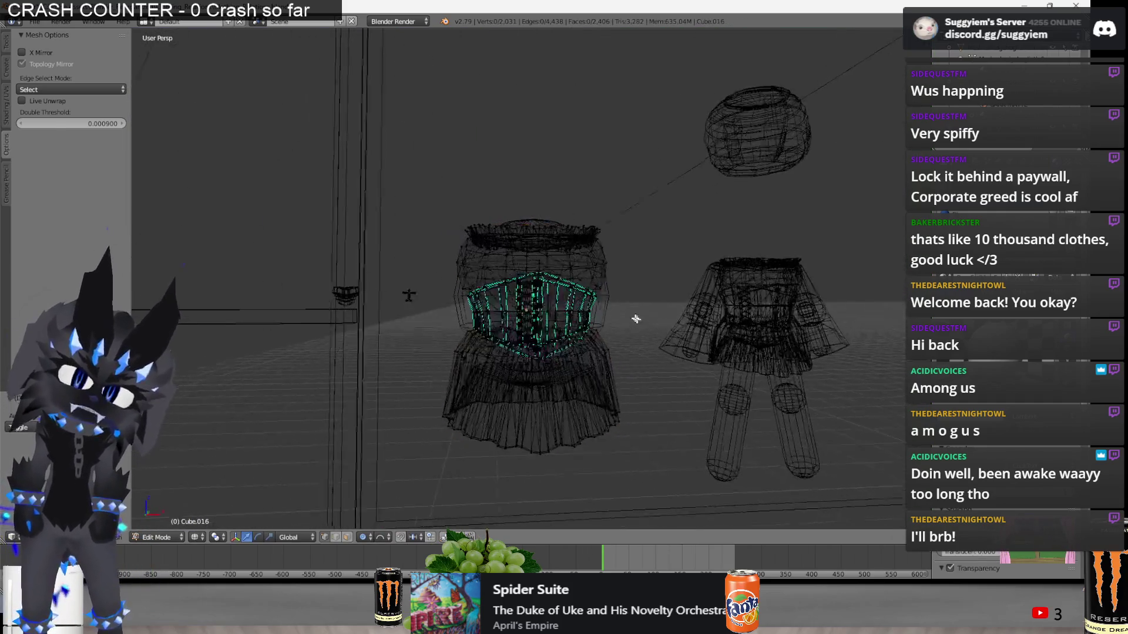
{"action": "scroll", "coordinate": [625, 316], "scroll_direction": "up", "scroll_amount": 2}
{"action": "key", "text": "l"}
{"action": "key", "text": "KP_1"}
{"action": "key", "text": "KP_Decimal"}
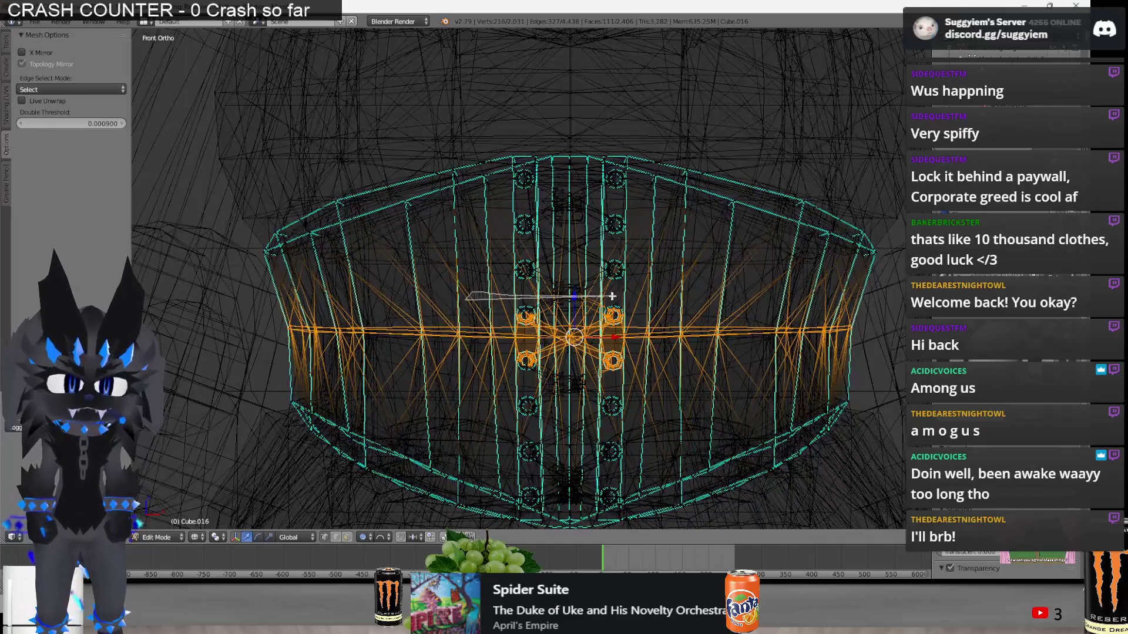
{"action": "left_click_drag", "start_coordinate": [495, 417], "coordinate": [496, 418], "text": "ctrl"}
{"action": "scroll", "coordinate": [574, 333], "scroll_direction": "up", "scroll_amount": 2}
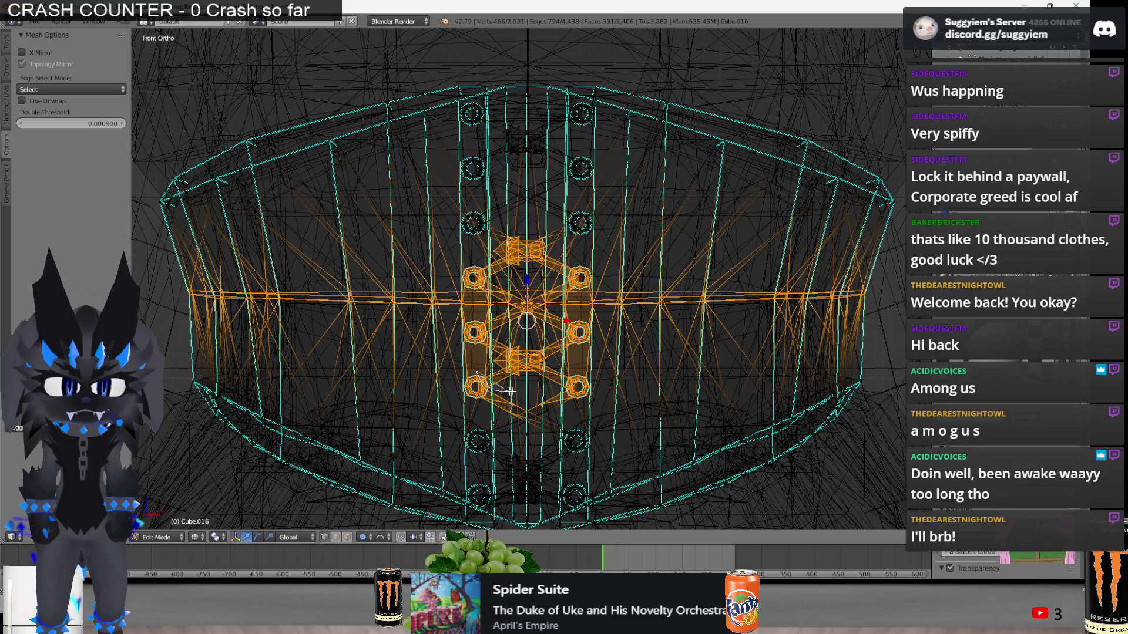
{"action": "scroll", "coordinate": [705, 282], "scroll_direction": "down", "scroll_amount": 3}
{"action": "key", "text": "z"}
{"action": "key", "text": "z"}
{"action": "scroll", "coordinate": [747, 282], "scroll_direction": "up", "scroll_amount": 3}
Scale the corset area with soft falloff, then switch to a solid Top Ortho view
{"action": "key", "text": "z"}
{"action": "mouse_move", "coordinate": [747, 282]}
{"action": "middle_mouse_down"}
{"action": "mouse_move", "coordinate": [618, 300]}
{"action": "mouse_move", "coordinate": [682, 302]}
{"action": "mouse_move", "coordinate": [528, 270]}
{"action": "mouse_move", "coordinate": [593, 337]}
{"action": "middle_mouse_up"}
{"action": "key", "text": "s"}
{"action": "left_click", "coordinate": [646, 294]}
{"action": "scroll", "coordinate": [681, 302], "scroll_direction": "up", "scroll_amount": 2}
{"action": "key", "text": "z"}
{"action": "key", "text": "KP_5"}
{"action": "key", "text": "KP_7"}
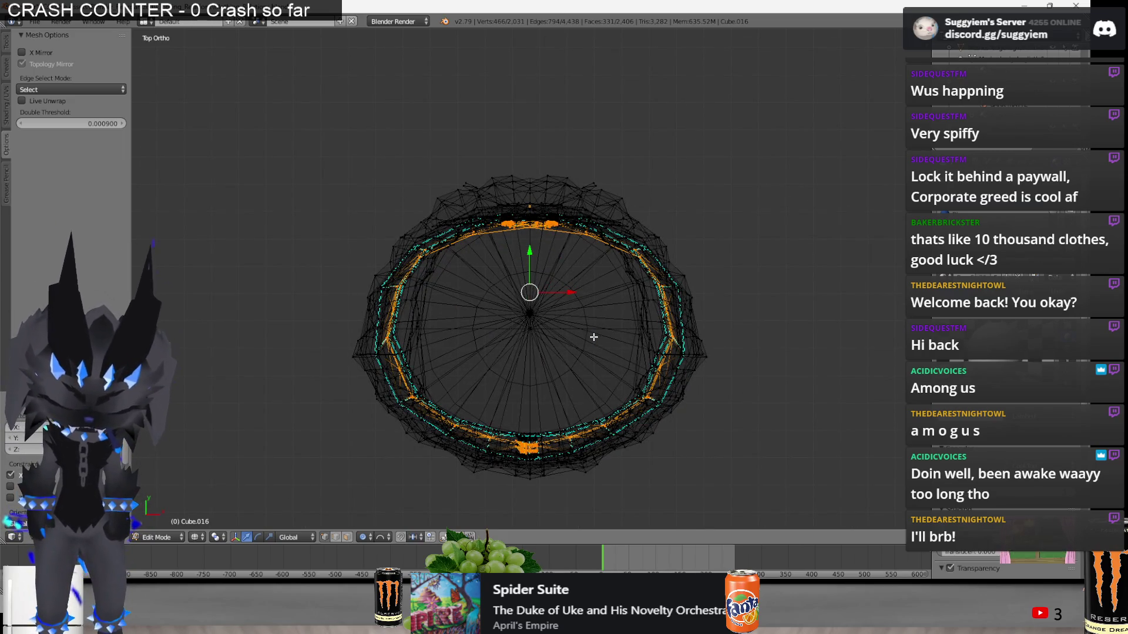
Select the radial centre fan vertices of the ring, then clear the selection
{"action": "key", "text": "a"}
{"action": "scroll", "coordinate": [587, 329], "scroll_direction": "down", "scroll_amount": 2}
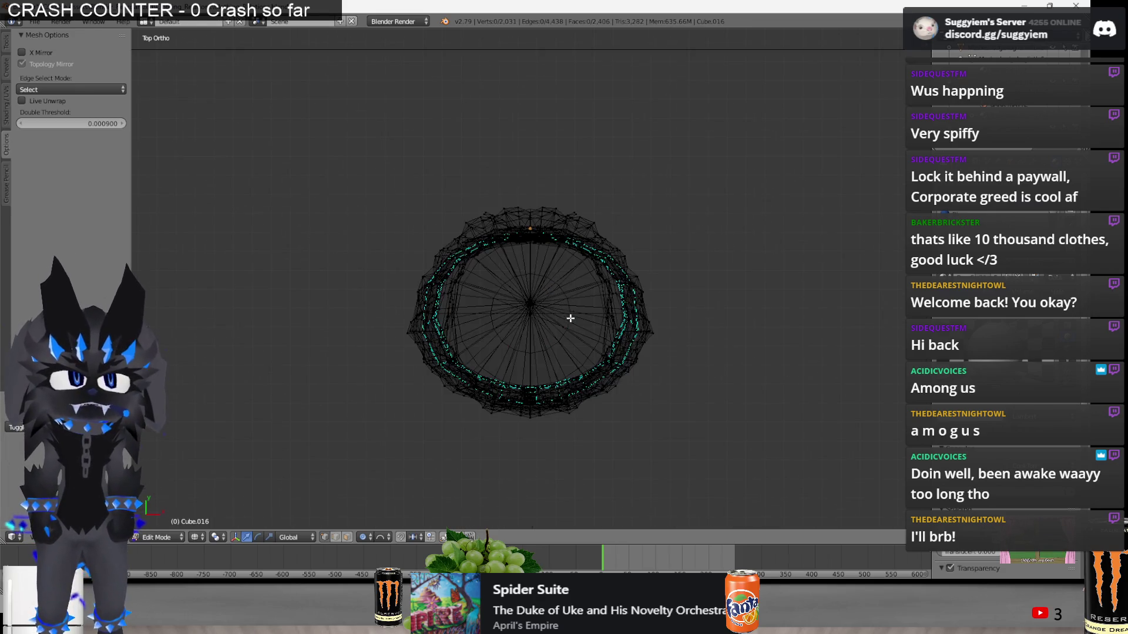
{"action": "scroll", "coordinate": [529, 200], "scroll_direction": "up", "scroll_amount": 2}
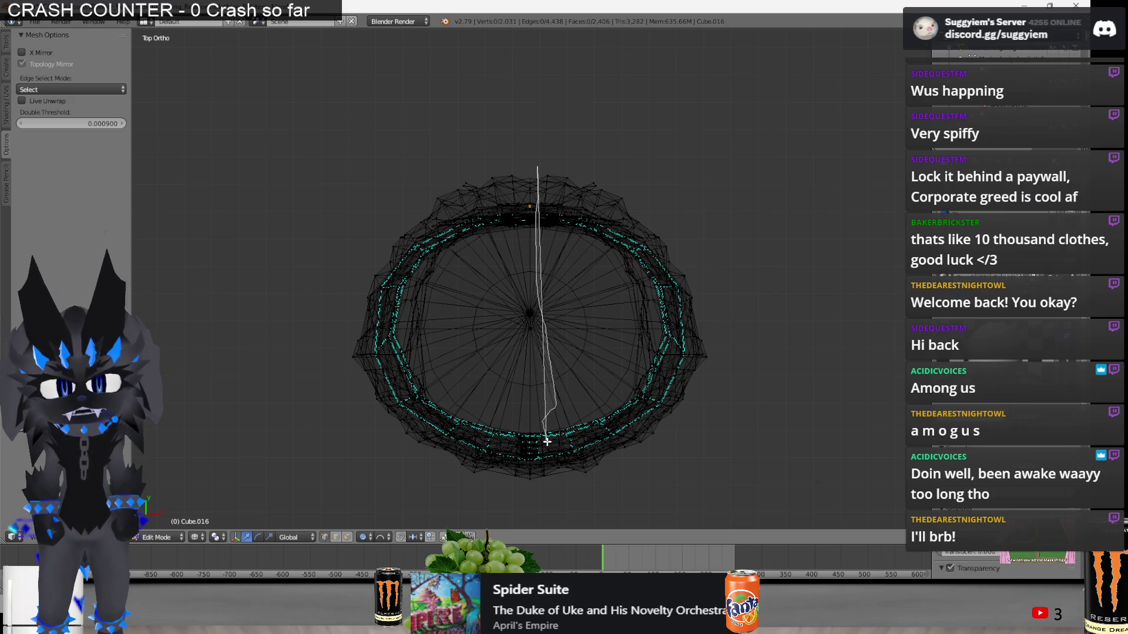
{"action": "mouse_move", "coordinate": [552, 490]}
{"action": "left_mouse_down", "text": "ctrl"}
{"action": "mouse_move", "coordinate": [518, 525]}
{"action": "mouse_move", "coordinate": [506, 507]}
{"action": "left_mouse_up", "text": "ctrl"}
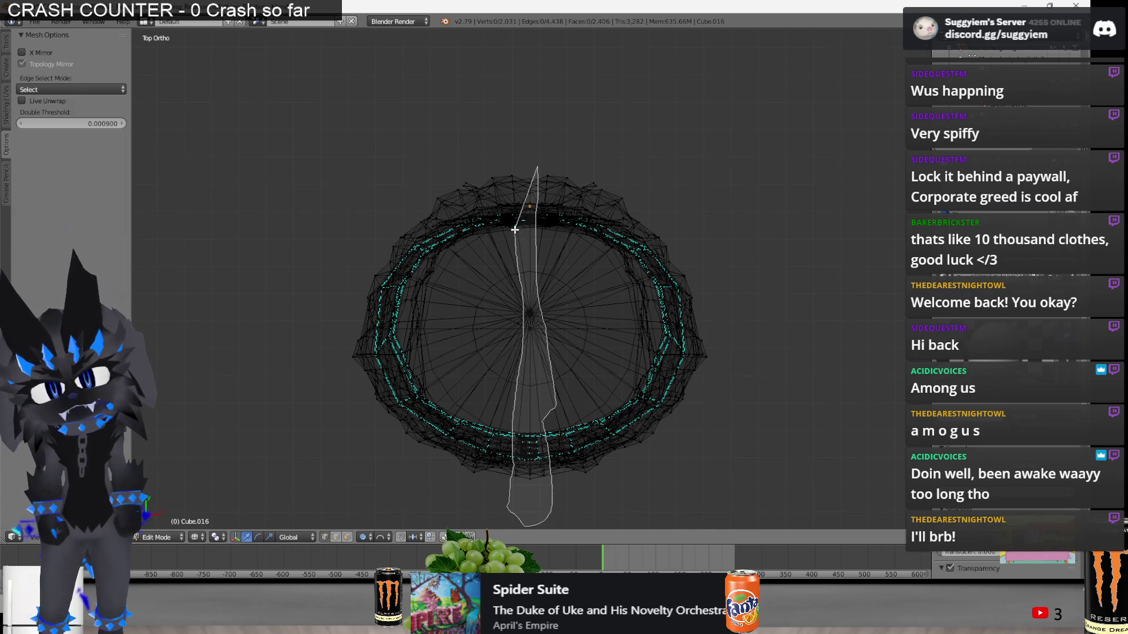
{"action": "left_click_drag", "start_coordinate": [524, 162], "coordinate": [528, 157], "text": "ctrl"}
{"action": "scroll", "coordinate": [534, 183], "scroll_direction": "up", "scroll_amount": 4}
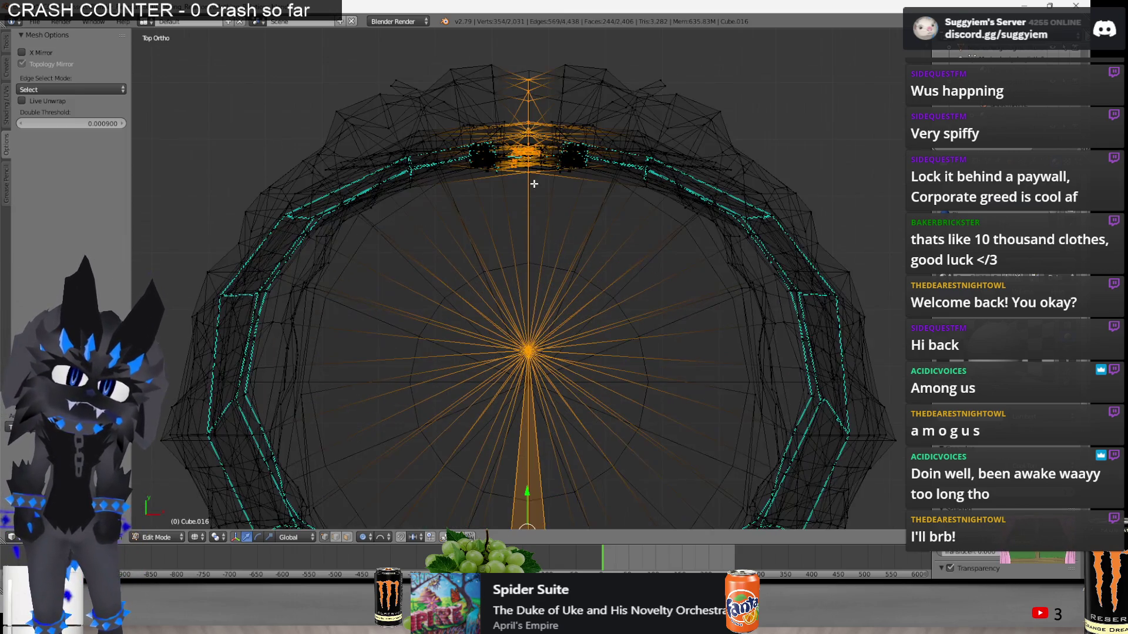
{"action": "scroll", "coordinate": [534, 176], "scroll_direction": "down", "scroll_amount": 4}
{"action": "scroll", "coordinate": [535, 175], "scroll_direction": "up", "scroll_amount": 3}
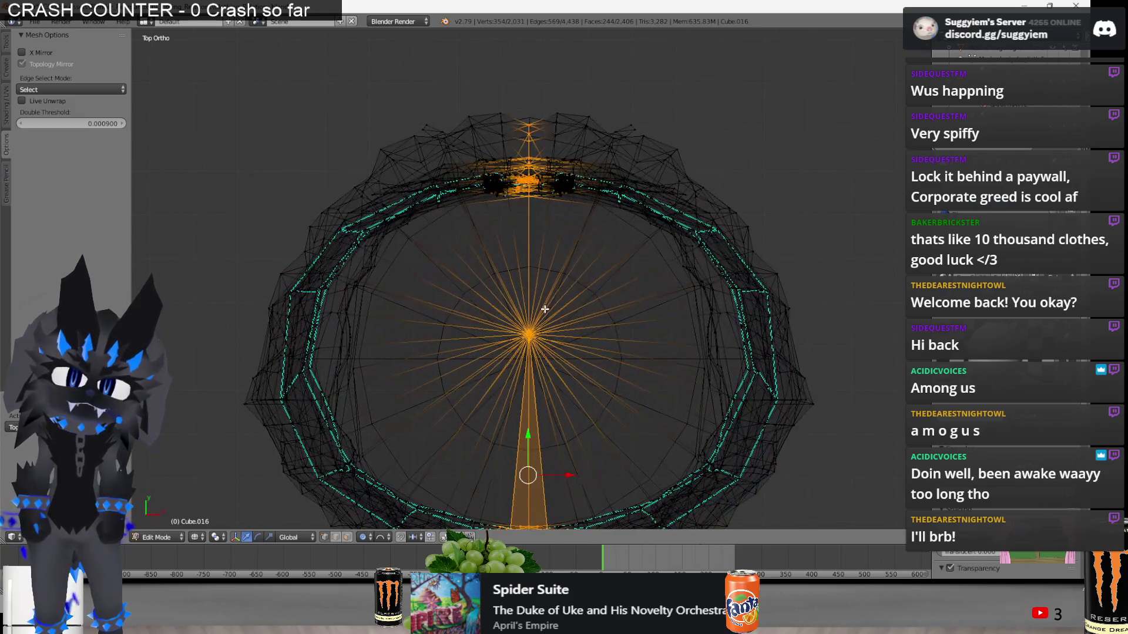
{"action": "key", "text": "a"}
Select the vertices around the band's top centre column from tilted and top views
{"action": "mouse_move", "coordinate": [539, 242]}
{"action": "middle_mouse_down"}
{"action": "mouse_move", "coordinate": [516, 262]}
{"action": "mouse_move", "coordinate": [508, 243]}
{"action": "mouse_move", "coordinate": [581, 173]}
{"action": "middle_mouse_up"}
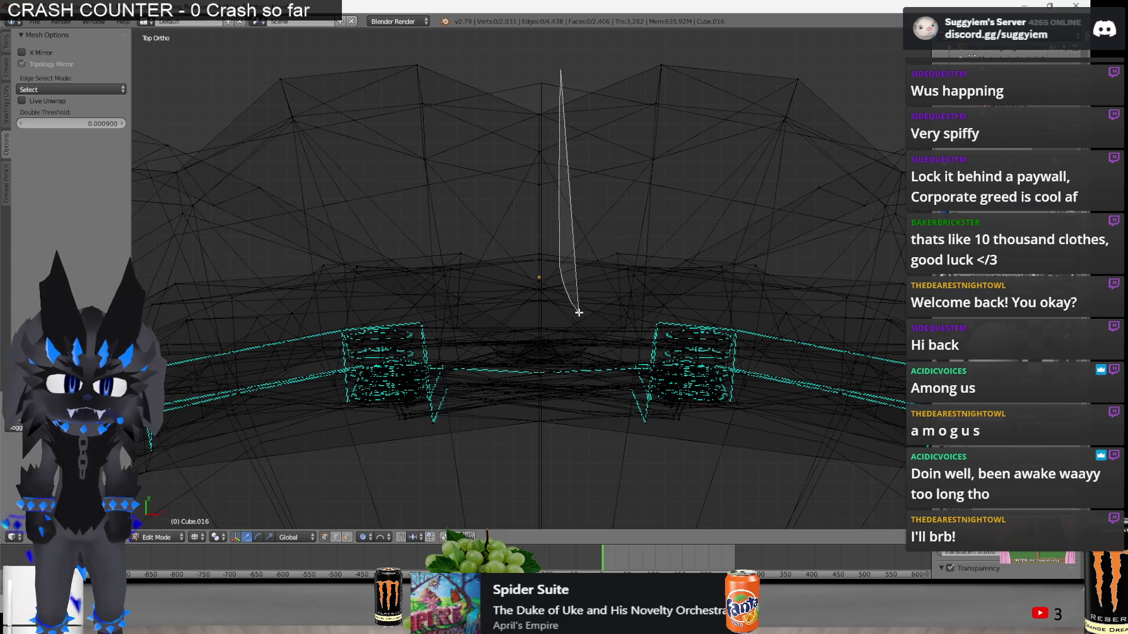
{"action": "mouse_move", "coordinate": [606, 389]}
{"action": "left_mouse_down", "text": "ctrl"}
{"action": "mouse_move", "coordinate": [524, 479]}
{"action": "mouse_move", "coordinate": [465, 473]}
{"action": "mouse_move", "coordinate": [500, 139]}
{"action": "left_mouse_up", "text": "ctrl"}
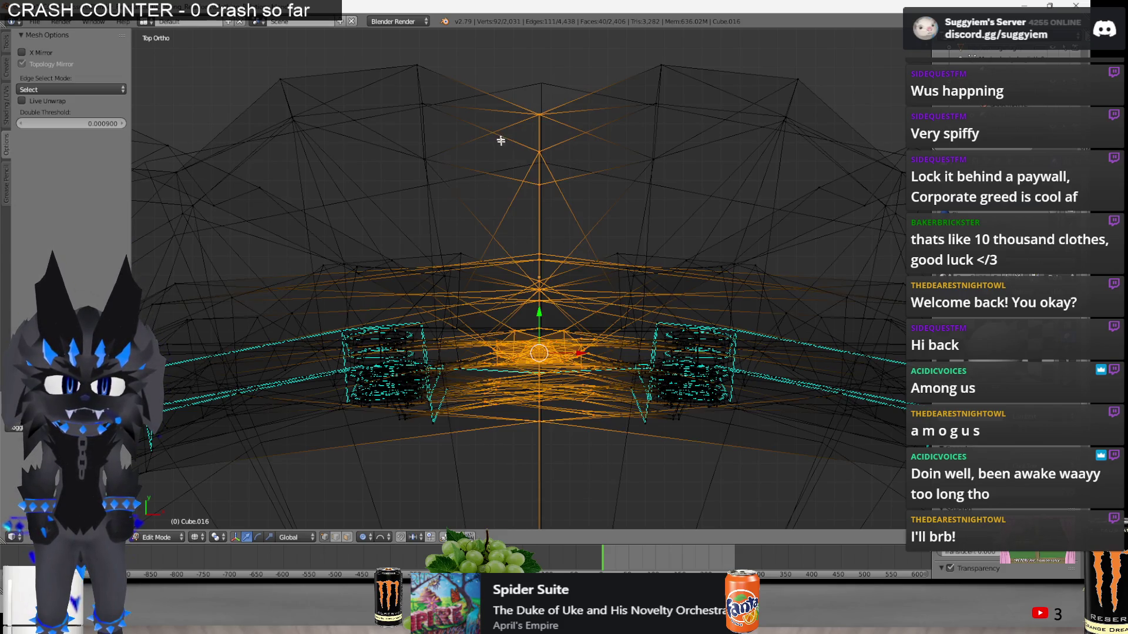
{"action": "middle_click_drag", "start_coordinate": [605, 279], "coordinate": [588, 139]}
{"action": "left_click_drag", "start_coordinate": [571, 270], "coordinate": [549, 258], "text": "ctrl"}
{"action": "scroll", "coordinate": [564, 205], "scroll_direction": "up", "scroll_amount": 6}
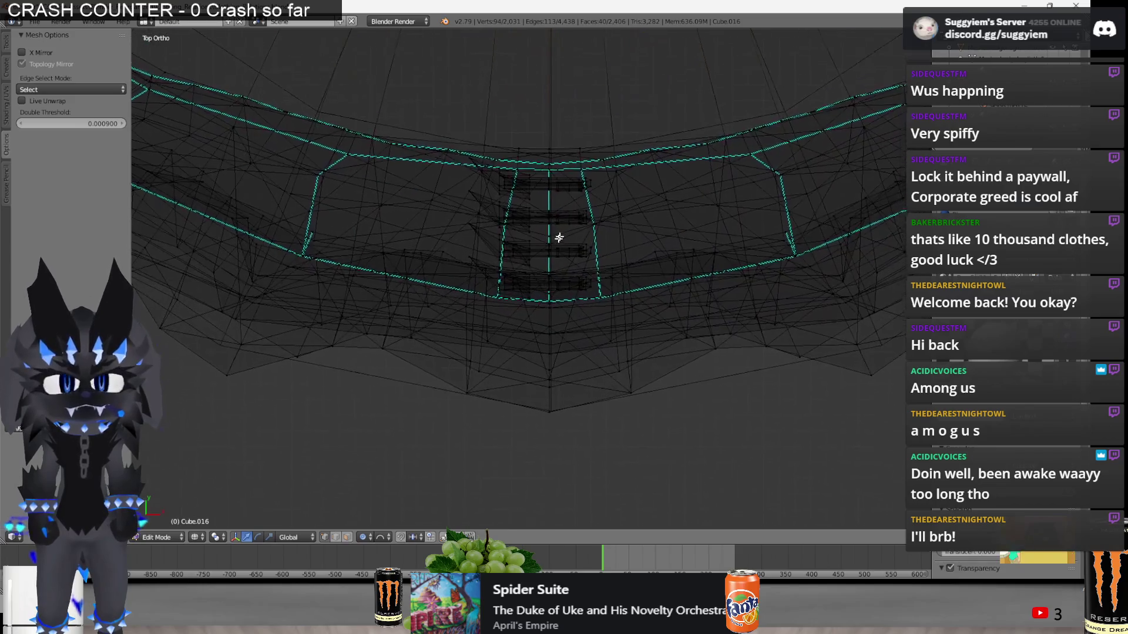
{"action": "scroll", "coordinate": [559, 237], "scroll_direction": "up", "scroll_amount": 2}
{"action": "mouse_move", "coordinate": [579, 325]}
{"action": "left_mouse_down", "text": "ctrl"}
{"action": "mouse_move", "coordinate": [529, 428]}
{"action": "mouse_move", "coordinate": [599, 468]}
{"action": "left_mouse_up", "text": "ctrl"}
{"action": "scroll", "coordinate": [594, 398], "scroll_direction": "up", "scroll_amount": 4}
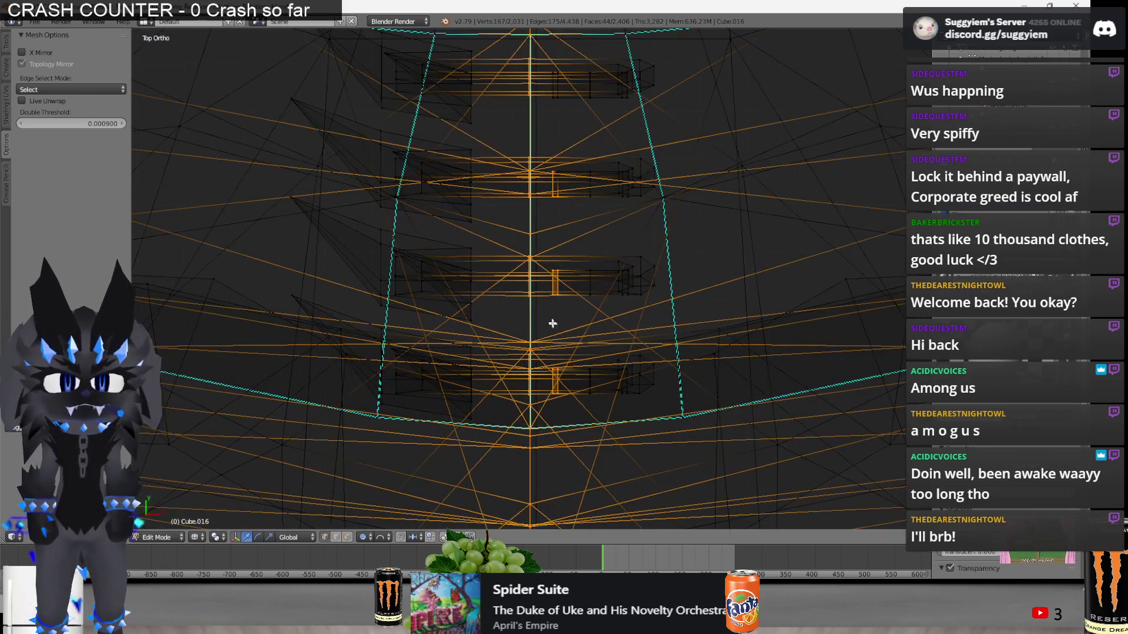
{"action": "mouse_move", "coordinate": [550, 152]}
{"action": "left_mouse_down", "text": "ctrl"}
{"action": "mouse_move", "coordinate": [564, 226]}
{"action": "mouse_move", "coordinate": [578, 47]}
{"action": "mouse_move", "coordinate": [545, 136]}
{"action": "left_mouse_up", "text": "ctrl"}
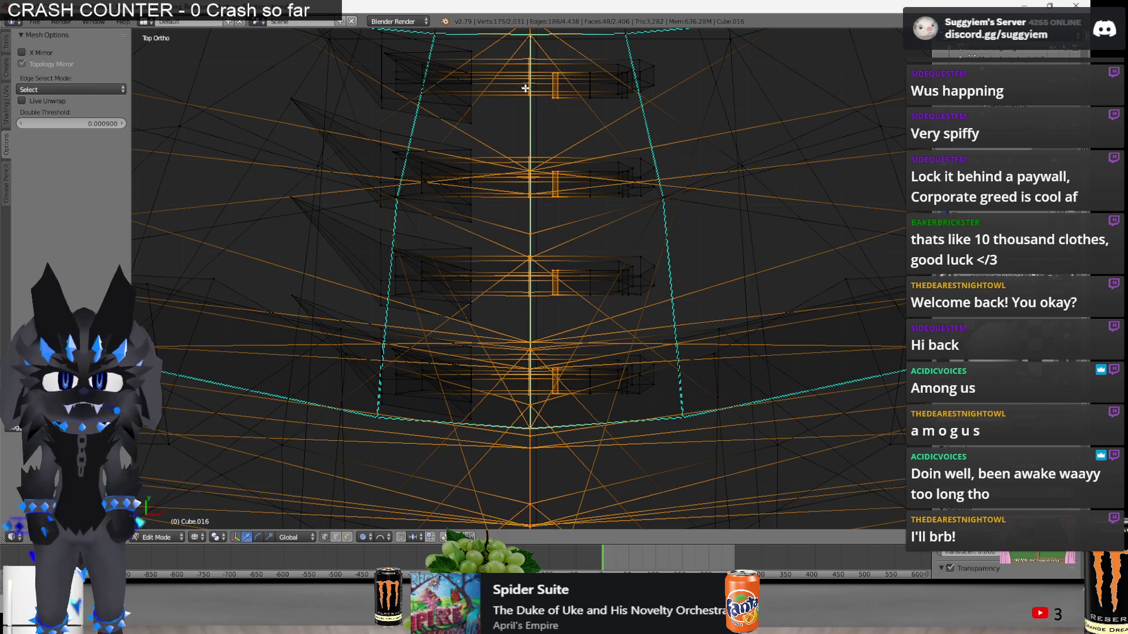
{"action": "scroll", "coordinate": [545, 130], "scroll_direction": "down", "scroll_amount": 3}
{"action": "scroll", "coordinate": [545, 130], "scroll_direction": "down", "scroll_amount": 4}
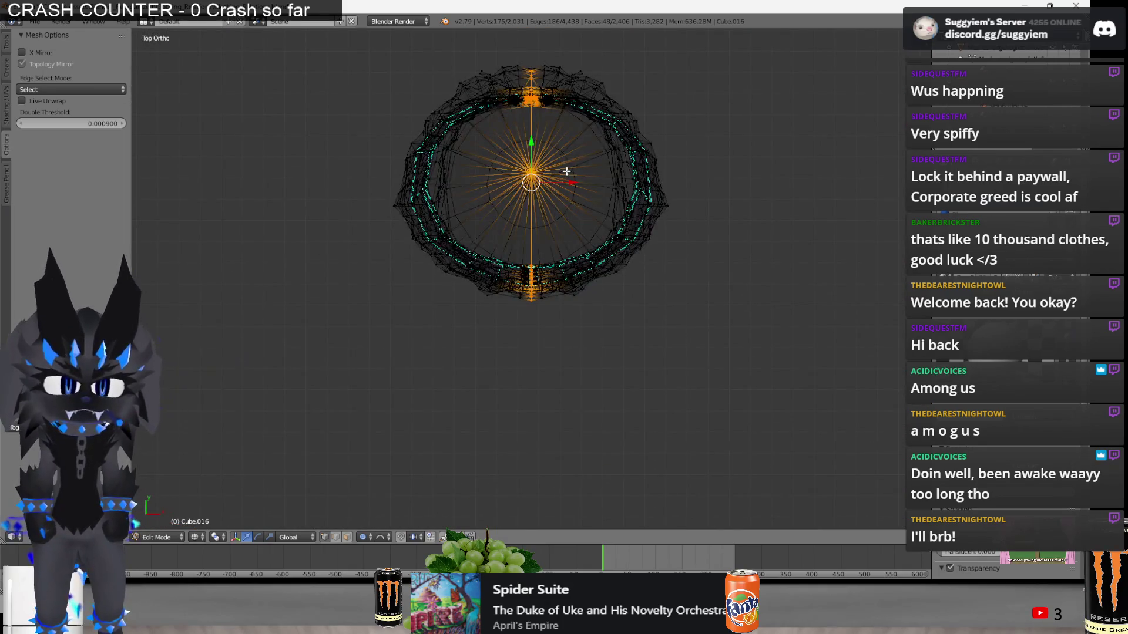
Switch to solid shading, deselect everything and return to Object Mode
{"action": "key", "text": "z"}
{"action": "mouse_move", "coordinate": [566, 171]}
{"action": "middle_mouse_down"}
{"action": "mouse_move", "coordinate": [759, 243]}
{"action": "mouse_move", "coordinate": [668, 214]}
{"action": "mouse_move", "coordinate": [667, 203]}
{"action": "mouse_move", "coordinate": [629, 319]}
{"action": "mouse_move", "coordinate": [711, 315]}
{"action": "mouse_move", "coordinate": [634, 318]}
{"action": "mouse_move", "coordinate": [354, 206]}
{"action": "middle_mouse_up"}
{"action": "key", "text": "a"}
{"action": "scroll", "coordinate": [667, 214], "scroll_direction": "down", "scroll_amount": 5}
{"action": "key", "text": "Tab"}
Cancel a scale, select the cat's head and fur body piece, and orbit closer
{"action": "key", "text": "s"}
{"action": "right_click", "coordinate": [714, 315]}
{"action": "right_click", "coordinate": [353, 207]}
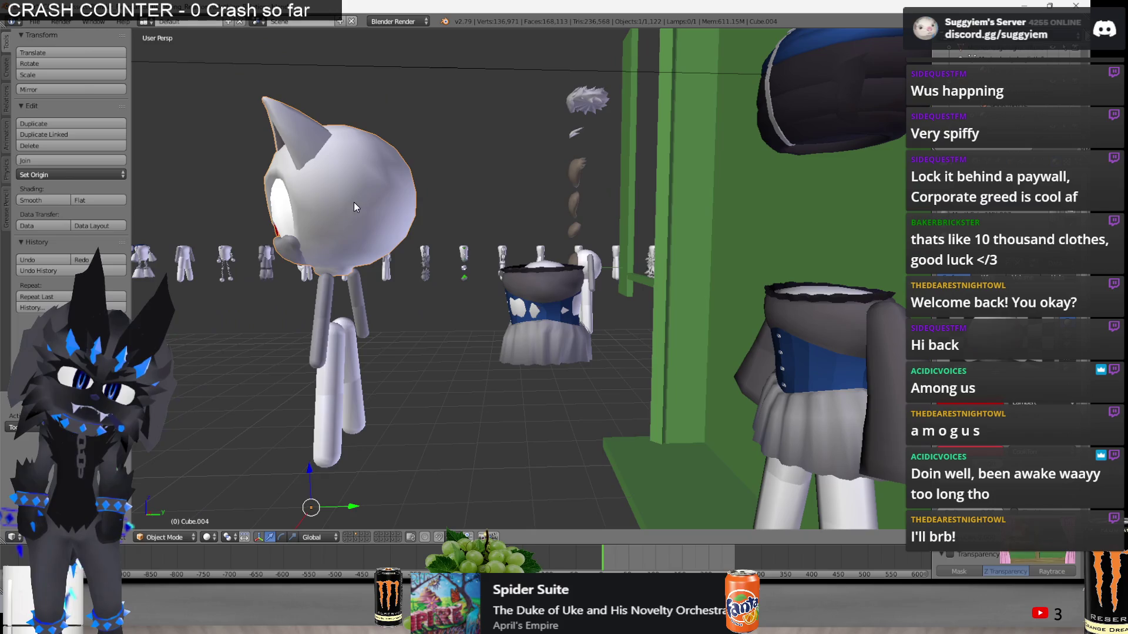
{"action": "right_click", "coordinate": [354, 395]}
{"action": "scroll", "coordinate": [375, 407], "scroll_direction": "up", "scroll_amount": 2}
{"action": "mouse_move", "coordinate": [374, 406]}
{"action": "middle_mouse_down"}
{"action": "mouse_move", "coordinate": [665, 402]}
{"action": "mouse_move", "coordinate": [703, 390]}
{"action": "mouse_move", "coordinate": [567, 397]}
{"action": "mouse_move", "coordinate": [503, 252]}
{"action": "middle_mouse_up"}
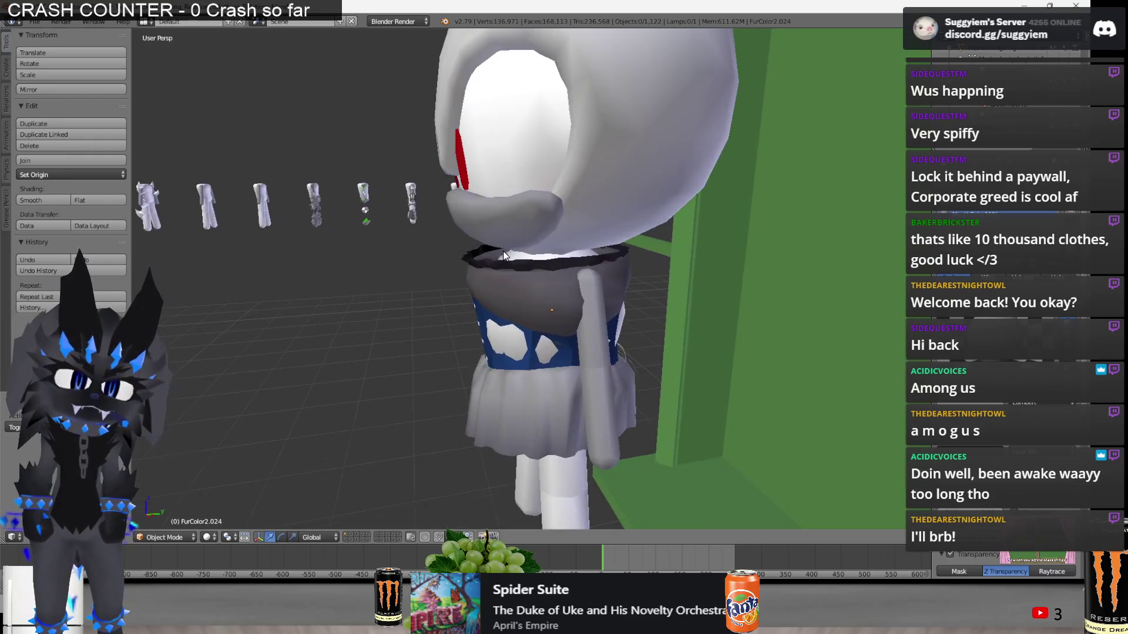
In the bodice's Edit Mode, push one collar vertex sideways with proportional falloff
{"action": "right_click", "coordinate": [505, 294]}
{"action": "mouse_move", "coordinate": [506, 295]}
{"action": "middle_mouse_down"}
{"action": "mouse_move", "coordinate": [547, 295]}
{"action": "mouse_move", "coordinate": [415, 270]}
{"action": "middle_mouse_up"}
{"action": "key", "text": "Tab"}
{"action": "scroll", "coordinate": [526, 284], "scroll_direction": "up", "scroll_amount": 2}
{"action": "right_click", "coordinate": [526, 284]}
{"action": "mouse_move", "coordinate": [506, 298]}
{"action": "middle_mouse_down"}
{"action": "mouse_move", "coordinate": [453, 284]}
{"action": "mouse_move", "coordinate": [623, 250]}
{"action": "middle_mouse_up"}
{"action": "mouse_move", "coordinate": [623, 249]}
{"action": "left_mouse_down"}
{"action": "mouse_move", "coordinate": [582, 251]}
{"action": "mouse_move", "coordinate": [648, 249]}
{"action": "left_mouse_up"}
{"action": "scroll", "coordinate": [586, 252], "scroll_direction": "up", "scroll_amount": 2}
In Left Ortho view, proportionally move and rotate the collar vertices to fit the torso
{"action": "key", "text": "ctrl+KP_3"}
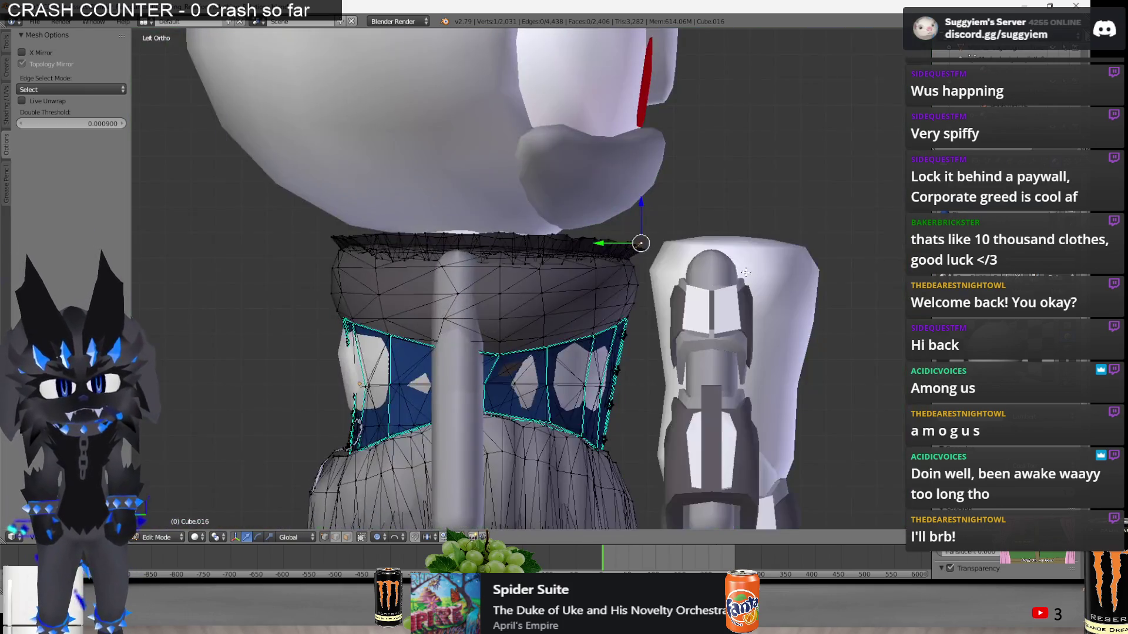
{"action": "key", "text": "g"}
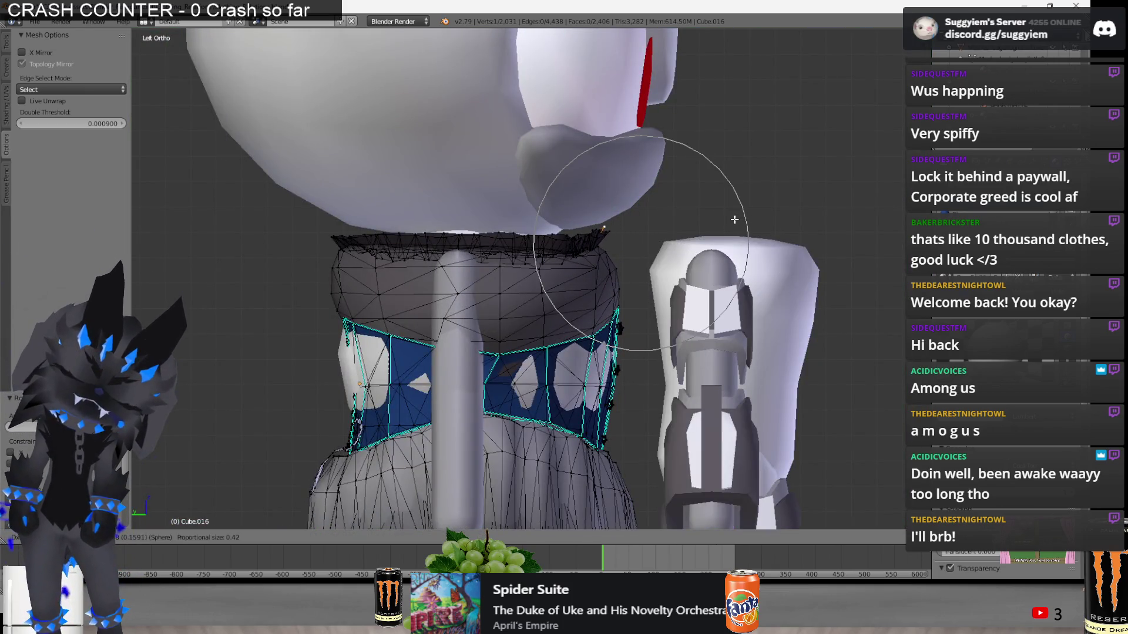
{"action": "left_click", "coordinate": [734, 219]}
{"action": "key", "text": "a"}
{"action": "scroll", "coordinate": [652, 368], "scroll_direction": "down", "scroll_amount": 1}
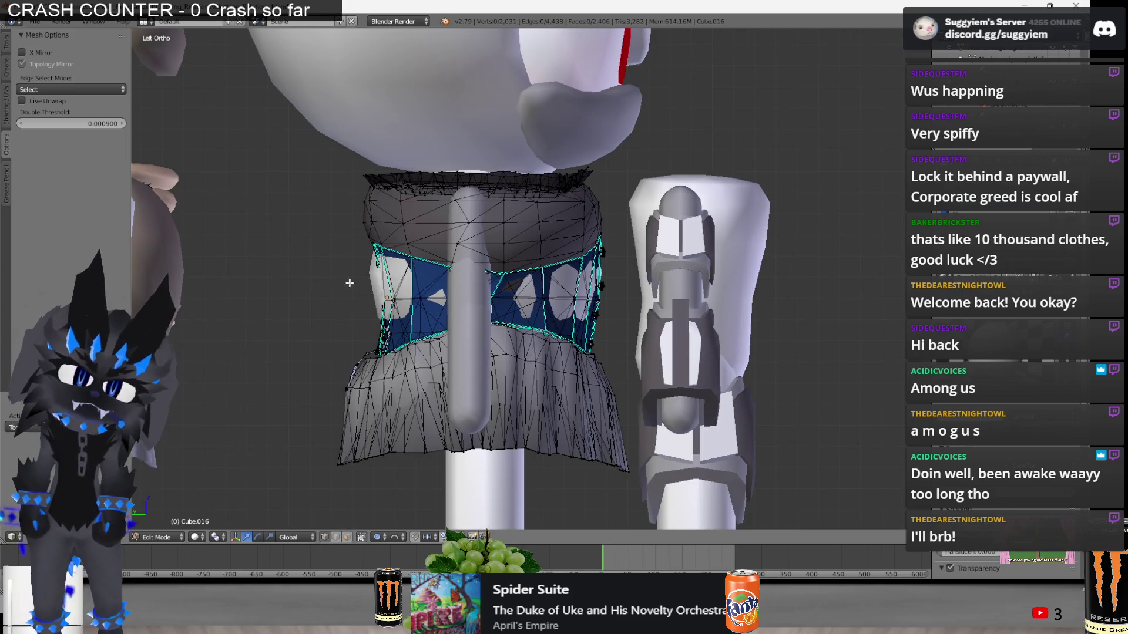
{"action": "middle_click_drag", "start_coordinate": [351, 293], "coordinate": [464, 340], "text": "shift"}
{"action": "scroll", "coordinate": [428, 269], "scroll_direction": "up", "scroll_amount": 2}
{"action": "key", "text": "r"}
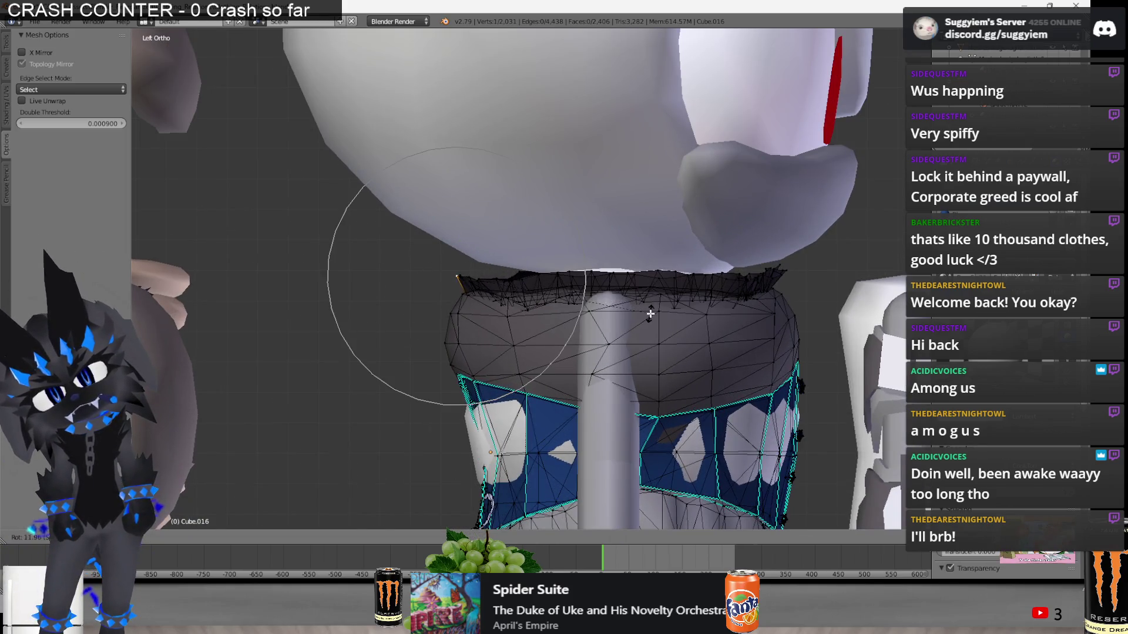
{"action": "left_click", "coordinate": [681, 322]}
Pull the corset's side edge inward along Y with soft falloff, checking it in wireframe
{"action": "key", "text": "z"}
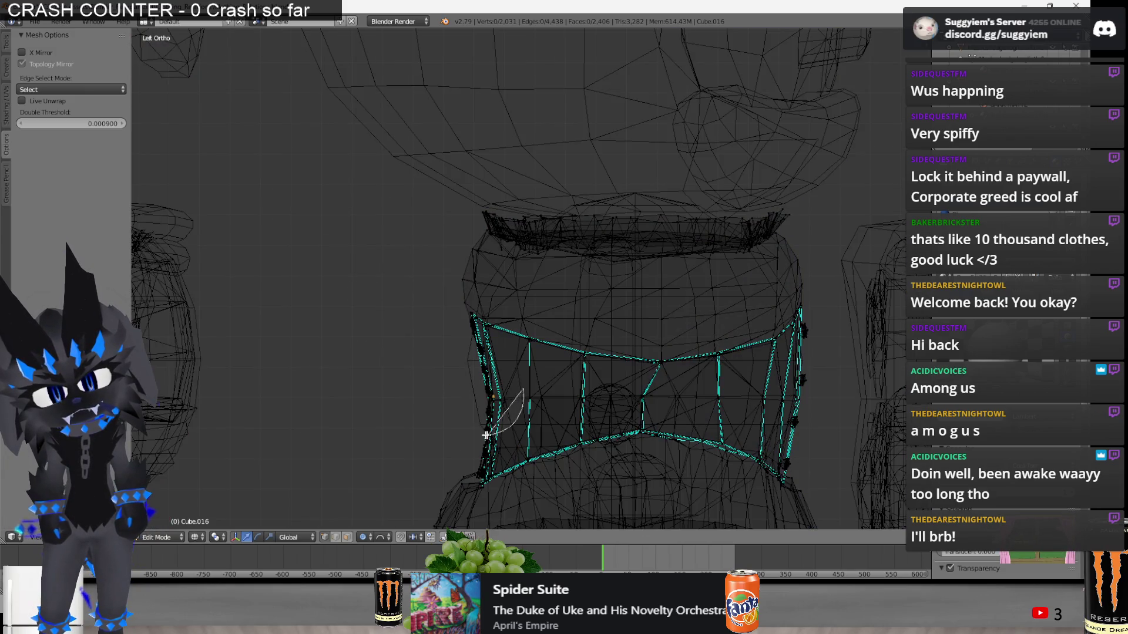
{"action": "scroll", "coordinate": [486, 411], "scroll_direction": "up", "scroll_amount": 5}
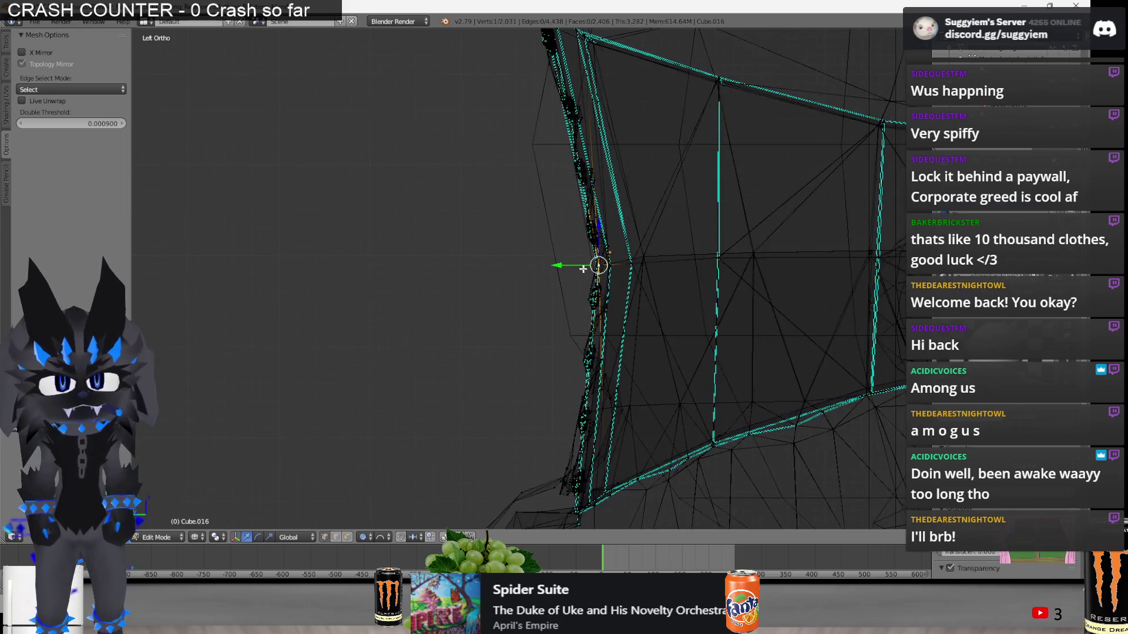
{"action": "key", "text": "z"}
{"action": "key", "text": "g"}
{"action": "key", "text": "y"}
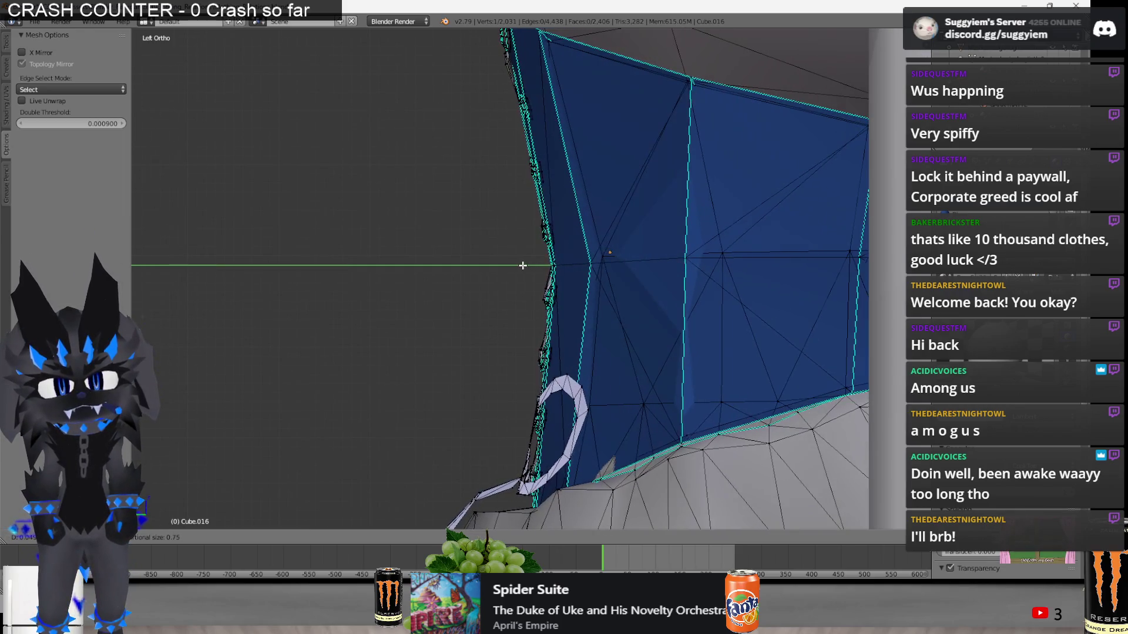
{"action": "left_click", "coordinate": [523, 265]}
{"action": "scroll", "coordinate": [634, 288], "scroll_direction": "down", "scroll_amount": 6}
Leave edit mode, orbit to the character's back, and return to editing the bodice mesh
{"action": "key", "text": "Tab"}
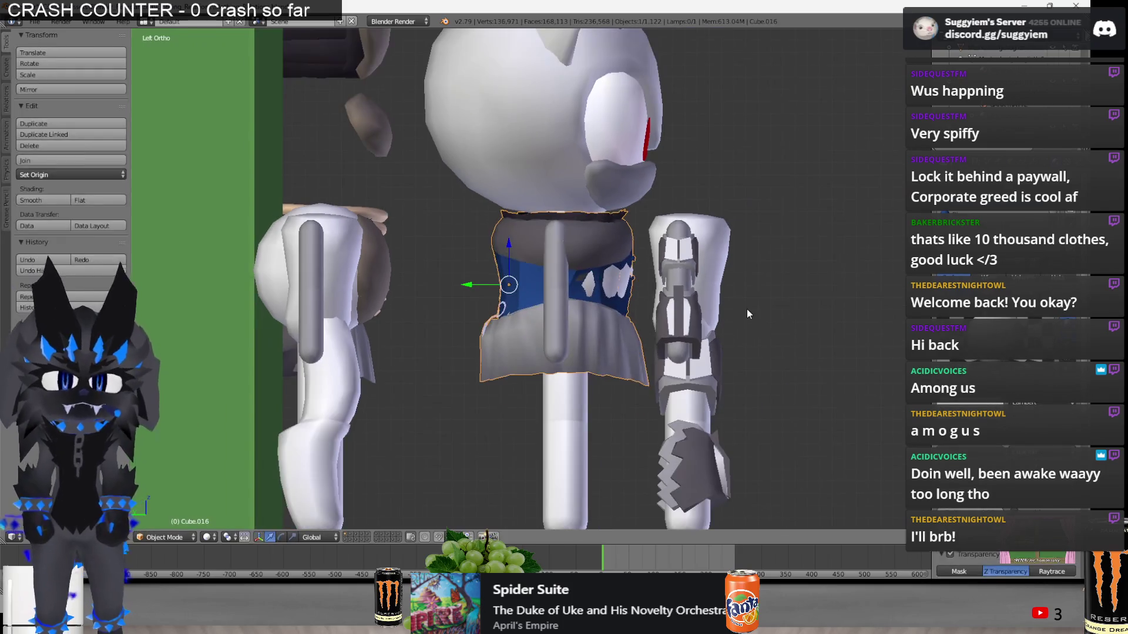
{"action": "key", "text": "ctrl+KP_1"}
{"action": "mouse_move", "coordinate": [748, 313]}
{"action": "middle_mouse_down"}
{"action": "mouse_move", "coordinate": [665, 269]}
{"action": "mouse_move", "coordinate": [742, 269]}
{"action": "mouse_move", "coordinate": [605, 369]}
{"action": "mouse_move", "coordinate": [622, 346]}
{"action": "middle_mouse_up"}
{"action": "key", "text": "Tab"}
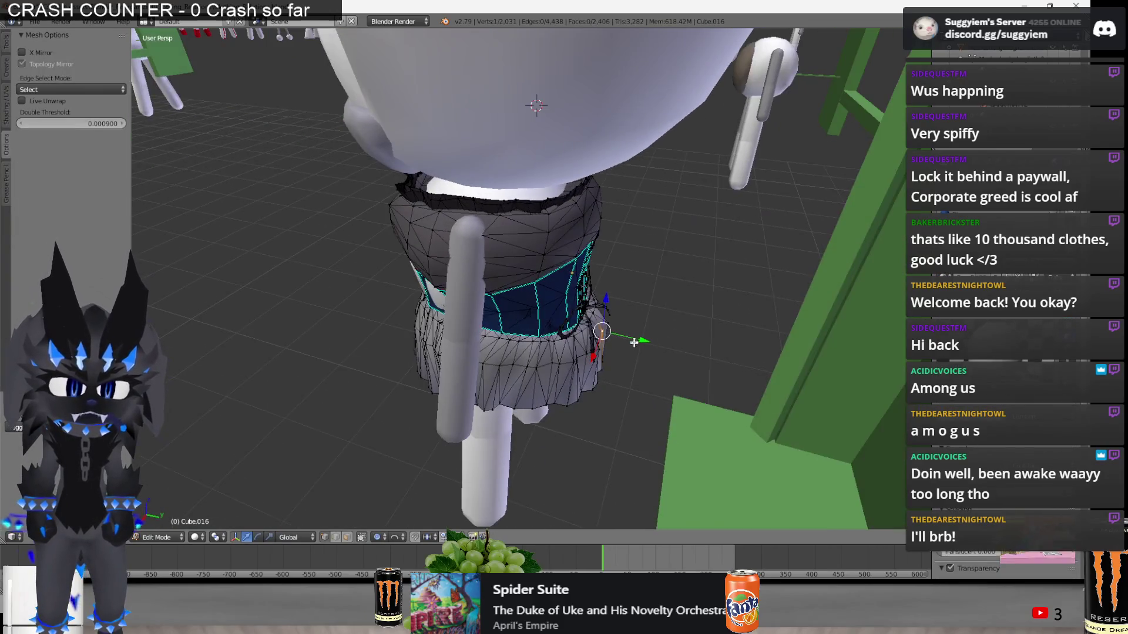
Move the current selection along Y with proportional falloff
{"action": "key", "text": "g"}
{"action": "key", "text": "y"}
{"action": "scroll", "coordinate": [617, 346], "scroll_direction": "up", "scroll_amount": 4}
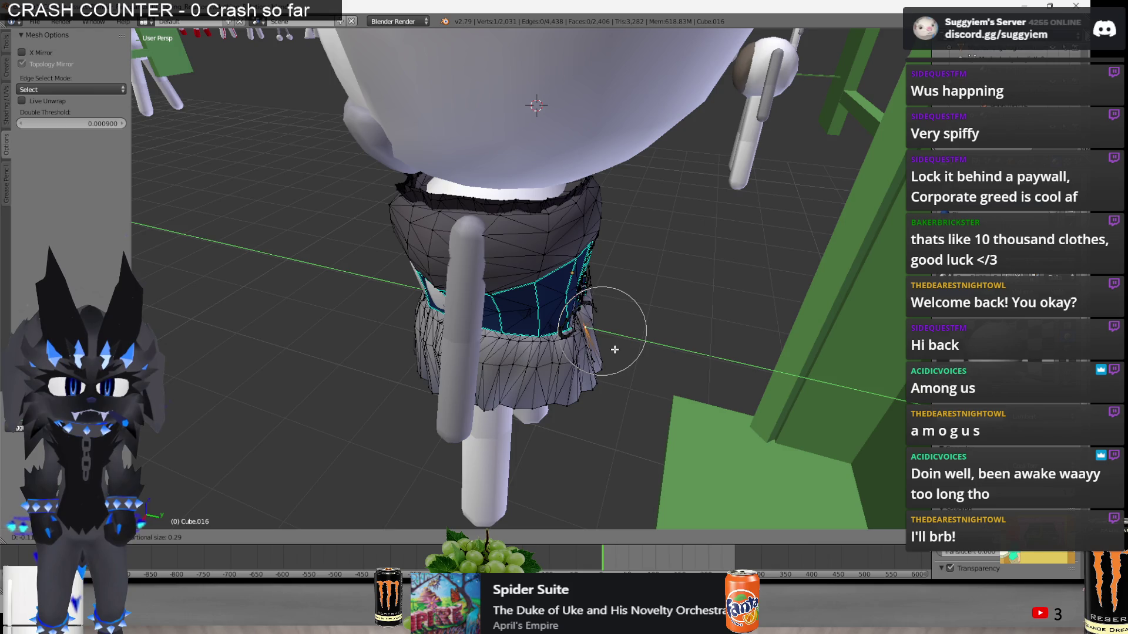
{"action": "left_click", "coordinate": [616, 349]}
{"action": "mouse_move", "coordinate": [616, 349]}
{"action": "middle_mouse_down"}
{"action": "mouse_move", "coordinate": [453, 368]}
{"action": "mouse_move", "coordinate": [487, 411]}
{"action": "middle_mouse_up"}
Pull a vertex on the corset's lower edge along Y with soft falloff
{"action": "right_click", "coordinate": [517, 434]}
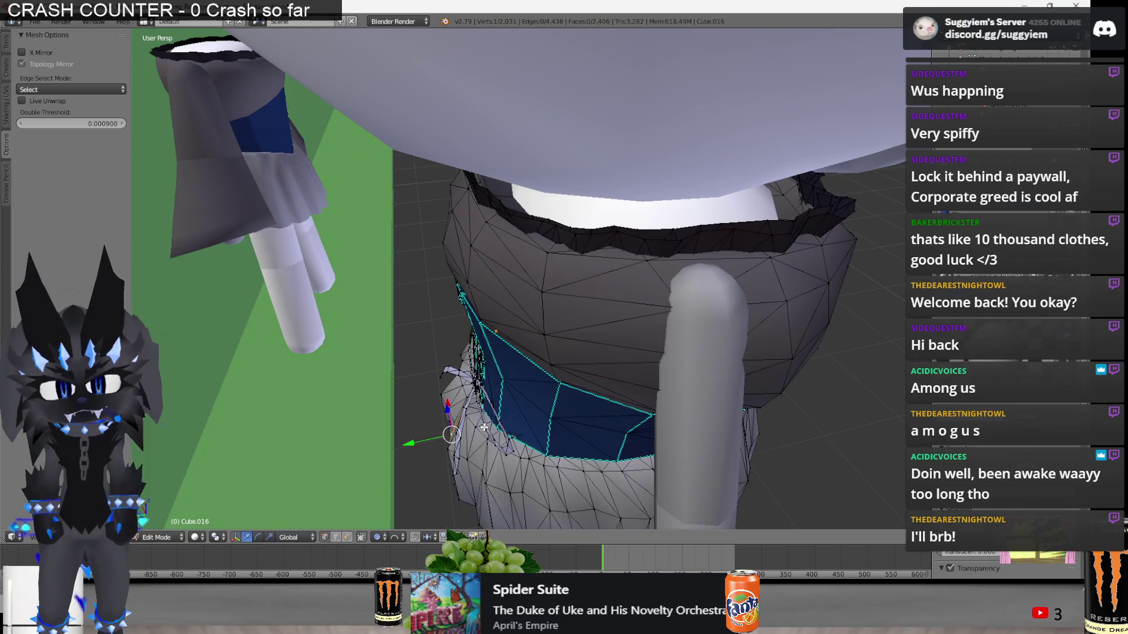
{"action": "scroll", "coordinate": [528, 444], "scroll_direction": "up", "scroll_amount": 2}
{"action": "middle_click_drag", "start_coordinate": [528, 444], "coordinate": [560, 437]}
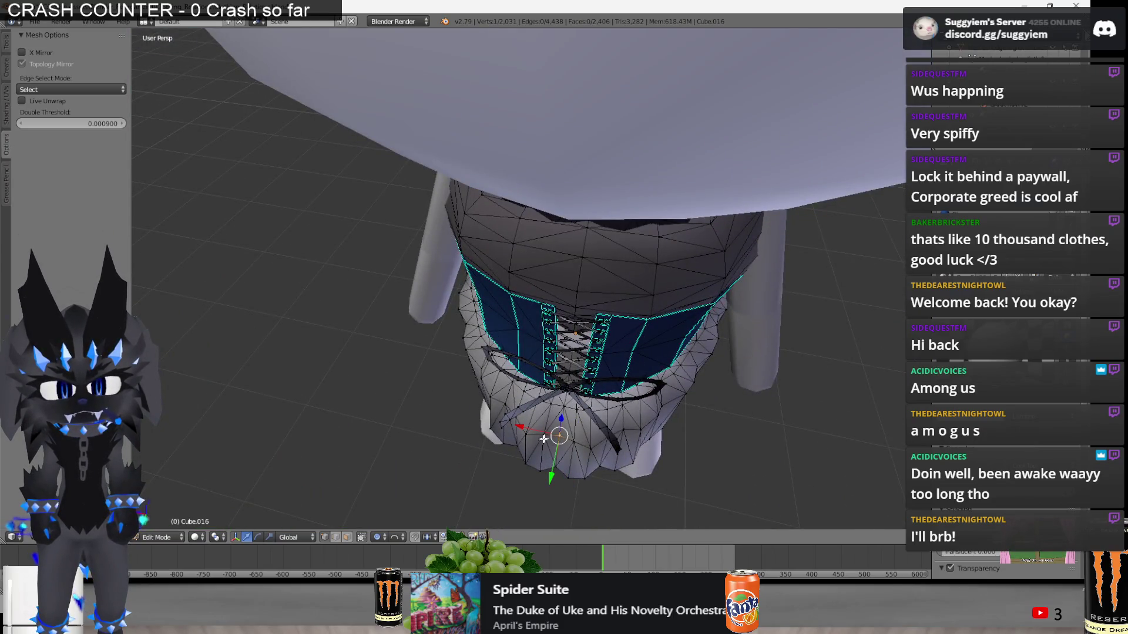
{"action": "key", "text": "g"}
{"action": "key", "text": "y"}
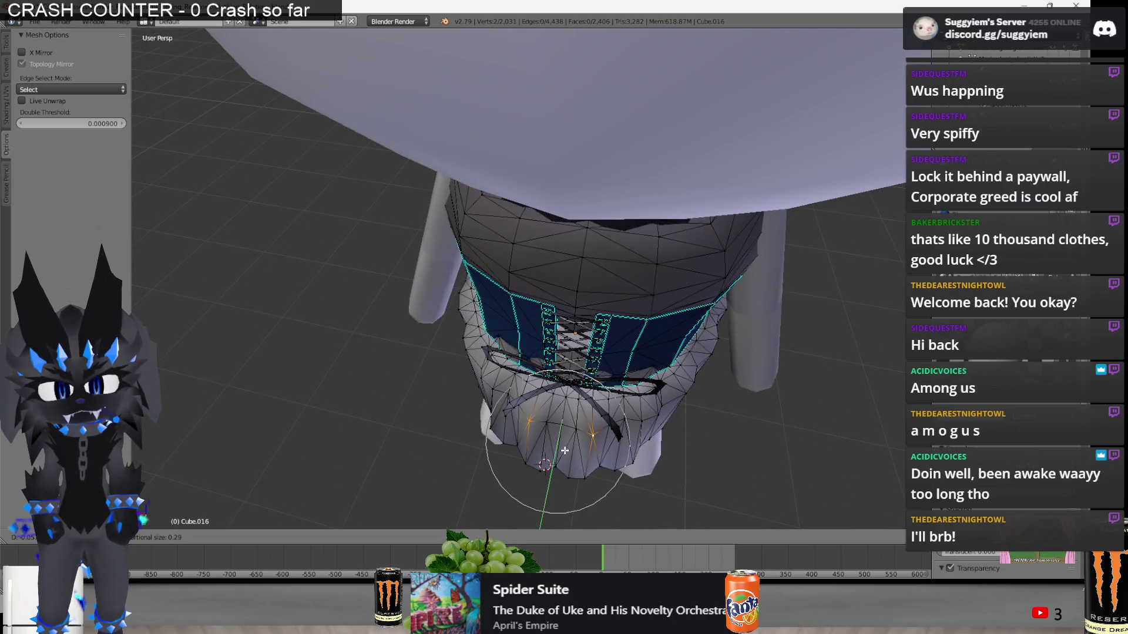
{"action": "left_click", "coordinate": [566, 448]}
{"action": "mouse_move", "coordinate": [566, 449]}
{"action": "middle_mouse_down"}
{"action": "mouse_move", "coordinate": [495, 364]}
{"action": "mouse_move", "coordinate": [463, 363]}
{"action": "mouse_move", "coordinate": [496, 329]}
{"action": "mouse_move", "coordinate": [568, 327]}
{"action": "mouse_move", "coordinate": [522, 347]}
{"action": "mouse_move", "coordinate": [536, 346]}
{"action": "mouse_move", "coordinate": [562, 298]}
{"action": "middle_mouse_up"}
{"action": "key", "text": "Tab"}
{"action": "key", "text": "Tab"}
Pull a vertex on the corset's side along Y with soft falloff
{"action": "right_click", "coordinate": [516, 347]}
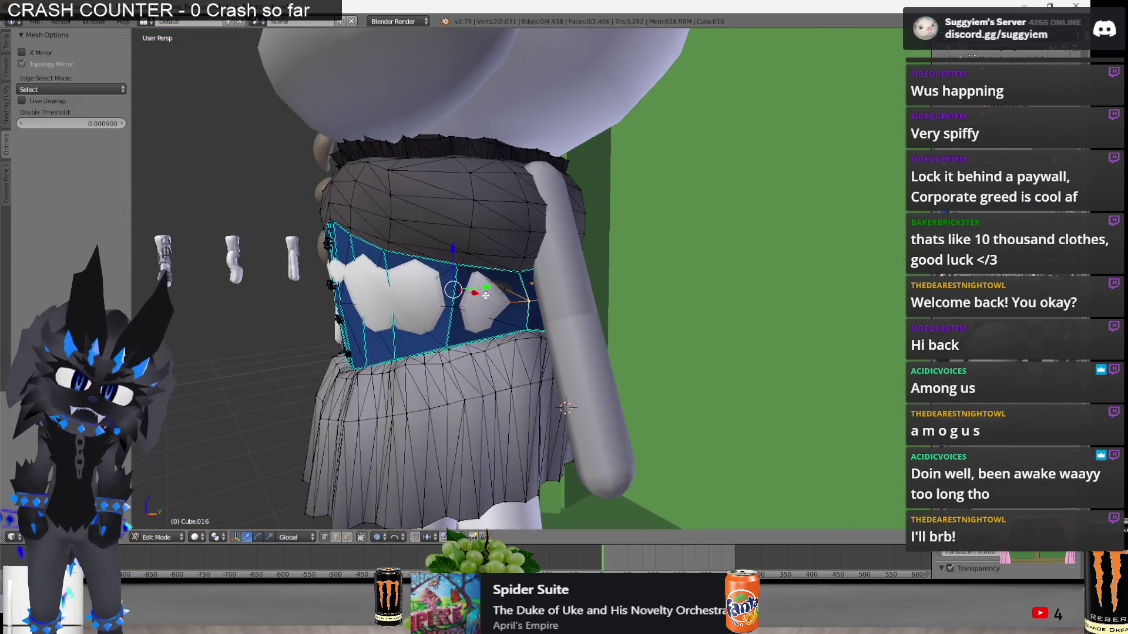
{"action": "middle_click_drag", "start_coordinate": [484, 295], "coordinate": [488, 281]}
{"action": "key", "text": "g"}
{"action": "key", "text": "y"}
{"action": "scroll", "coordinate": [491, 286], "scroll_direction": "up", "scroll_amount": 1}
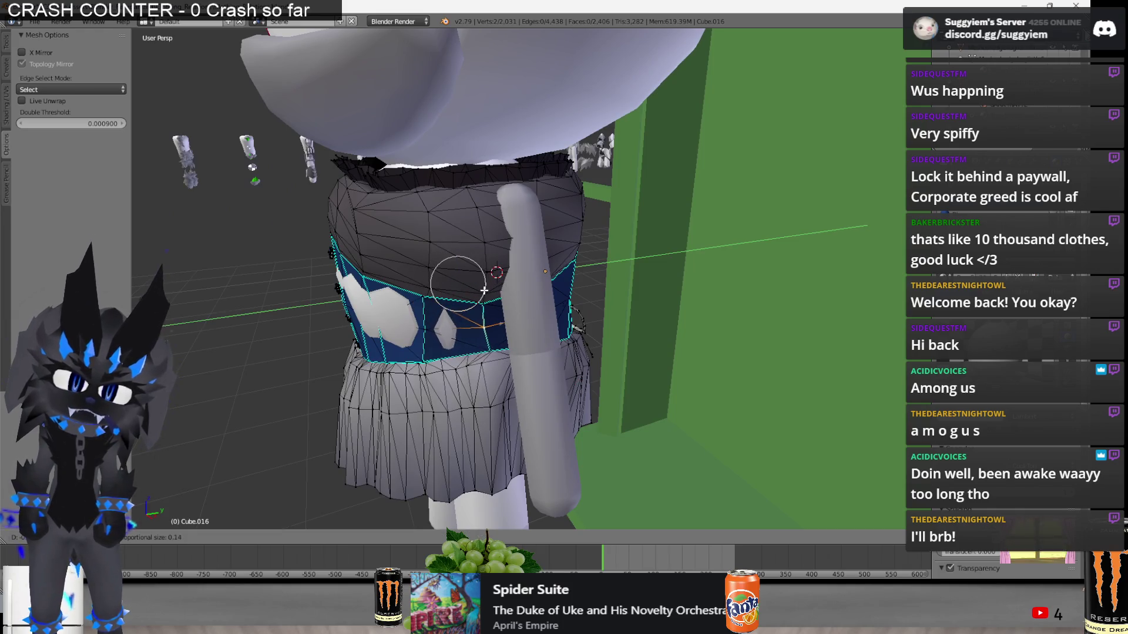
{"action": "left_click", "coordinate": [483, 291]}
{"action": "middle_click_drag", "start_coordinate": [483, 291], "coordinate": [529, 305]}
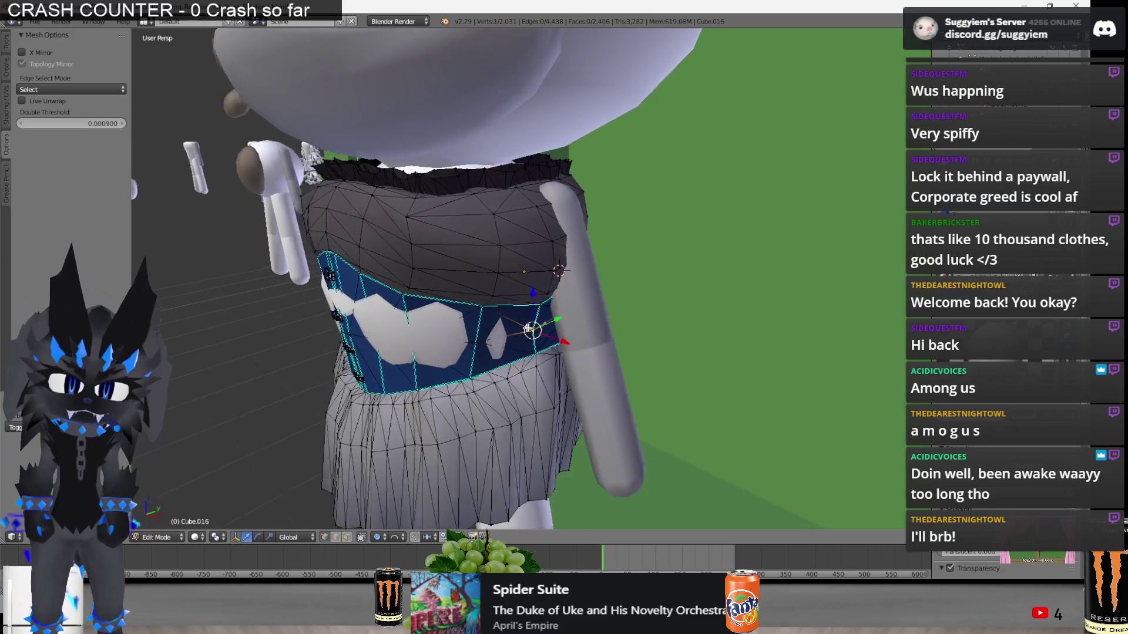
{"action": "scroll", "coordinate": [587, 305], "scroll_direction": "up", "scroll_amount": 2}
Select the front lacing vertices, abandoning a first scaling attempt
{"action": "right_click", "coordinate": [622, 316]}
{"action": "middle_click_drag", "start_coordinate": [386, 331], "coordinate": [529, 329]}
{"action": "right_click", "coordinate": [486, 318], "text": "shift"}
{"action": "key", "text": "s"}
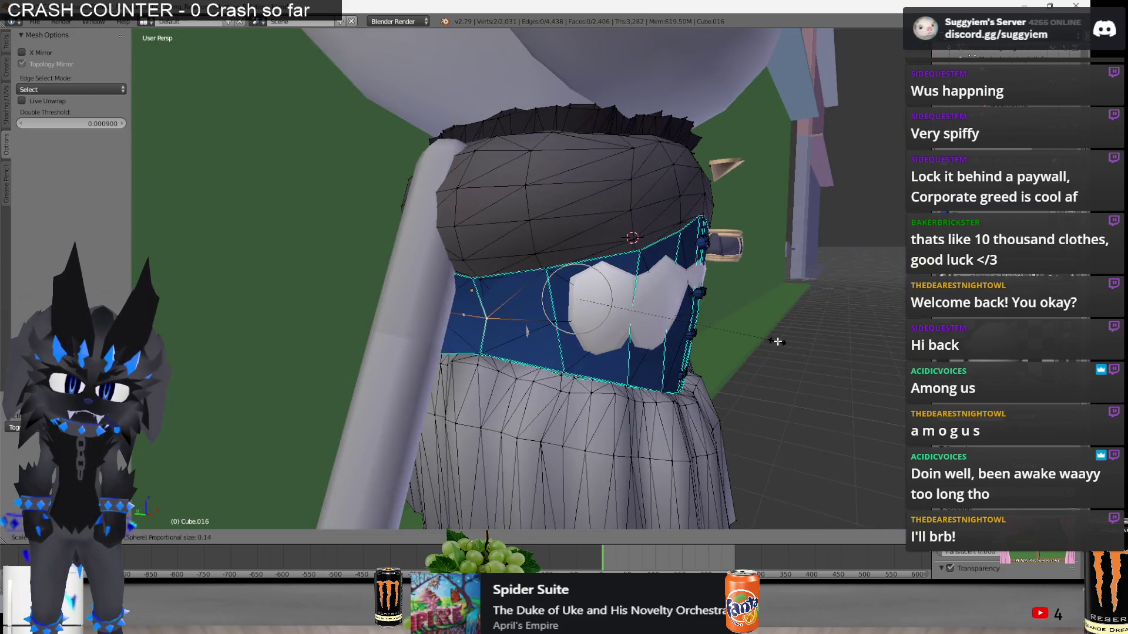
{"action": "right_click", "coordinate": [779, 340]}
{"action": "key", "text": "a"}
{"action": "middle_click_drag", "start_coordinate": [779, 340], "coordinate": [614, 336]}
{"action": "scroll", "coordinate": [466, 321], "scroll_direction": "down", "scroll_amount": 2}
{"action": "middle_click_drag", "start_coordinate": [466, 321], "coordinate": [611, 318]}
{"action": "right_click", "coordinate": [608, 316], "text": "shift"}
Scale the lacing vertices with soft falloff and shift them sideways along X
{"action": "key", "text": "s"}
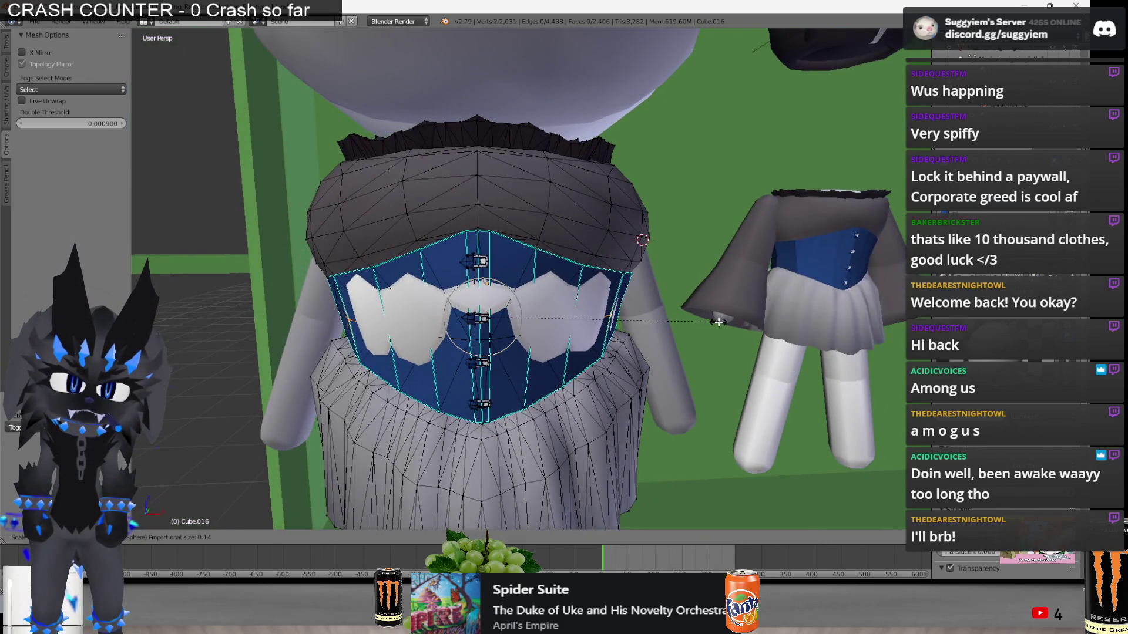
{"action": "left_click", "coordinate": [718, 322]}
{"action": "key", "text": "g"}
{"action": "key", "text": "x"}
{"action": "left_click", "coordinate": [522, 317]}
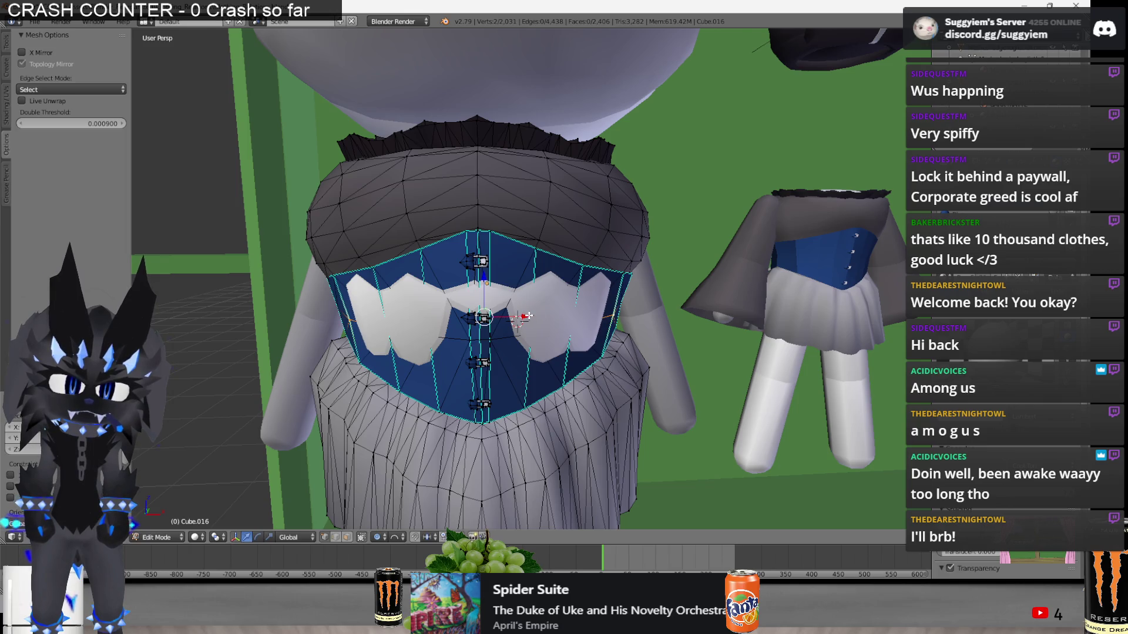
Shift a corset front vertex and proportionally scale the corset's top edge wider
{"action": "right_click", "coordinate": [399, 330]}
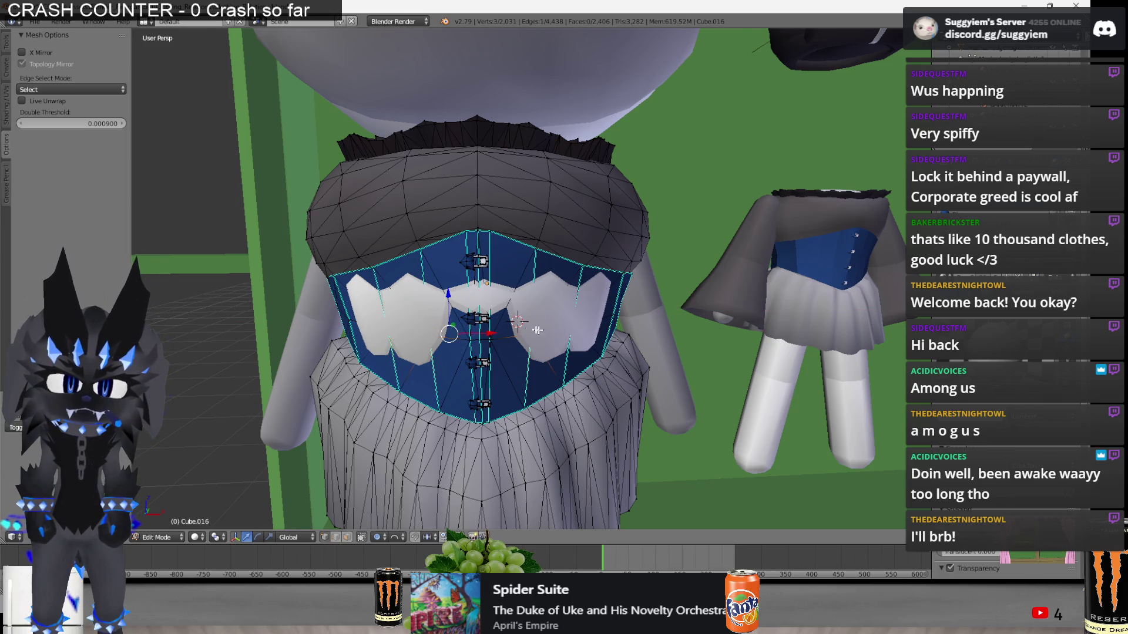
{"action": "key", "text": "g"}
{"action": "left_click", "coordinate": [582, 323]}
{"action": "middle_click_drag", "start_coordinate": [582, 323], "coordinate": [419, 276]}
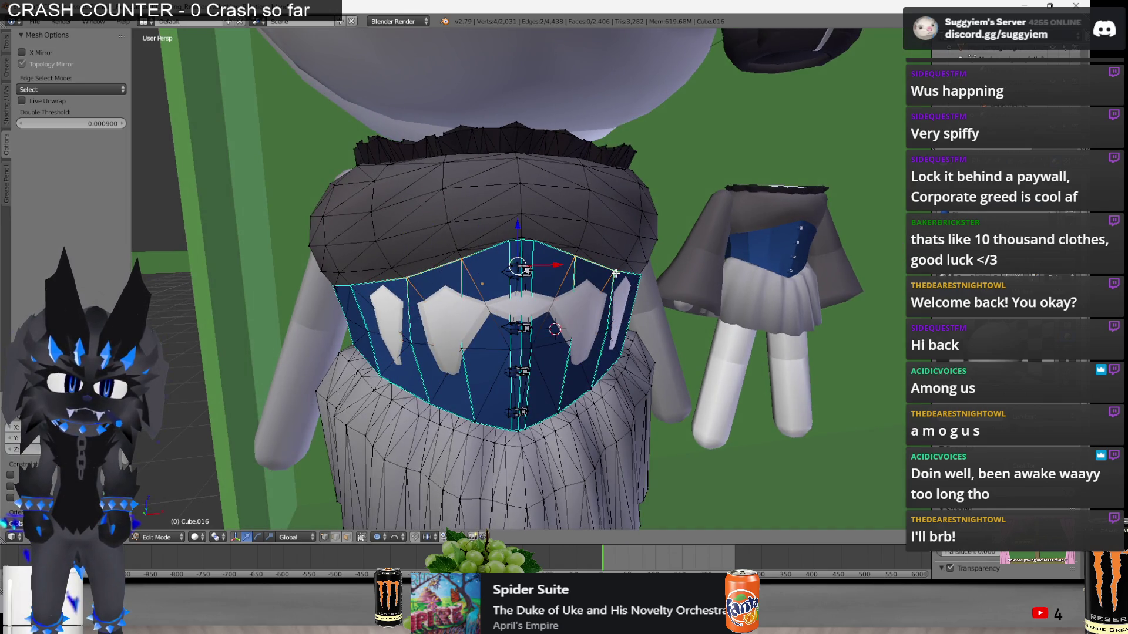
{"action": "key", "text": "s"}
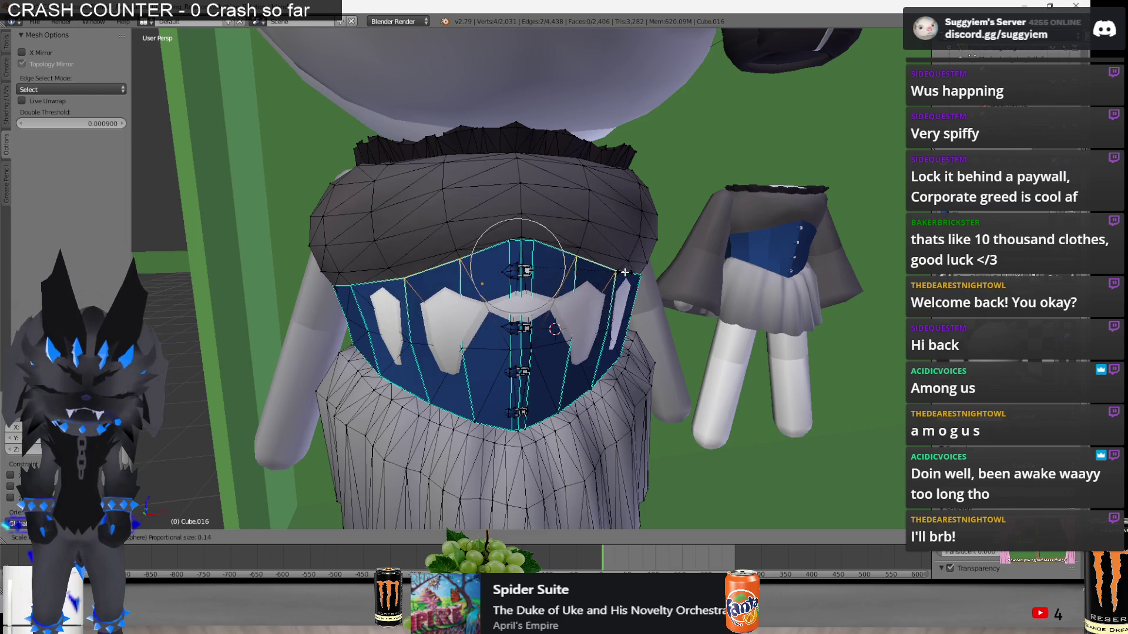
{"action": "left_click", "coordinate": [624, 272]}
{"action": "middle_click_drag", "start_coordinate": [625, 272], "coordinate": [533, 266]}
Raise the corset's top edge higher on the bodice, cancelling a stray side-edge move
{"action": "left_click_drag", "start_coordinate": [348, 212], "coordinate": [361, 217]}
{"action": "middle_click_drag", "start_coordinate": [356, 223], "coordinate": [438, 225]}
{"action": "key", "text": "ctrl+z"}
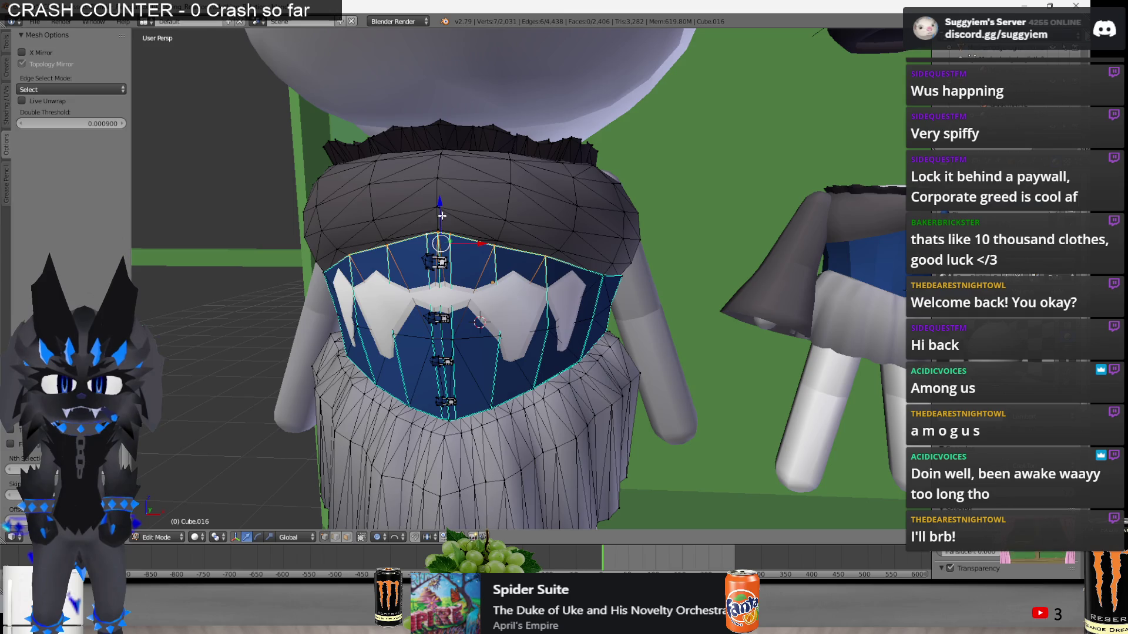
{"action": "left_click_drag", "start_coordinate": [441, 217], "coordinate": [441, 222]}
{"action": "mouse_move", "coordinate": [441, 222]}
{"action": "middle_mouse_down"}
{"action": "mouse_move", "coordinate": [461, 264]}
{"action": "mouse_move", "coordinate": [392, 247]}
{"action": "middle_mouse_up"}
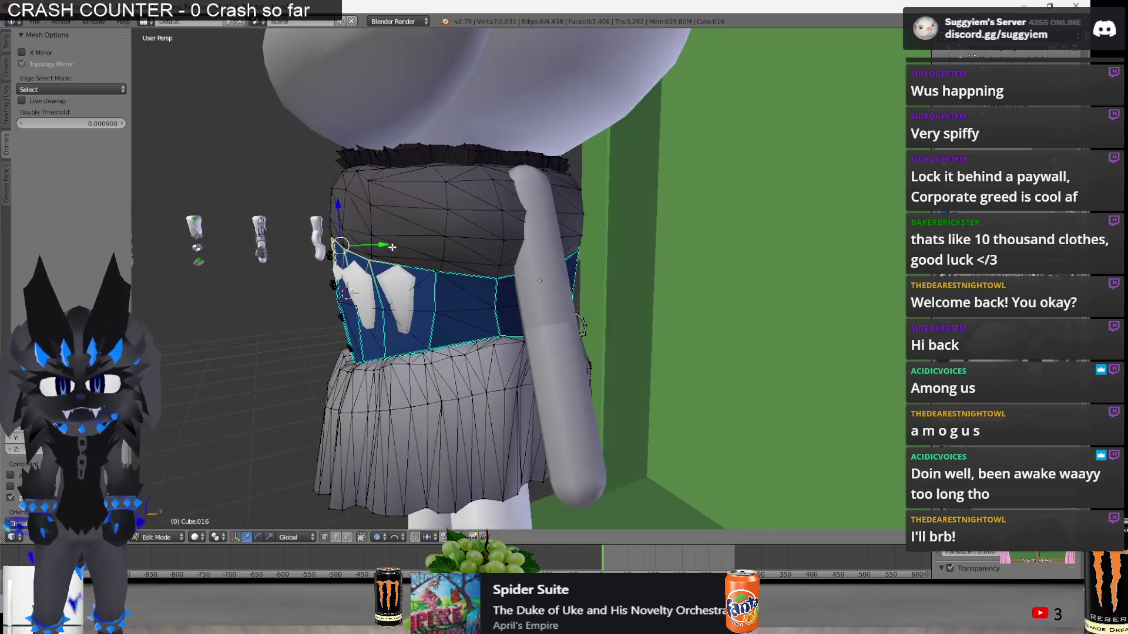
{"action": "left_click_drag", "start_coordinate": [392, 248], "coordinate": [384, 245]}
{"action": "right_click", "coordinate": [381, 247]}
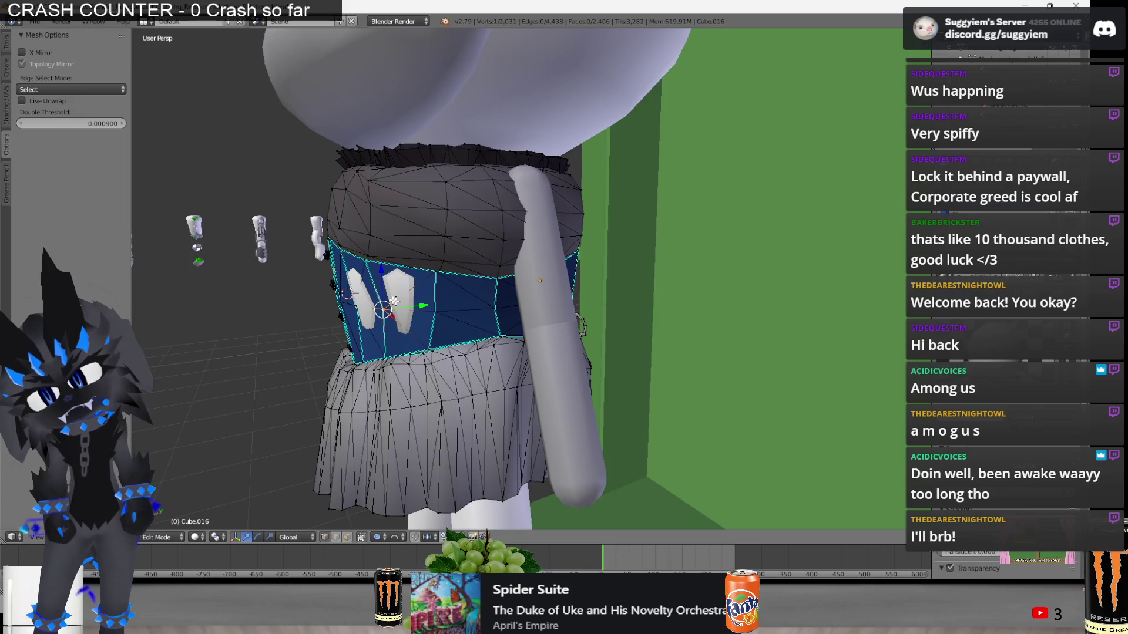
{"action": "middle_click_drag", "start_coordinate": [392, 300], "coordinate": [450, 305]}
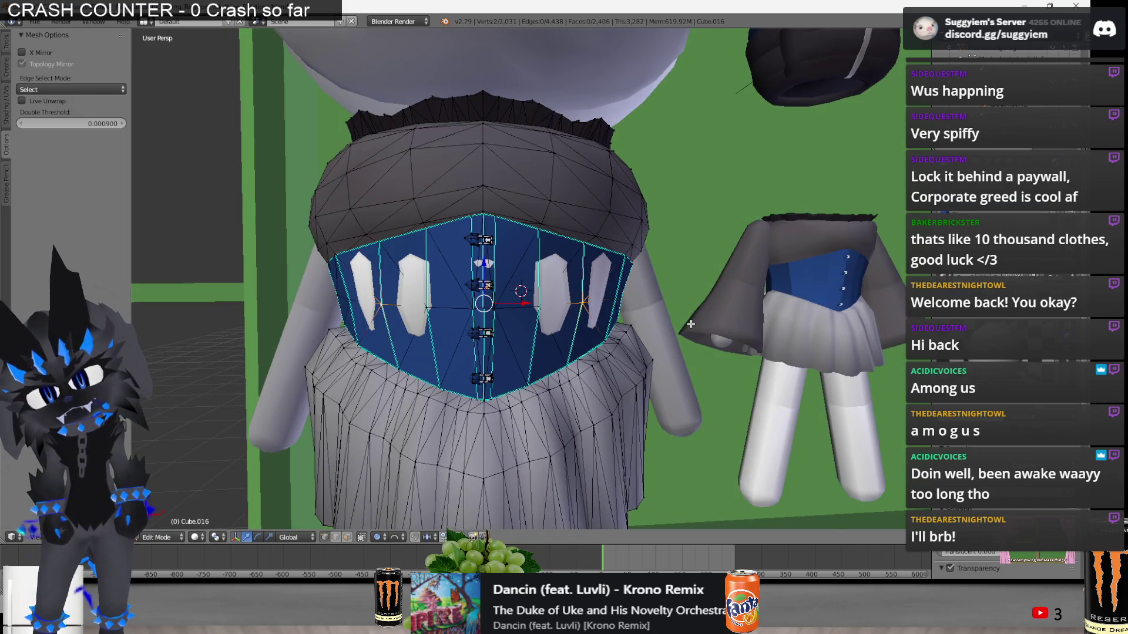
Proportionally scale the corset vertices in toward the body
{"action": "key", "text": "s"}
{"action": "left_click", "coordinate": [672, 325]}
{"action": "middle_click_drag", "start_coordinate": [671, 325], "coordinate": [751, 328]}
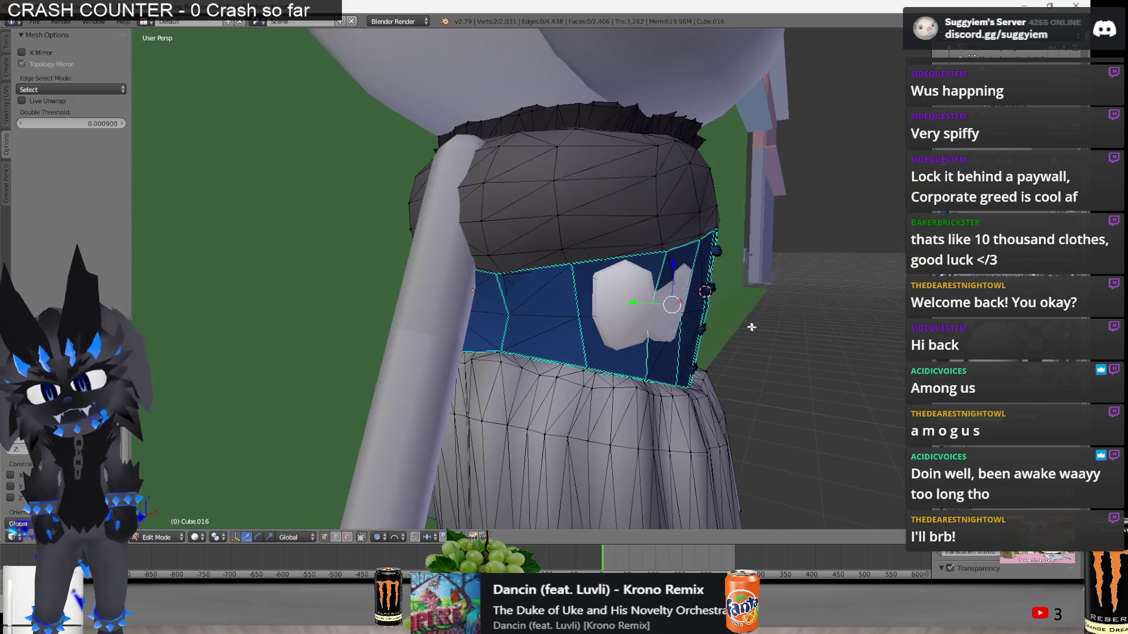
{"action": "left_click", "coordinate": [646, 302]}
{"action": "right_click", "coordinate": [574, 315]}
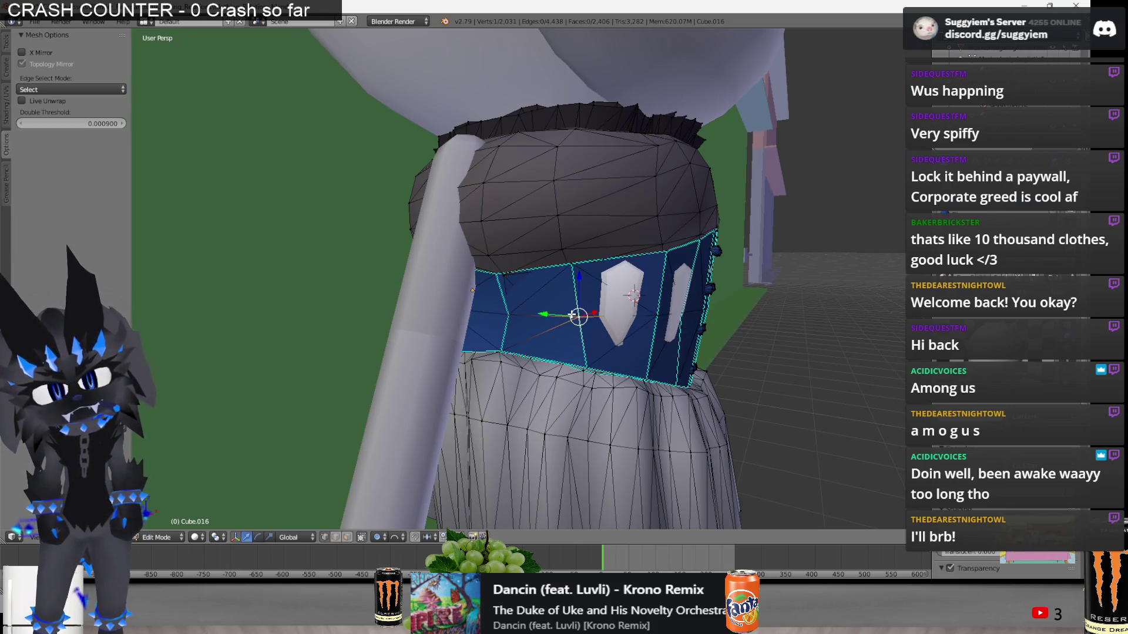
{"action": "left_click", "coordinate": [562, 308]}
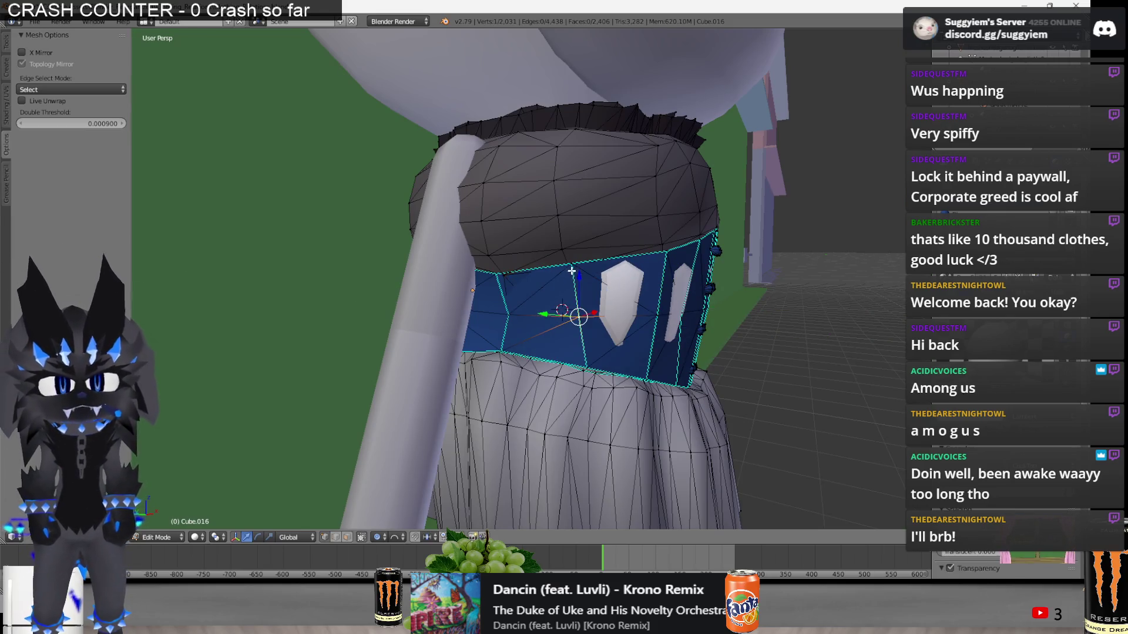
Pull a vertex on the band's lower edge along Y with soft falloff
{"action": "right_click", "coordinate": [584, 364]}
{"action": "key", "text": "g"}
{"action": "key", "text": "y"}
{"action": "right_click", "coordinate": [565, 356]}
{"action": "key", "text": "a"}
{"action": "key", "text": "g"}
{"action": "key", "text": "y"}
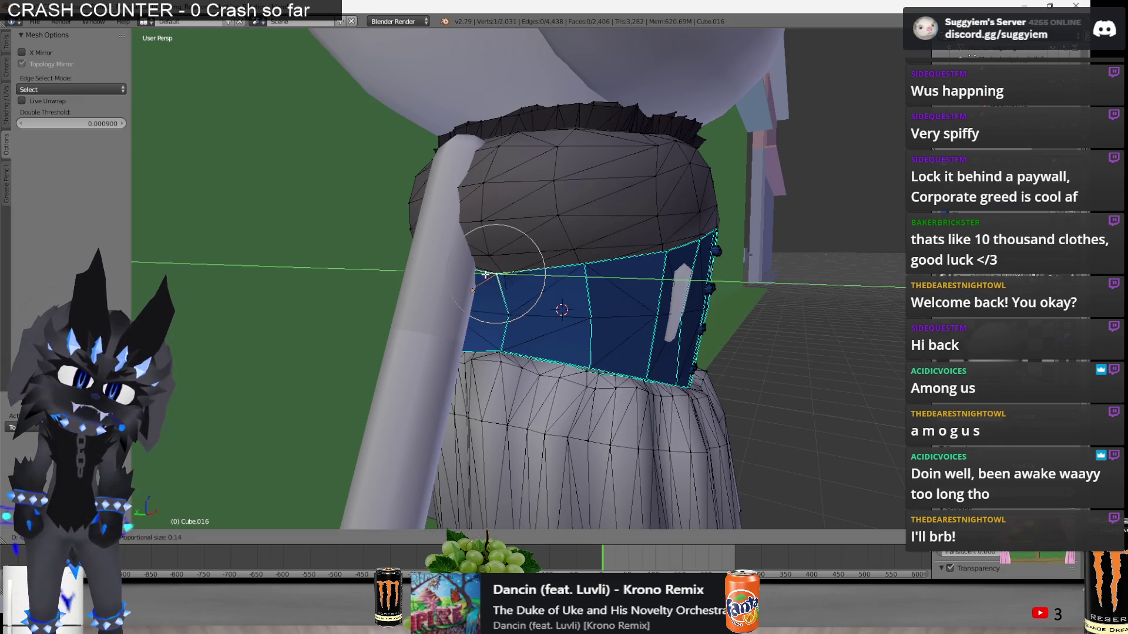
{"action": "scroll", "coordinate": [495, 276], "scroll_direction": "up", "scroll_amount": 3}
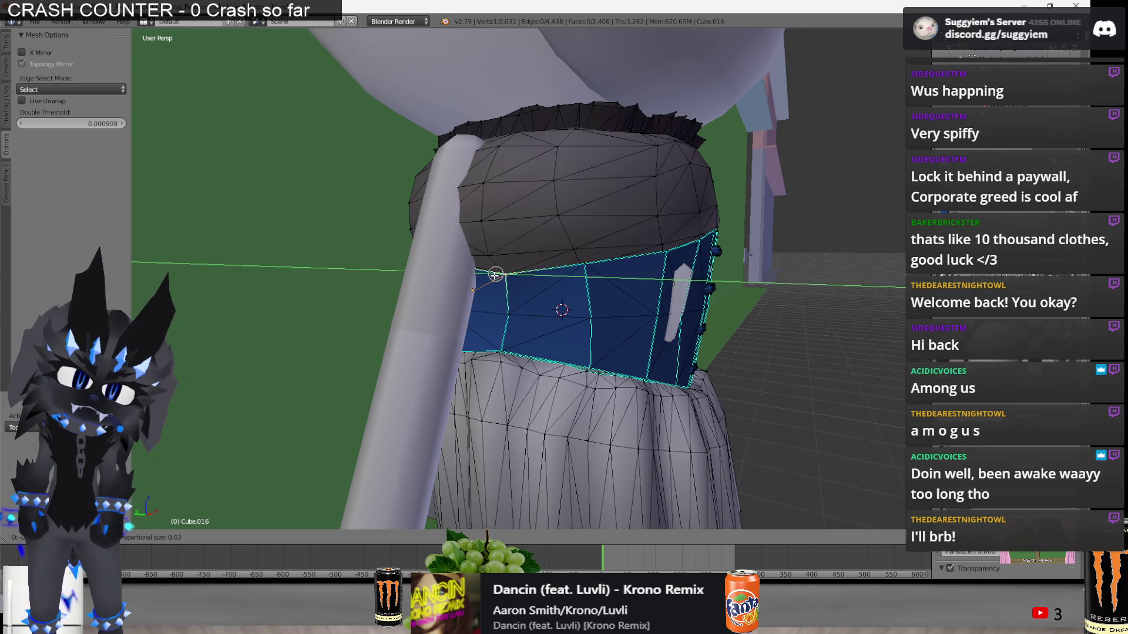
{"action": "right_click", "coordinate": [491, 276]}
{"action": "key", "text": "a"}
{"action": "mouse_move", "coordinate": [490, 276]}
{"action": "middle_mouse_down"}
{"action": "mouse_move", "coordinate": [460, 287]}
{"action": "mouse_move", "coordinate": [667, 325]}
{"action": "middle_mouse_up"}
Pull in a vertex on the corset's top edge with soft falloff
{"action": "right_click", "coordinate": [578, 340]}
{"action": "middle_click_drag", "start_coordinate": [577, 339], "coordinate": [298, 281]}
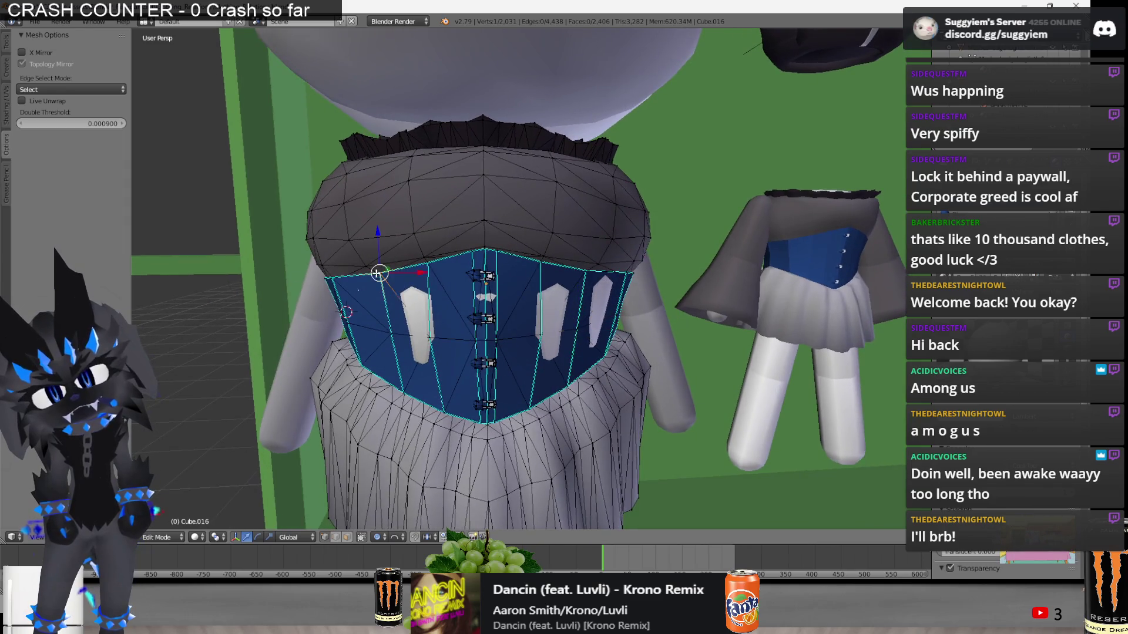
{"action": "right_click", "coordinate": [584, 272]}
{"action": "key", "text": "g"}
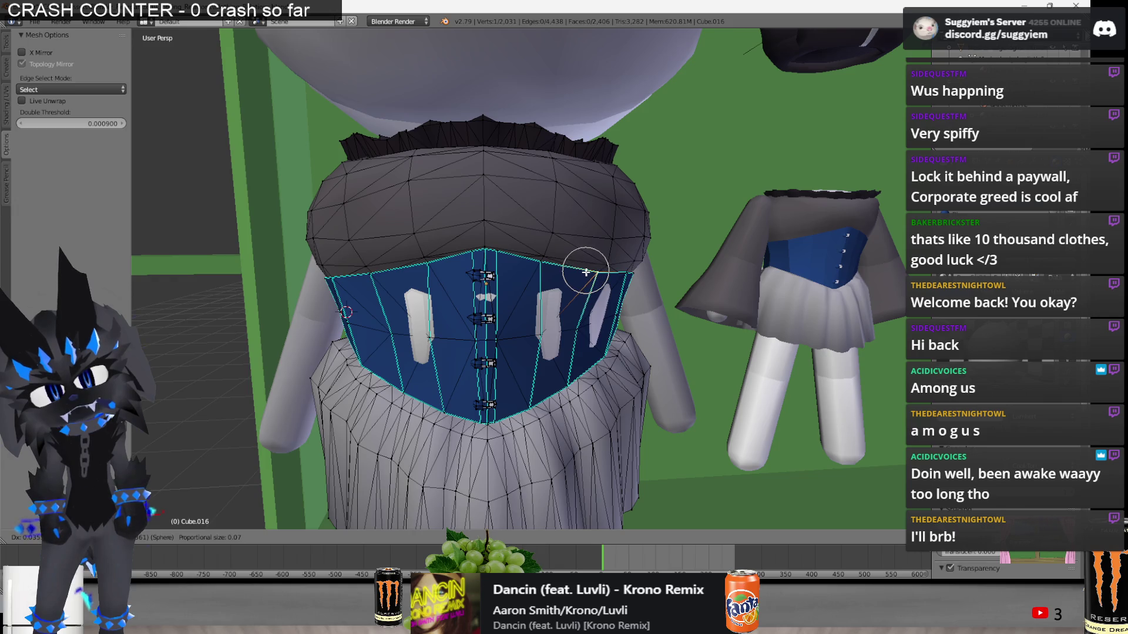
{"action": "left_click", "coordinate": [585, 270]}
{"action": "middle_click_drag", "start_coordinate": [584, 267], "coordinate": [575, 255]}
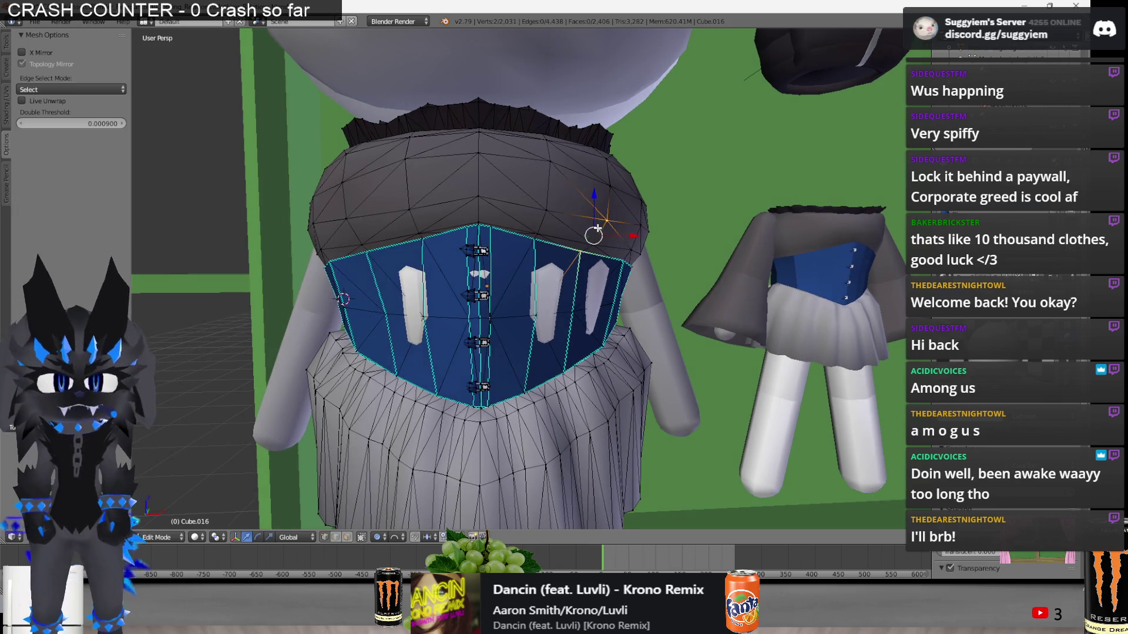
Select the linked top and corset mesh, separate it by selection, and return to object mode
{"action": "key", "text": "l"}
{"action": "right_click", "coordinate": [582, 376], "text": "shift"}
{"action": "middle_click_drag", "start_coordinate": [582, 375], "coordinate": [635, 329], "text": "shift"}
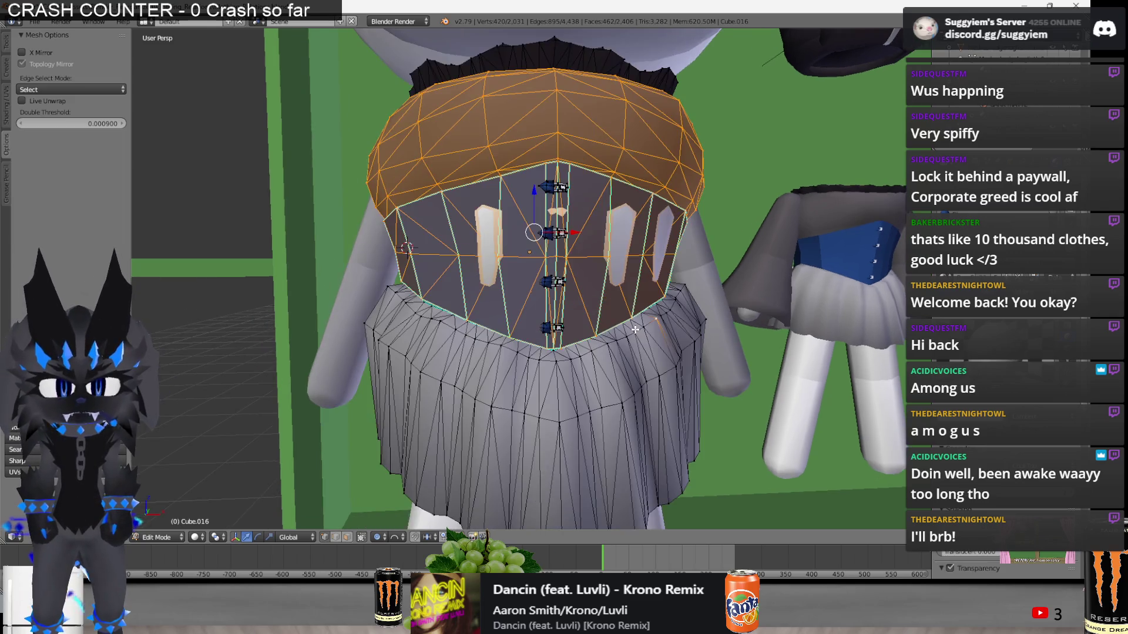
{"action": "key", "text": "p"}
{"action": "left_click", "coordinate": [636, 329]}
{"action": "key", "text": "Tab"}
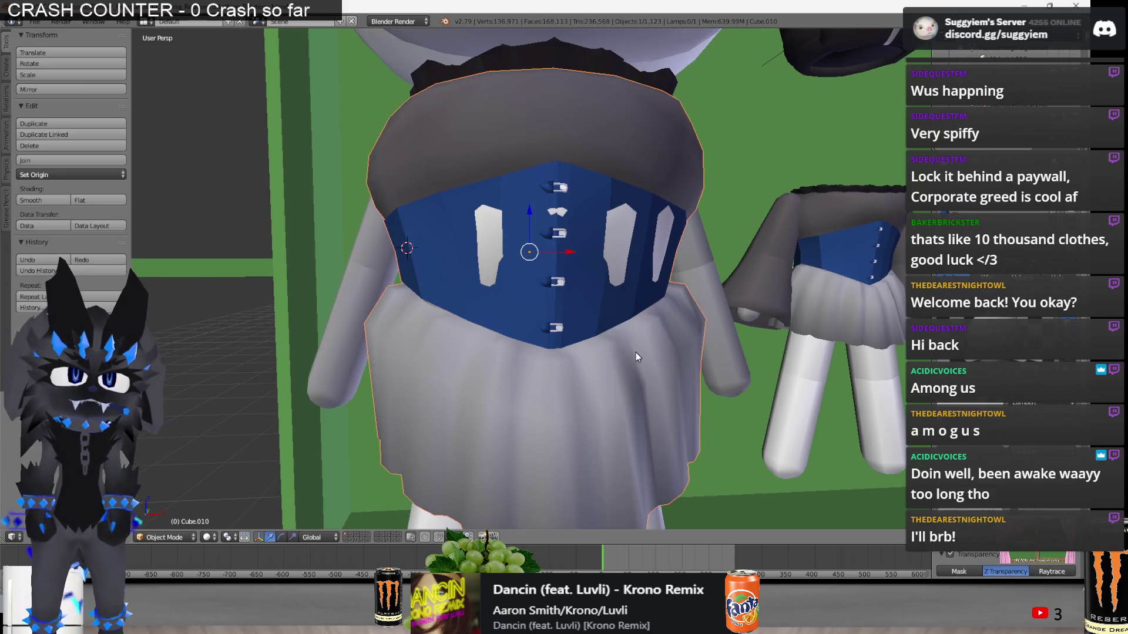
Isolate the outfit in front wireframe view and delete its right half's vertices
{"action": "key", "text": "KP_1"}
{"action": "key", "text": "KP_Divide"}
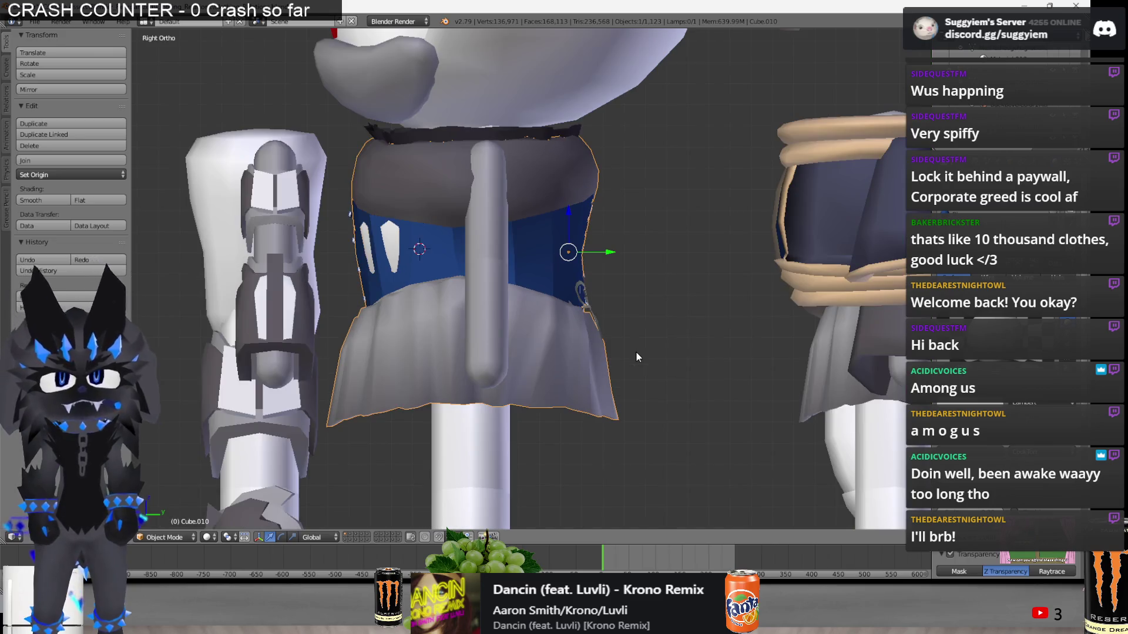
{"action": "key", "text": "Tab"}
{"action": "key", "text": "z"}
{"action": "key", "text": "a"}
{"action": "key", "text": "a"}
{"action": "key", "text": "b"}
{"action": "mouse_move", "coordinate": [539, 58]}
{"action": "left_mouse_down"}
{"action": "mouse_move", "coordinate": [928, 320]}
{"action": "mouse_move", "coordinate": [908, 528]}
{"action": "left_mouse_up"}
{"action": "key", "text": "x"}
{"action": "left_click", "coordinate": [699, 296]}
Box-select and delete the two stray vertices on the centre seam
{"action": "scroll", "coordinate": [594, 272], "scroll_direction": "up", "scroll_amount": 4}
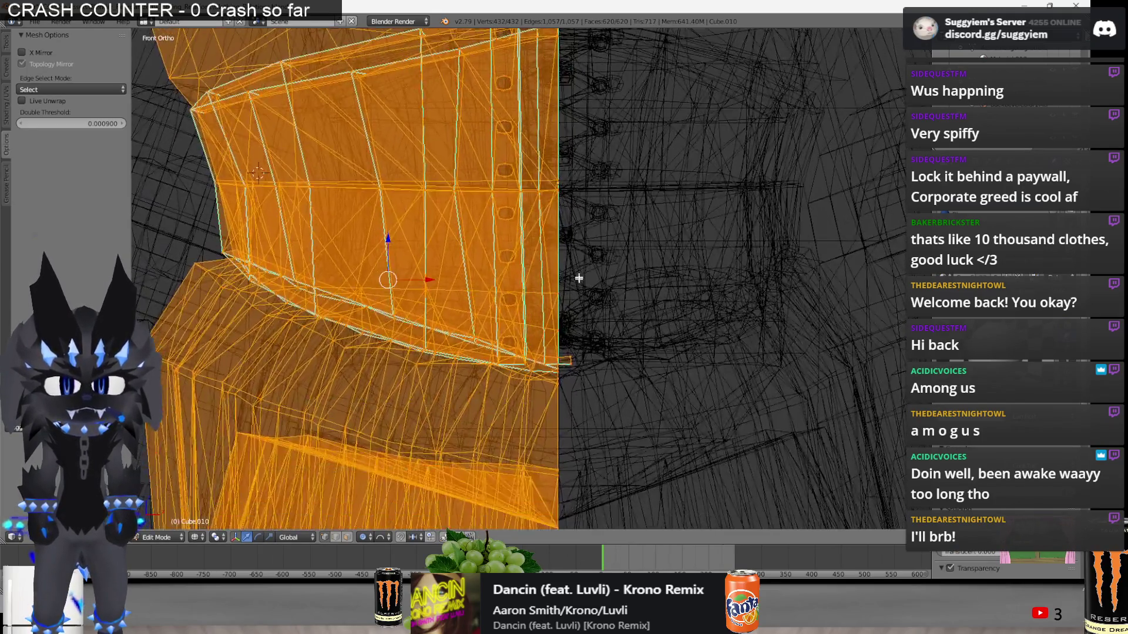
{"action": "scroll", "coordinate": [581, 382], "scroll_direction": "up", "scroll_amount": 2}
{"action": "key", "text": "a"}
{"action": "key", "text": "b"}
{"action": "left_click_drag", "start_coordinate": [578, 378], "coordinate": [625, 409]}
{"action": "key", "text": "x"}
{"action": "left_click", "coordinate": [685, 292]}
Back in solid object mode, add a Mirror modifier to rebuild the outfit's missing half
{"action": "key", "text": "a"}
{"action": "scroll", "coordinate": [681, 293], "scroll_direction": "down", "scroll_amount": 3}
{"action": "middle_click_drag", "start_coordinate": [682, 293], "coordinate": [627, 309]}
{"action": "key", "text": "Tab"}
{"action": "scroll", "coordinate": [643, 295], "scroll_direction": "down", "scroll_amount": 3}
{"action": "key", "text": "z"}
{"action": "scroll", "coordinate": [667, 318], "scroll_direction": "up", "scroll_amount": 5}
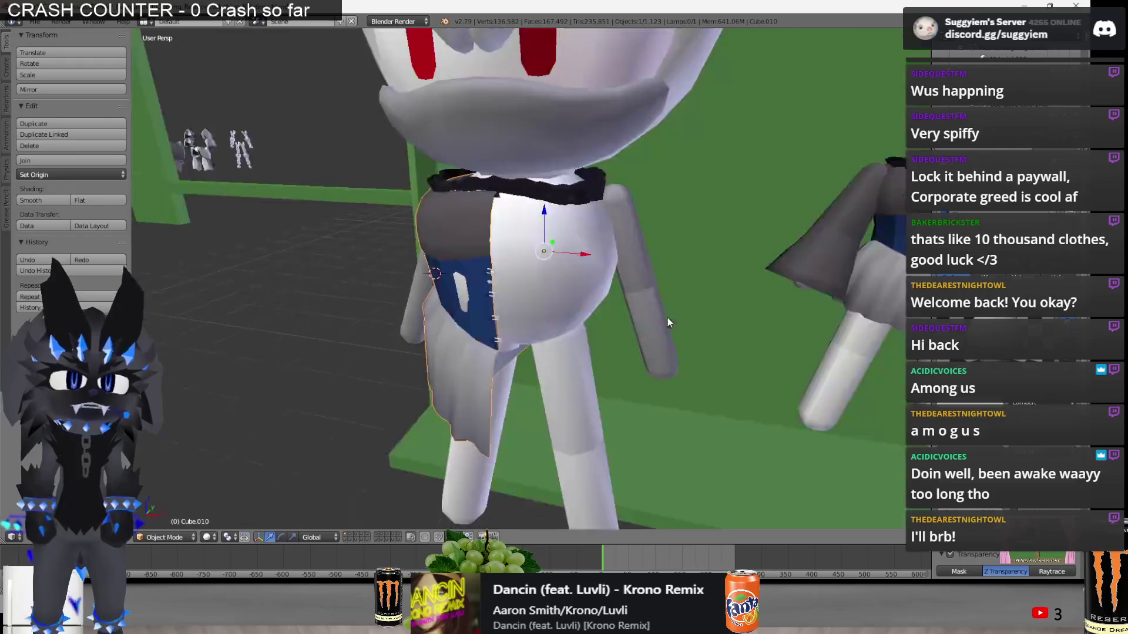
{"action": "left_click", "coordinate": [998, 198]}
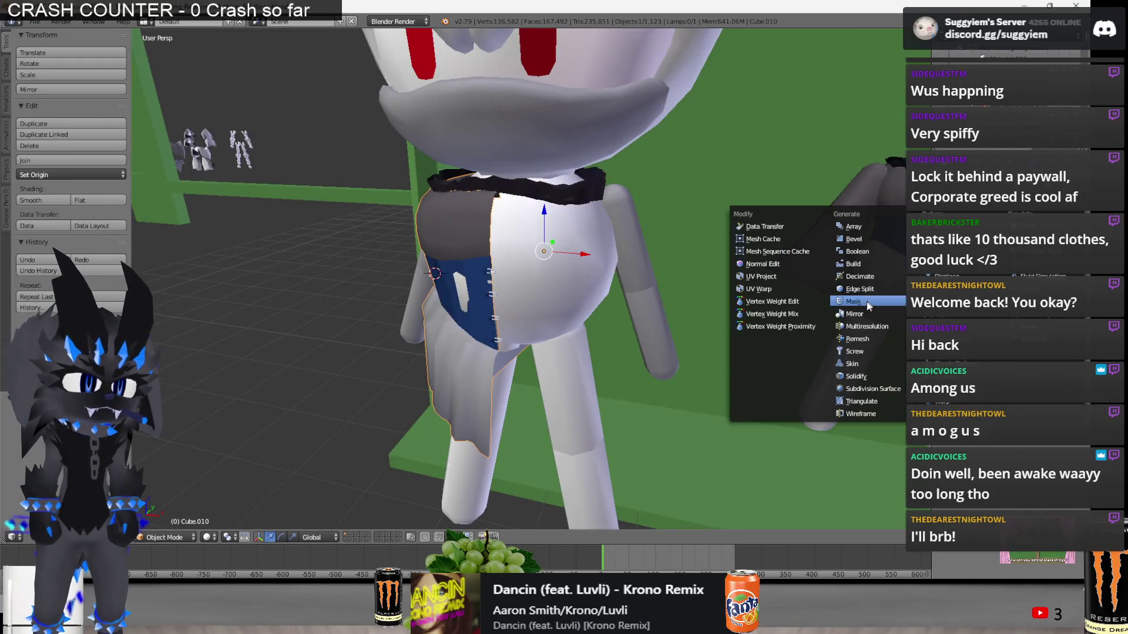
{"action": "left_click", "coordinate": [861, 313]}
{"action": "mouse_move", "coordinate": [861, 313]}
{"action": "middle_mouse_down"}
{"action": "mouse_move", "coordinate": [672, 264]}
{"action": "mouse_move", "coordinate": [403, 276]}
{"action": "middle_mouse_up"}
Pull a corset top-edge vertex inward with proportional editing so the side gaps nearly close
{"action": "scroll", "coordinate": [411, 329], "scroll_direction": "up", "scroll_amount": 5}
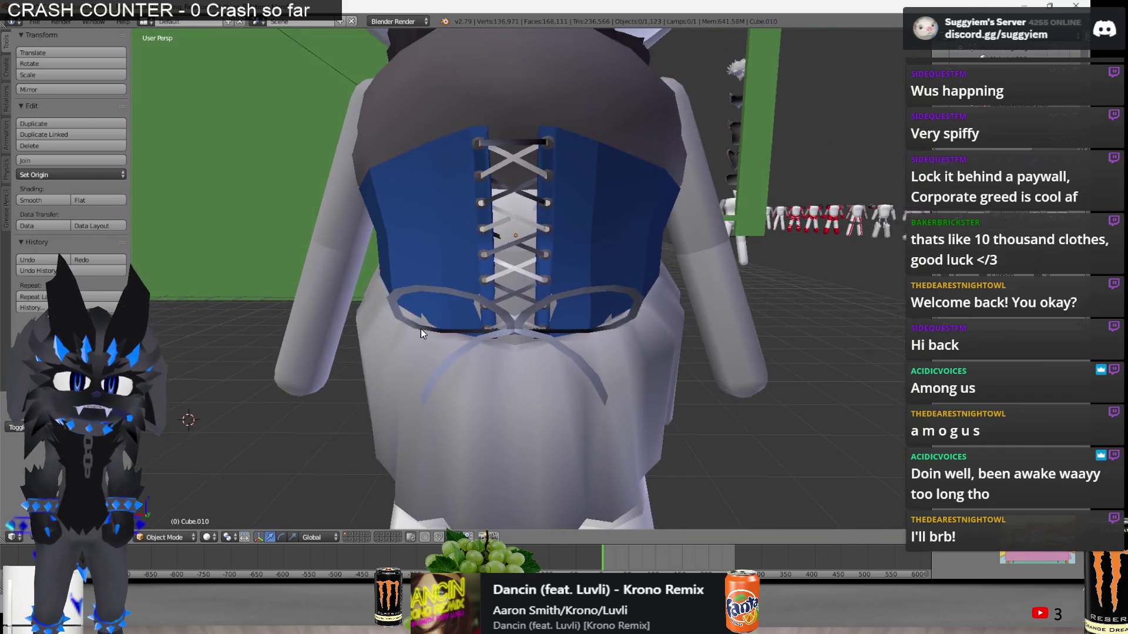
{"action": "middle_click_drag", "start_coordinate": [420, 329], "coordinate": [461, 334]}
{"action": "key", "text": "Tab"}
{"action": "key", "text": "a"}
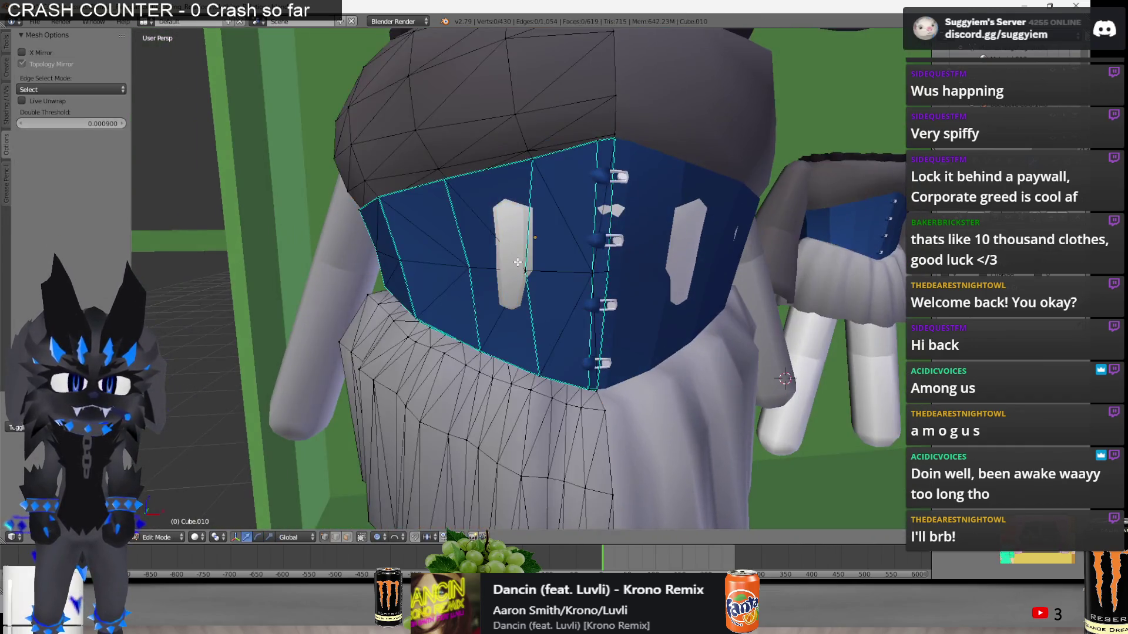
{"action": "right_click", "coordinate": [515, 271]}
{"action": "key", "text": "g"}
{"action": "right_click", "coordinate": [506, 180]}
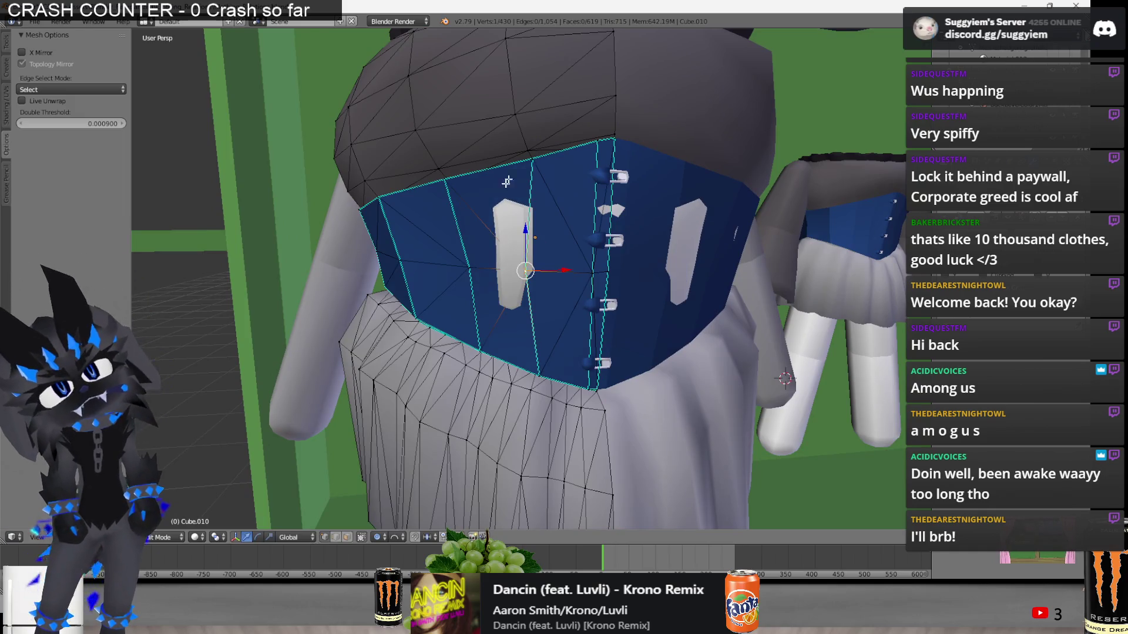
{"action": "right_click", "coordinate": [560, 219]}
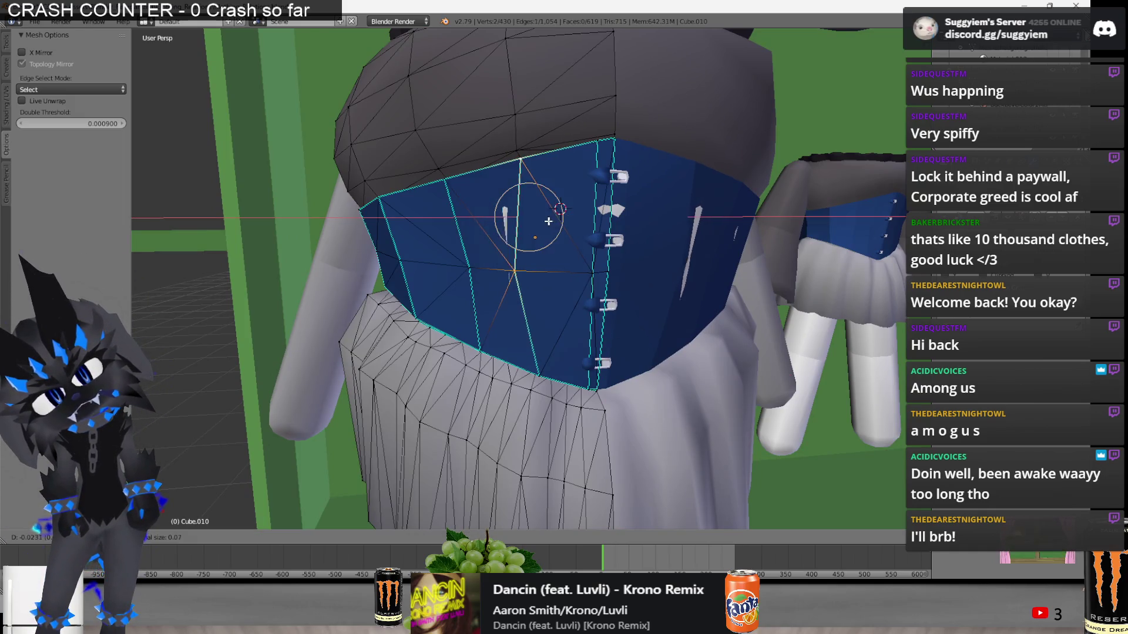
{"action": "key", "text": "g"}
{"action": "right_click", "coordinate": [505, 113]}
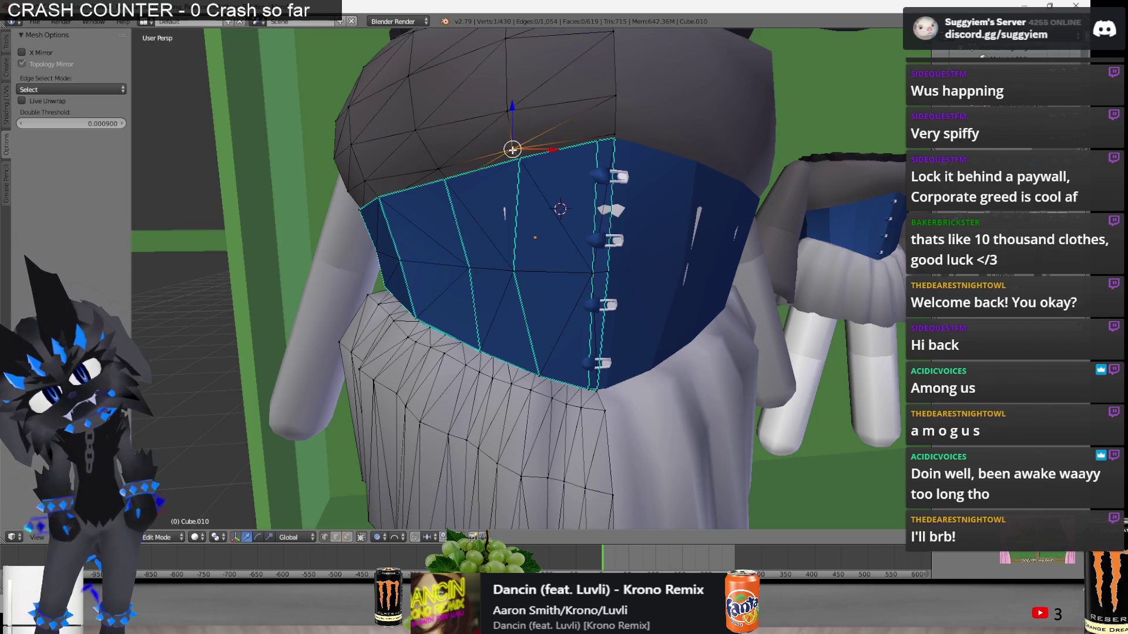
{"action": "key", "text": "Tab"}
Select the outfit object together with the clasp object
{"action": "mouse_move", "coordinate": [509, 143]}
{"action": "middle_mouse_down"}
{"action": "mouse_move", "coordinate": [530, 192]}
{"action": "mouse_move", "coordinate": [557, 187]}
{"action": "middle_mouse_up"}
{"action": "right_click", "coordinate": [557, 186]}
{"action": "left_click", "coordinate": [577, 244]}
{"action": "right_click", "coordinate": [521, 236], "text": "shift"}
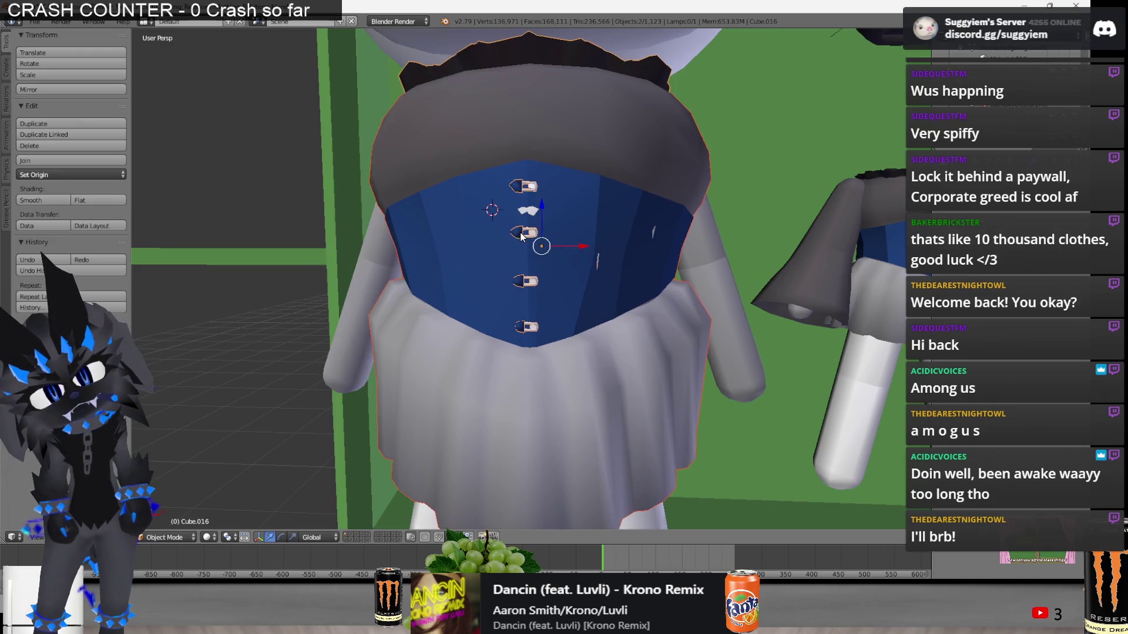
Shift the outfit and clasps sideways along the X axis
{"action": "key", "text": "g"}
{"action": "key", "text": "x"}
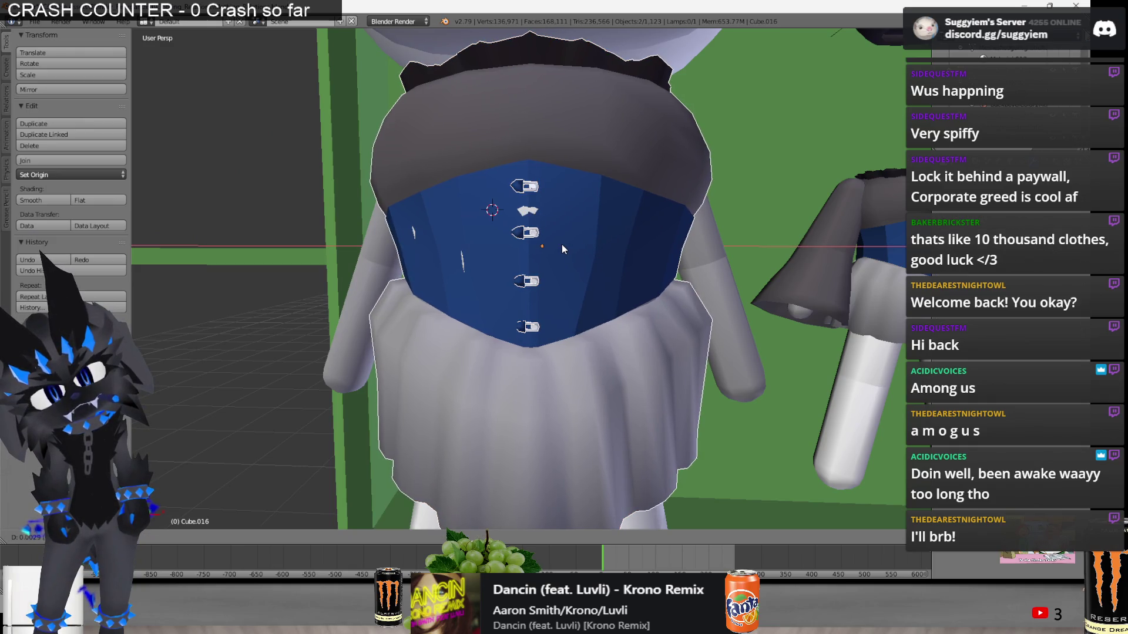
{"action": "left_click", "coordinate": [562, 244]}
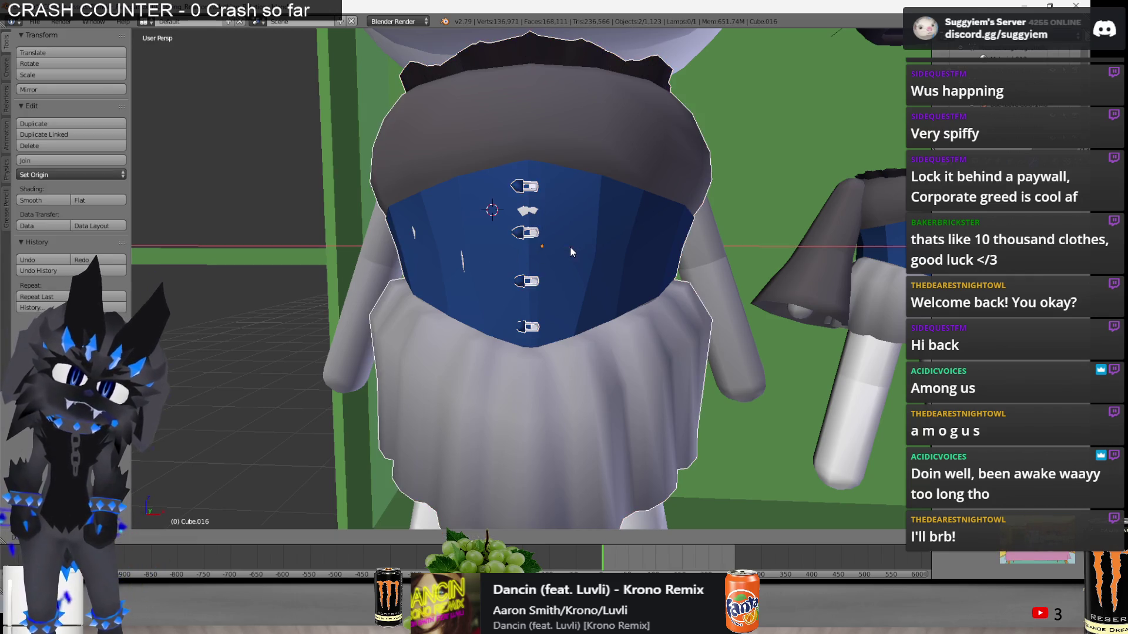
{"action": "left_click", "coordinate": [569, 279]}
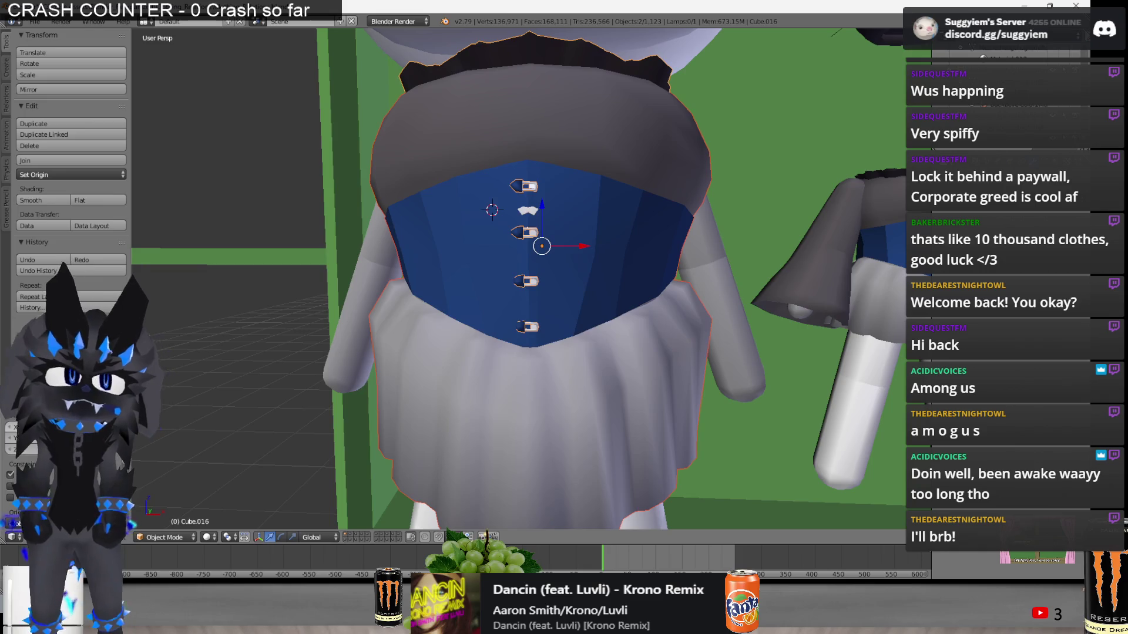
Put the skirt mesh Cube.010 in Edit Mode and bring up the proportional editing options
{"action": "scroll", "coordinate": [639, 251], "scroll_direction": "down", "scroll_amount": 2}
{"action": "key", "text": "a"}
{"action": "mouse_move", "coordinate": [641, 252]}
{"action": "middle_mouse_down"}
{"action": "mouse_move", "coordinate": [452, 262]}
{"action": "mouse_move", "coordinate": [359, 249]}
{"action": "mouse_move", "coordinate": [450, 259]}
{"action": "mouse_move", "coordinate": [561, 249]}
{"action": "mouse_move", "coordinate": [373, 390]}
{"action": "mouse_move", "coordinate": [442, 394]}
{"action": "middle_mouse_up"}
{"action": "scroll", "coordinate": [457, 368], "scroll_direction": "up", "scroll_amount": 3}
{"action": "right_click", "coordinate": [520, 314]}
{"action": "key", "text": "Tab"}
{"action": "scroll", "coordinate": [520, 315], "scroll_direction": "up", "scroll_amount": 3}
{"action": "mouse_move", "coordinate": [519, 314]}
{"action": "middle_mouse_down"}
{"action": "mouse_move", "coordinate": [721, 310]}
{"action": "mouse_move", "coordinate": [714, 260]}
{"action": "mouse_move", "coordinate": [611, 171]}
{"action": "mouse_move", "coordinate": [576, 176]}
{"action": "mouse_move", "coordinate": [529, 235]}
{"action": "middle_mouse_up"}
{"action": "left_click", "coordinate": [377, 537]}
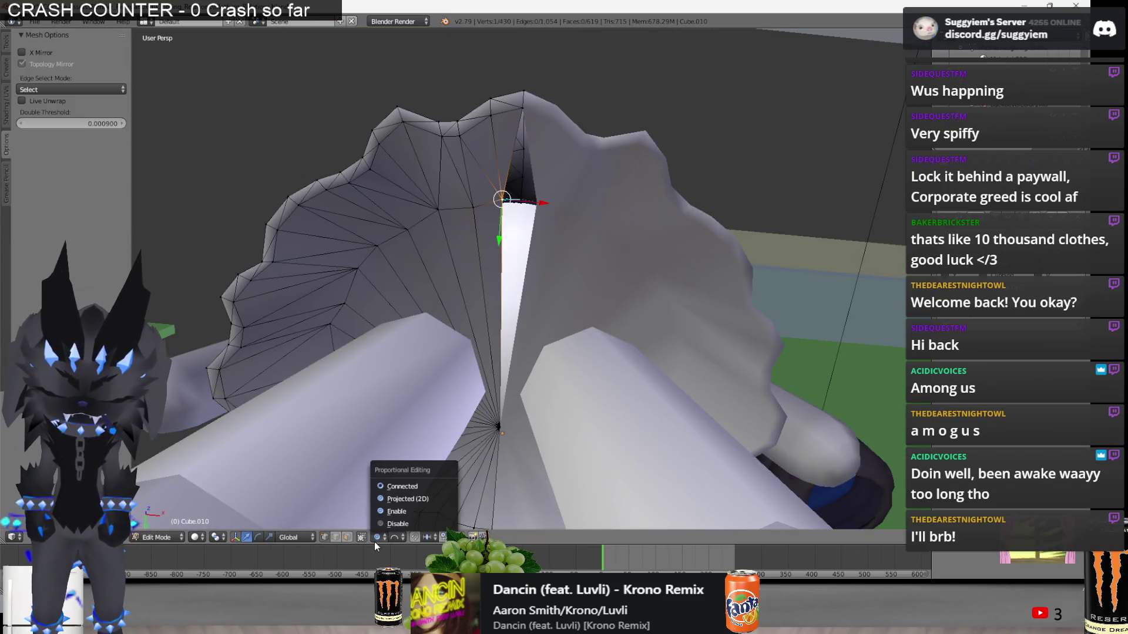
{"action": "left_click", "coordinate": [395, 522]}
{"action": "scroll", "coordinate": [529, 176], "scroll_direction": "up", "scroll_amount": 2}
{"action": "key", "text": "g"}
{"action": "key", "text": "x"}
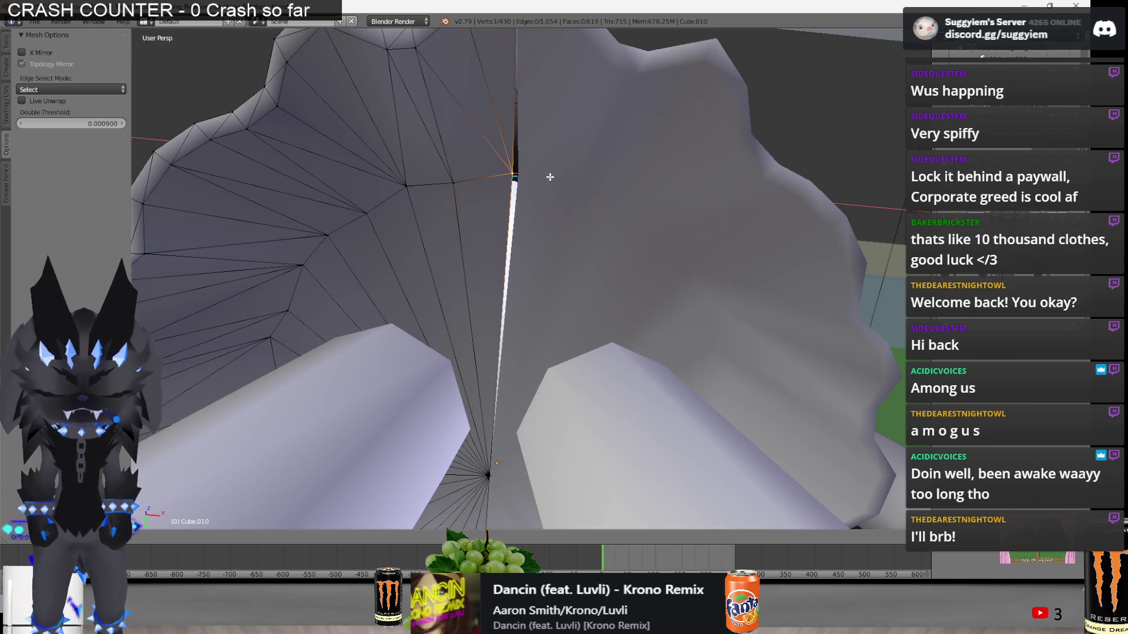
{"action": "left_click", "coordinate": [553, 177]}
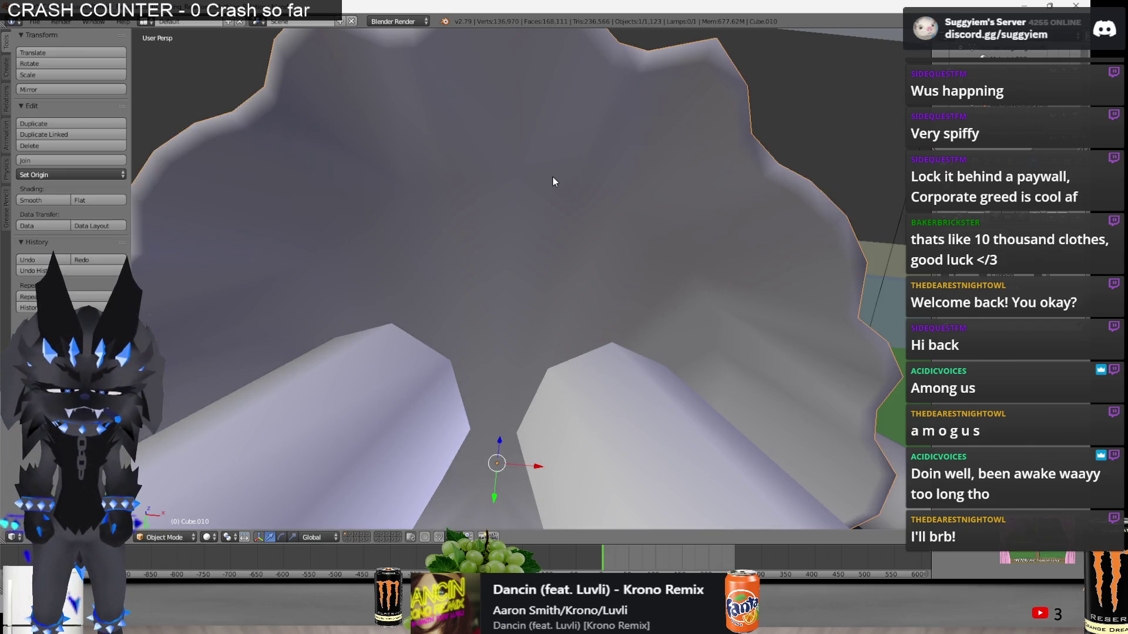
{"action": "key", "text": "Tab"}
{"action": "scroll", "coordinate": [553, 177], "scroll_direction": "down", "scroll_amount": 5}
{"action": "mouse_move", "coordinate": [553, 178]}
{"action": "middle_mouse_down"}
{"action": "mouse_move", "coordinate": [574, 256]}
{"action": "mouse_move", "coordinate": [632, 274]}
{"action": "middle_mouse_up"}
{"action": "scroll", "coordinate": [575, 260], "scroll_direction": "down", "scroll_amount": 3}
{"action": "scroll", "coordinate": [541, 258], "scroll_direction": "up", "scroll_amount": 3}
{"action": "middle_click_drag", "start_coordinate": [541, 258], "coordinate": [517, 253]}
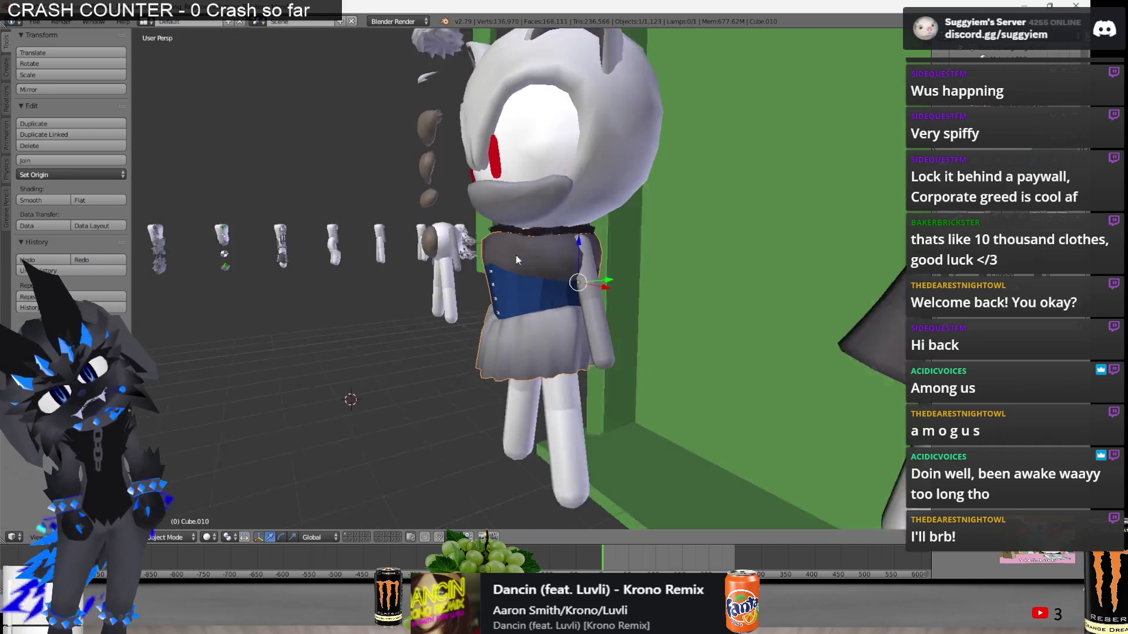
{"action": "scroll", "coordinate": [513, 255], "scroll_direction": "up", "scroll_amount": 3}
{"action": "right_click", "coordinate": [492, 267]}
{"action": "scroll", "coordinate": [499, 269], "scroll_direction": "up", "scroll_amount": 3}
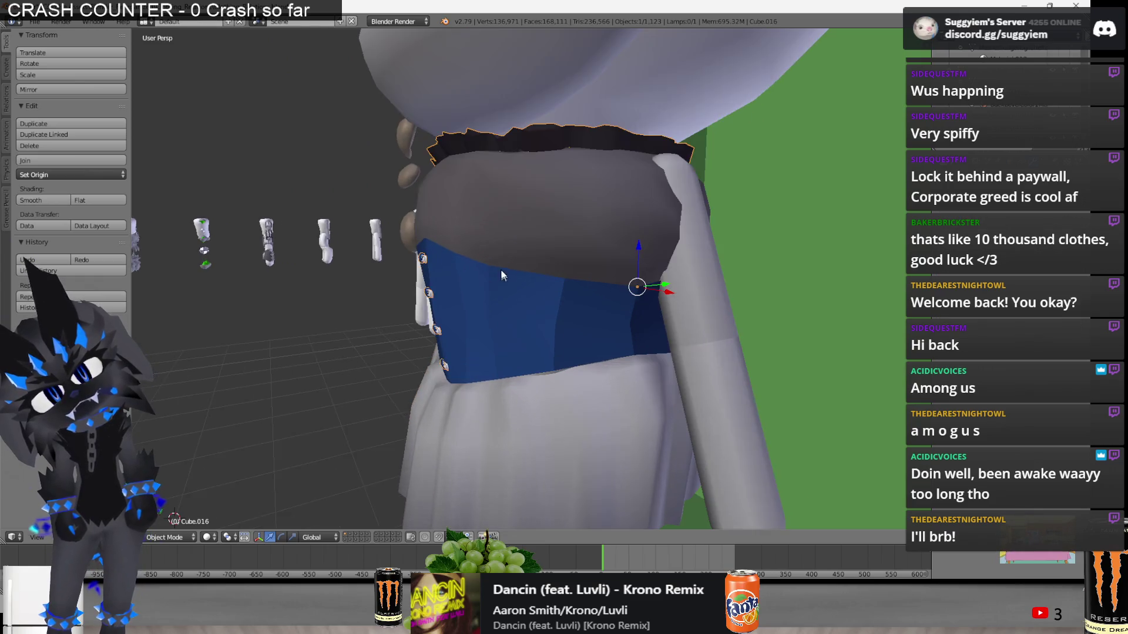
{"action": "middle_click_drag", "start_coordinate": [502, 270], "coordinate": [478, 284]}
{"action": "key", "text": "Tab"}
{"action": "scroll", "coordinate": [470, 284], "scroll_direction": "up", "scroll_amount": 2}
{"action": "key", "text": "z"}
{"action": "left_click_drag", "start_coordinate": [405, 276], "coordinate": [411, 517], "text": "ctrl"}
{"action": "key", "text": "z"}
{"action": "key", "text": "g"}
{"action": "key", "text": "y"}
{"action": "left_click", "coordinate": [426, 322]}
{"action": "middle_click_drag", "start_coordinate": [427, 322], "coordinate": [569, 304]}
{"action": "key", "text": "r"}
{"action": "key", "text": "r"}
{"action": "left_click", "coordinate": [571, 299]}
{"action": "scroll", "coordinate": [571, 299], "scroll_direction": "down", "scroll_amount": 4}
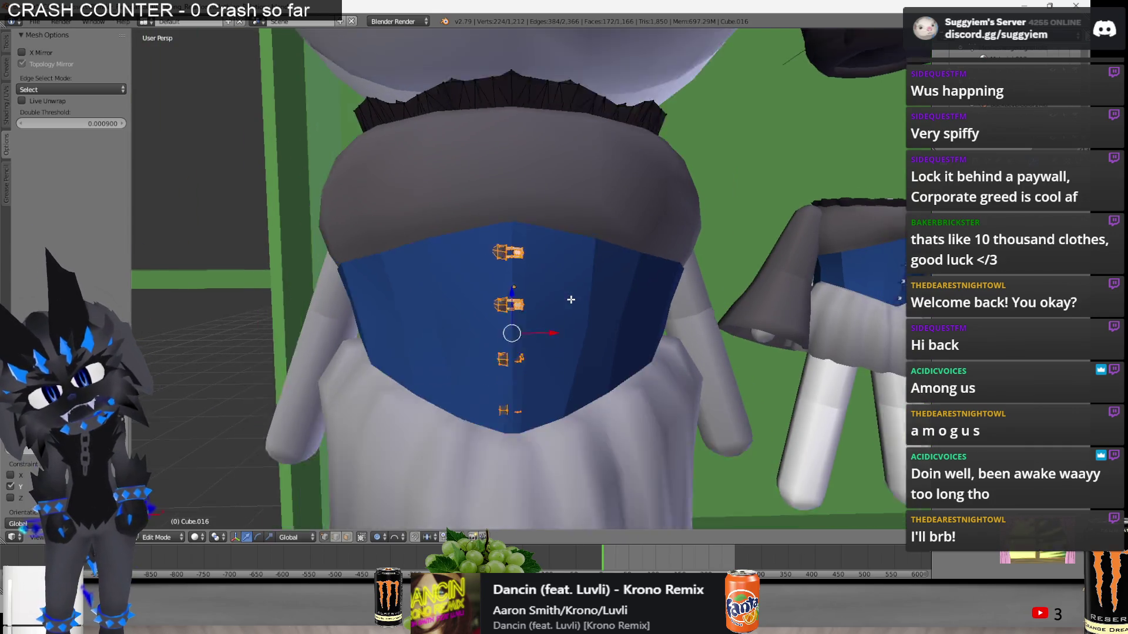
{"action": "key", "text": "Tab"}
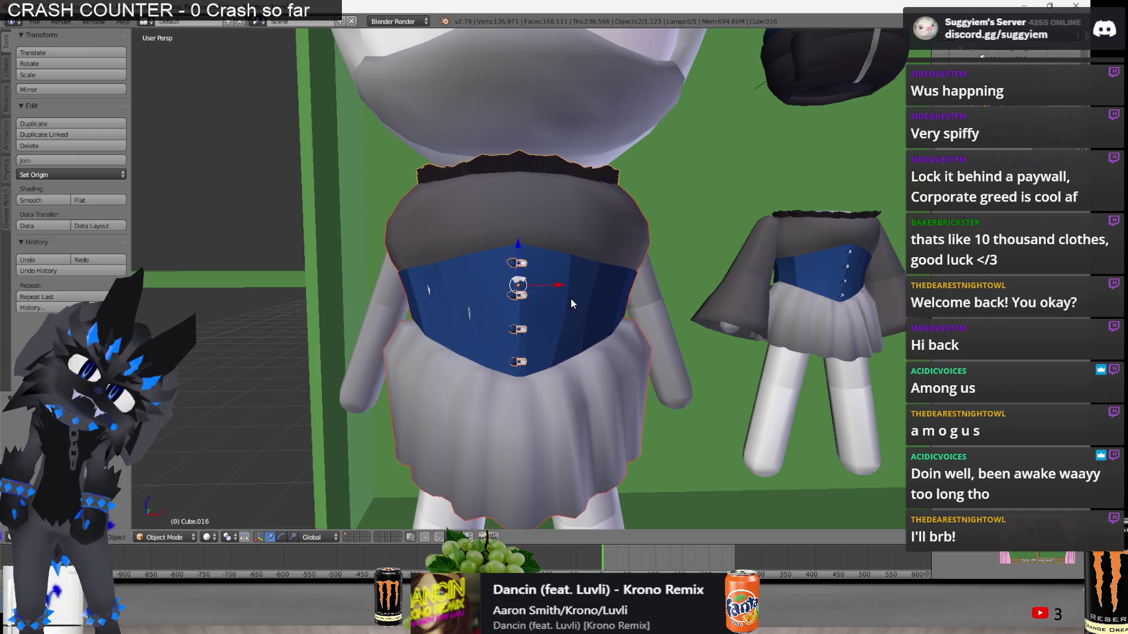
{"action": "key", "text": "a"}
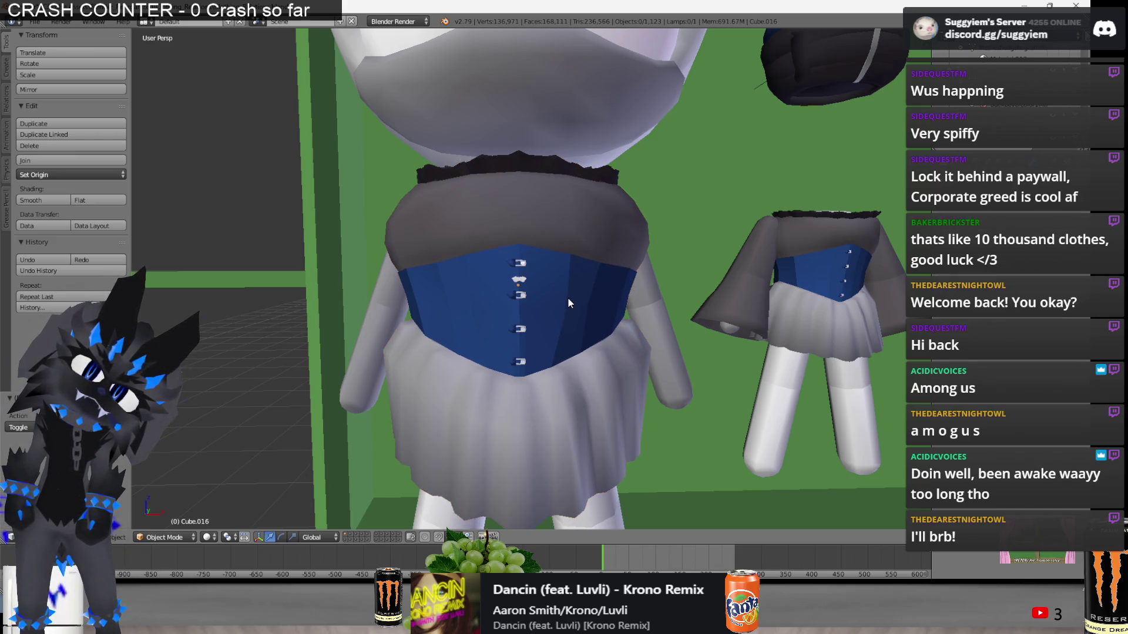
Select the corset outfit and hook pieces, cancelling an unintended scale
{"action": "right_click", "coordinate": [587, 291]}
{"action": "mouse_move", "coordinate": [567, 297]}
{"action": "middle_mouse_down"}
{"action": "mouse_move", "coordinate": [588, 290]}
{"action": "mouse_move", "coordinate": [566, 298]}
{"action": "middle_mouse_up"}
{"action": "right_click", "coordinate": [546, 292]}
{"action": "right_click", "coordinate": [548, 297], "text": "shift"}
{"action": "right_click", "coordinate": [426, 223]}
{"action": "key", "text": "s"}
{"action": "right_click", "coordinate": [558, 259]}
{"action": "mouse_move", "coordinate": [745, 337]}
{"action": "middle_mouse_down"}
{"action": "mouse_move", "coordinate": [509, 333]}
{"action": "mouse_move", "coordinate": [671, 316]}
{"action": "mouse_move", "coordinate": [609, 295]}
{"action": "mouse_move", "coordinate": [664, 290]}
{"action": "mouse_move", "coordinate": [558, 364]}
{"action": "mouse_move", "coordinate": [546, 242]}
{"action": "middle_mouse_up"}
Select the skirt in Edit Mode and nudge its vertices outward with proportional falloff
{"action": "right_click", "coordinate": [558, 364]}
{"action": "scroll", "coordinate": [558, 365], "scroll_direction": "down", "scroll_amount": 2}
{"action": "key", "text": "Tab"}
{"action": "left_click_drag", "start_coordinate": [603, 205], "coordinate": [617, 206]}
{"action": "left_click", "coordinate": [615, 207]}
{"action": "mouse_move", "coordinate": [615, 206]}
{"action": "middle_mouse_down"}
{"action": "mouse_move", "coordinate": [594, 330]}
{"action": "mouse_move", "coordinate": [436, 380]}
{"action": "mouse_move", "coordinate": [473, 352]}
{"action": "middle_mouse_up"}
{"action": "key", "text": "g"}
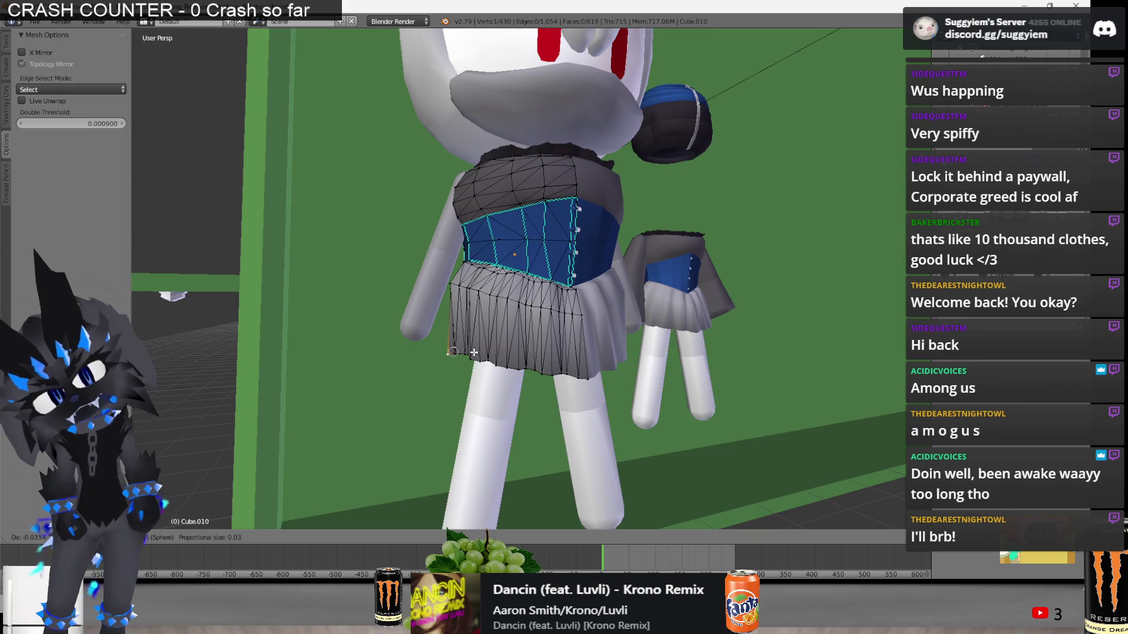
{"action": "scroll", "coordinate": [470, 337], "scroll_direction": "down", "scroll_amount": 13}
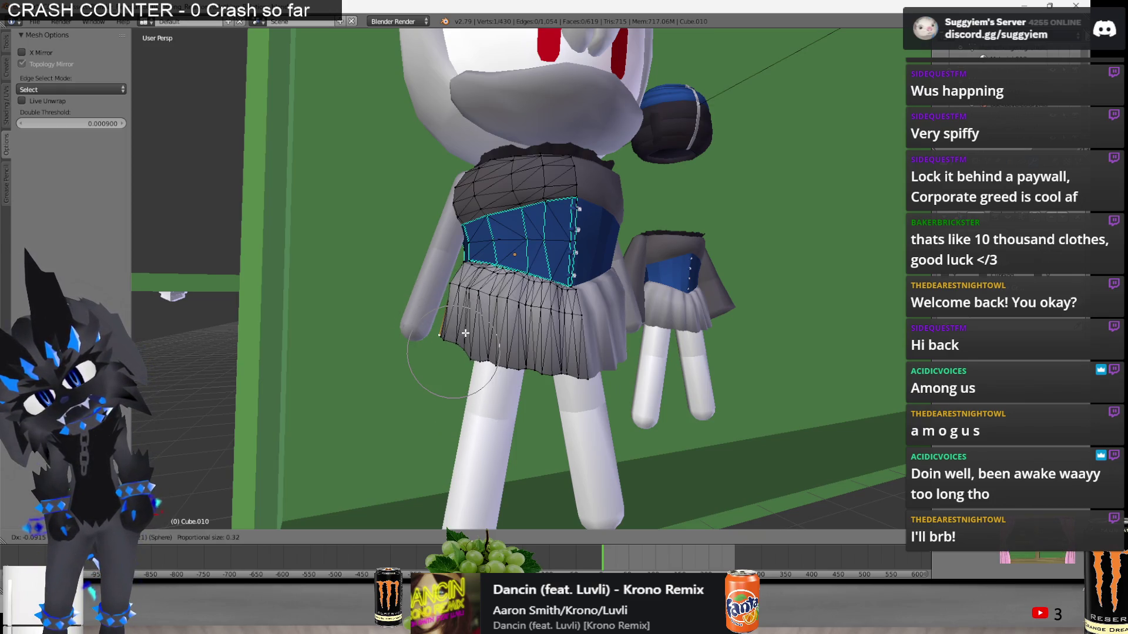
{"action": "left_click", "coordinate": [473, 336]}
{"action": "middle_click_drag", "start_coordinate": [464, 334], "coordinate": [475, 329]}
Select the skirt's linked edge vertices using wireframe view
{"action": "key", "text": "z"}
{"action": "key", "text": "ctrl+l"}
{"action": "mouse_move", "coordinate": [520, 447]}
{"action": "middle_mouse_down"}
{"action": "mouse_move", "coordinate": [555, 425]}
{"action": "mouse_move", "coordinate": [557, 315]}
{"action": "middle_mouse_up"}
{"action": "scroll", "coordinate": [557, 340], "scroll_direction": "up", "scroll_amount": 3}
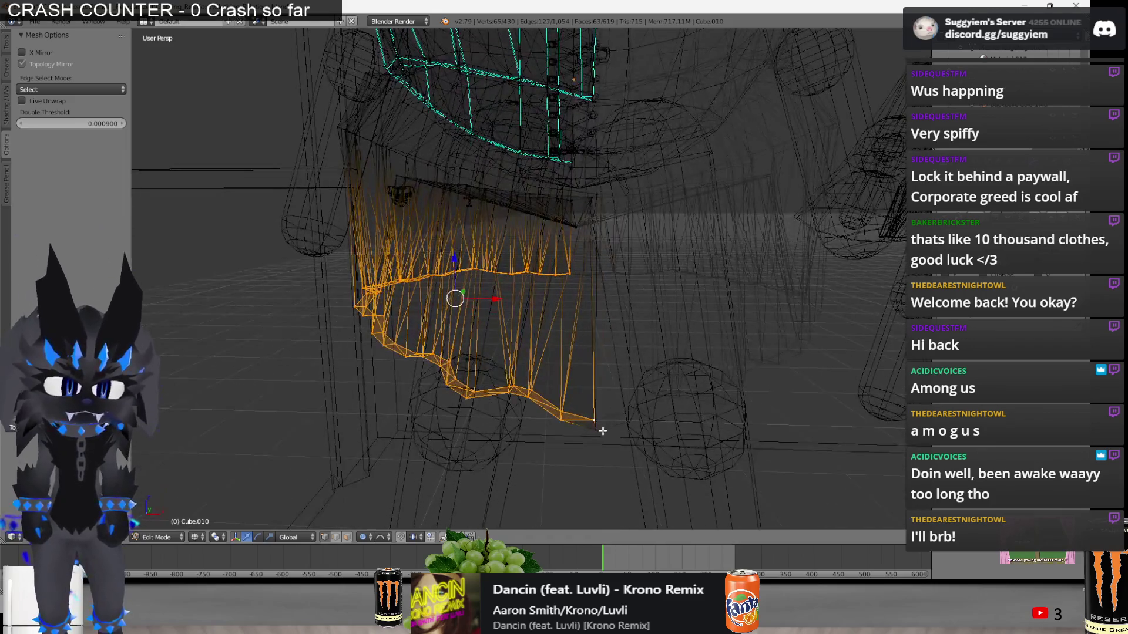
{"action": "mouse_move", "coordinate": [609, 404]}
{"action": "middle_mouse_down"}
{"action": "mouse_move", "coordinate": [508, 366]}
{"action": "mouse_move", "coordinate": [343, 496]}
{"action": "mouse_move", "coordinate": [649, 353]}
{"action": "middle_mouse_up"}
{"action": "key", "text": "z"}
Set a pivot point and move the selected skirt vertices outward and up along X and Z
{"action": "left_click", "coordinate": [377, 537]}
{"action": "left_click", "coordinate": [388, 497]}
{"action": "key", "text": "g"}
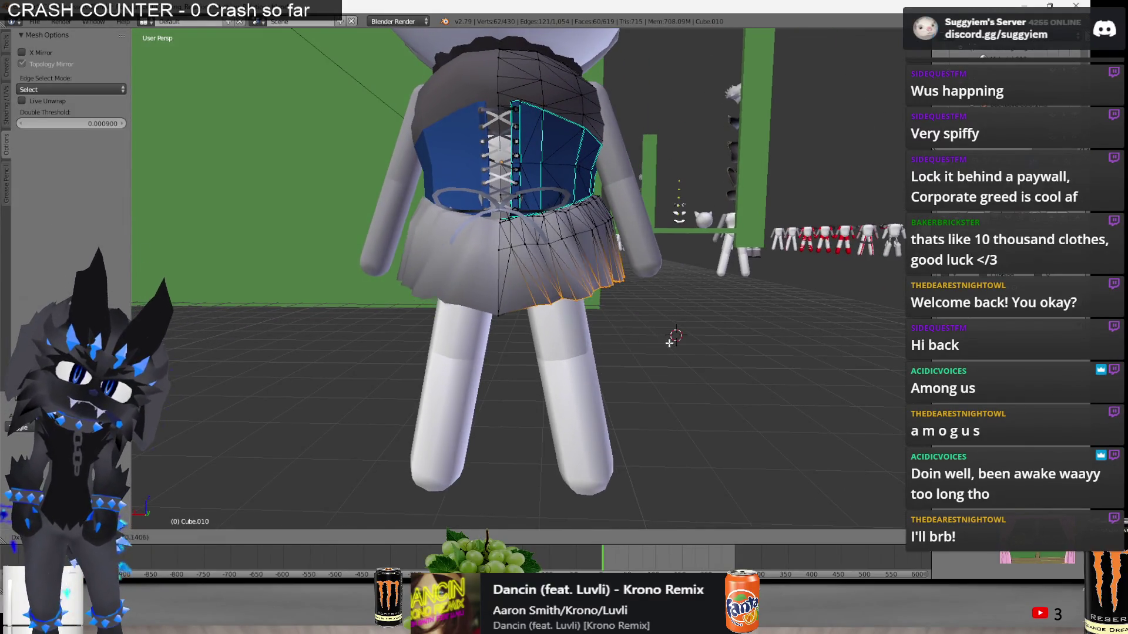
{"action": "left_click", "coordinate": [717, 295]}
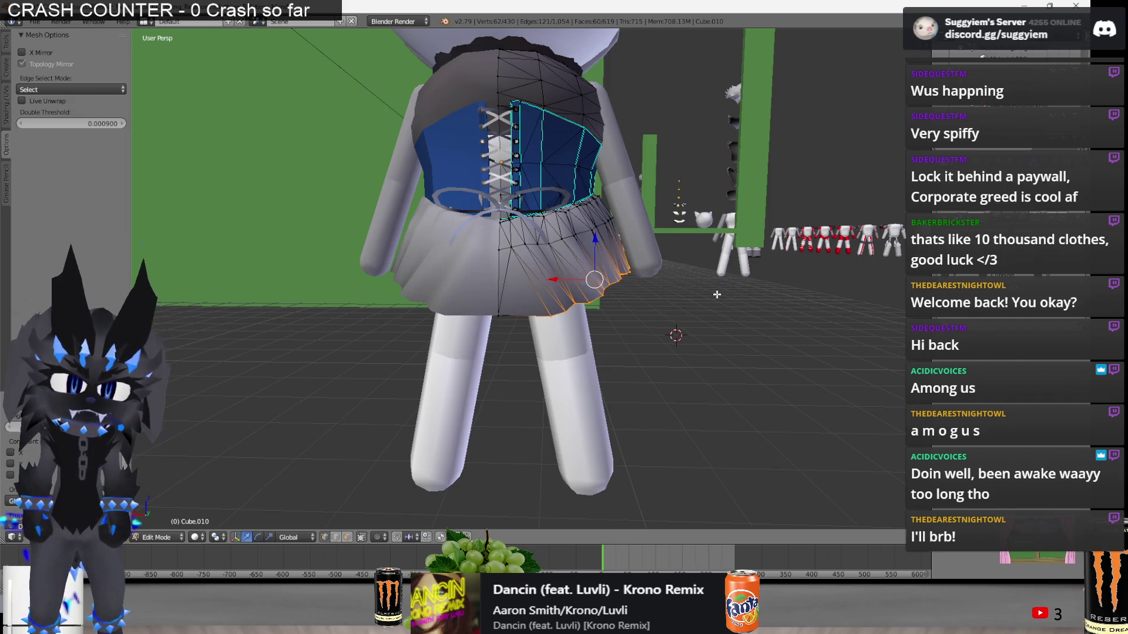
{"action": "key", "text": "g"}
{"action": "key", "text": "x"}
{"action": "key", "text": "z"}
{"action": "left_click", "coordinate": [588, 240]}
Deselect the skirt vertices and return to Object Mode
{"action": "middle_click_drag", "start_coordinate": [588, 241], "coordinate": [570, 326]}
{"action": "key", "text": "z"}
{"action": "key", "text": "a"}
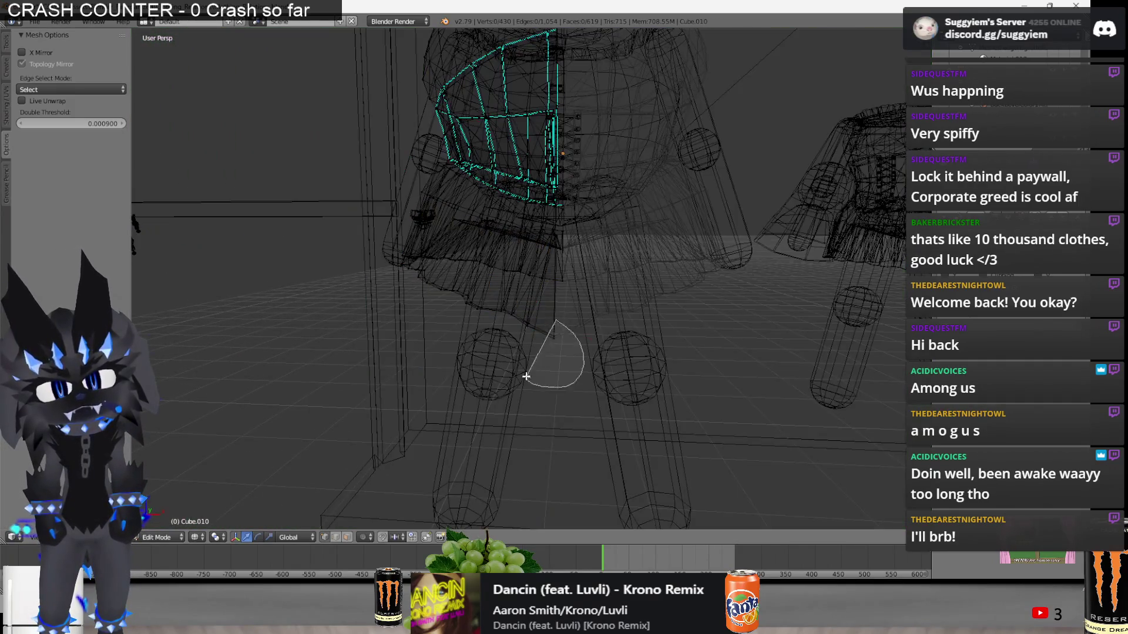
{"action": "key", "text": "z"}
{"action": "key", "text": "Tab"}
{"action": "scroll", "coordinate": [619, 369], "scroll_direction": "down", "scroll_amount": 5}
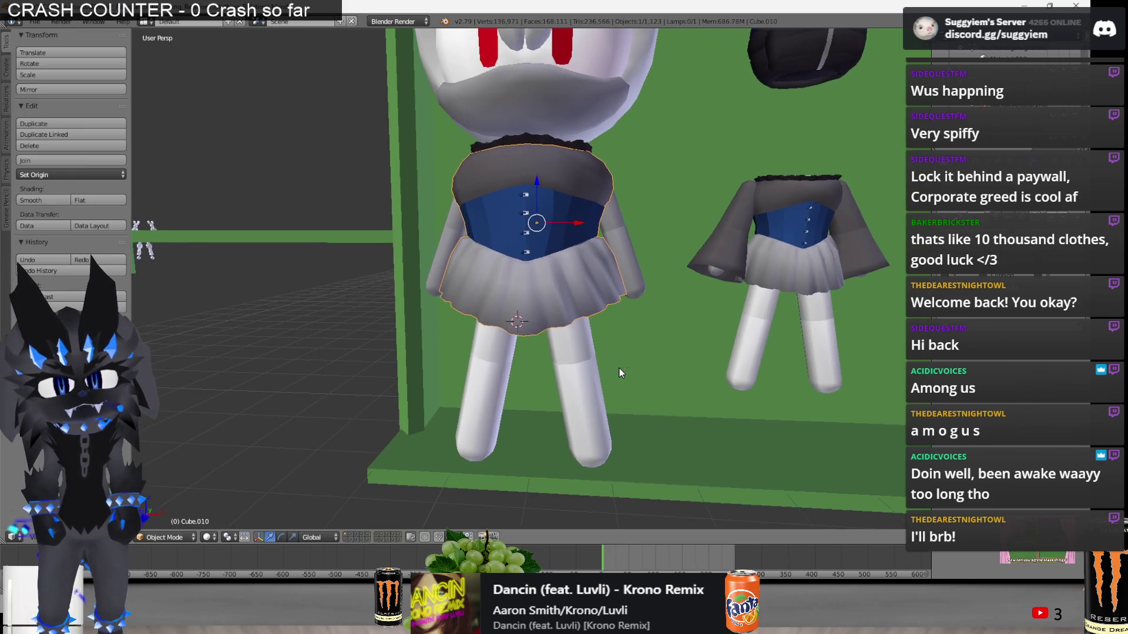
Slide the outfit left onto the cat and scale it with the right outfit slightly down
{"action": "mouse_move", "coordinate": [623, 369]}
{"action": "middle_mouse_down"}
{"action": "mouse_move", "coordinate": [572, 397]}
{"action": "mouse_move", "coordinate": [474, 400]}
{"action": "mouse_move", "coordinate": [541, 396]}
{"action": "mouse_move", "coordinate": [498, 400]}
{"action": "middle_mouse_up"}
{"action": "scroll", "coordinate": [535, 301], "scroll_direction": "up", "scroll_amount": 3}
{"action": "mouse_move", "coordinate": [556, 279]}
{"action": "left_mouse_down"}
{"action": "mouse_move", "coordinate": [467, 278]}
{"action": "mouse_move", "coordinate": [558, 281]}
{"action": "mouse_move", "coordinate": [534, 301]}
{"action": "left_mouse_up"}
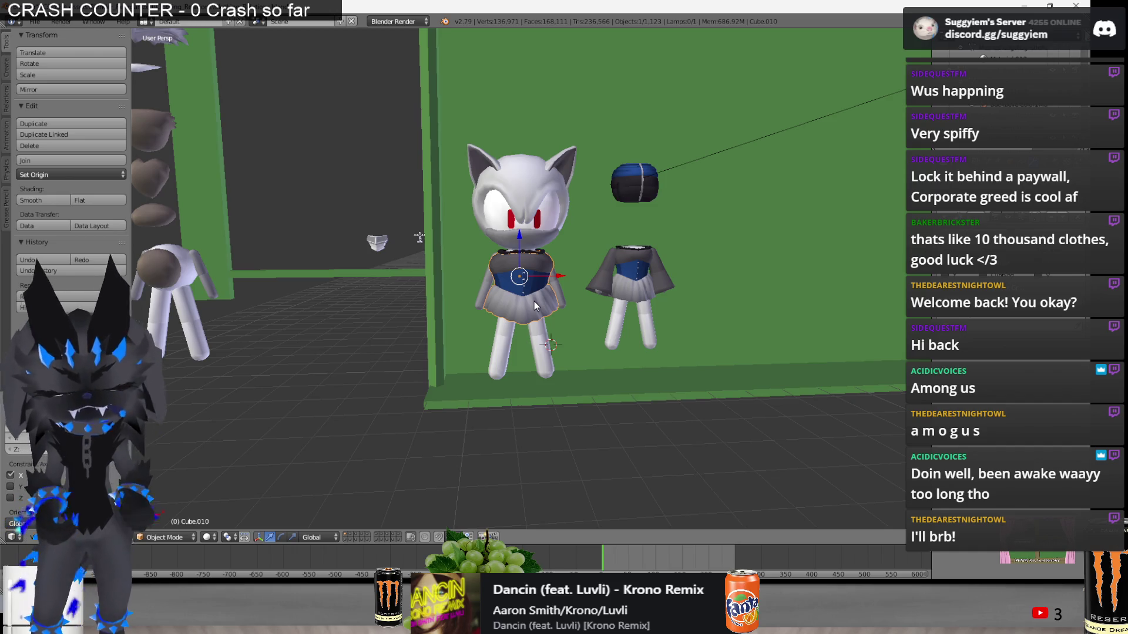
{"action": "scroll", "coordinate": [535, 302], "scroll_direction": "up", "scroll_amount": 3}
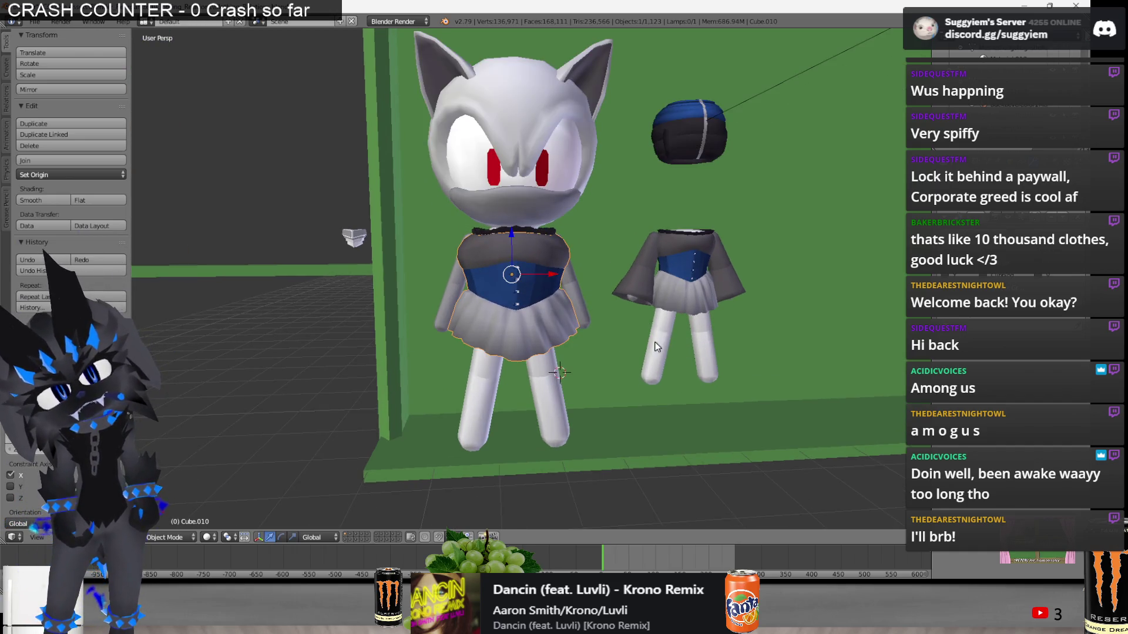
{"action": "scroll", "coordinate": [656, 347], "scroll_direction": "up", "scroll_amount": 2}
{"action": "left_click", "coordinate": [675, 298], "text": "shift"}
{"action": "key", "text": "s"}
{"action": "left_click", "coordinate": [660, 297]}
Check the dress mesh on the cat, then select the dress and its corset buttons
{"action": "left_click", "coordinate": [511, 222]}
{"action": "mouse_move", "coordinate": [509, 227]}
{"action": "middle_mouse_down"}
{"action": "mouse_move", "coordinate": [592, 241]}
{"action": "mouse_move", "coordinate": [664, 231]}
{"action": "mouse_move", "coordinate": [529, 240]}
{"action": "mouse_move", "coordinate": [618, 229]}
{"action": "mouse_move", "coordinate": [497, 229]}
{"action": "middle_mouse_up"}
{"action": "key", "text": "Tab"}
{"action": "mouse_move", "coordinate": [517, 220]}
{"action": "middle_mouse_down"}
{"action": "mouse_move", "coordinate": [582, 224]}
{"action": "mouse_move", "coordinate": [533, 242]}
{"action": "middle_mouse_up"}
{"action": "key", "text": "Tab"}
{"action": "right_click", "coordinate": [537, 245]}
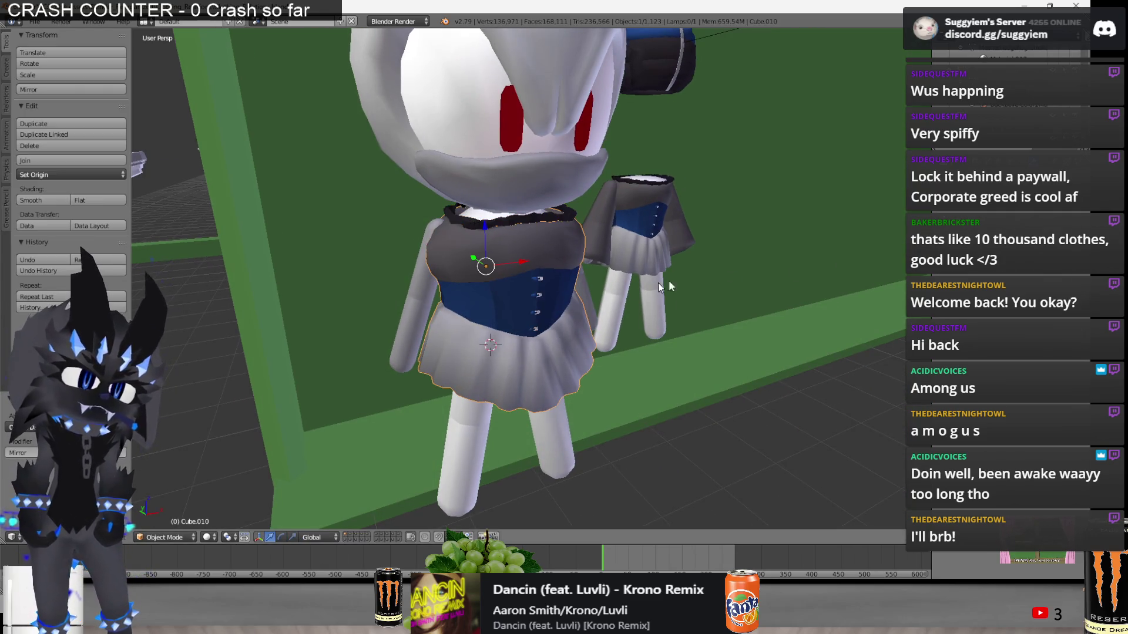
{"action": "right_click", "coordinate": [538, 315], "text": "shift"}
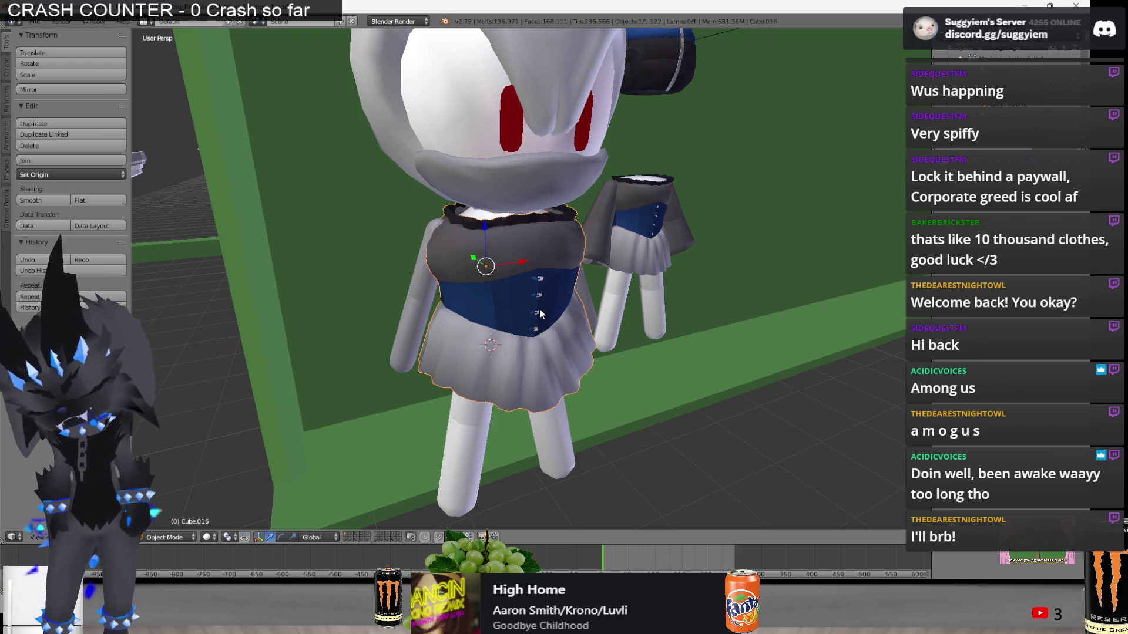
Enter Edit Mode on the dress and corset, and enable proportional editing
{"action": "key", "text": "Tab"}
{"action": "scroll", "coordinate": [479, 271], "scroll_direction": "up", "scroll_amount": 5}
{"action": "key", "text": "z"}
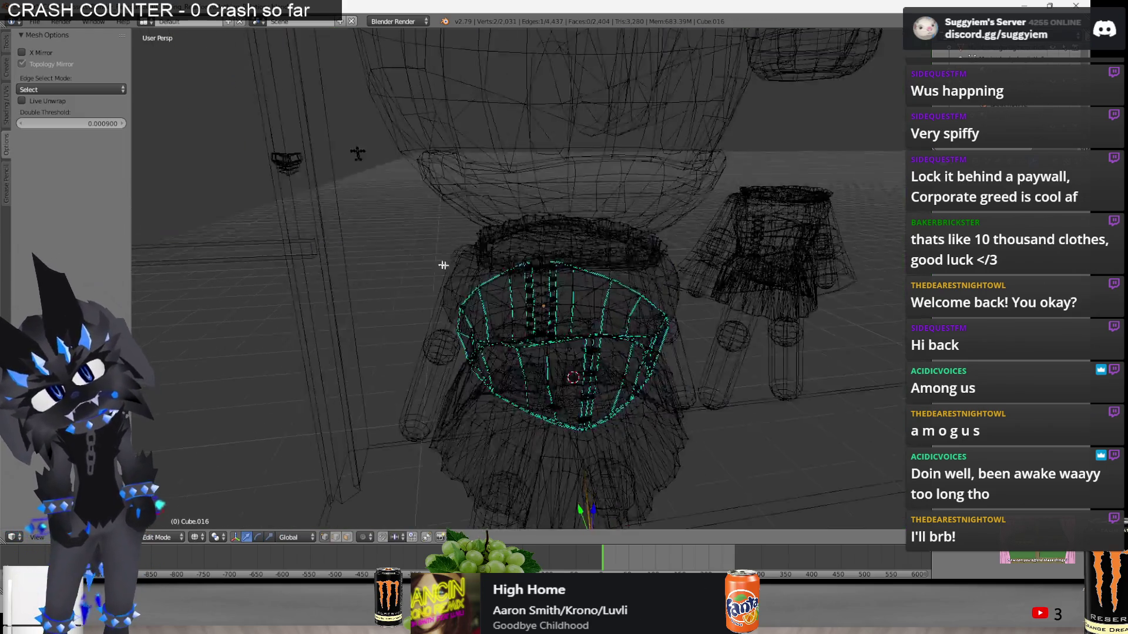
{"action": "key", "text": "z"}
{"action": "middle_click_drag", "start_coordinate": [479, 271], "coordinate": [522, 276]}
{"action": "mouse_move", "coordinate": [571, 266]}
{"action": "middle_mouse_down"}
{"action": "mouse_move", "coordinate": [625, 245]}
{"action": "mouse_move", "coordinate": [755, 290]}
{"action": "middle_mouse_up"}
{"action": "middle_click_drag", "start_coordinate": [691, 186], "coordinate": [729, 223]}
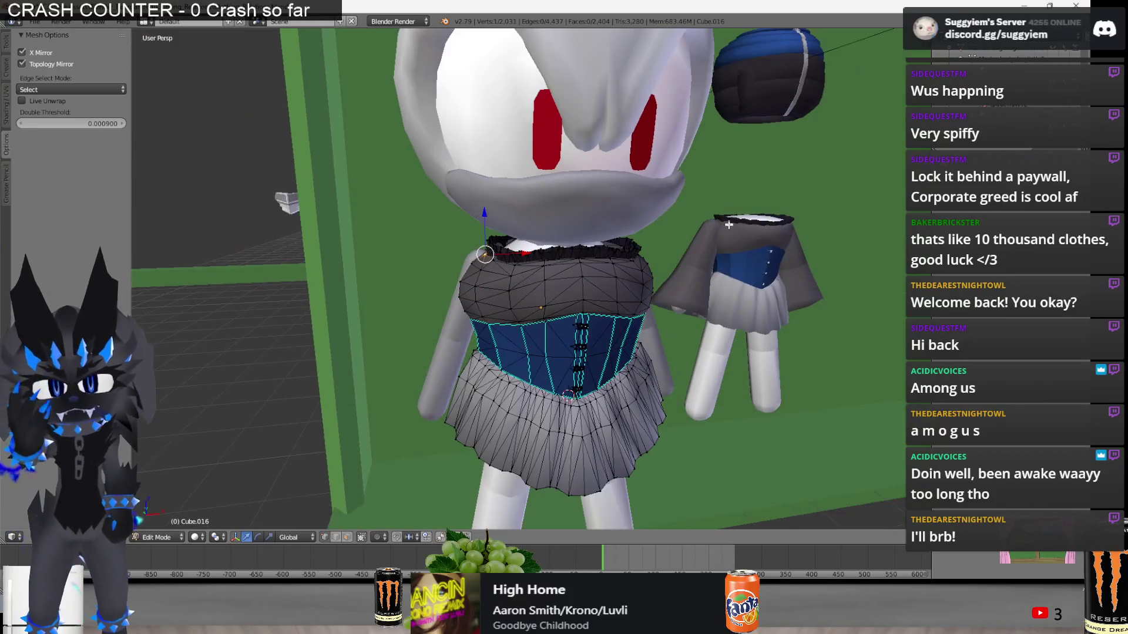
{"action": "left_click", "coordinate": [723, 228]}
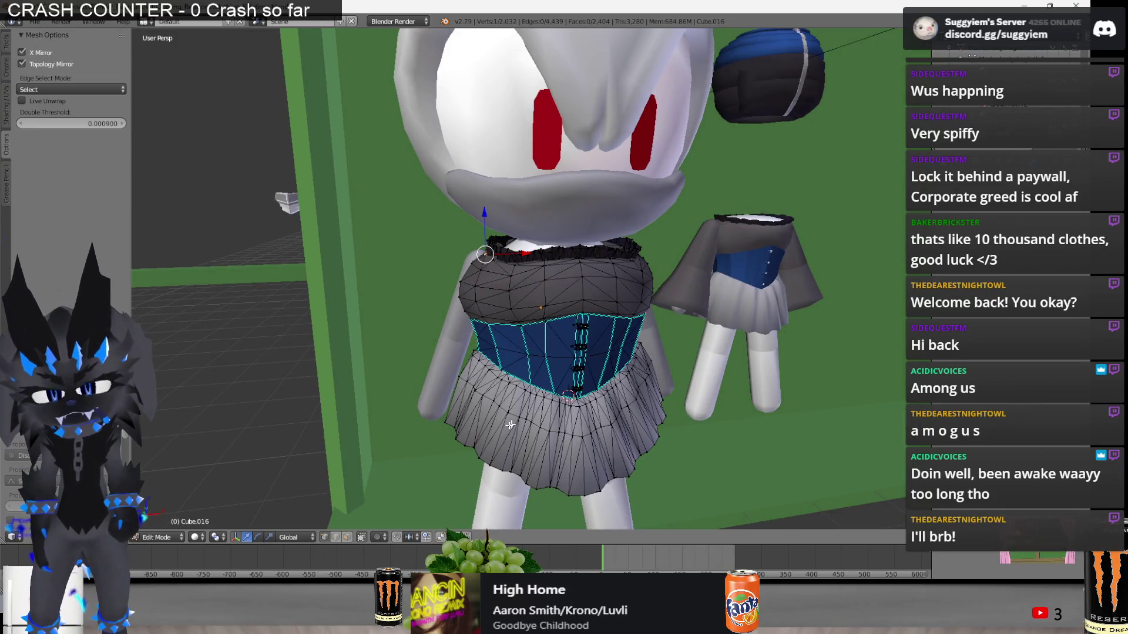
{"action": "left_click", "coordinate": [380, 536]}
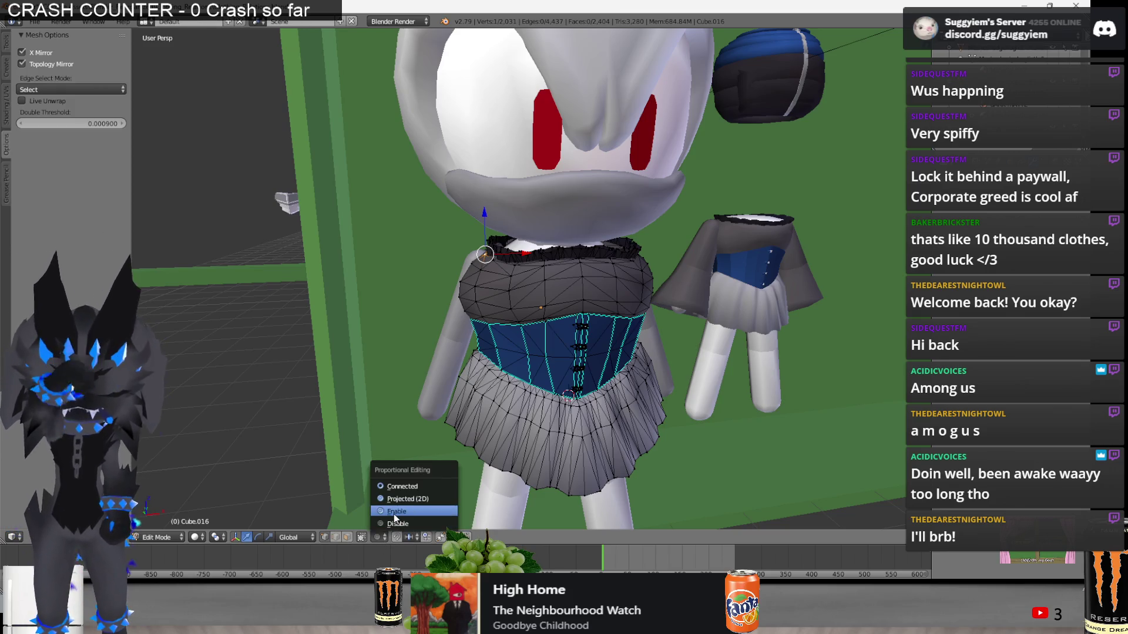
{"action": "left_click", "coordinate": [393, 513]}
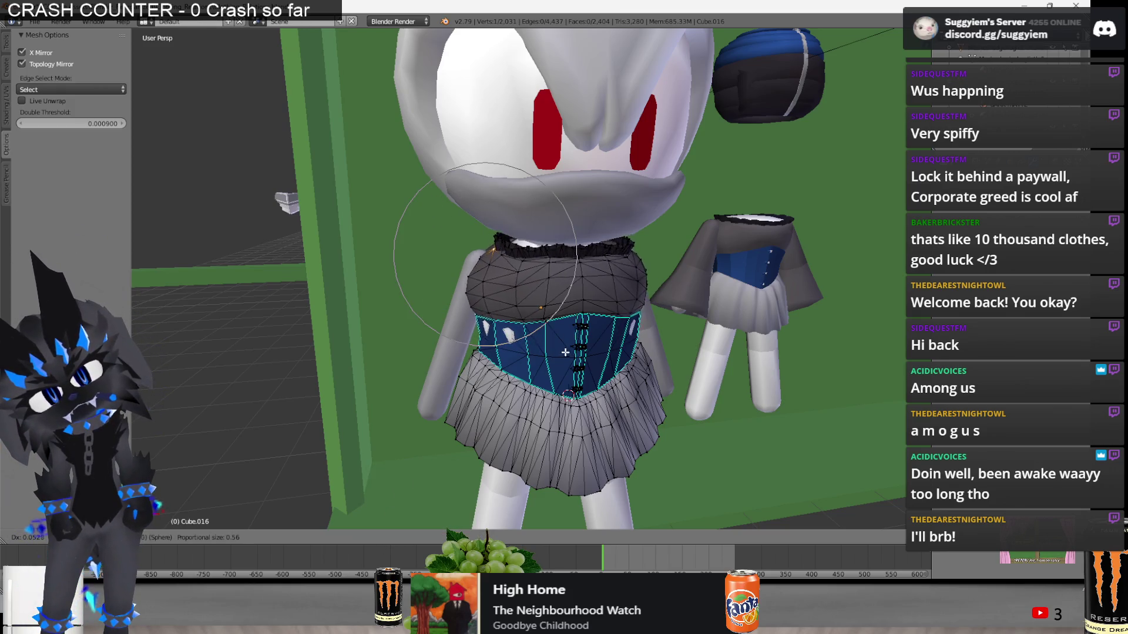
Try reshaping the bust, then a Y-axis soft move on a vertex at the dress back
{"action": "middle_click_drag", "start_coordinate": [568, 350], "coordinate": [659, 285]}
{"action": "key", "text": "r"}
{"action": "key", "text": "ctrl+z"}
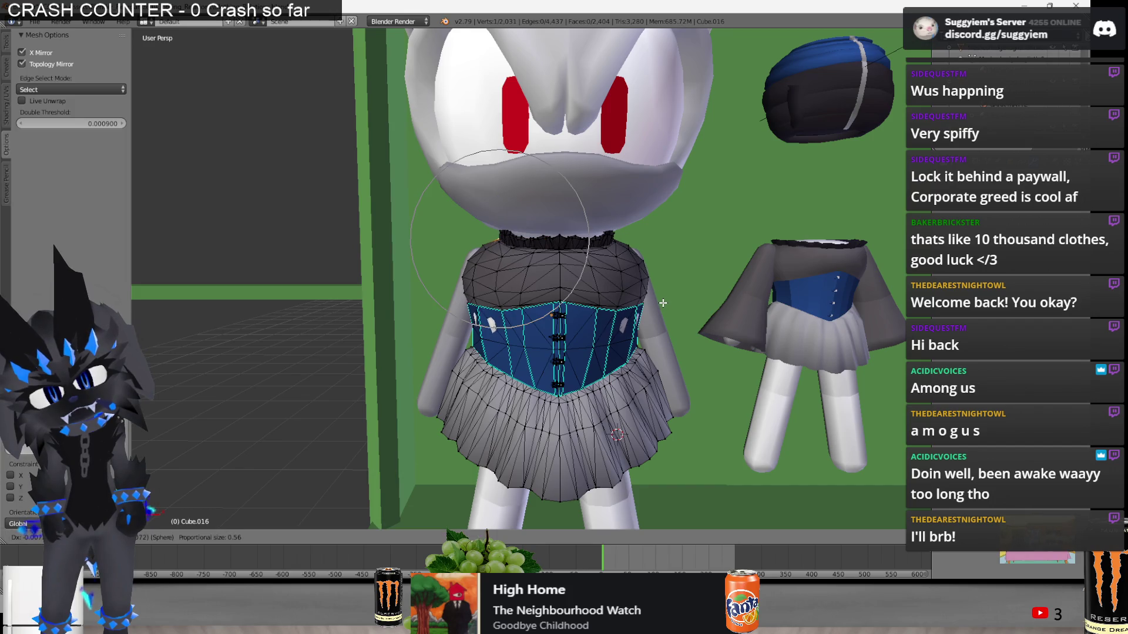
{"action": "right_click", "coordinate": [663, 303]}
{"action": "middle_click_drag", "start_coordinate": [663, 302], "coordinate": [433, 309]}
{"action": "right_click", "coordinate": [515, 244]}
{"action": "mouse_move", "coordinate": [516, 244]}
{"action": "middle_mouse_down"}
{"action": "mouse_move", "coordinate": [628, 311]}
{"action": "mouse_move", "coordinate": [527, 250]}
{"action": "middle_mouse_up"}
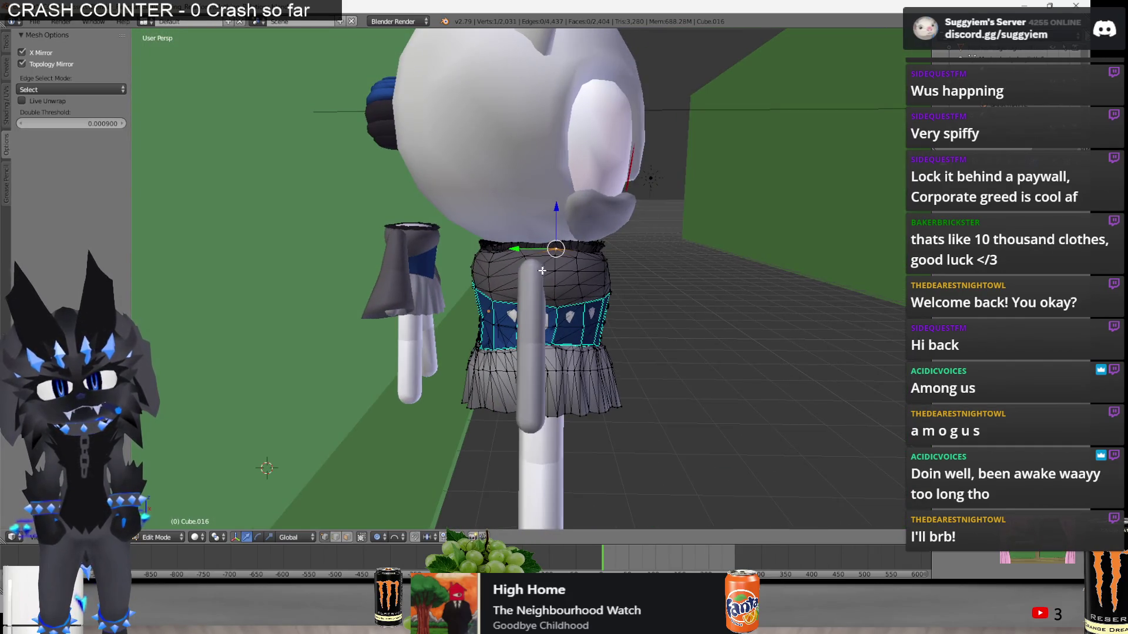
{"action": "key", "text": "g"}
{"action": "key", "text": "y"}
{"action": "right_click", "coordinate": [522, 253]}
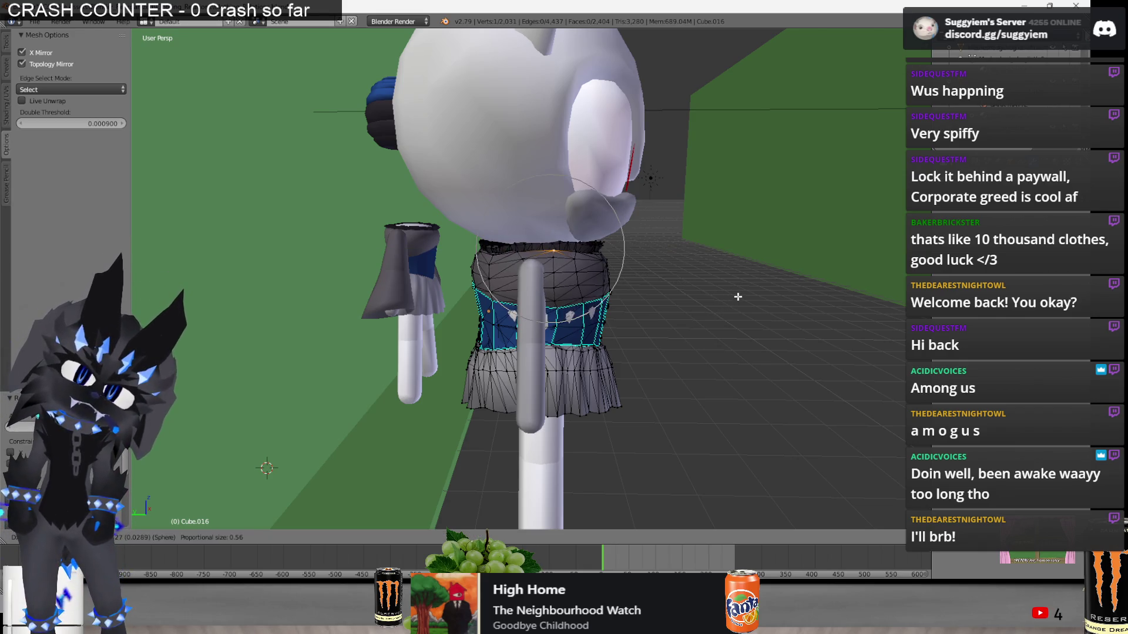
From the front, pick vertices on the corset and start a soft-falloff move
{"action": "middle_click_drag", "start_coordinate": [735, 300], "coordinate": [552, 305]}
{"action": "scroll", "coordinate": [552, 305], "scroll_direction": "up", "scroll_amount": 2}
{"action": "key", "text": "g"}
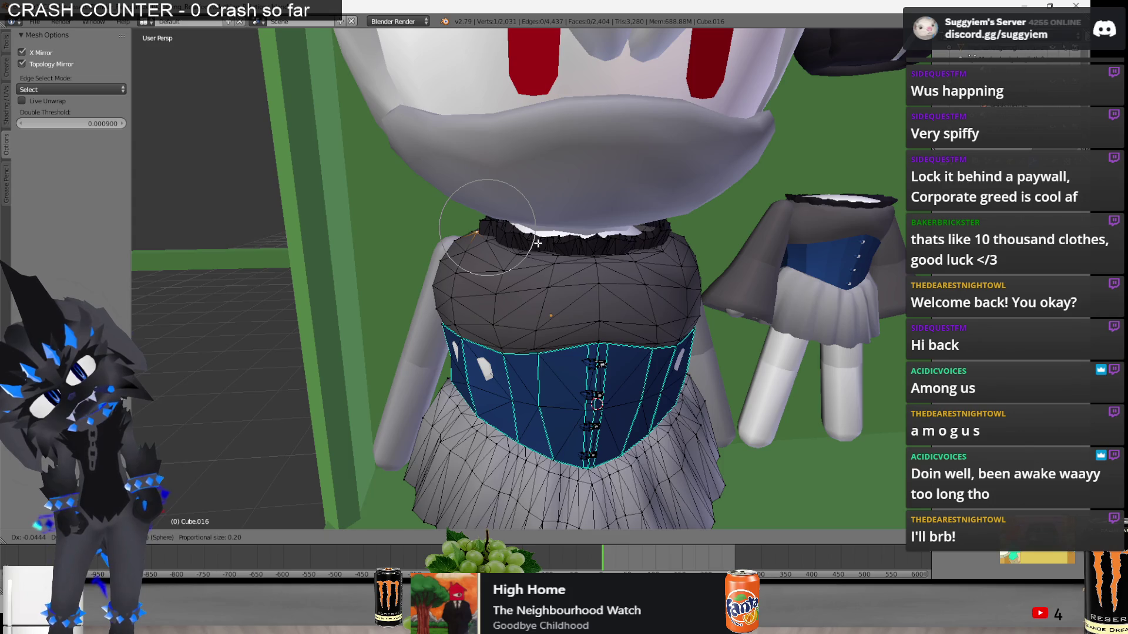
{"action": "middle_click_drag", "start_coordinate": [519, 240], "coordinate": [616, 243]}
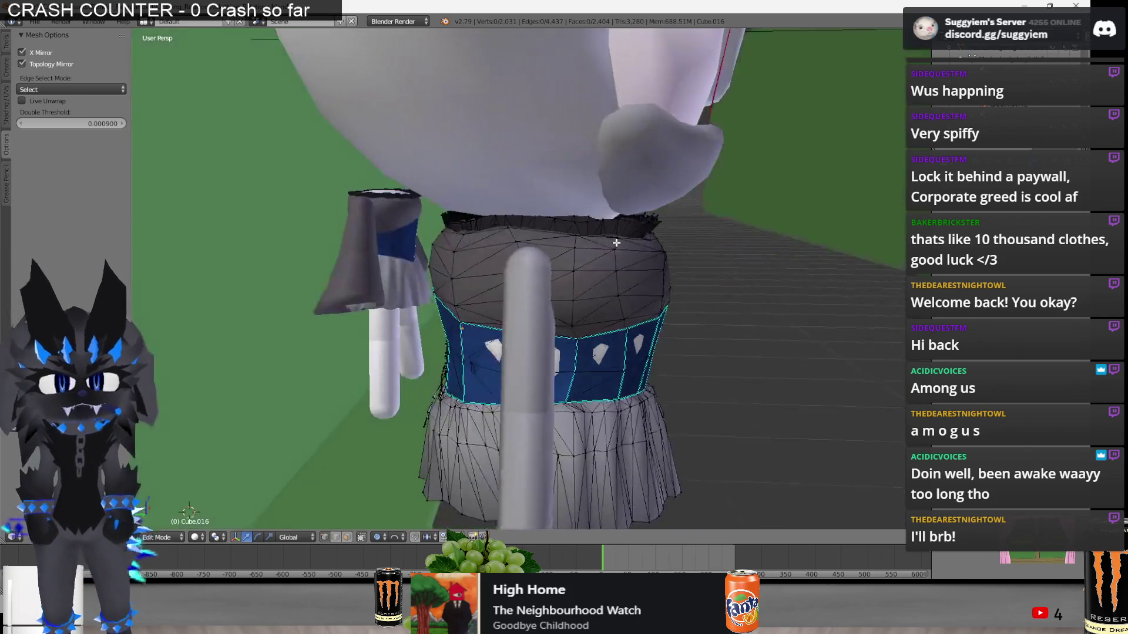
{"action": "mouse_move", "coordinate": [509, 222]}
{"action": "middle_mouse_down"}
{"action": "mouse_move", "coordinate": [493, 251]}
{"action": "mouse_move", "coordinate": [657, 227]}
{"action": "mouse_move", "coordinate": [527, 224]}
{"action": "mouse_move", "coordinate": [397, 286]}
{"action": "middle_mouse_up"}
{"action": "right_click", "coordinate": [493, 251]}
{"action": "right_click", "coordinate": [665, 227]}
{"action": "right_click", "coordinate": [556, 227]}
{"action": "right_click", "coordinate": [561, 229]}
{"action": "key", "text": "g"}
Check the corset in wireframe, select a second vertex, then deselect and leave Edit Mode
{"action": "mouse_move", "coordinate": [457, 242]}
{"action": "middle_mouse_down"}
{"action": "mouse_move", "coordinate": [427, 284]}
{"action": "mouse_move", "coordinate": [469, 258]}
{"action": "mouse_move", "coordinate": [515, 312]}
{"action": "mouse_move", "coordinate": [588, 320]}
{"action": "mouse_move", "coordinate": [536, 328]}
{"action": "middle_mouse_up"}
{"action": "key", "text": "z"}
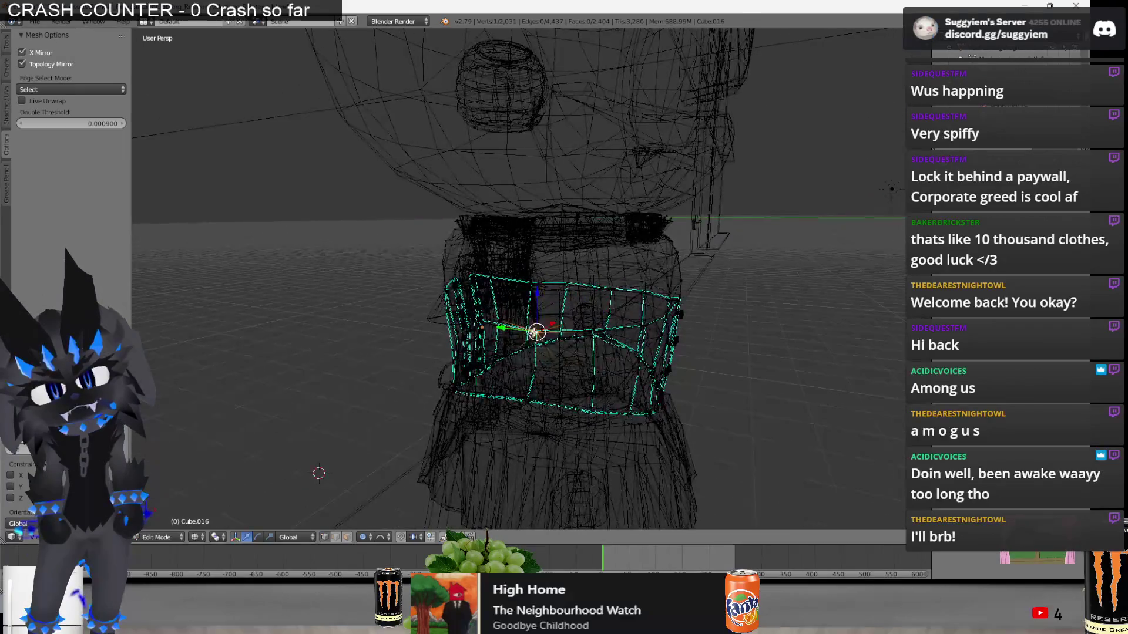
{"action": "key", "text": "z"}
{"action": "right_click", "coordinate": [522, 390], "text": "shift"}
{"action": "mouse_move", "coordinate": [522, 389]}
{"action": "middle_mouse_down"}
{"action": "mouse_move", "coordinate": [470, 353]}
{"action": "mouse_move", "coordinate": [452, 354]}
{"action": "middle_mouse_up"}
{"action": "key", "text": "a"}
{"action": "key", "text": "a"}
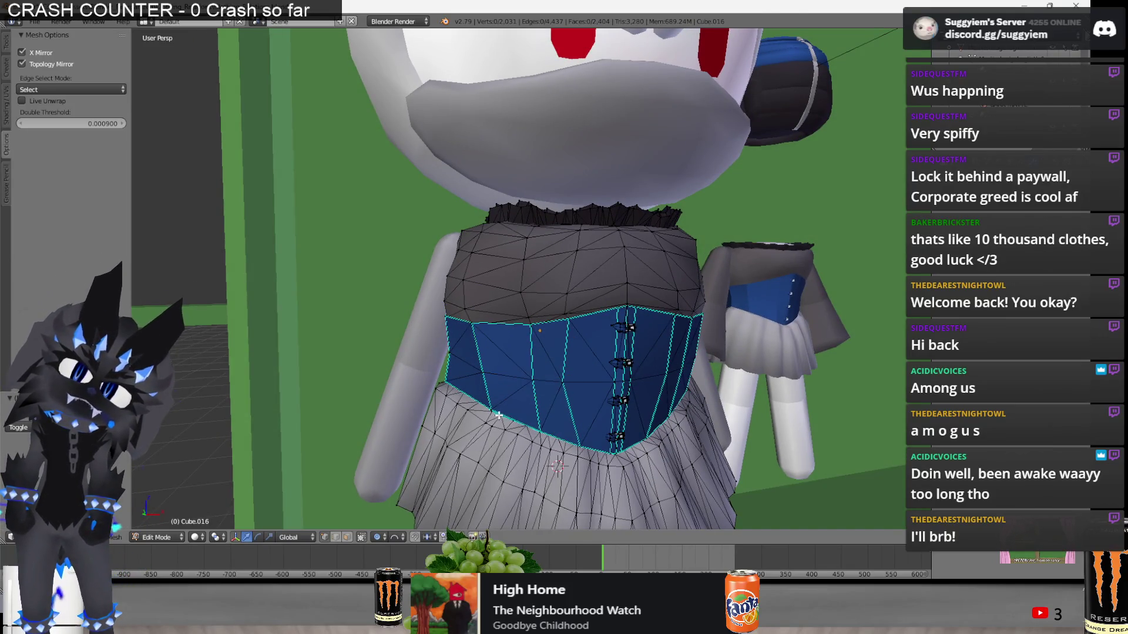
{"action": "key", "text": "Tab"}
{"action": "scroll", "coordinate": [491, 419], "scroll_direction": "down", "scroll_amount": 3}
{"action": "scroll", "coordinate": [491, 420], "scroll_direction": "down", "scroll_amount": 3}
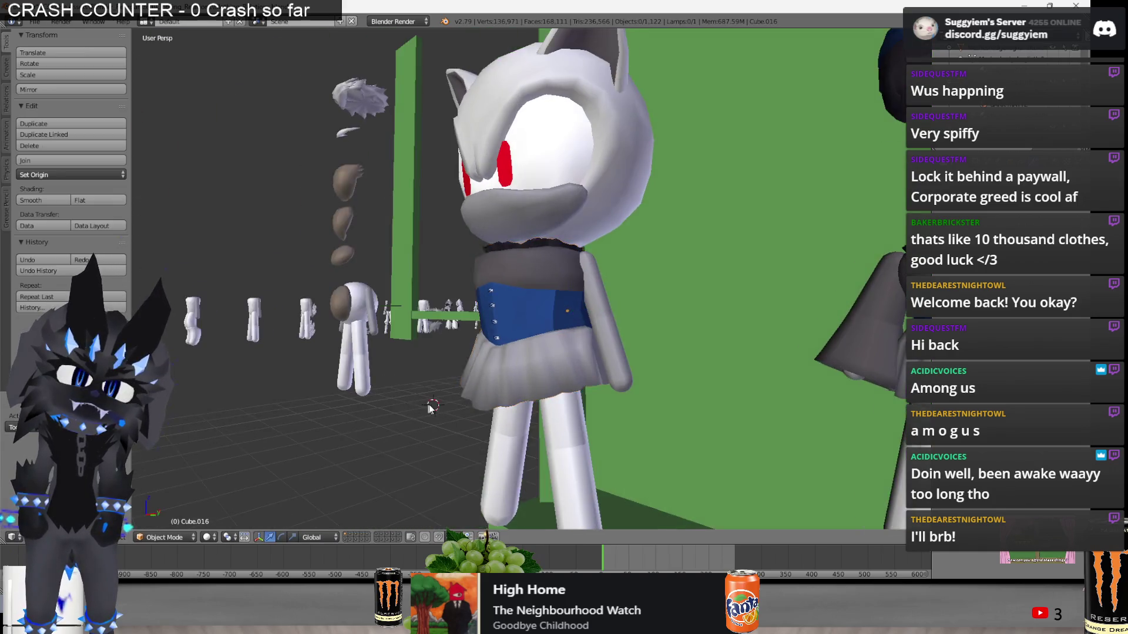
Try a soft-falloff move on the corset wireframe, then exit and select the corset piece
{"action": "key", "text": "Tab"}
{"action": "scroll", "coordinate": [447, 264], "scroll_direction": "up", "scroll_amount": 5}
{"action": "middle_click_drag", "start_coordinate": [446, 264], "coordinate": [410, 241]}
{"action": "key", "text": "g"}
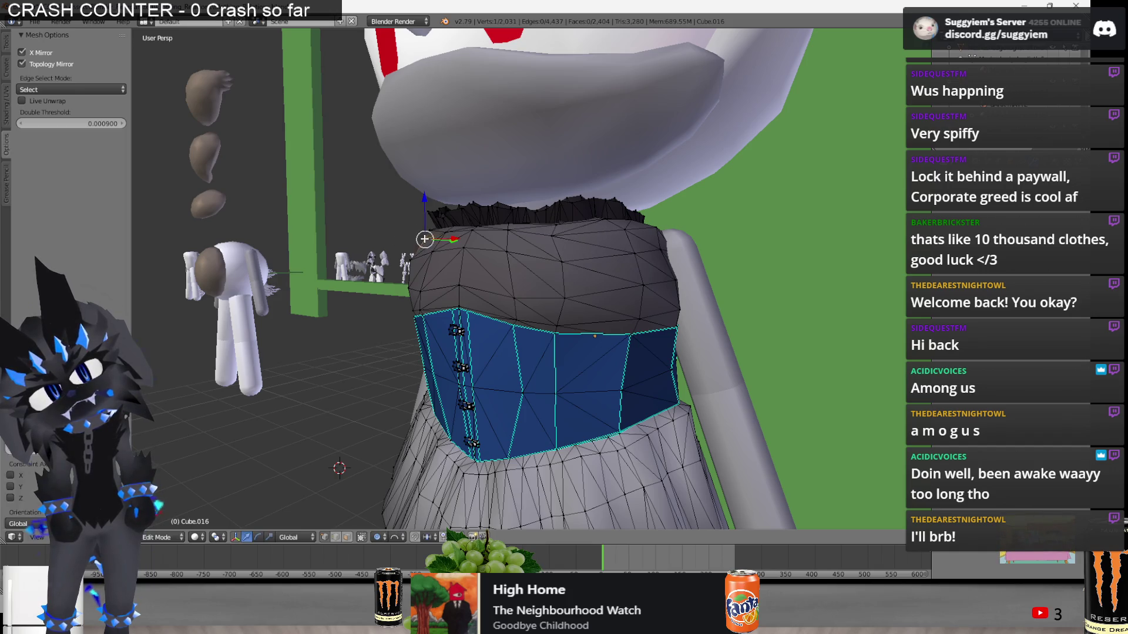
{"action": "key", "text": "g"}
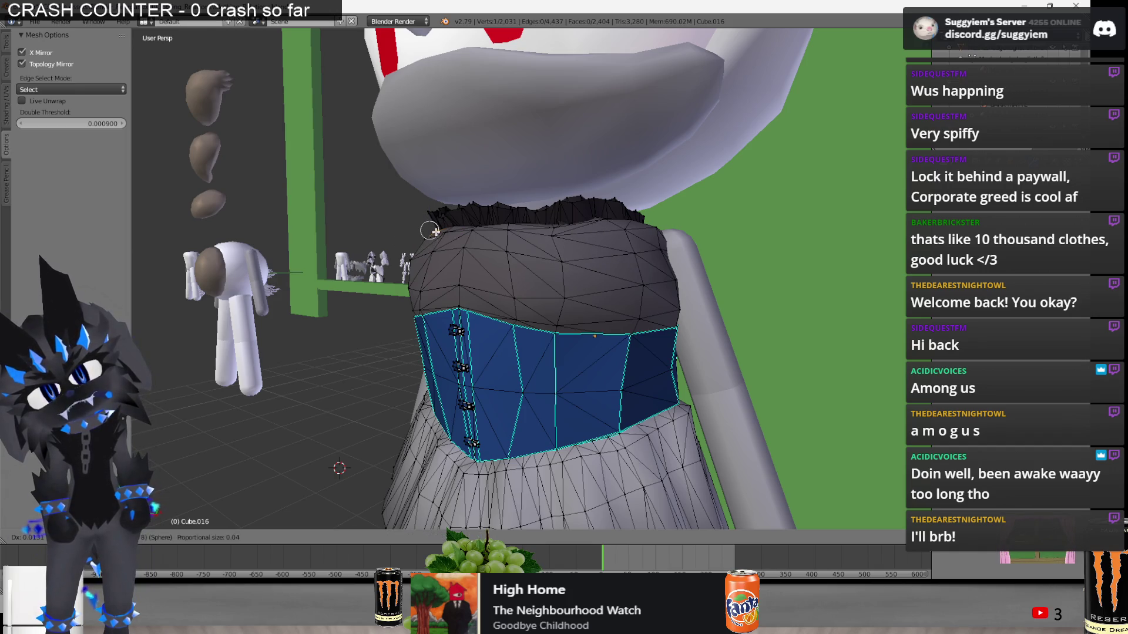
{"action": "key", "text": "Escape"}
{"action": "mouse_move", "coordinate": [483, 237]}
{"action": "middle_mouse_down"}
{"action": "mouse_move", "coordinate": [471, 243]}
{"action": "mouse_move", "coordinate": [516, 252]}
{"action": "mouse_move", "coordinate": [639, 246]}
{"action": "mouse_move", "coordinate": [645, 236]}
{"action": "mouse_move", "coordinate": [586, 262]}
{"action": "middle_mouse_up"}
{"action": "key", "text": "Tab"}
{"action": "right_click", "coordinate": [532, 308]}
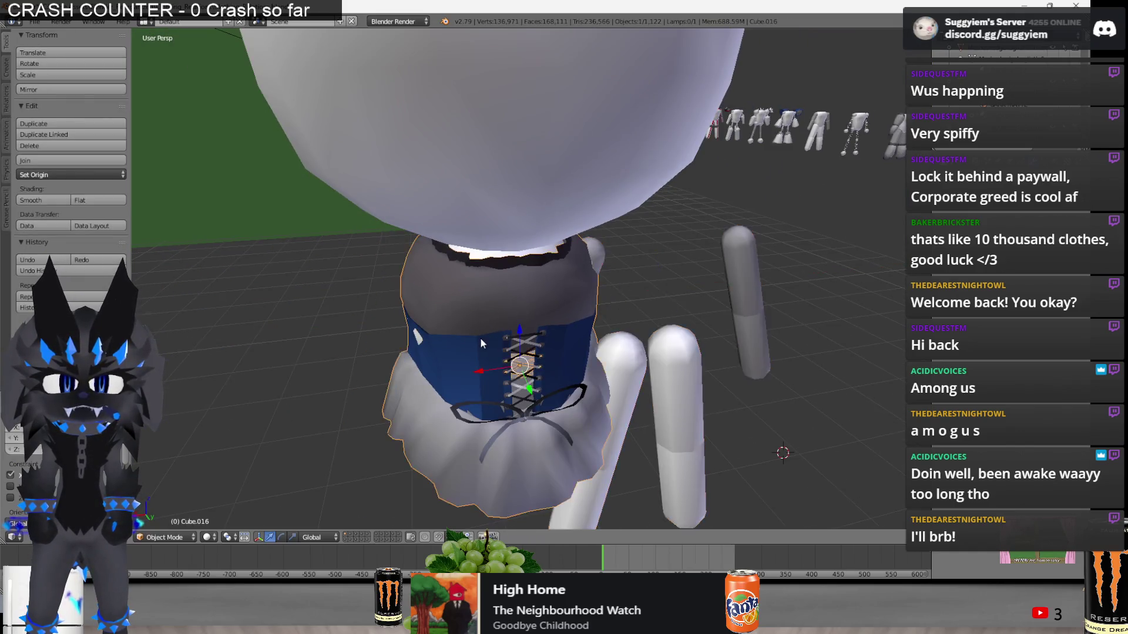
Edit the corset, move a vertex near the lacing with soft falloff, then exit
{"action": "key", "text": "Tab"}
{"action": "mouse_move", "coordinate": [532, 308]}
{"action": "middle_mouse_down"}
{"action": "mouse_move", "coordinate": [526, 327]}
{"action": "mouse_move", "coordinate": [581, 316]}
{"action": "middle_mouse_up"}
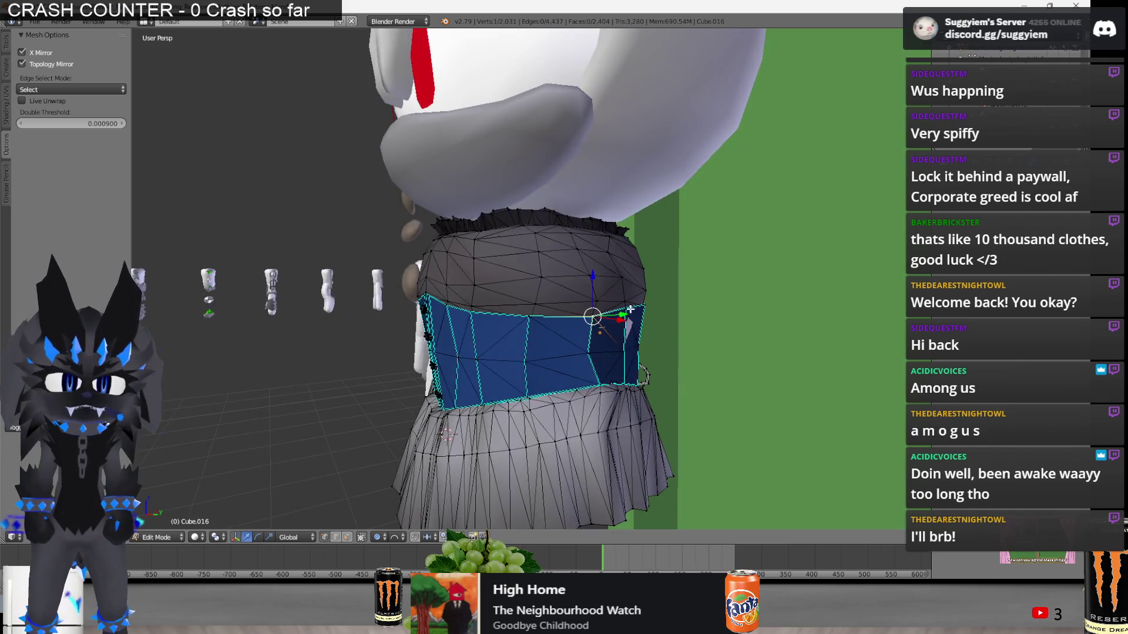
{"action": "key", "text": "a"}
{"action": "mouse_move", "coordinate": [650, 313]}
{"action": "middle_mouse_down"}
{"action": "mouse_move", "coordinate": [705, 310]}
{"action": "mouse_move", "coordinate": [646, 317]}
{"action": "mouse_move", "coordinate": [594, 345]}
{"action": "mouse_move", "coordinate": [581, 328]}
{"action": "mouse_move", "coordinate": [605, 330]}
{"action": "mouse_move", "coordinate": [512, 339]}
{"action": "middle_mouse_up"}
{"action": "mouse_move", "coordinate": [354, 297]}
{"action": "middle_mouse_down"}
{"action": "mouse_move", "coordinate": [321, 301]}
{"action": "mouse_move", "coordinate": [397, 295]}
{"action": "mouse_move", "coordinate": [364, 269]}
{"action": "mouse_move", "coordinate": [364, 250]}
{"action": "mouse_move", "coordinate": [607, 236]}
{"action": "mouse_move", "coordinate": [663, 262]}
{"action": "mouse_move", "coordinate": [672, 255]}
{"action": "middle_mouse_up"}
{"action": "key", "text": "a"}
{"action": "right_click", "coordinate": [364, 249]}
{"action": "key", "text": "g"}
{"action": "key", "text": "Tab"}
{"action": "scroll", "coordinate": [647, 262], "scroll_direction": "up", "scroll_amount": 4}
{"action": "key", "text": "a"}
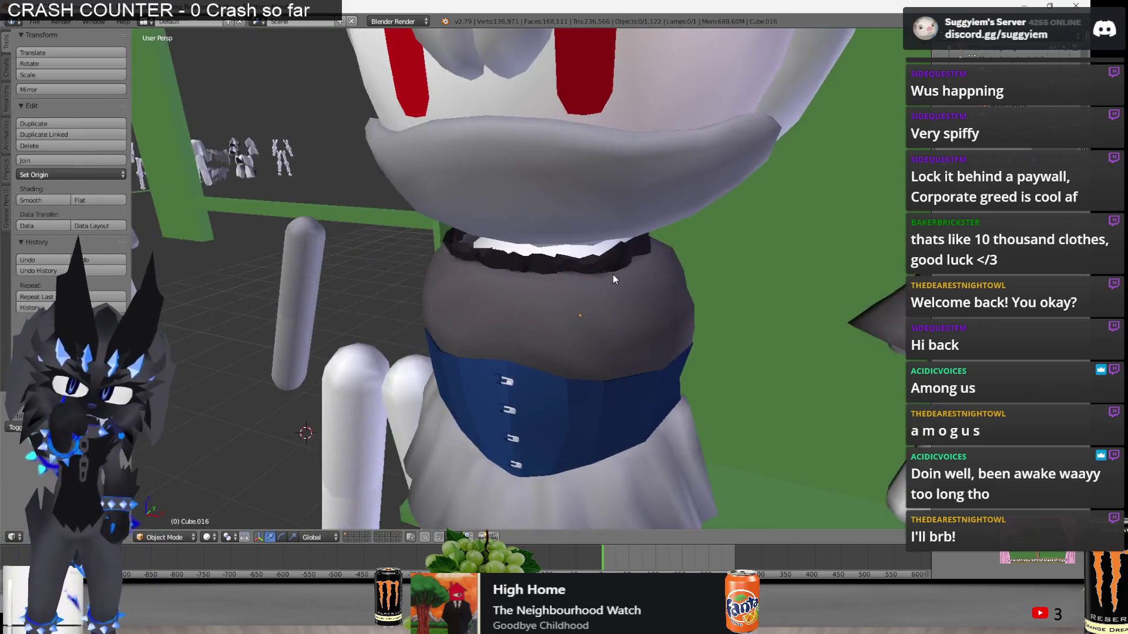
Pull a torso vertex of the dress inward along Y with proportional falloff
{"action": "key", "text": "Tab"}
{"action": "scroll", "coordinate": [593, 261], "scroll_direction": "up", "scroll_amount": 2}
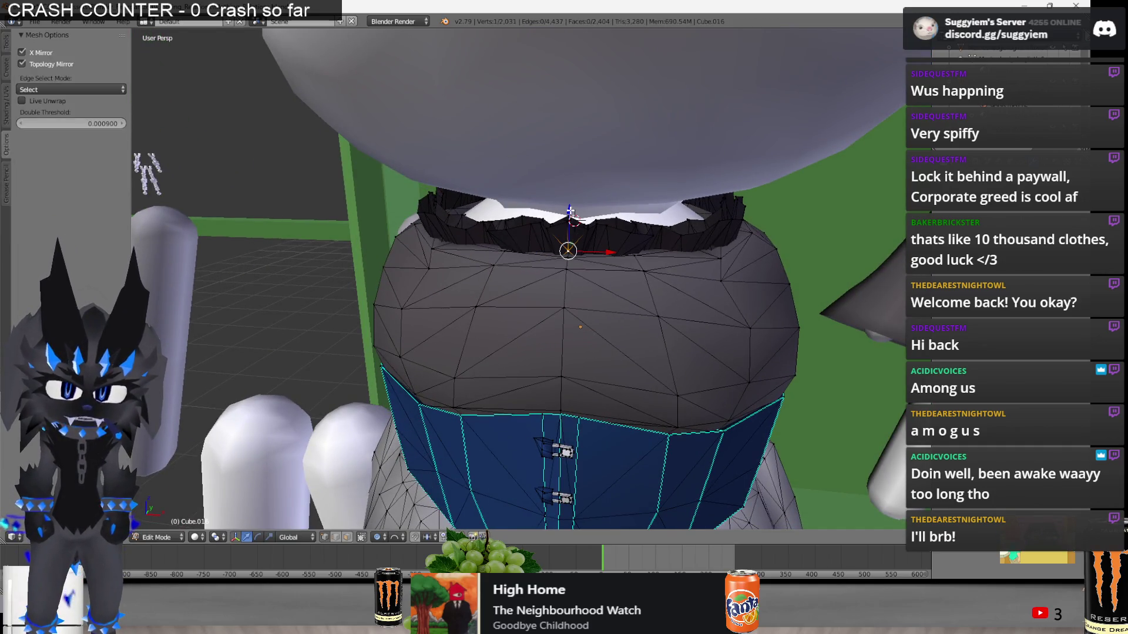
{"action": "key", "text": "g"}
{"action": "key", "text": "a"}
{"action": "mouse_move", "coordinate": [569, 219]}
{"action": "middle_mouse_down"}
{"action": "mouse_move", "coordinate": [542, 219]}
{"action": "mouse_move", "coordinate": [518, 237]}
{"action": "middle_mouse_up"}
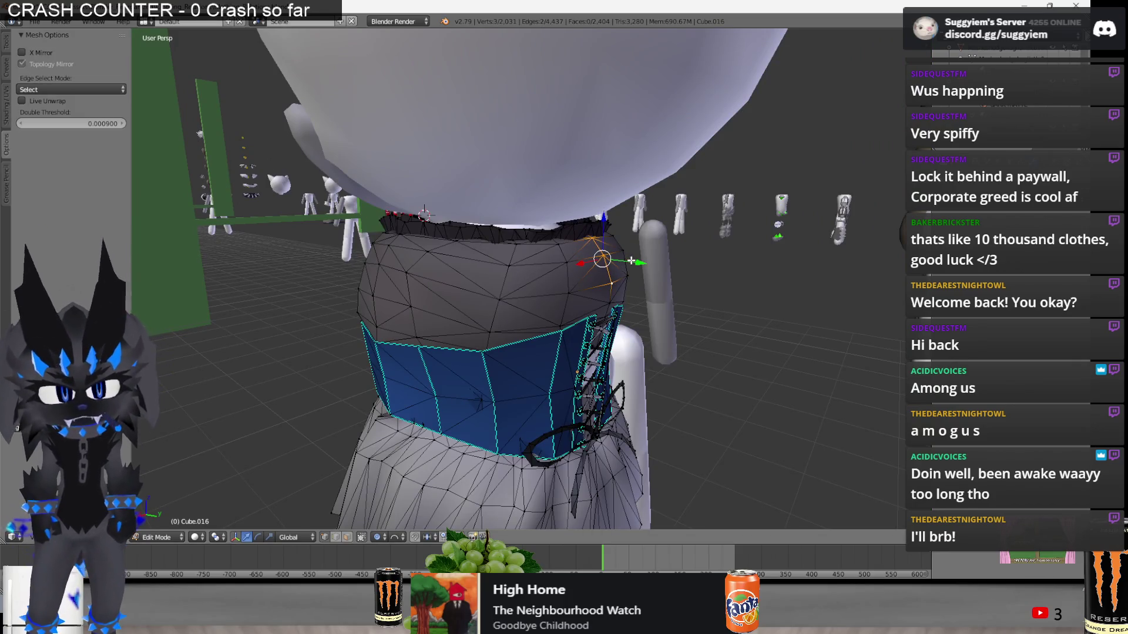
{"action": "key", "text": "g"}
{"action": "key", "text": "y"}
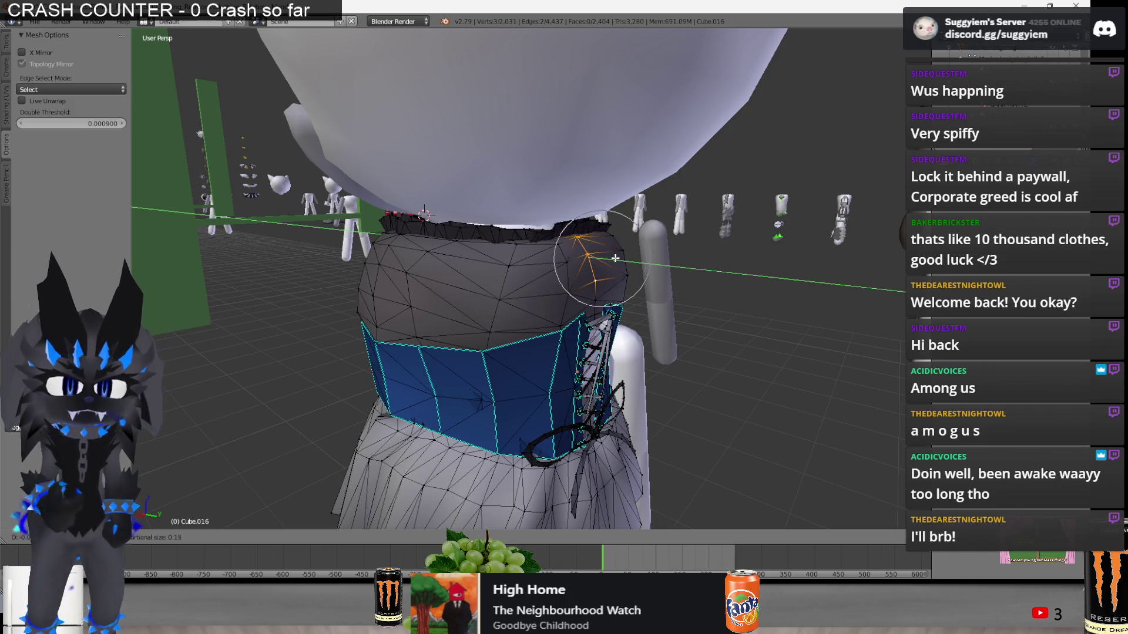
{"action": "scroll", "coordinate": [615, 257], "scroll_direction": "down", "scroll_amount": 6}
{"action": "left_click", "coordinate": [621, 261]}
Move it further along Y, then scale the corset's upper edge in side view
{"action": "middle_click_drag", "start_coordinate": [591, 251], "coordinate": [622, 254]}
{"action": "key", "text": "g"}
{"action": "key", "text": "y"}
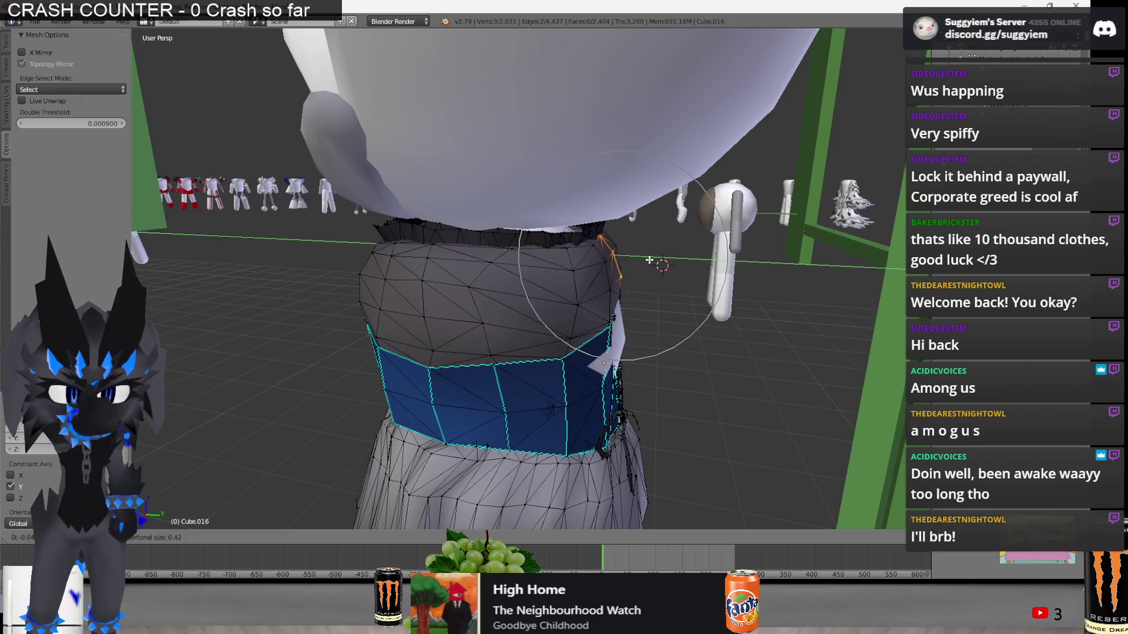
{"action": "left_click", "coordinate": [644, 260]}
{"action": "key", "text": "KP_3"}
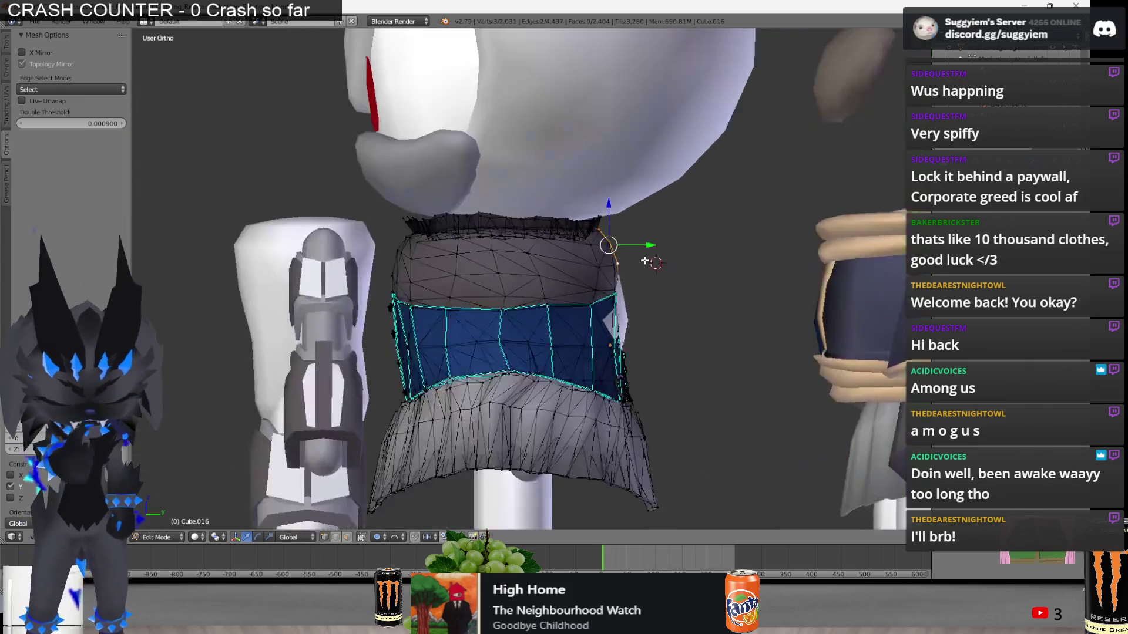
{"action": "key", "text": "s"}
{"action": "left_click", "coordinate": [702, 242]}
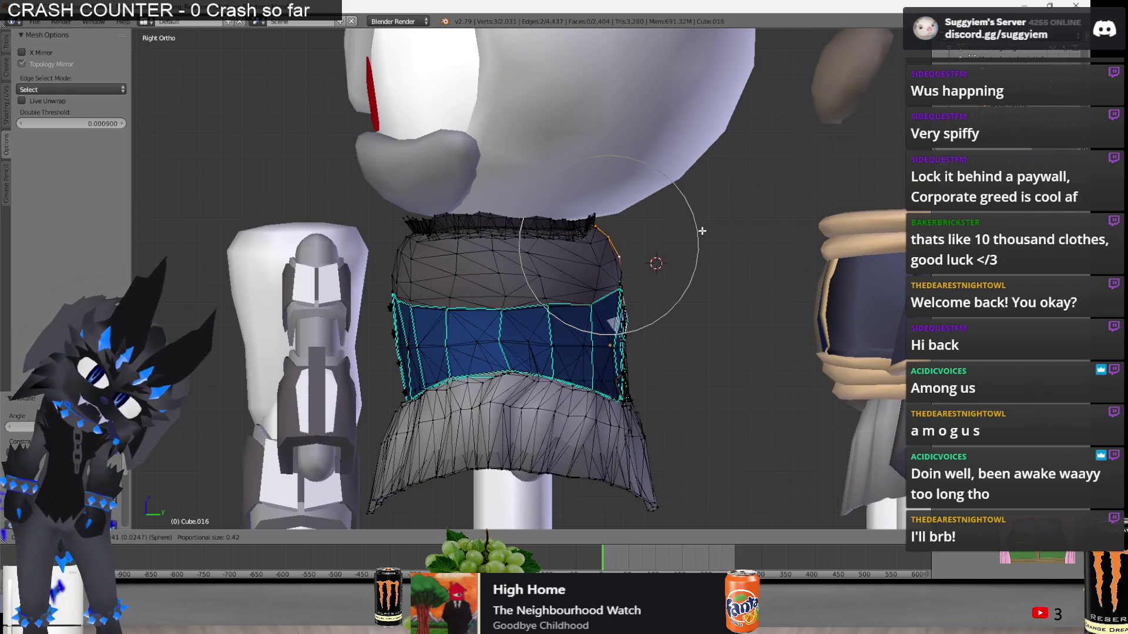
{"action": "left_click", "coordinate": [703, 232]}
{"action": "key", "text": "a"}
{"action": "middle_click_drag", "start_coordinate": [702, 233], "coordinate": [529, 216]}
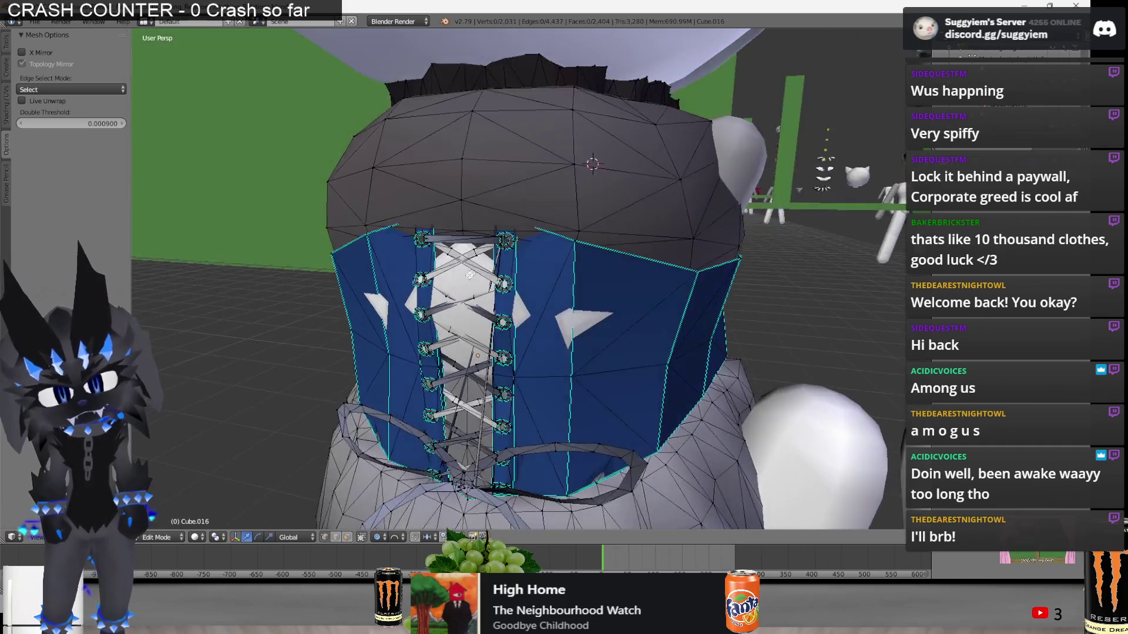
Inspect the corset interior in wireframe, looking down from above
{"action": "key", "text": "z"}
{"action": "scroll", "coordinate": [553, 265], "scroll_direction": "up", "scroll_amount": 3}
{"action": "key", "text": "a"}
{"action": "middle_click_drag", "start_coordinate": [554, 266], "coordinate": [569, 230]}
{"action": "scroll", "coordinate": [569, 230], "scroll_direction": "up", "scroll_amount": 5}
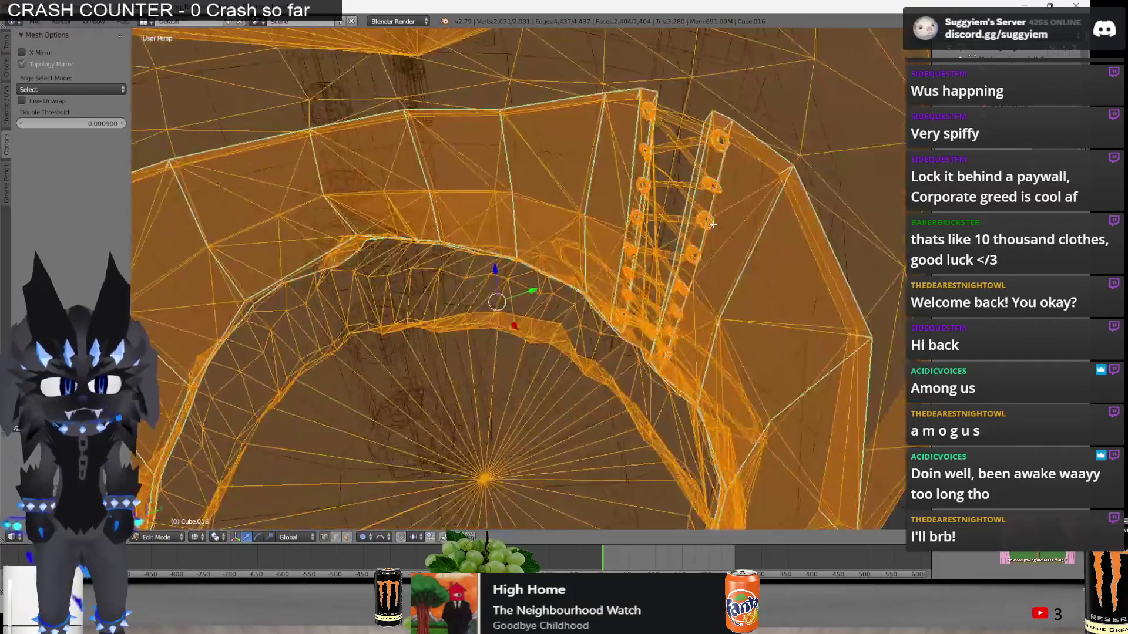
{"action": "key", "text": "z"}
Select two corset vertices and move them along the Y axis
{"action": "right_click", "coordinate": [551, 283]}
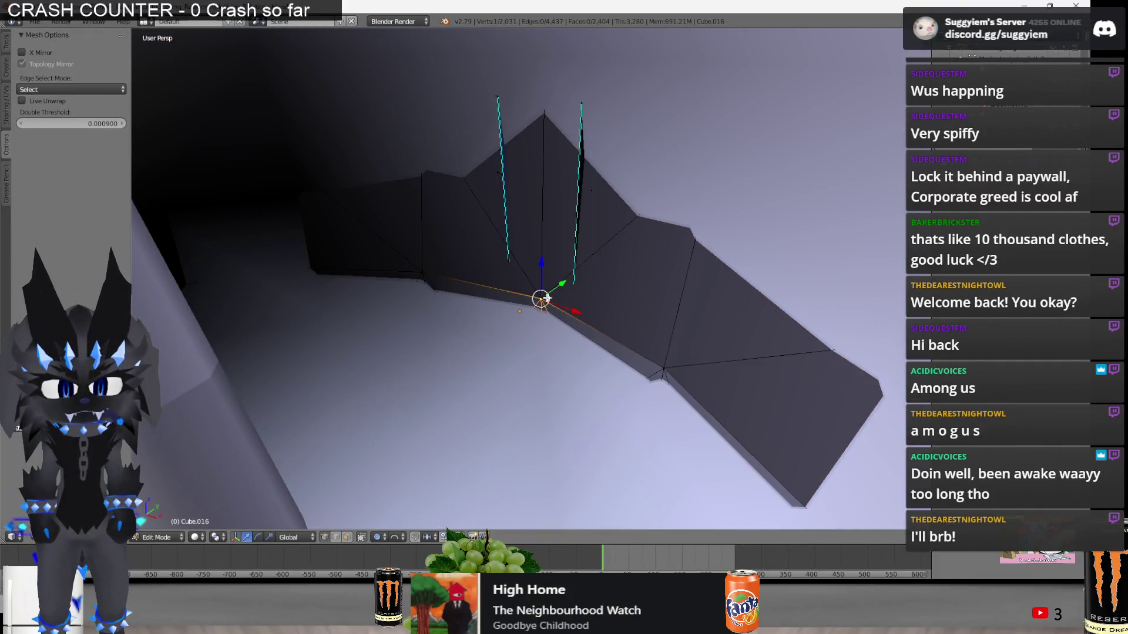
{"action": "key", "text": "z"}
{"action": "key", "text": "z"}
{"action": "scroll", "coordinate": [548, 297], "scroll_direction": "down", "scroll_amount": 5}
{"action": "right_click", "coordinate": [585, 312], "text": "shift"}
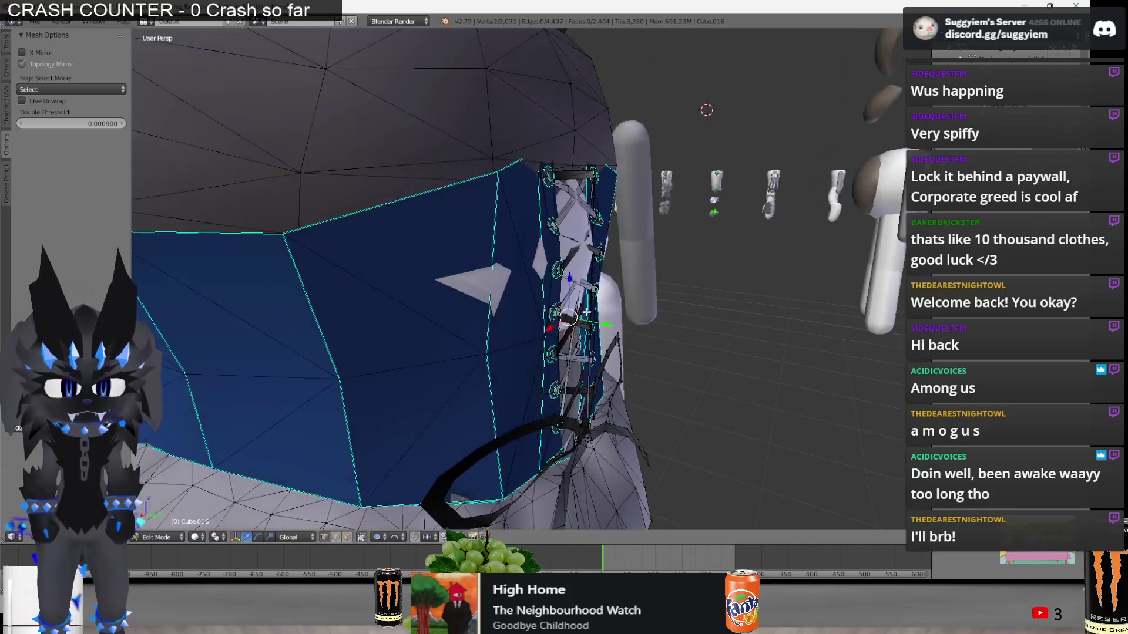
{"action": "key", "text": "g"}
{"action": "key", "text": "y"}
{"action": "scroll", "coordinate": [611, 318], "scroll_direction": "up", "scroll_amount": 4}
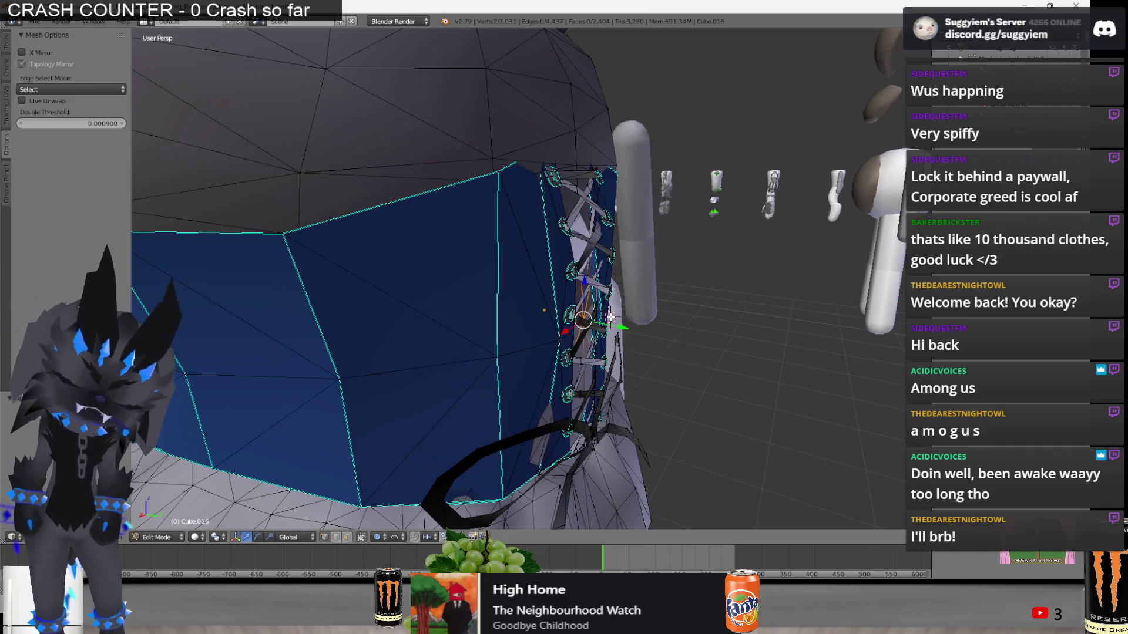
View the corset top from the front and select a vertex on the lacing edge
{"action": "mouse_move", "coordinate": [609, 320]}
{"action": "middle_mouse_down"}
{"action": "mouse_move", "coordinate": [462, 238]}
{"action": "mouse_move", "coordinate": [536, 229]}
{"action": "mouse_move", "coordinate": [581, 249]}
{"action": "mouse_move", "coordinate": [512, 290]}
{"action": "mouse_move", "coordinate": [633, 316]}
{"action": "mouse_move", "coordinate": [630, 326]}
{"action": "mouse_move", "coordinate": [526, 298]}
{"action": "mouse_move", "coordinate": [530, 279]}
{"action": "middle_mouse_up"}
{"action": "key", "text": "z"}
{"action": "key", "text": "z"}
{"action": "mouse_move", "coordinate": [484, 195]}
{"action": "middle_mouse_down"}
{"action": "mouse_move", "coordinate": [487, 207]}
{"action": "mouse_move", "coordinate": [564, 217]}
{"action": "middle_mouse_up"}
{"action": "right_click", "coordinate": [488, 208]}
{"action": "key", "text": "z"}
{"action": "key", "text": "a"}
{"action": "key", "text": "a"}
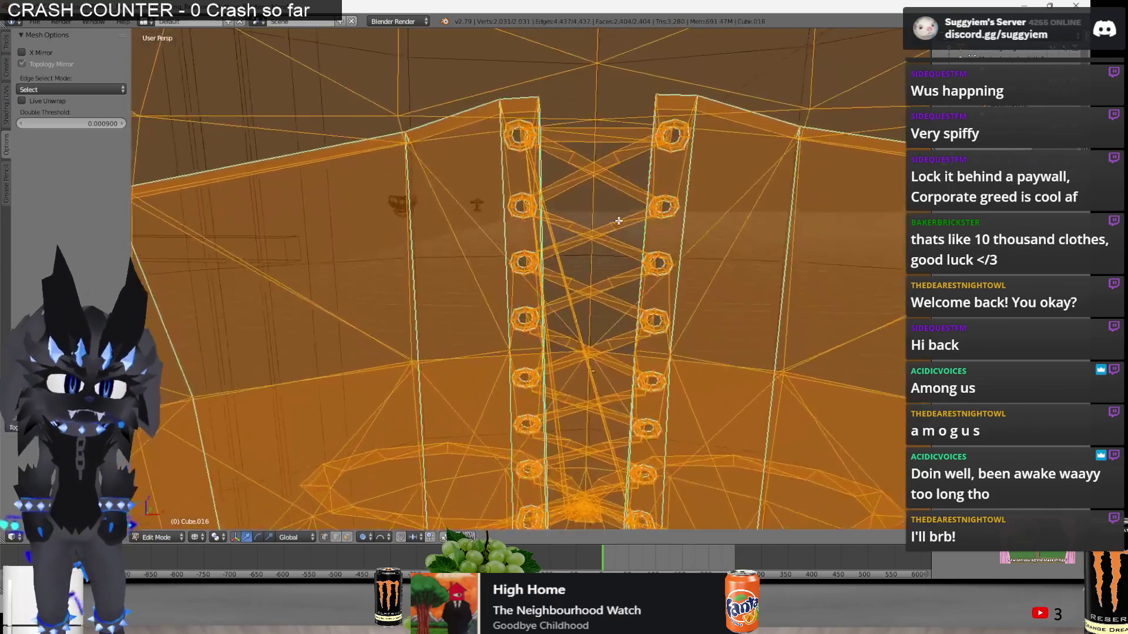
{"action": "scroll", "coordinate": [618, 220], "scroll_direction": "down", "scroll_amount": 2}
{"action": "key", "text": "a"}
{"action": "mouse_move", "coordinate": [592, 347]}
{"action": "middle_mouse_down"}
{"action": "mouse_move", "coordinate": [530, 117]}
{"action": "mouse_move", "coordinate": [460, 119]}
{"action": "mouse_move", "coordinate": [503, 118]}
{"action": "mouse_move", "coordinate": [507, 301]}
{"action": "middle_mouse_up"}
Select a vertex on the upper corset and try soft-falloff moves along Y
{"action": "right_click", "coordinate": [530, 118]}
{"action": "key", "text": "z"}
{"action": "key", "text": "g"}
{"action": "key", "text": "Escape"}
{"action": "key", "text": "a"}
{"action": "scroll", "coordinate": [512, 126], "scroll_direction": "down", "scroll_amount": 3}
{"action": "scroll", "coordinate": [503, 268], "scroll_direction": "up", "scroll_amount": 2}
{"action": "key", "text": "g"}
{"action": "key", "text": "y"}
{"action": "key", "text": "a"}
Make a final corset vertex adjustment, return to Object Mode and select the dress
{"action": "mouse_move", "coordinate": [491, 322]}
{"action": "middle_mouse_down"}
{"action": "mouse_move", "coordinate": [563, 304]}
{"action": "mouse_move", "coordinate": [524, 291]}
{"action": "mouse_move", "coordinate": [463, 218]}
{"action": "middle_mouse_up"}
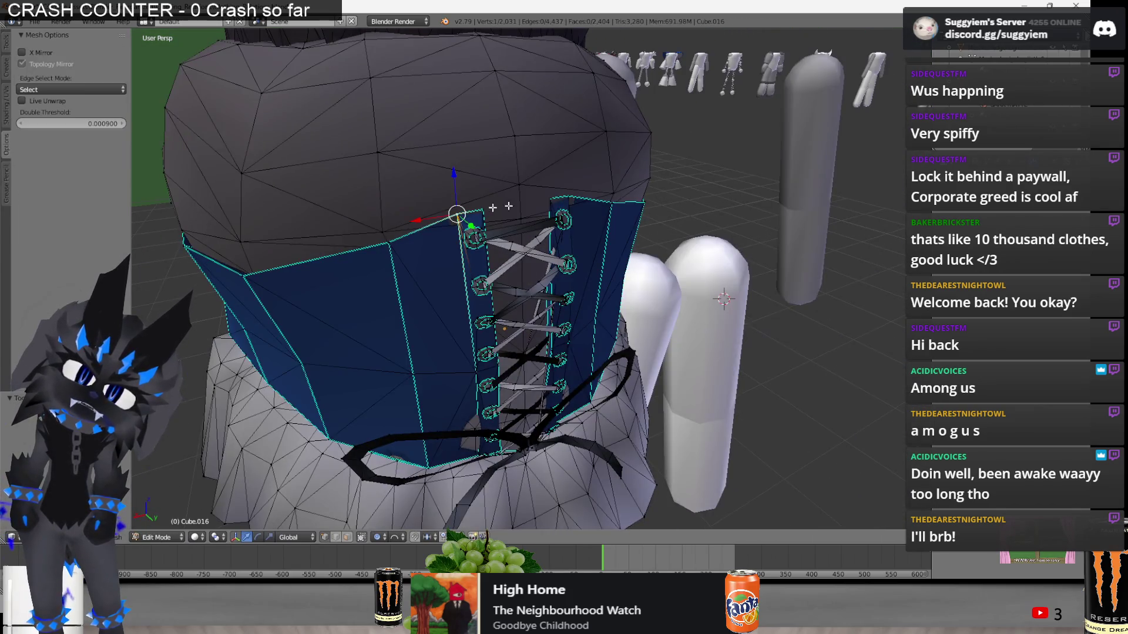
{"action": "key", "text": "g"}
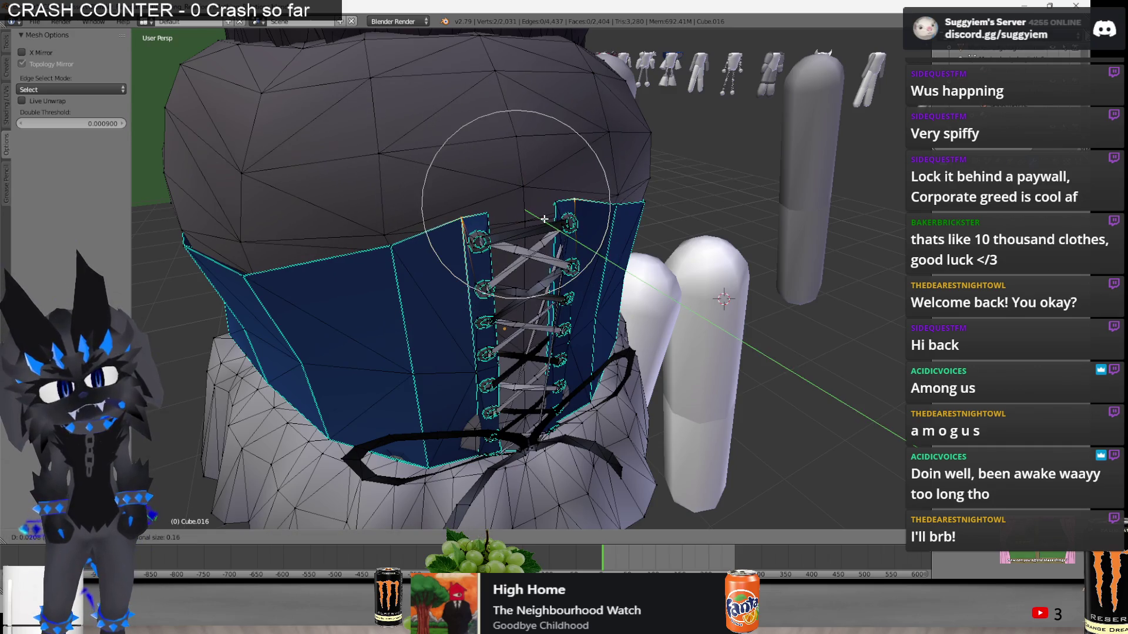
{"action": "key", "text": "Escape"}
{"action": "key", "text": "a"}
{"action": "mouse_move", "coordinate": [541, 219]}
{"action": "middle_mouse_down"}
{"action": "mouse_move", "coordinate": [592, 195]}
{"action": "mouse_move", "coordinate": [488, 168]}
{"action": "mouse_move", "coordinate": [356, 179]}
{"action": "mouse_move", "coordinate": [573, 263]}
{"action": "mouse_move", "coordinate": [597, 259]}
{"action": "mouse_move", "coordinate": [543, 253]}
{"action": "mouse_move", "coordinate": [540, 216]}
{"action": "mouse_move", "coordinate": [685, 240]}
{"action": "mouse_move", "coordinate": [689, 223]}
{"action": "mouse_move", "coordinate": [646, 235]}
{"action": "middle_mouse_up"}
{"action": "key", "text": "Tab"}
{"action": "key", "text": "Tab"}
{"action": "right_click", "coordinate": [541, 216]}
{"action": "left_click", "coordinate": [520, 219]}
{"action": "left_click", "coordinate": [515, 220]}
{"action": "key", "text": "Tab"}
{"action": "right_click", "coordinate": [540, 295]}
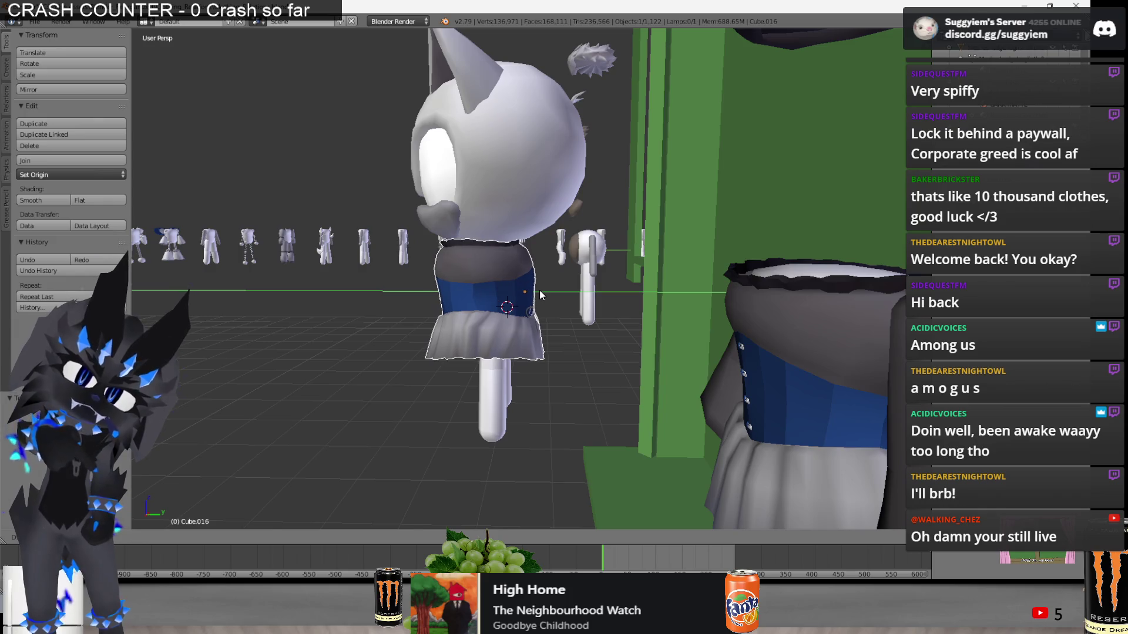
Select the whole dress and nudge it slightly along the Y axis
{"action": "key", "text": "KP_Decimal"}
{"action": "mouse_move", "coordinate": [540, 295]}
{"action": "middle_mouse_down"}
{"action": "mouse_move", "coordinate": [586, 313]}
{"action": "mouse_move", "coordinate": [536, 322]}
{"action": "mouse_move", "coordinate": [646, 309]}
{"action": "middle_mouse_up"}
{"action": "key", "text": "a"}
{"action": "right_click", "coordinate": [647, 309]}
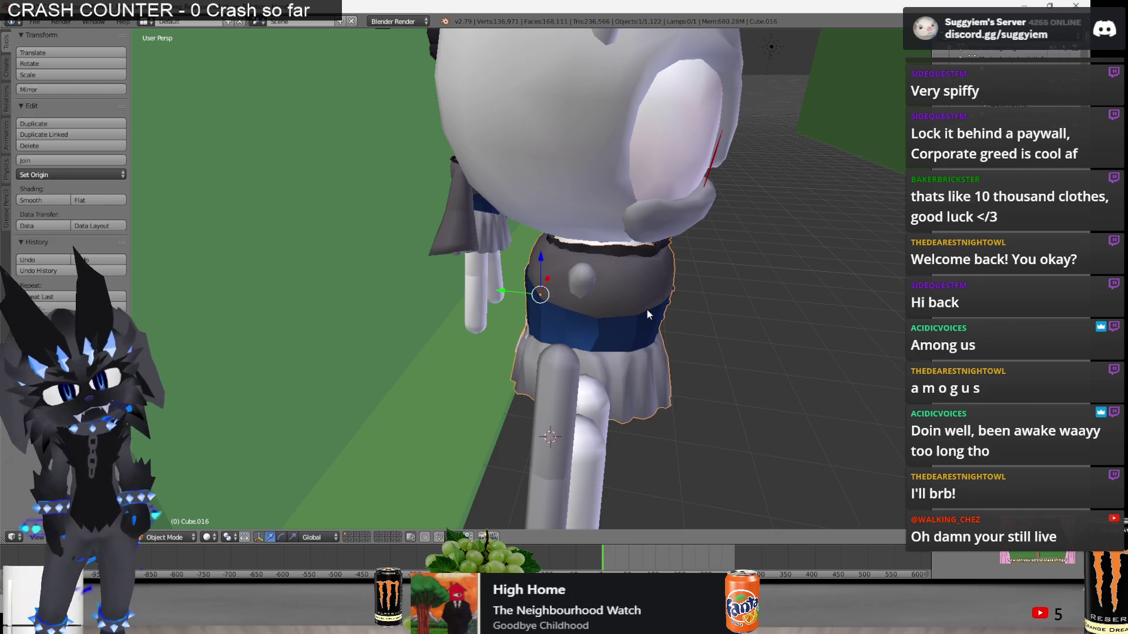
{"action": "key", "text": "a"}
{"action": "right_click", "coordinate": [646, 309]}
{"action": "key", "text": "a"}
{"action": "right_click", "coordinate": [646, 308]}
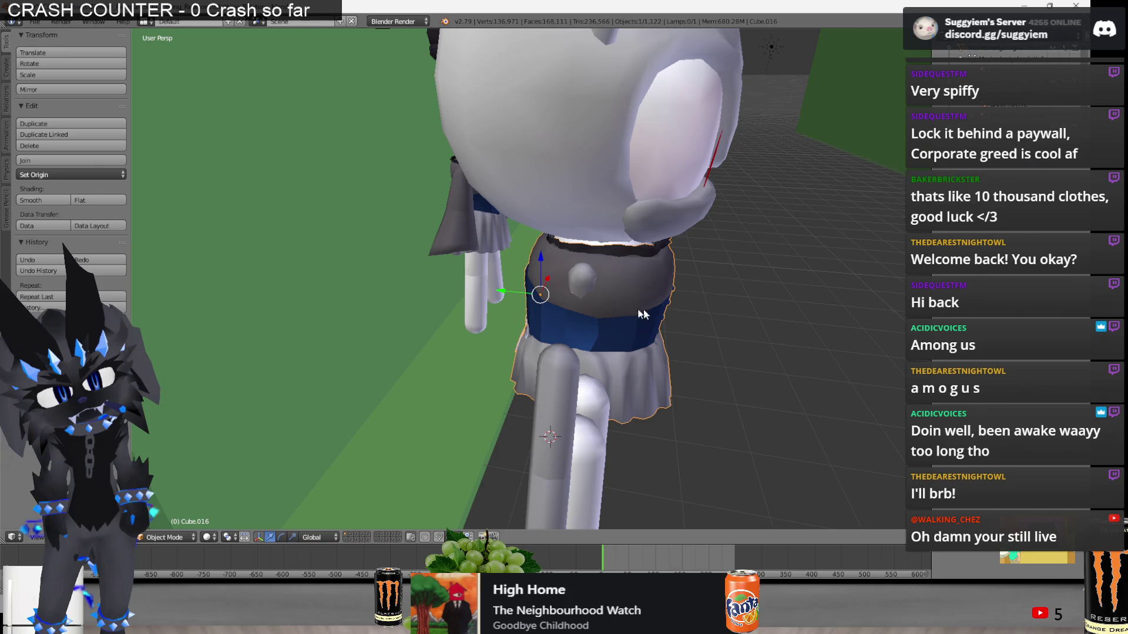
{"action": "key", "text": "g"}
{"action": "key", "text": "y"}
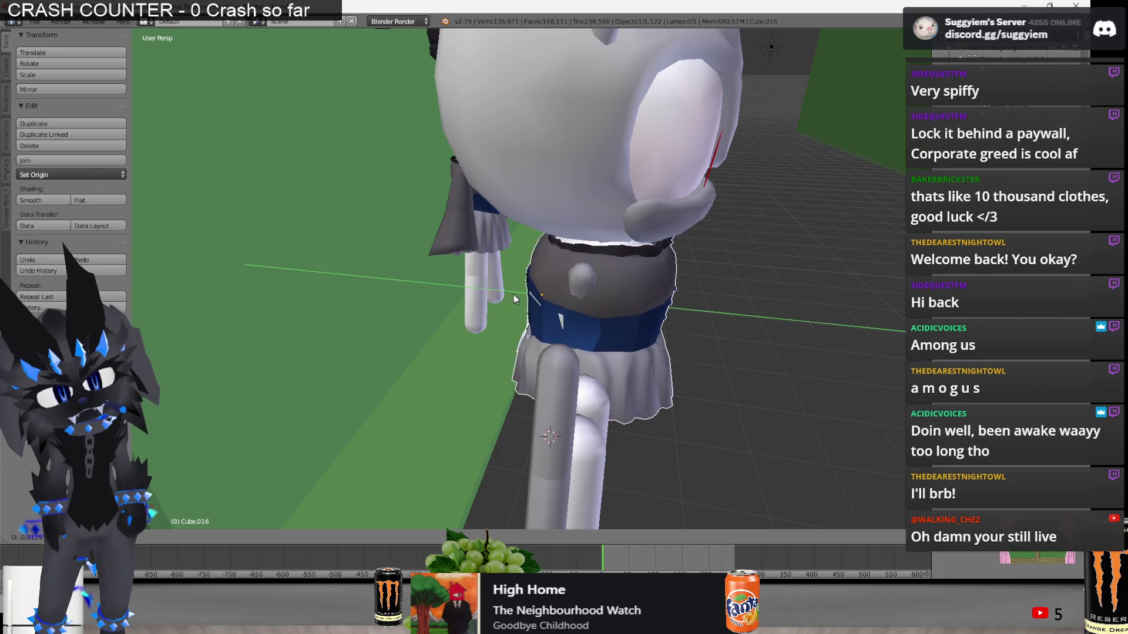
{"action": "right_click", "coordinate": [512, 295]}
{"action": "key", "text": "a"}
In Edit Mode, shift the selected corset lacing vertices along Y
{"action": "mouse_move", "coordinate": [512, 295]}
{"action": "middle_mouse_down"}
{"action": "mouse_move", "coordinate": [649, 297]}
{"action": "mouse_move", "coordinate": [551, 333]}
{"action": "middle_mouse_up"}
{"action": "scroll", "coordinate": [551, 332], "scroll_direction": "up", "scroll_amount": 3}
{"action": "key", "text": "Tab"}
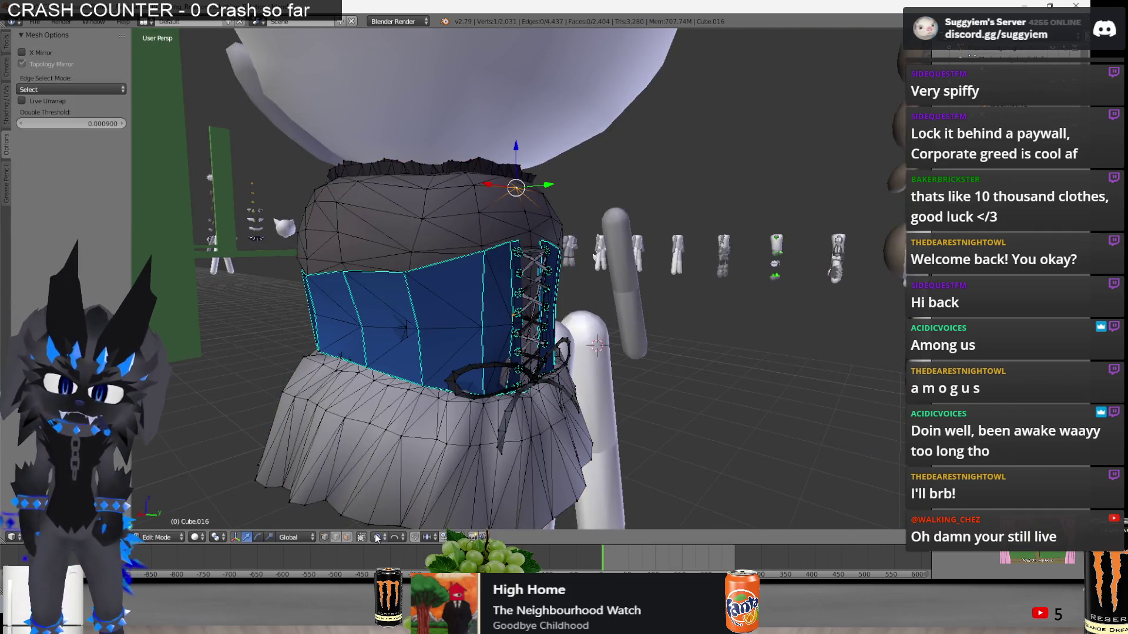
{"action": "scroll", "coordinate": [458, 230], "scroll_direction": "up", "scroll_amount": 5}
{"action": "middle_click_drag", "start_coordinate": [458, 231], "coordinate": [461, 277]}
{"action": "middle_click_drag", "start_coordinate": [620, 279], "coordinate": [514, 271]}
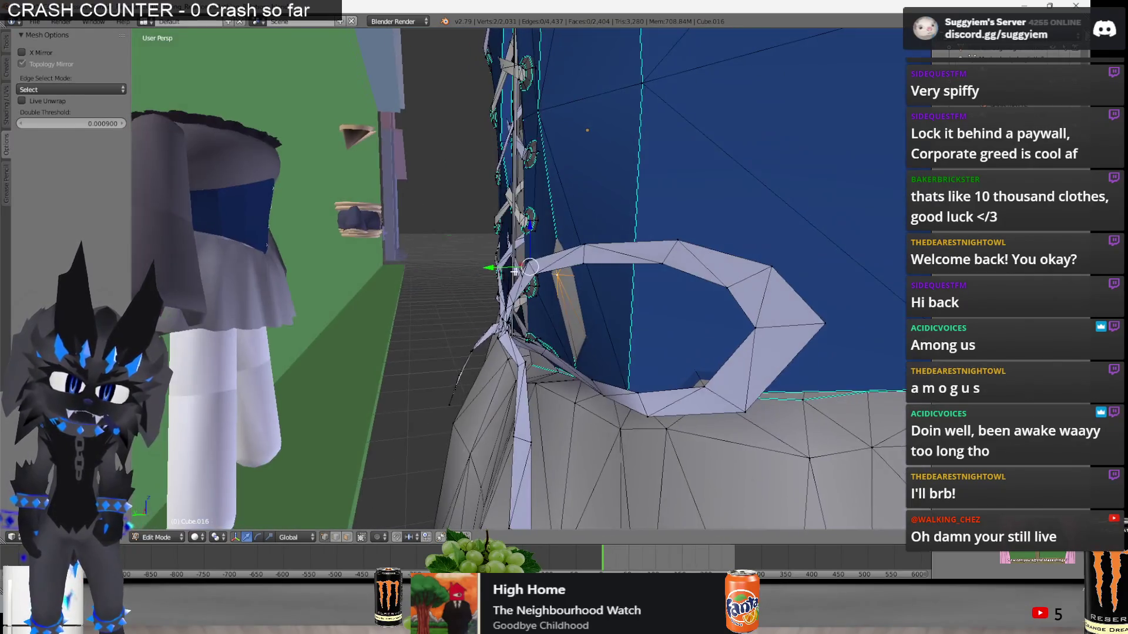
{"action": "key", "text": "z"}
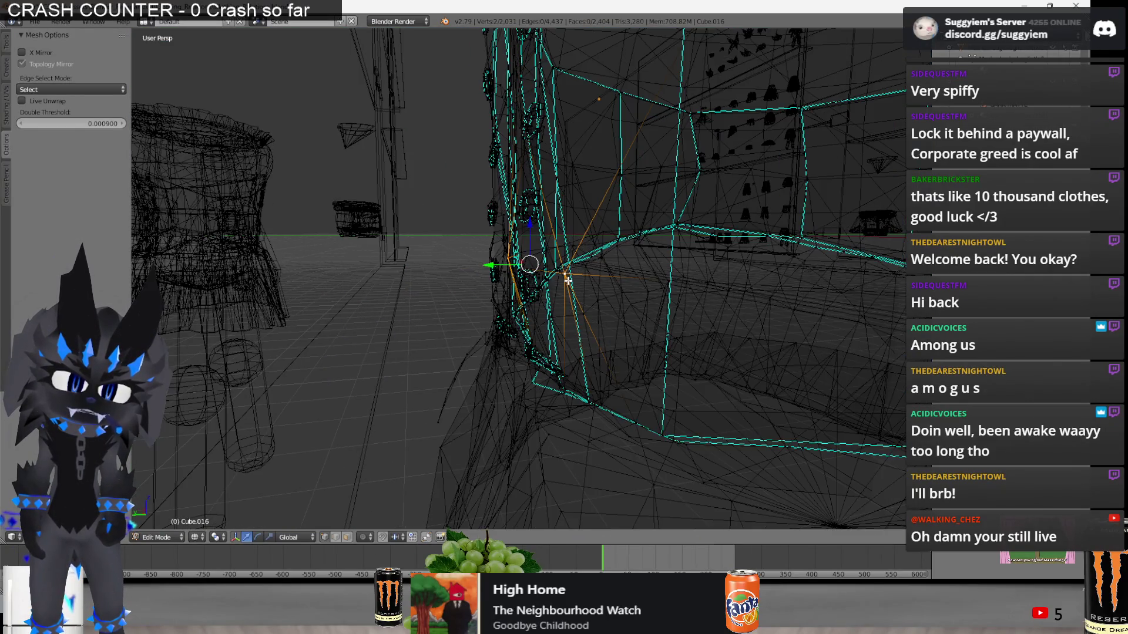
{"action": "middle_click_drag", "start_coordinate": [571, 281], "coordinate": [650, 291]}
{"action": "mouse_move", "coordinate": [448, 275]}
{"action": "middle_mouse_down"}
{"action": "mouse_move", "coordinate": [536, 297]}
{"action": "mouse_move", "coordinate": [594, 267]}
{"action": "middle_mouse_up"}
{"action": "key", "text": "z"}
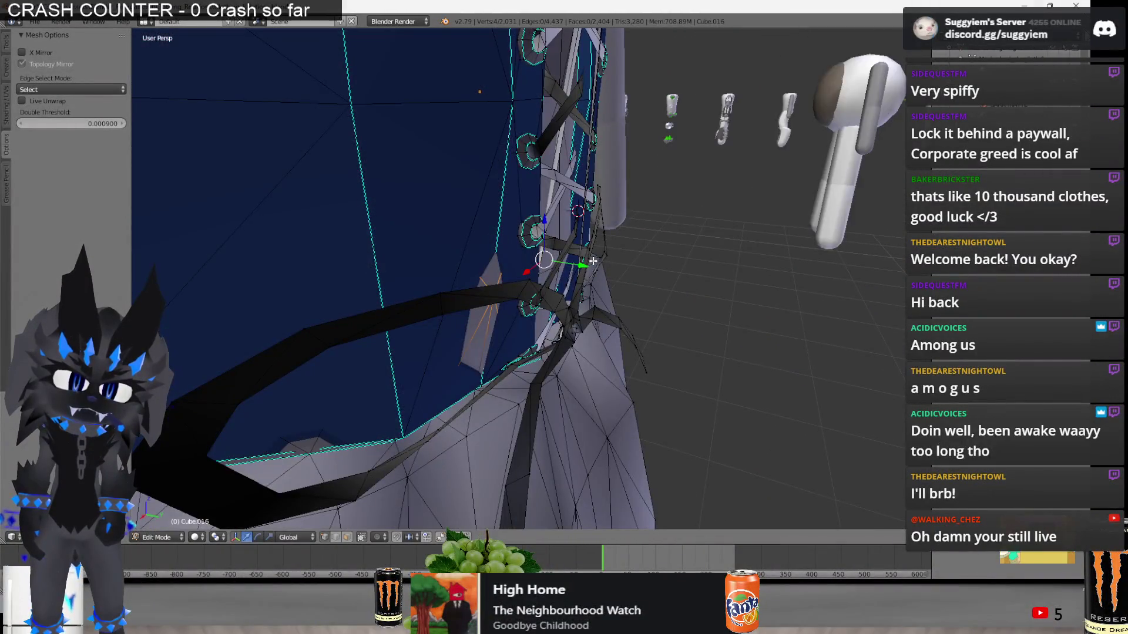
{"action": "left_click_drag", "start_coordinate": [593, 261], "coordinate": [577, 262]}
{"action": "key", "text": "Escape"}
Add another lacing vertex, move the lower loops along Y toward the skirt, and return to Object Mode
{"action": "middle_click_drag", "start_coordinate": [570, 262], "coordinate": [346, 306]}
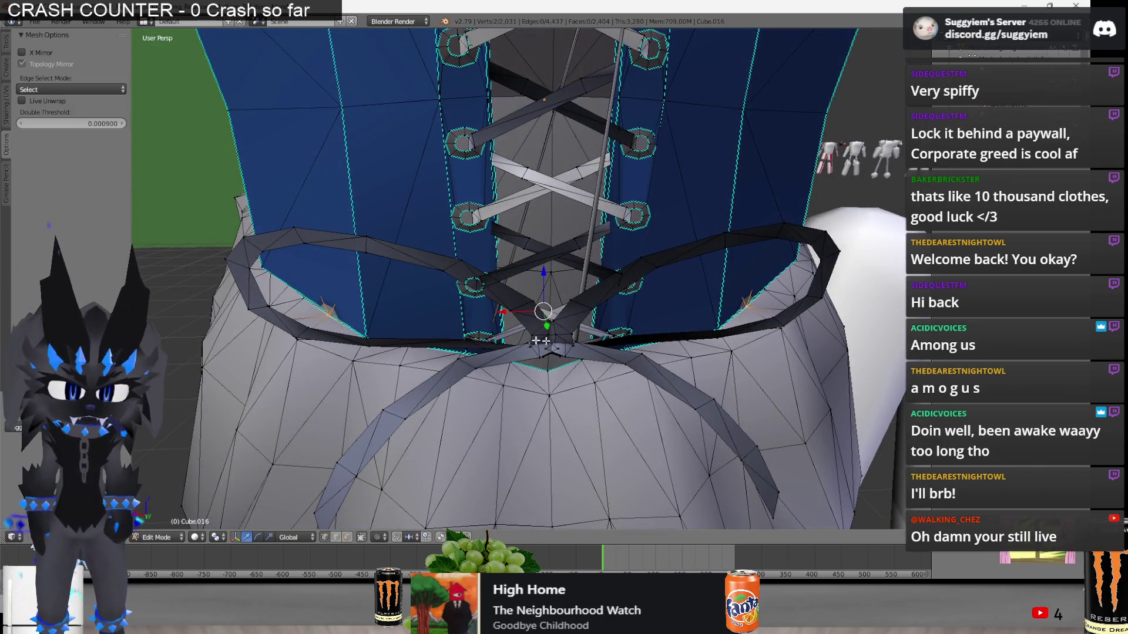
{"action": "middle_click_drag", "start_coordinate": [527, 341], "coordinate": [541, 327]}
{"action": "key", "text": "z"}
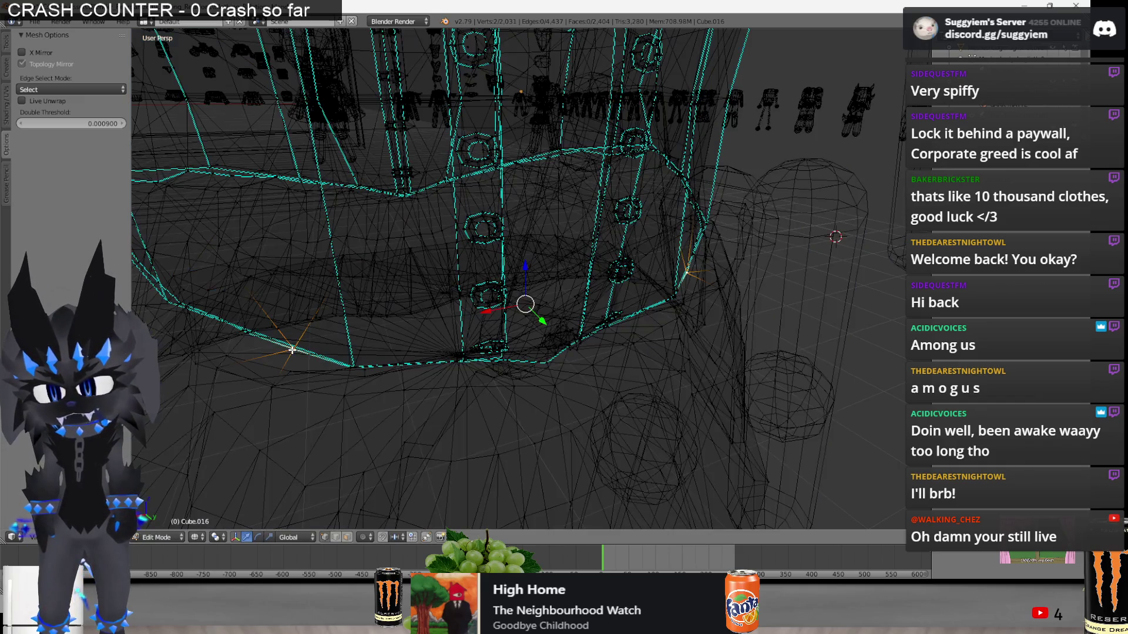
{"action": "middle_click_drag", "start_coordinate": [661, 340], "coordinate": [750, 300]}
{"action": "right_click", "coordinate": [739, 295], "text": "shift"}
{"action": "key", "text": "z"}
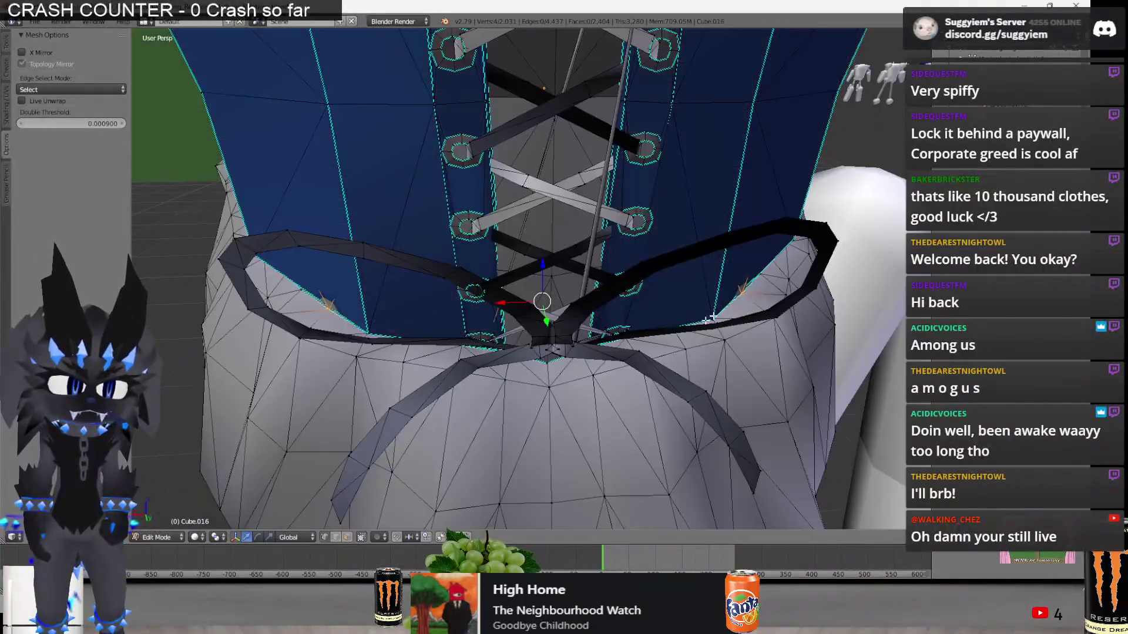
{"action": "key", "text": "g"}
{"action": "key", "text": "y"}
{"action": "key", "text": "Tab"}
{"action": "scroll", "coordinate": [544, 321], "scroll_direction": "down", "scroll_amount": 5}
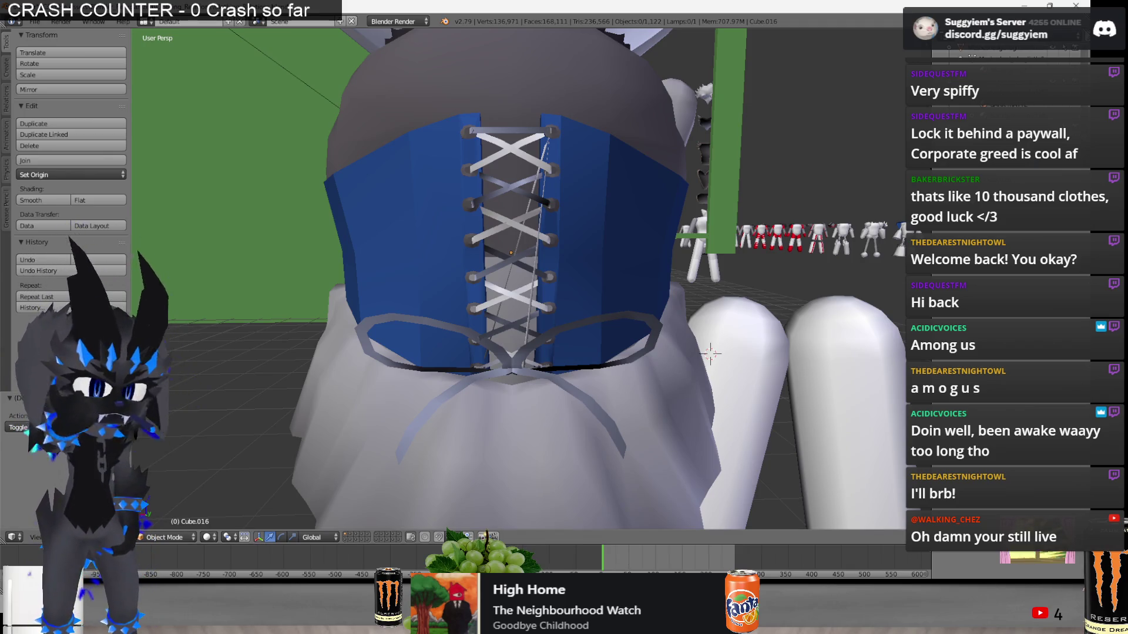
In Edit Mode, select the lacing piece, then pick two of its lace vertices
{"action": "scroll", "coordinate": [642, 317], "scroll_direction": "up", "scroll_amount": 3}
{"action": "mouse_move", "coordinate": [642, 317]}
{"action": "middle_mouse_down"}
{"action": "mouse_move", "coordinate": [614, 343]}
{"action": "mouse_move", "coordinate": [566, 177]}
{"action": "middle_mouse_up"}
{"action": "scroll", "coordinate": [563, 224], "scroll_direction": "up", "scroll_amount": 6}
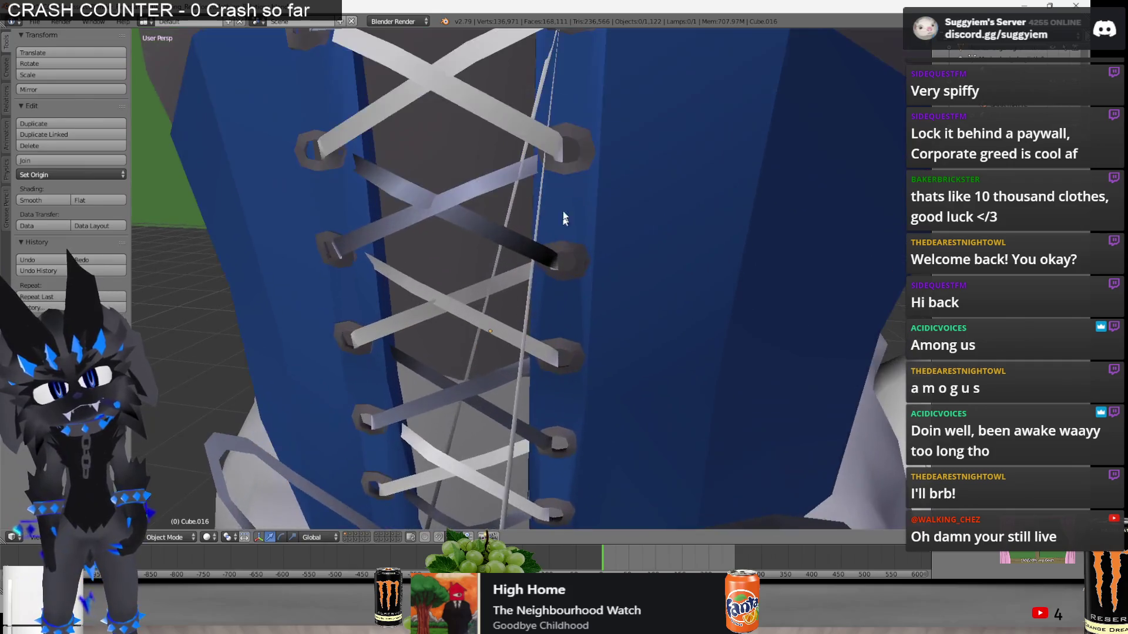
{"action": "key", "text": "Tab"}
{"action": "scroll", "coordinate": [507, 231], "scroll_direction": "down", "scroll_amount": 3}
{"action": "mouse_move", "coordinate": [507, 231]}
{"action": "middle_mouse_down"}
{"action": "mouse_move", "coordinate": [430, 222]}
{"action": "mouse_move", "coordinate": [446, 223]}
{"action": "mouse_move", "coordinate": [435, 222]}
{"action": "mouse_move", "coordinate": [460, 206]}
{"action": "middle_mouse_up"}
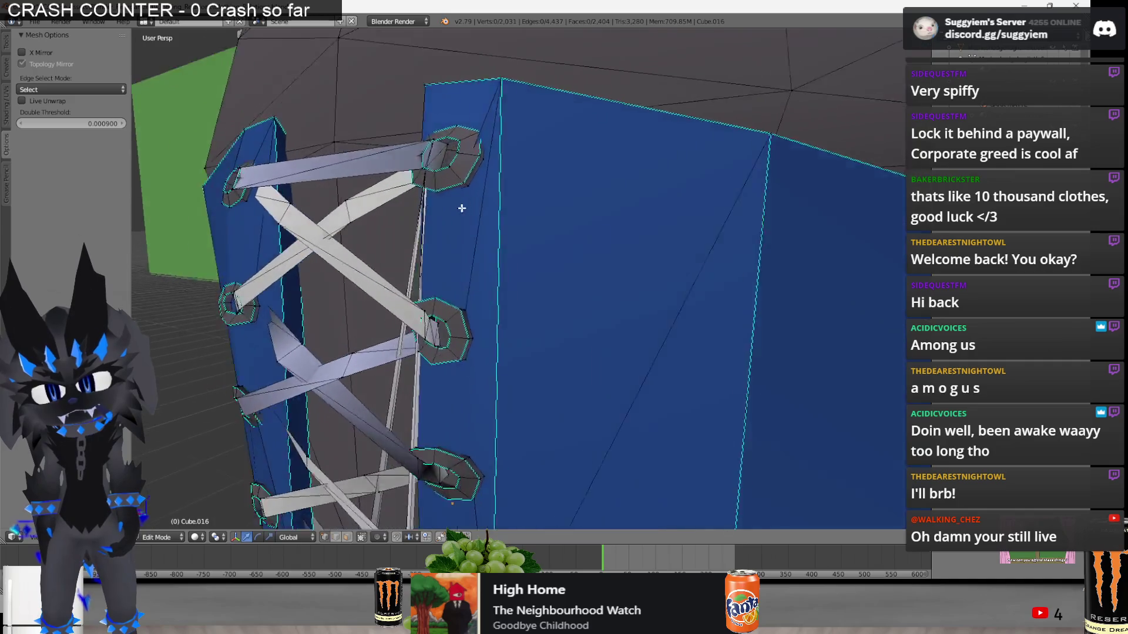
{"action": "scroll", "coordinate": [491, 207], "scroll_direction": "up", "scroll_amount": 3}
{"action": "mouse_move", "coordinate": [530, 213]}
{"action": "middle_mouse_down"}
{"action": "mouse_move", "coordinate": [538, 277]}
{"action": "mouse_move", "coordinate": [574, 280]}
{"action": "mouse_move", "coordinate": [609, 244]}
{"action": "mouse_move", "coordinate": [591, 222]}
{"action": "mouse_move", "coordinate": [467, 229]}
{"action": "middle_mouse_up"}
{"action": "key", "text": "z"}
{"action": "key", "text": "l"}
{"action": "key", "text": "z"}
{"action": "right_click", "coordinate": [436, 198]}
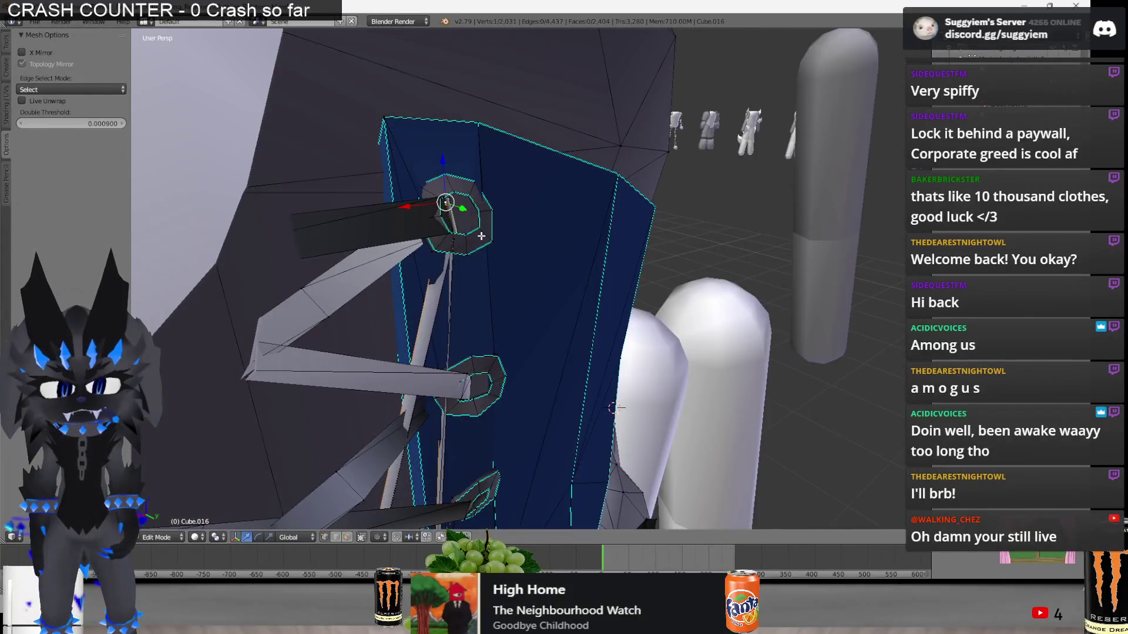
{"action": "right_click", "coordinate": [441, 235], "text": "shift"}
Select a loose lace vertex and begin moving it, checked from the front view
{"action": "mouse_move", "coordinate": [441, 236]}
{"action": "middle_mouse_down"}
{"action": "mouse_move", "coordinate": [534, 224]}
{"action": "mouse_move", "coordinate": [536, 212]}
{"action": "mouse_move", "coordinate": [685, 248]}
{"action": "mouse_move", "coordinate": [708, 98]}
{"action": "middle_mouse_up"}
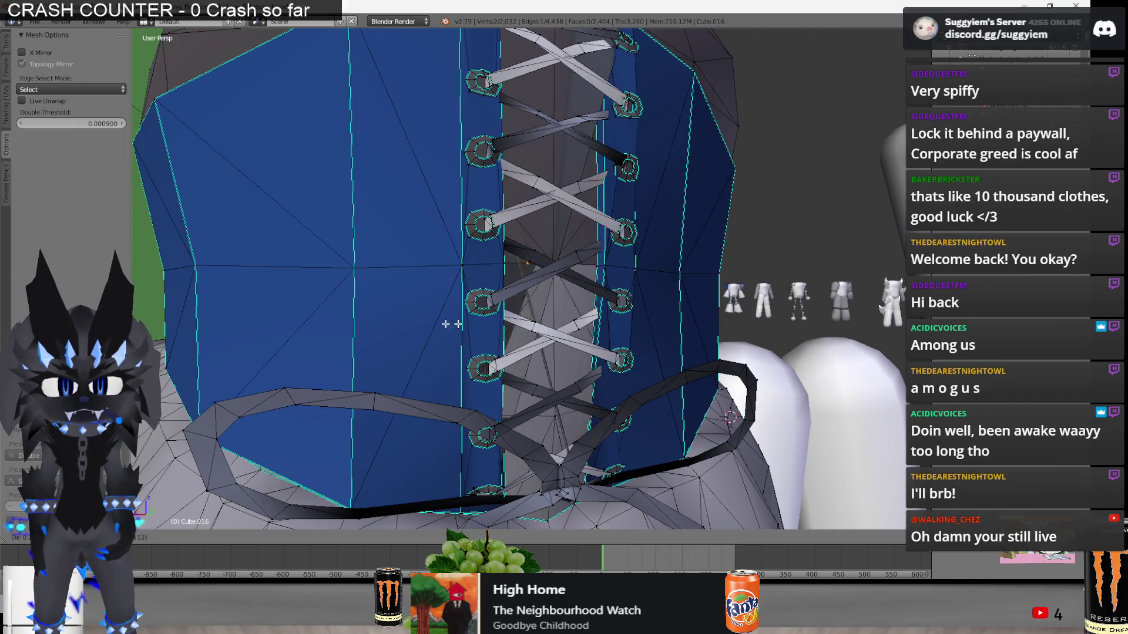
{"action": "middle_click_drag", "start_coordinate": [567, 98], "coordinate": [600, 126]}
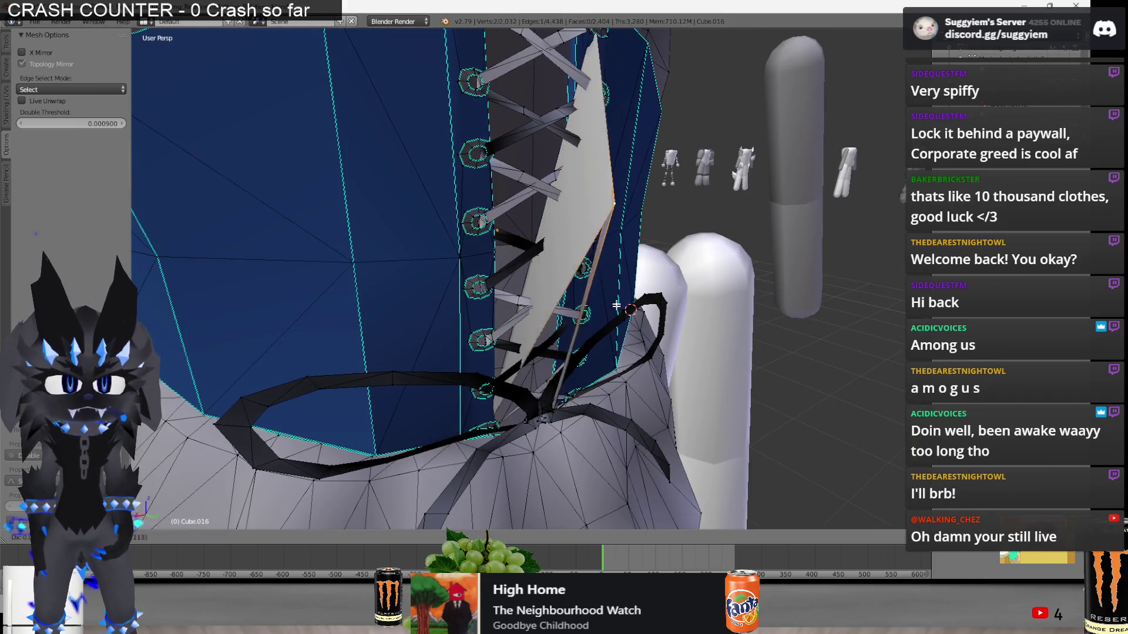
{"action": "mouse_move", "coordinate": [632, 381]}
{"action": "middle_mouse_down"}
{"action": "mouse_move", "coordinate": [511, 214]}
{"action": "mouse_move", "coordinate": [581, 221]}
{"action": "middle_mouse_up"}
{"action": "scroll", "coordinate": [551, 240], "scroll_direction": "up", "scroll_amount": 8}
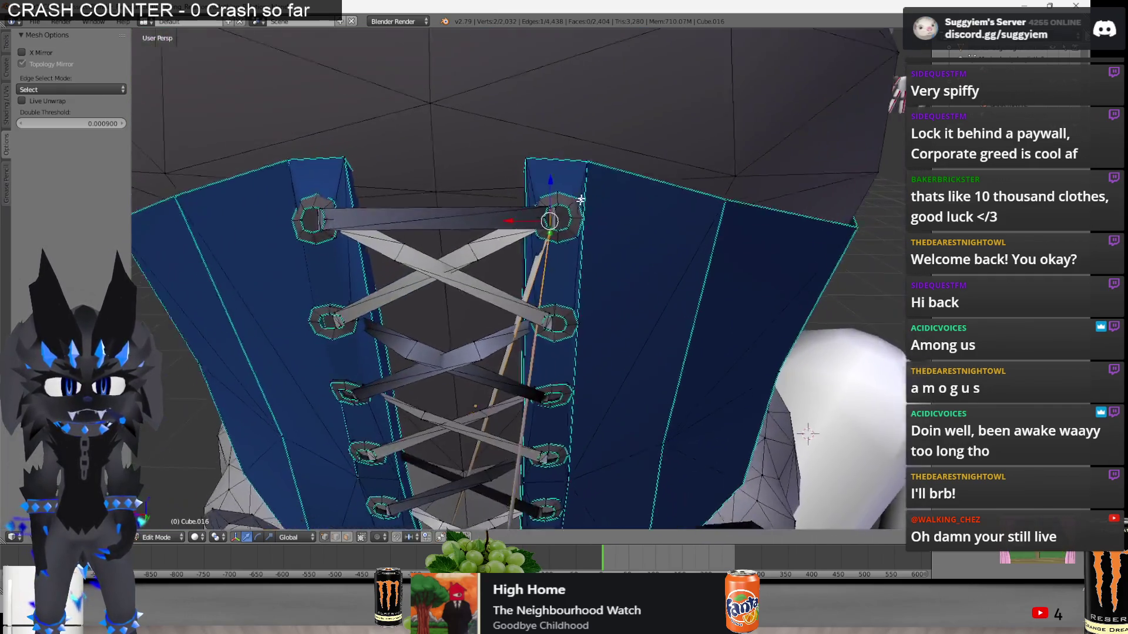
{"action": "scroll", "coordinate": [551, 240], "scroll_direction": "down", "scroll_amount": 6}
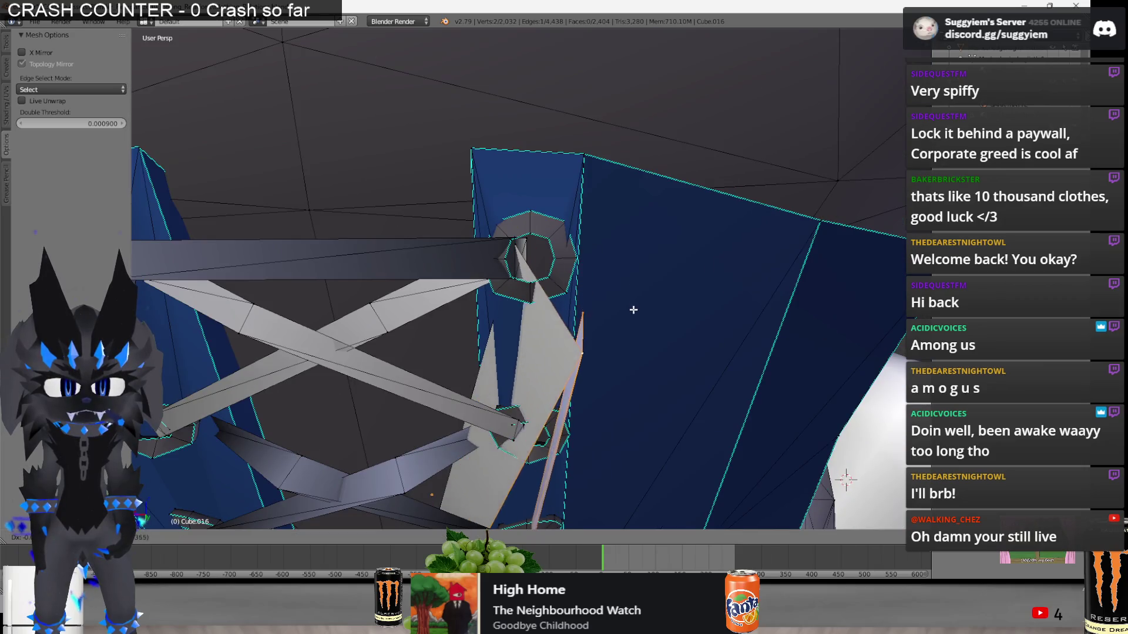
{"action": "right_click", "coordinate": [519, 241]}
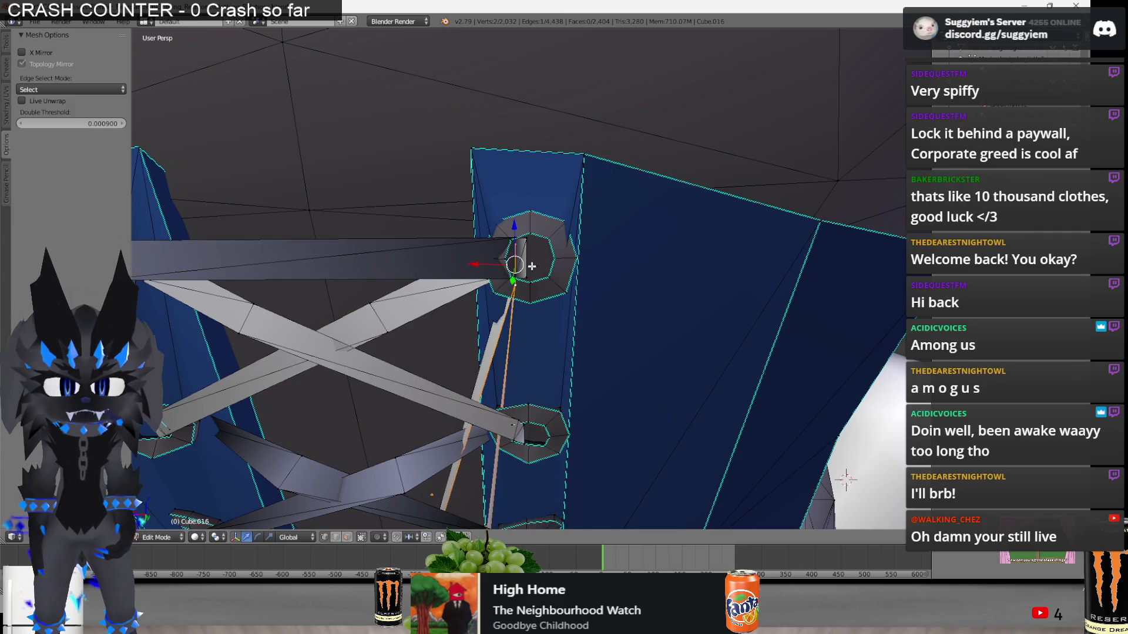
{"action": "key", "text": "z"}
{"action": "middle_click_drag", "start_coordinate": [521, 242], "coordinate": [558, 329]}
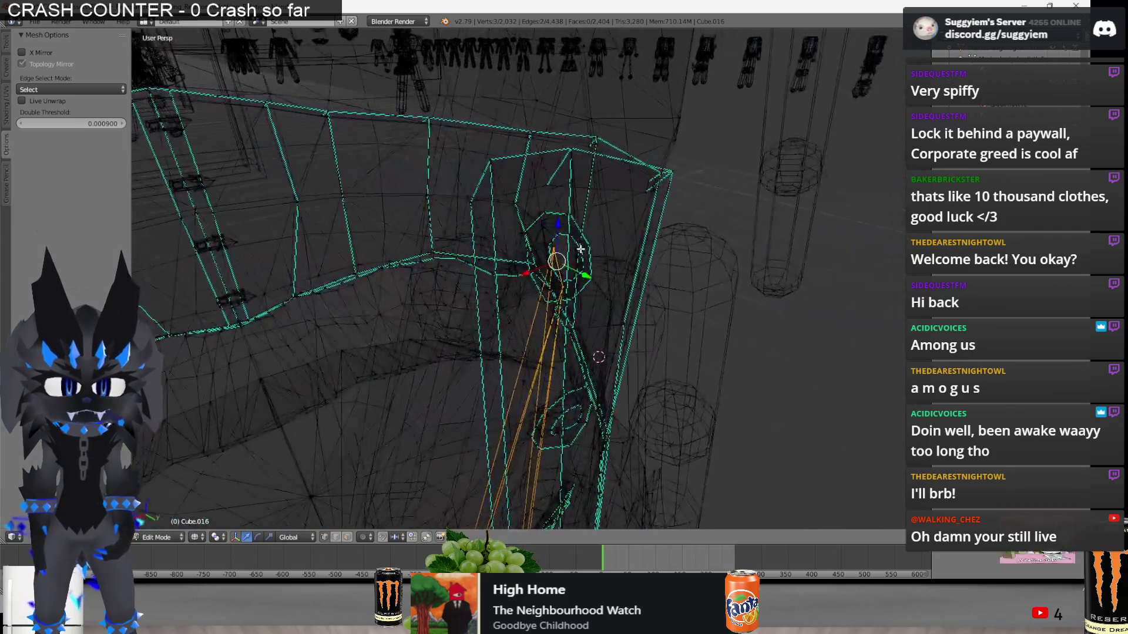
{"action": "key", "text": "z"}
{"action": "key", "text": "g"}
{"action": "key", "text": "KP_1"}
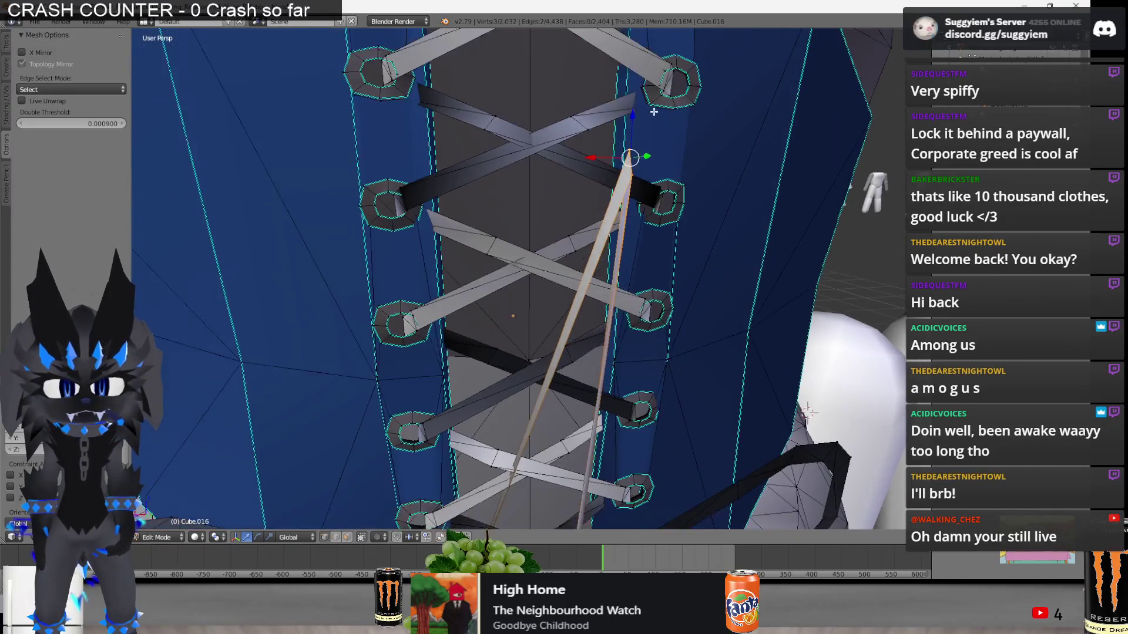
Move a lace vertex up to sit at the lacing crossing
{"action": "scroll", "coordinate": [624, 170], "scroll_direction": "up", "scroll_amount": 4}
{"action": "mouse_move", "coordinate": [624, 170]}
{"action": "middle_mouse_down"}
{"action": "mouse_move", "coordinate": [404, 319]}
{"action": "mouse_move", "coordinate": [487, 338]}
{"action": "middle_mouse_up"}
{"action": "right_click", "coordinate": [485, 335]}
{"action": "key", "text": "g"}
{"action": "left_click", "coordinate": [439, 272]}
{"action": "left_click", "coordinate": [425, 277]}
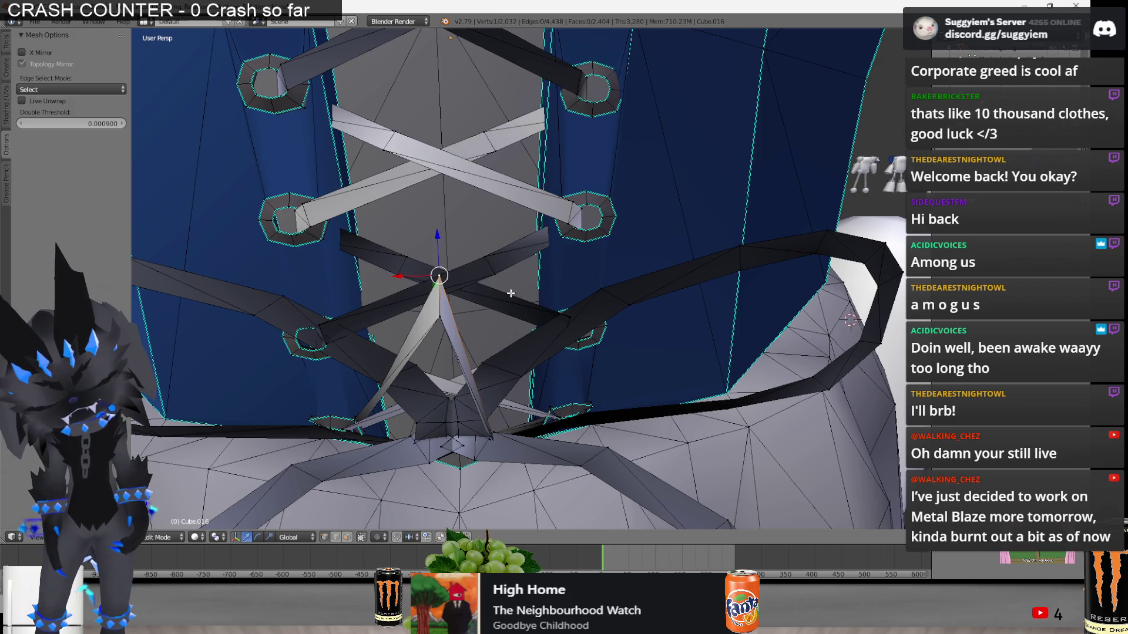
Reposition the lace end vertices into a bow over the skirt and return to Object Mode
{"action": "mouse_move", "coordinate": [505, 289]}
{"action": "middle_mouse_down"}
{"action": "mouse_move", "coordinate": [559, 273]}
{"action": "mouse_move", "coordinate": [582, 376]}
{"action": "mouse_move", "coordinate": [535, 391]}
{"action": "mouse_move", "coordinate": [436, 376]}
{"action": "middle_mouse_up"}
{"action": "right_click", "coordinate": [546, 277], "text": "alt"}
{"action": "key", "text": "g"}
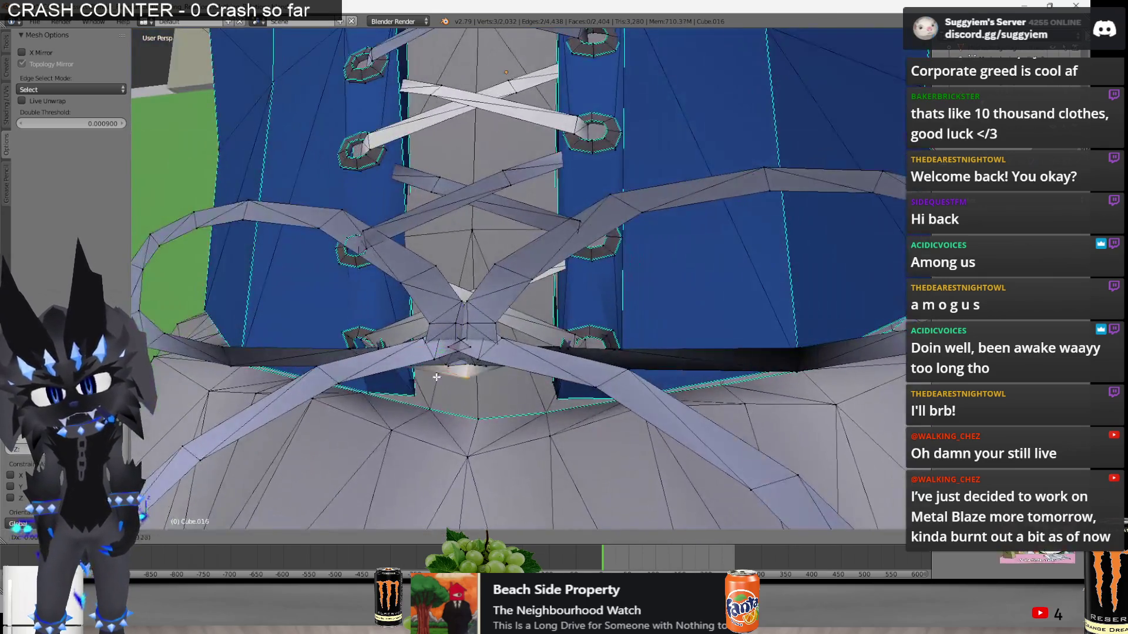
{"action": "left_click", "coordinate": [444, 359]}
{"action": "scroll", "coordinate": [444, 359], "scroll_direction": "down", "scroll_amount": 8}
{"action": "key", "text": "Tab"}
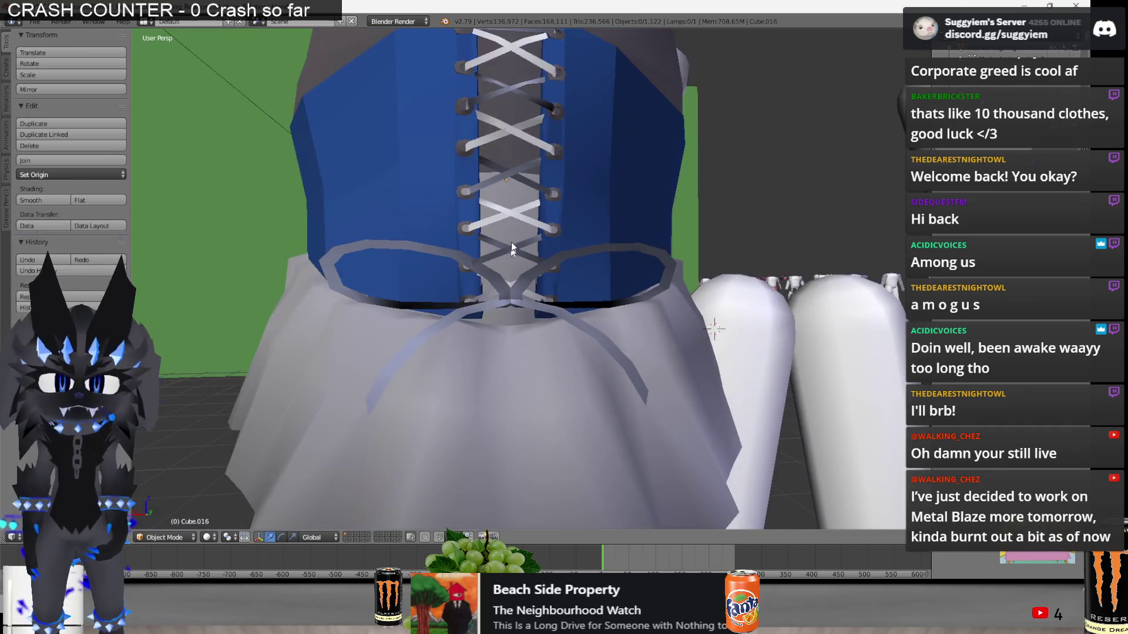
Select the dress in Edit Mode and turn on Proportional Editing
{"action": "mouse_move", "coordinate": [558, 373]}
{"action": "middle_mouse_down"}
{"action": "mouse_move", "coordinate": [612, 342]}
{"action": "mouse_move", "coordinate": [498, 333]}
{"action": "mouse_move", "coordinate": [751, 354]}
{"action": "mouse_move", "coordinate": [557, 291]}
{"action": "mouse_move", "coordinate": [675, 295]}
{"action": "mouse_move", "coordinate": [612, 309]}
{"action": "middle_mouse_up"}
{"action": "scroll", "coordinate": [645, 309], "scroll_direction": "up", "scroll_amount": 2}
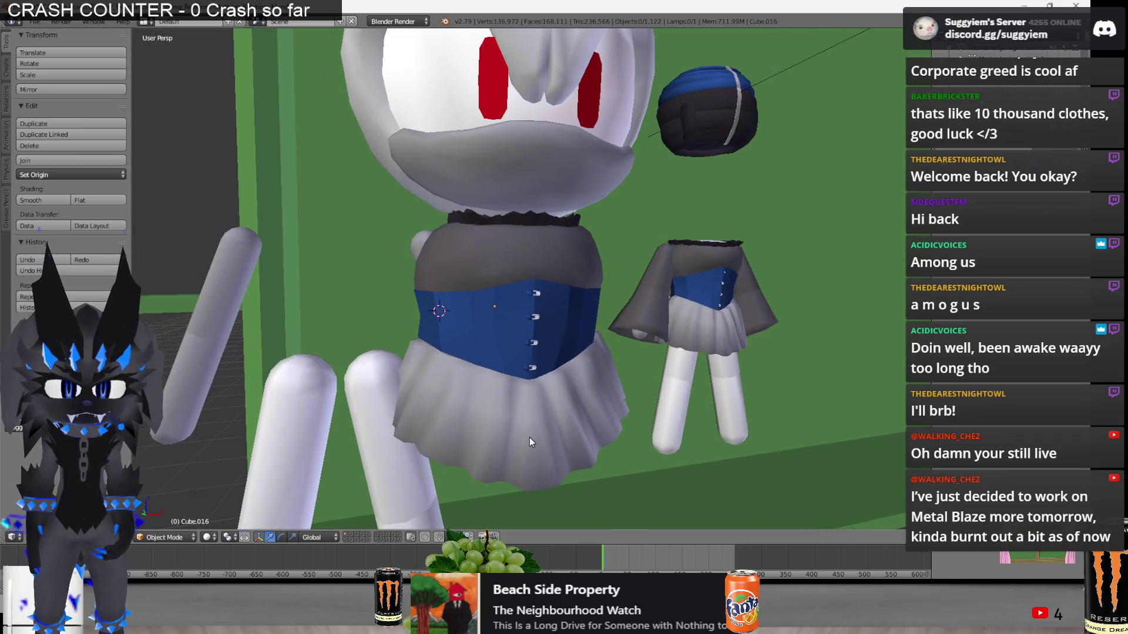
{"action": "right_click", "coordinate": [529, 437]}
{"action": "scroll", "coordinate": [583, 363], "scroll_direction": "up", "scroll_amount": 3}
{"action": "key", "text": "Tab"}
{"action": "scroll", "coordinate": [583, 363], "scroll_direction": "up", "scroll_amount": 2}
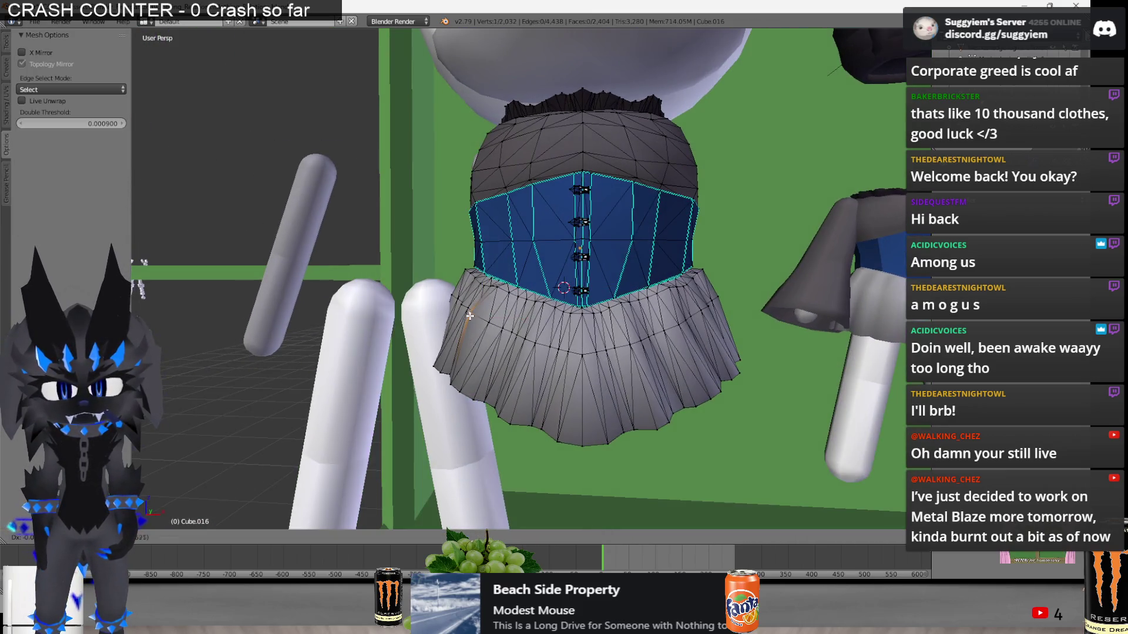
{"action": "left_click", "coordinate": [383, 537]}
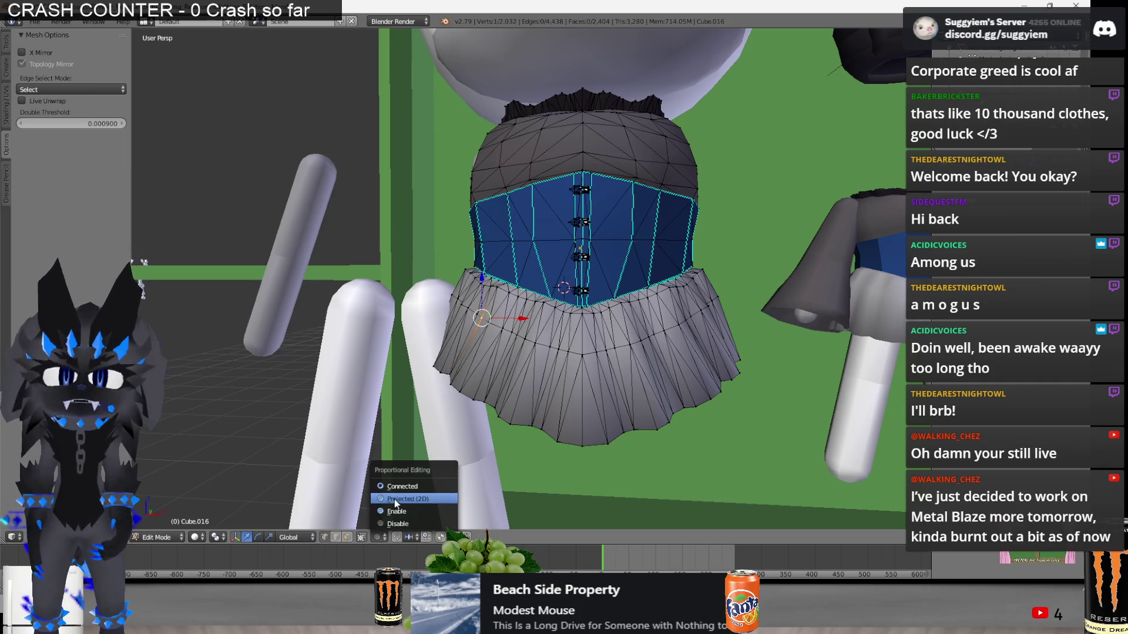
{"action": "left_click", "coordinate": [396, 511]}
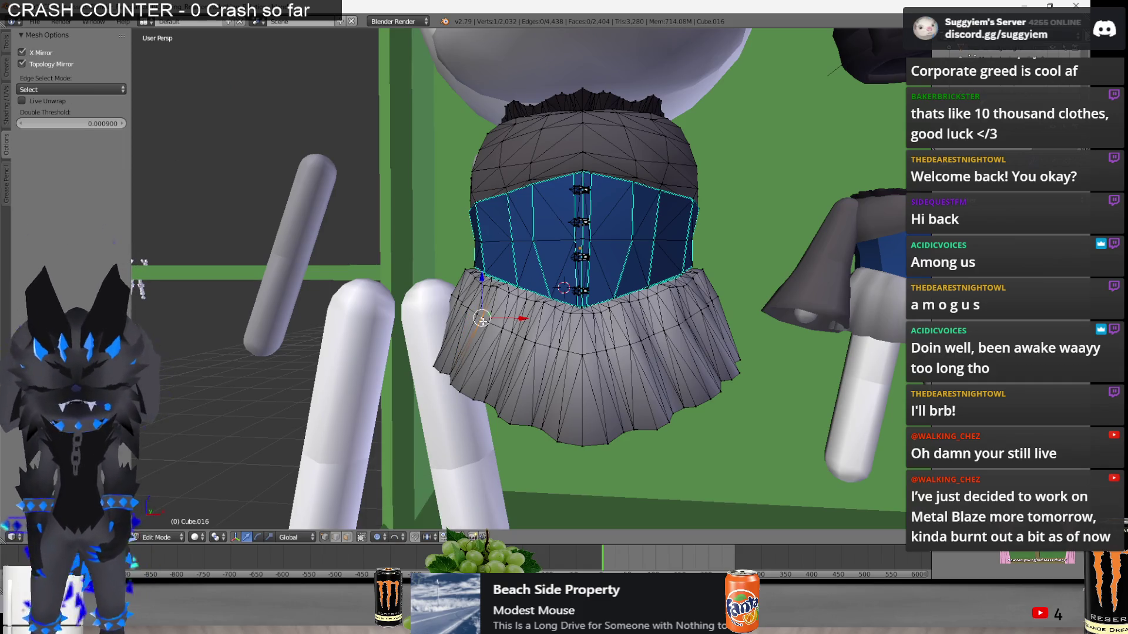
Pull skirt, lower corset and bottom-rim vertices with soft falloff
{"action": "key", "text": "g"}
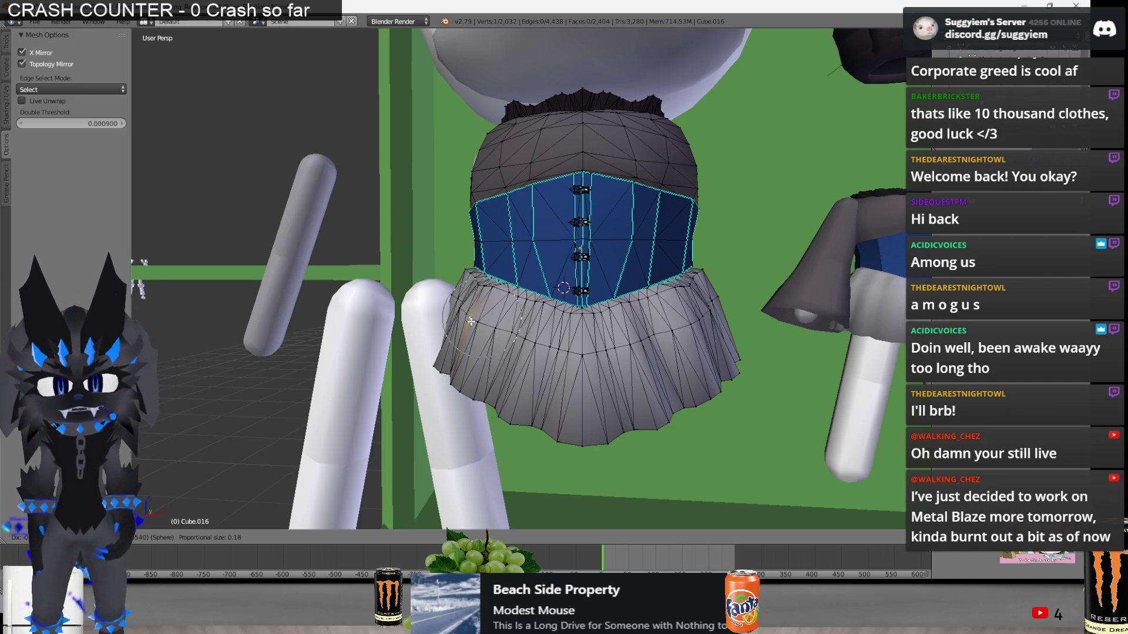
{"action": "right_click_drag", "start_coordinate": [519, 341], "coordinate": [505, 337]}
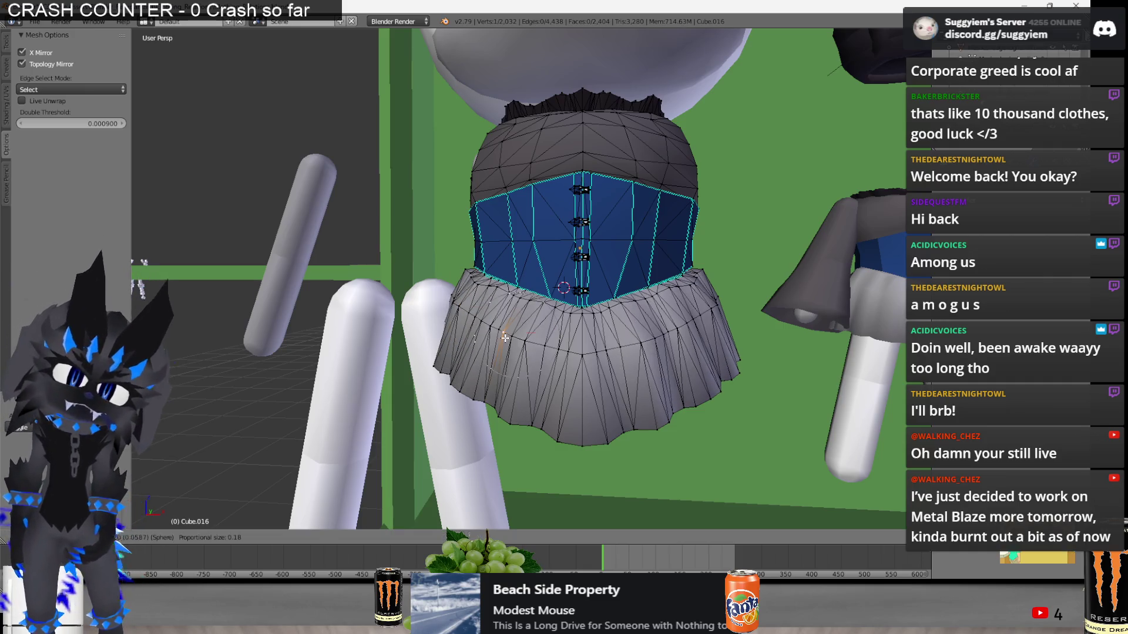
{"action": "key", "text": "a"}
{"action": "mouse_move", "coordinate": [567, 352]}
{"action": "middle_mouse_down"}
{"action": "mouse_move", "coordinate": [612, 350]}
{"action": "mouse_move", "coordinate": [583, 330]}
{"action": "middle_mouse_up"}
{"action": "key", "text": "a"}
{"action": "mouse_move", "coordinate": [621, 298]}
{"action": "middle_mouse_down"}
{"action": "mouse_move", "coordinate": [689, 312]}
{"action": "mouse_move", "coordinate": [452, 362]}
{"action": "mouse_move", "coordinate": [590, 379]}
{"action": "mouse_move", "coordinate": [587, 405]}
{"action": "middle_mouse_up"}
{"action": "key", "text": "g"}
{"action": "right_click", "coordinate": [589, 411]}
{"action": "key", "text": "g"}
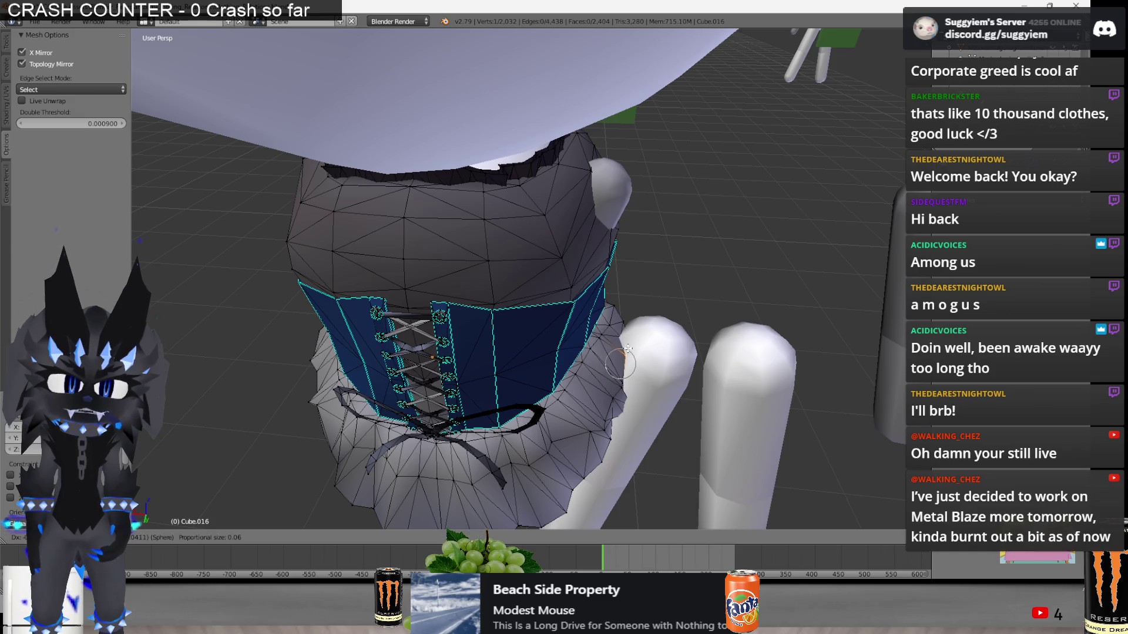
{"action": "middle_click_drag", "start_coordinate": [624, 356], "coordinate": [554, 389]}
{"action": "key", "text": "z"}
{"action": "key", "text": "a"}
{"action": "key", "text": "a"}
{"action": "right_click", "coordinate": [444, 404], "text": "alt"}
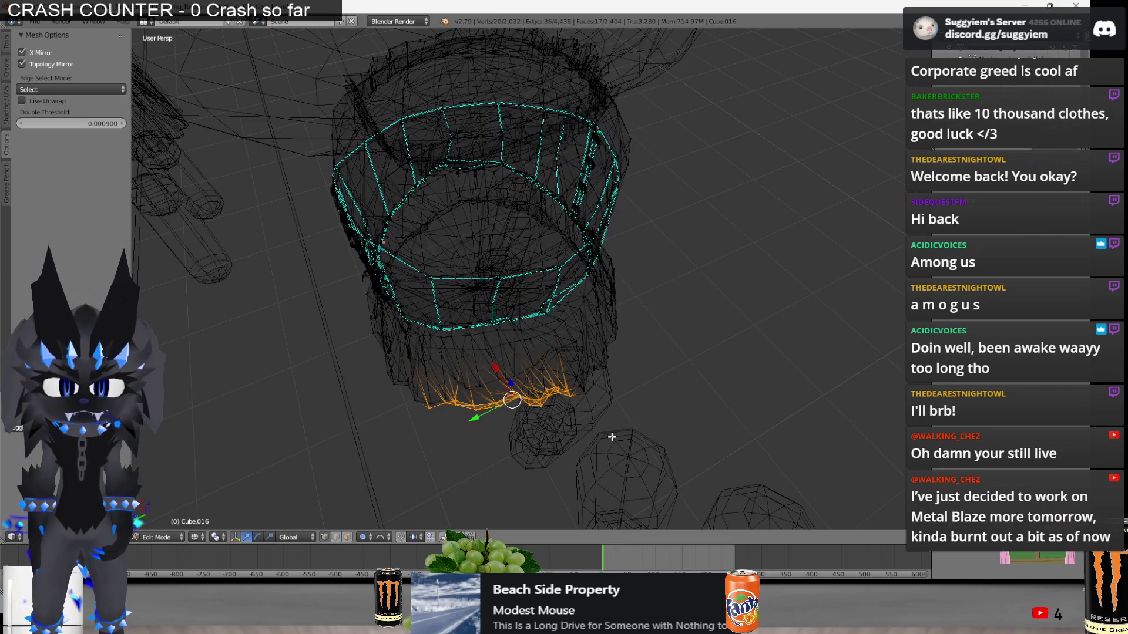
{"action": "right_click", "coordinate": [546, 391]}
{"action": "key", "text": "g"}
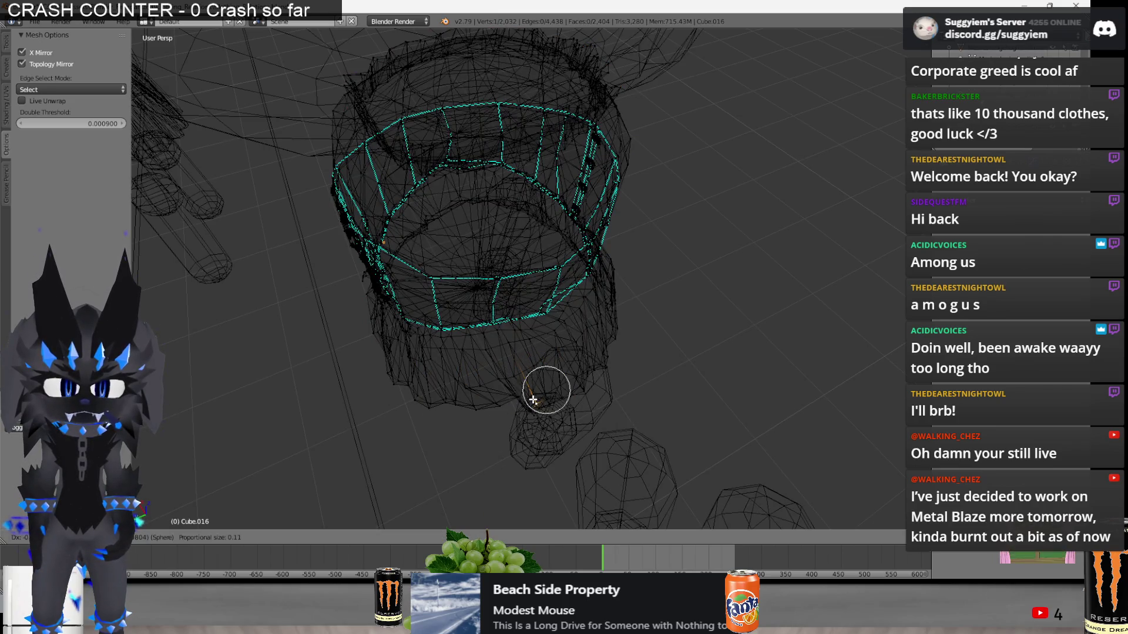
{"action": "left_click", "coordinate": [483, 478]}
Reshape more skirt vertices outward with falloff so the hem wraps the cat's body
{"action": "mouse_move", "coordinate": [484, 478]}
{"action": "middle_mouse_down"}
{"action": "mouse_move", "coordinate": [461, 435]}
{"action": "mouse_move", "coordinate": [487, 469]}
{"action": "mouse_move", "coordinate": [536, 439]}
{"action": "mouse_move", "coordinate": [483, 352]}
{"action": "middle_mouse_up"}
{"action": "key", "text": "c"}
{"action": "middle_click", "coordinate": [491, 478]}
{"action": "key", "text": "Escape"}
{"action": "key", "text": "z"}
{"action": "right_click", "coordinate": [537, 438]}
{"action": "key", "text": "g"}
{"action": "left_click", "coordinate": [536, 438]}
{"action": "key", "text": "g"}
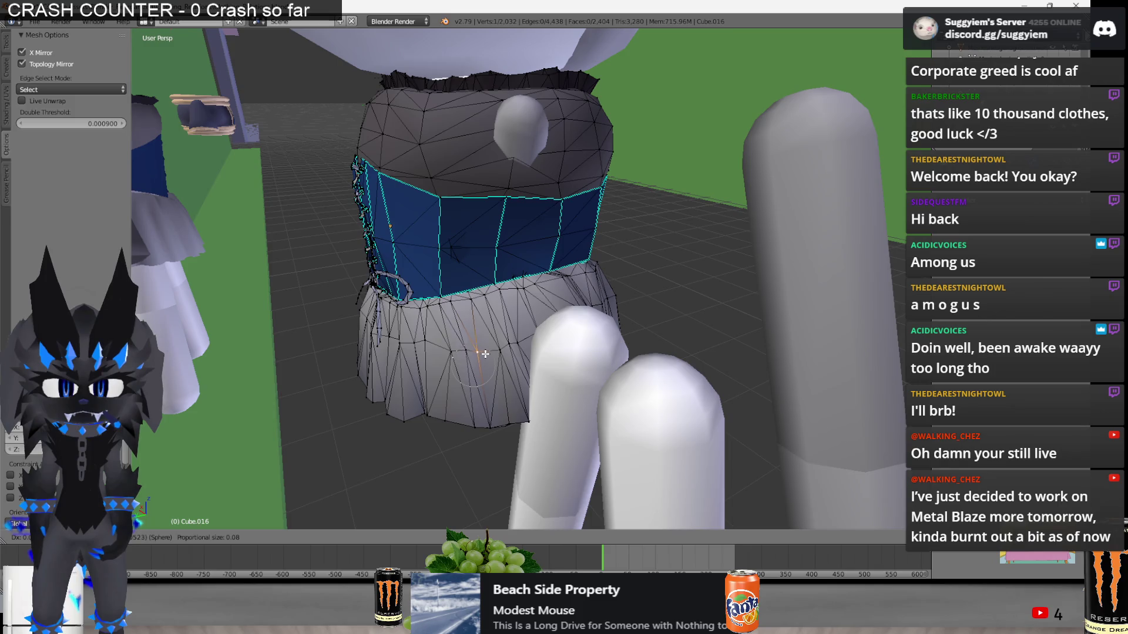
{"action": "left_click", "coordinate": [485, 353]}
{"action": "mouse_move", "coordinate": [485, 353]}
{"action": "middle_mouse_down"}
{"action": "mouse_move", "coordinate": [475, 381]}
{"action": "mouse_move", "coordinate": [619, 309]}
{"action": "mouse_move", "coordinate": [617, 340]}
{"action": "middle_mouse_up"}
{"action": "key", "text": "g"}
{"action": "left_click", "coordinate": [471, 380]}
Adjust a vertex under the corset with small falloff and return to Object Mode
{"action": "right_click", "coordinate": [624, 333]}
{"action": "key", "text": "g"}
{"action": "left_click", "coordinate": [618, 347]}
{"action": "middle_click_drag", "start_coordinate": [618, 348], "coordinate": [636, 310]}
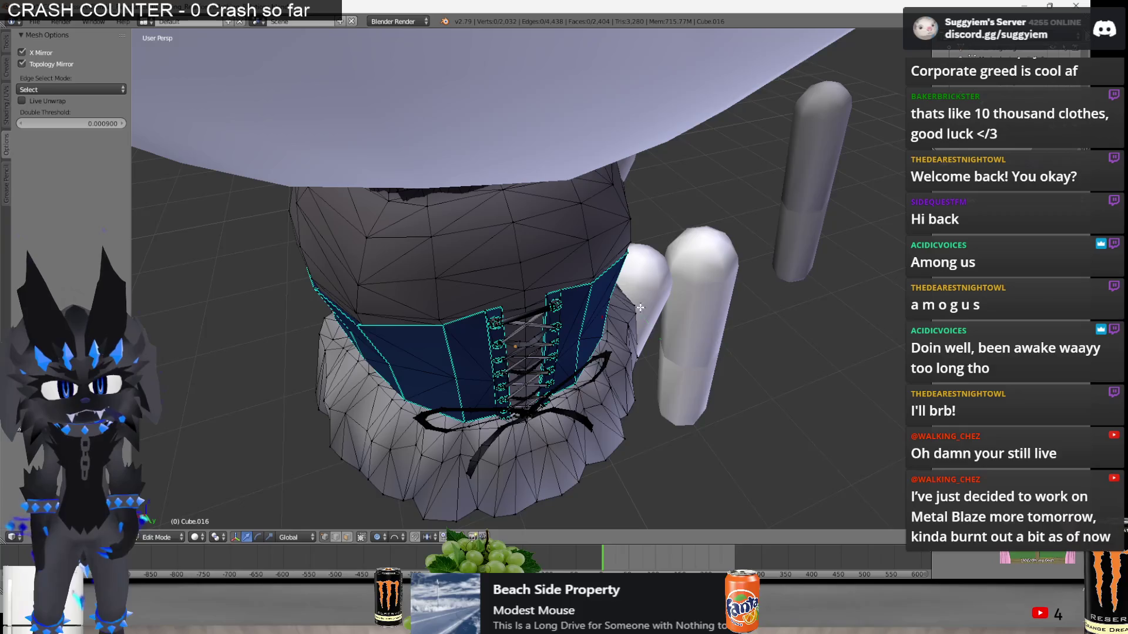
{"action": "key", "text": "g"}
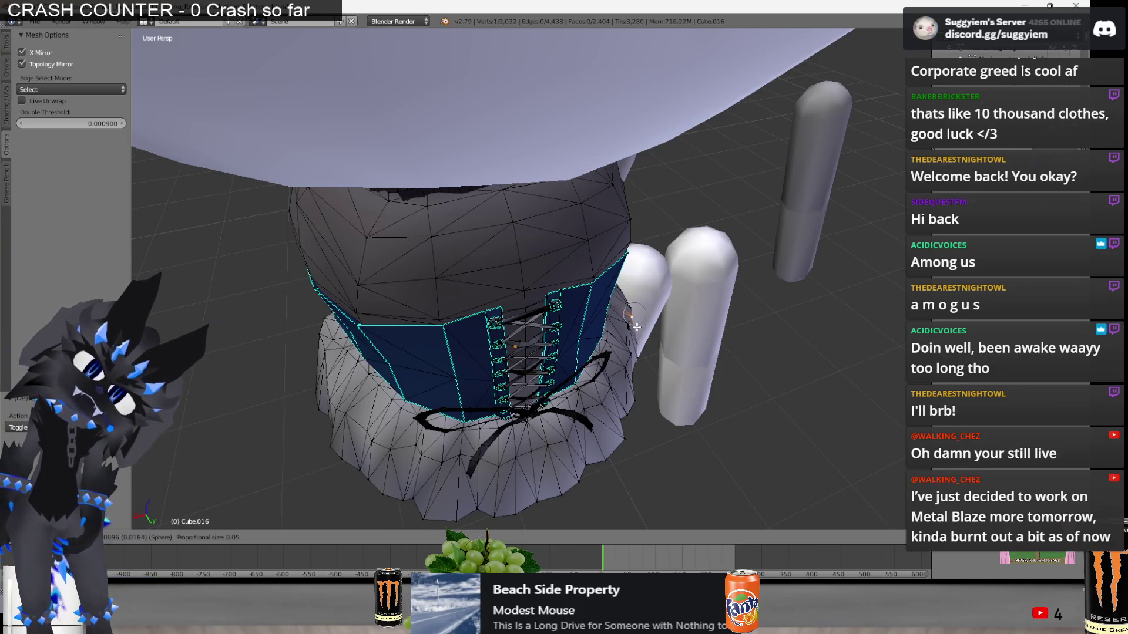
{"action": "key", "text": "Tab"}
{"action": "middle_click_drag", "start_coordinate": [632, 336], "coordinate": [560, 323]}
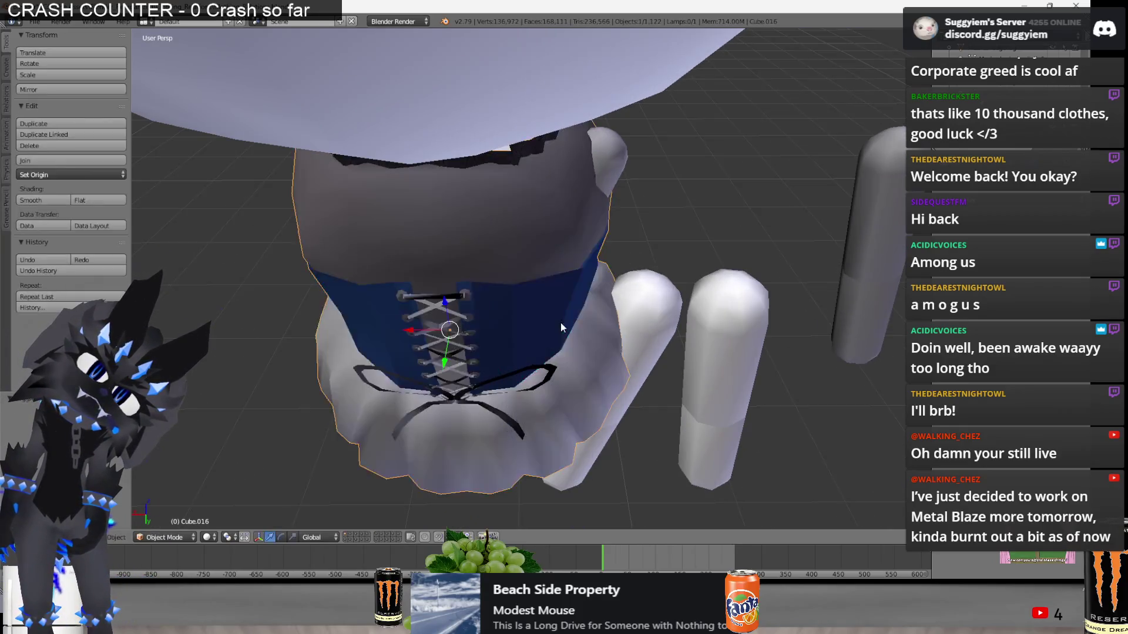
Reselect the dress in Edit Mode and pull a first skirt vertex with proportional falloff
{"action": "scroll", "coordinate": [504, 271], "scroll_direction": "up", "scroll_amount": 3}
{"action": "scroll", "coordinate": [503, 271], "scroll_direction": "down", "scroll_amount": 5}
{"action": "right_click", "coordinate": [442, 351]}
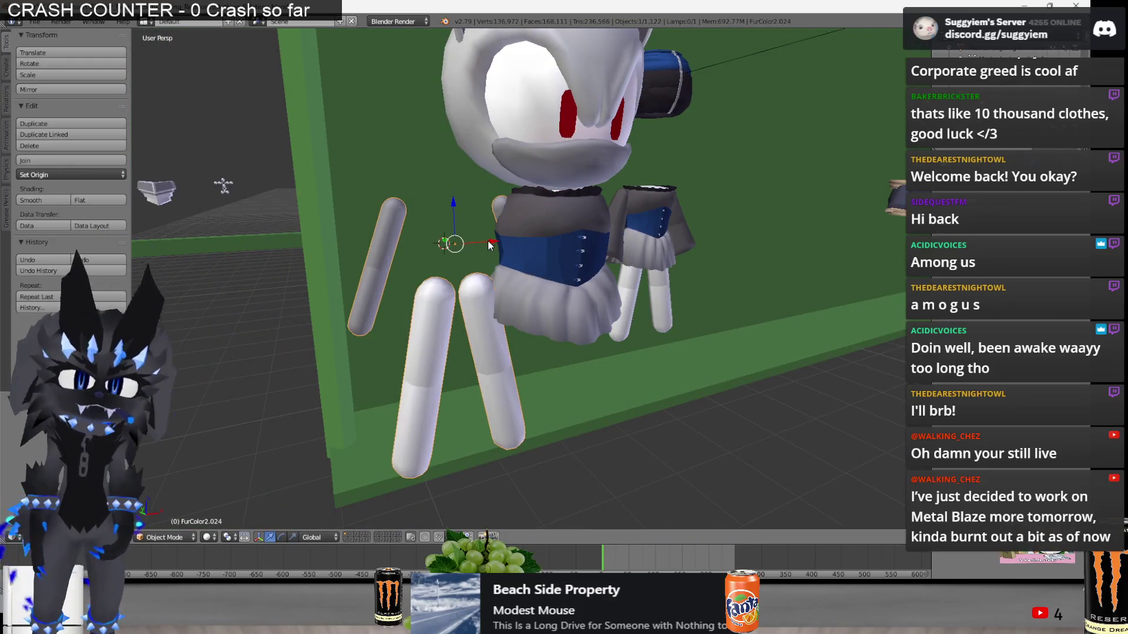
{"action": "key", "text": "a"}
{"action": "scroll", "coordinate": [572, 244], "scroll_direction": "up", "scroll_amount": 2}
{"action": "scroll", "coordinate": [530, 245], "scroll_direction": "down", "scroll_amount": 5}
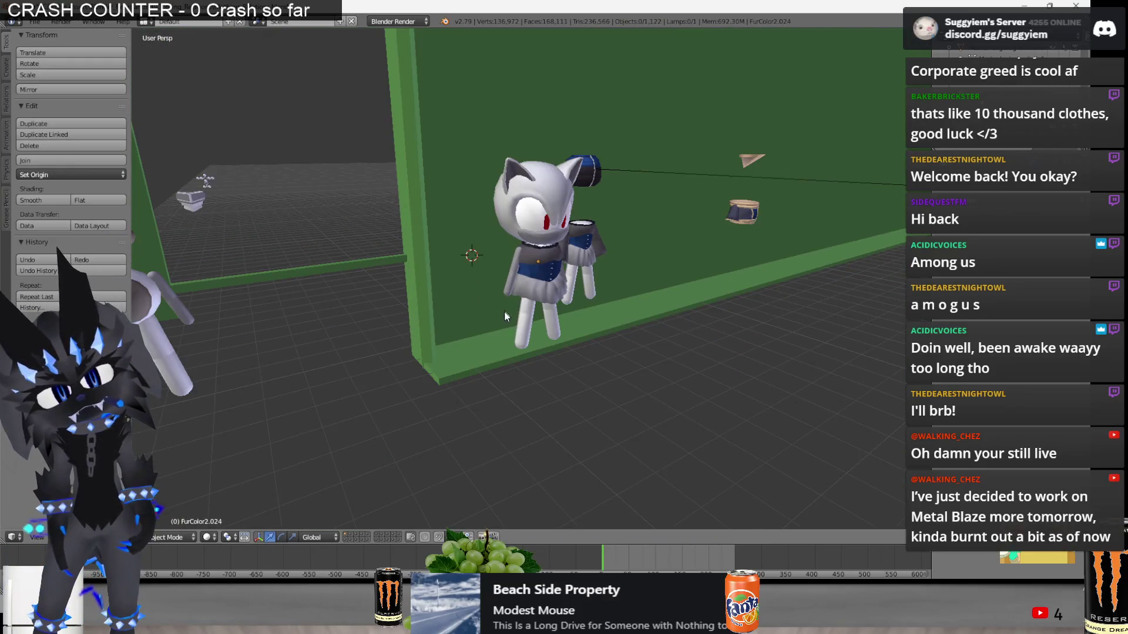
{"action": "right_click", "coordinate": [564, 254]}
{"action": "scroll", "coordinate": [528, 258], "scroll_direction": "up", "scroll_amount": 4}
{"action": "key", "text": "Tab"}
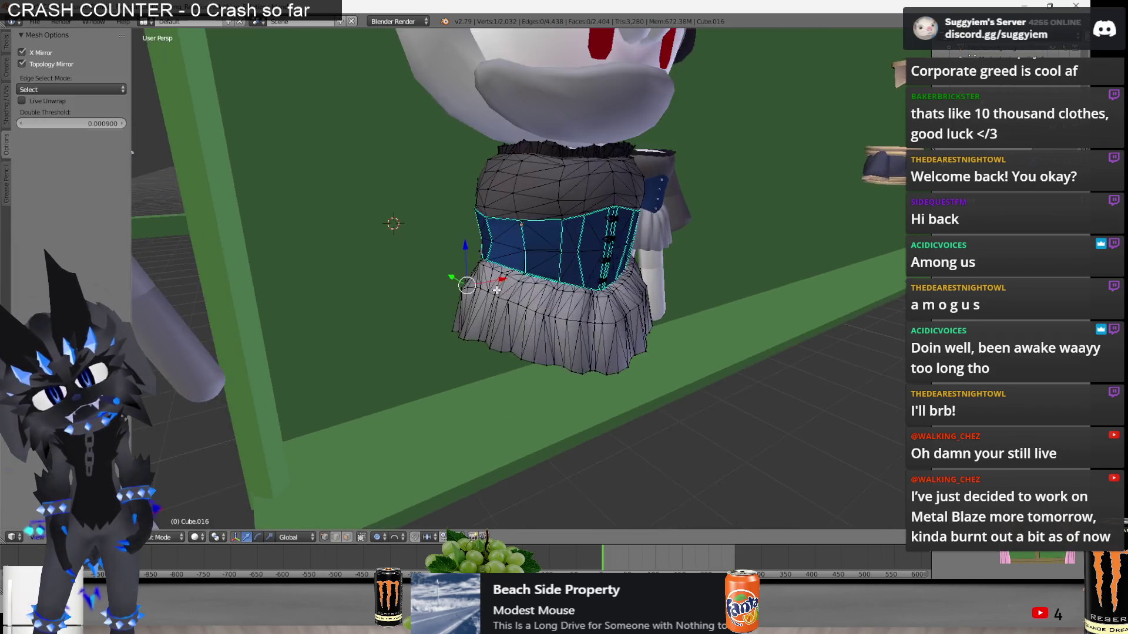
{"action": "scroll", "coordinate": [473, 270], "scroll_direction": "up", "scroll_amount": 3}
{"action": "right_click", "coordinate": [437, 298]}
{"action": "key", "text": "g"}
{"action": "left_click", "coordinate": [437, 298]}
Reshape the skirt with another falloff move while viewing the laces from the front
{"action": "key", "text": "KP_4"}
{"action": "key", "text": "KP_4"}
{"action": "key", "text": "KP_4"}
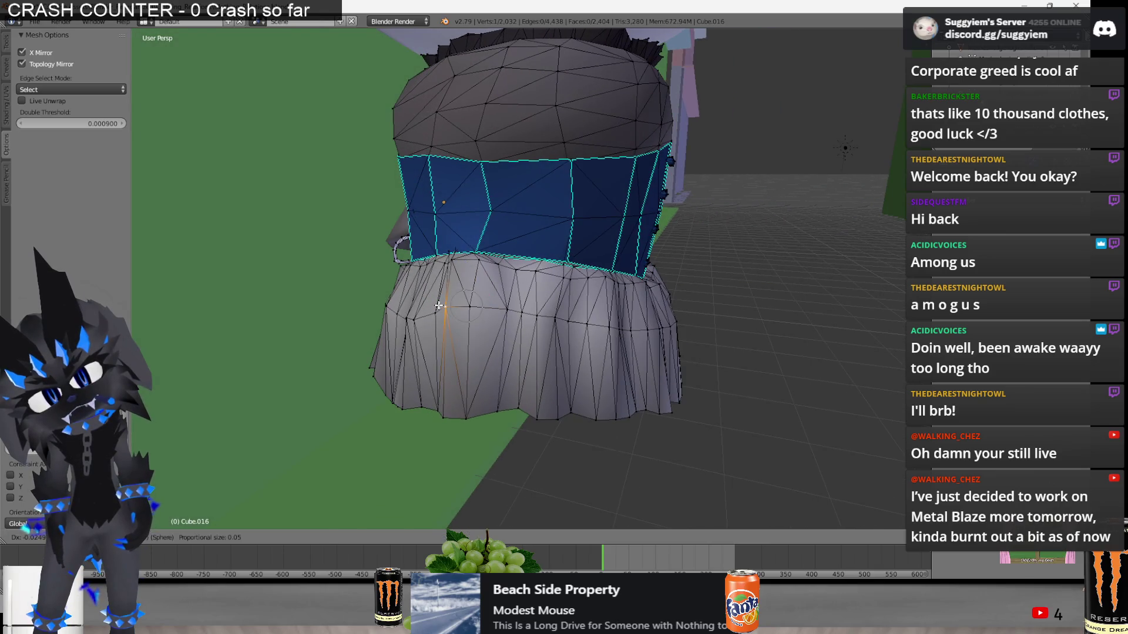
{"action": "key", "text": "KP_4"}
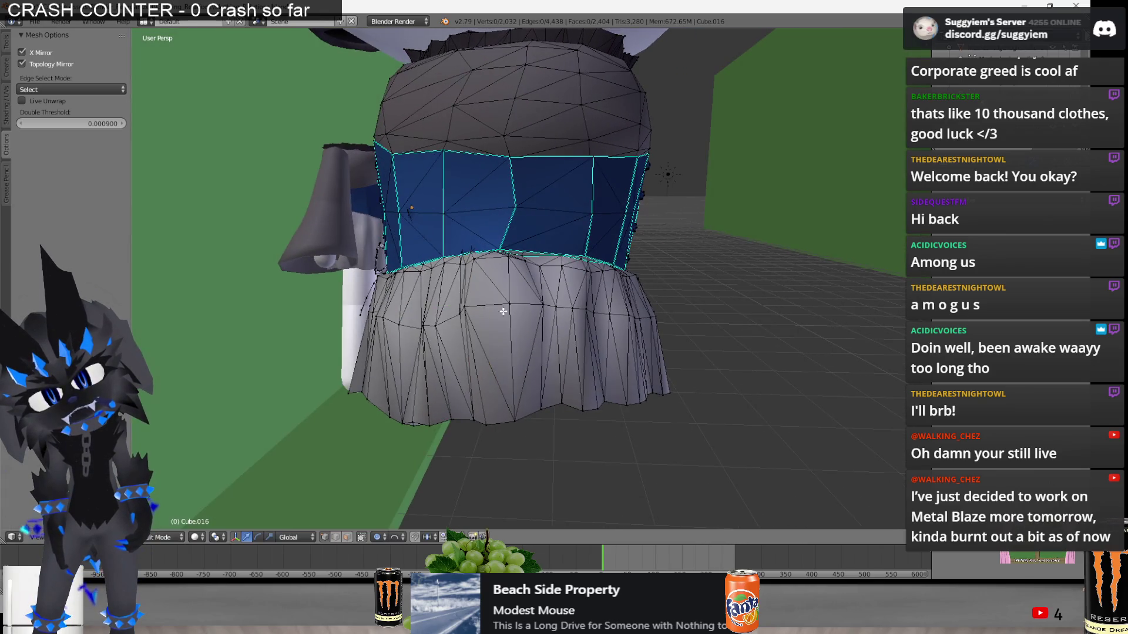
{"action": "key", "text": "KP_4"}
{"action": "key", "text": "g"}
{"action": "key", "text": "KP_4"}
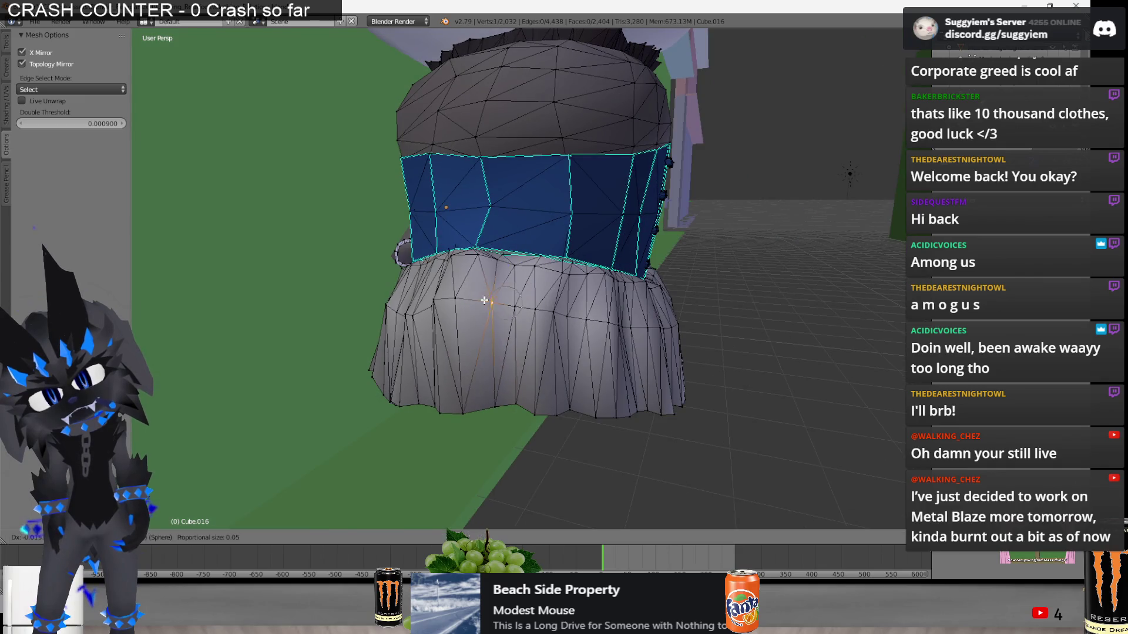
{"action": "mouse_move", "coordinate": [508, 303]}
{"action": "middle_mouse_down"}
{"action": "mouse_move", "coordinate": [416, 252]}
{"action": "mouse_move", "coordinate": [421, 267]}
{"action": "middle_mouse_up"}
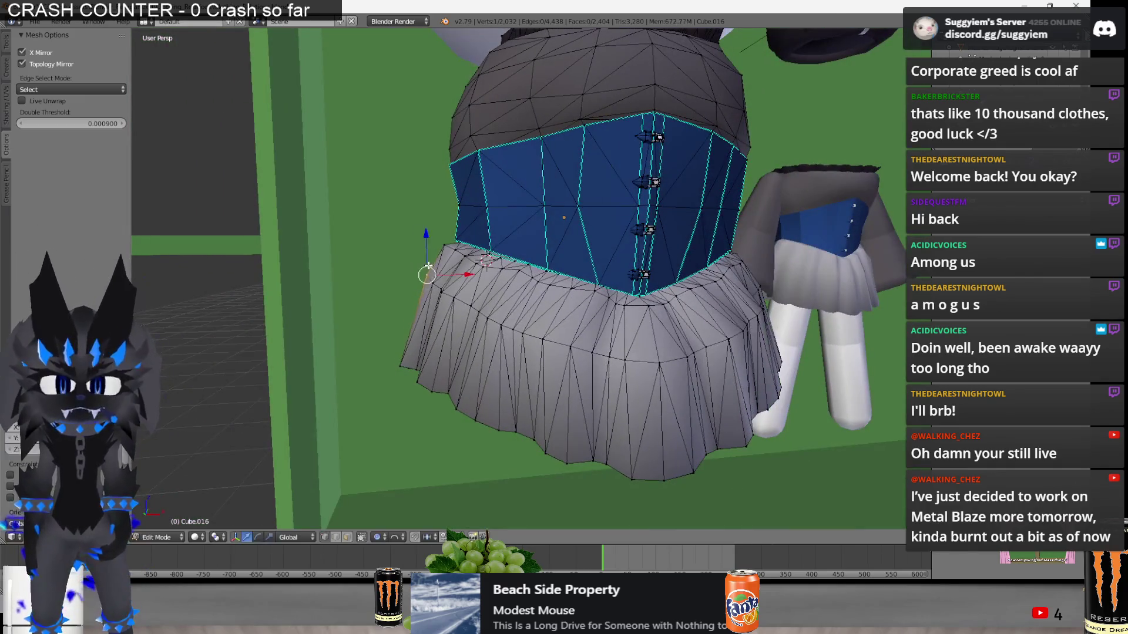
{"action": "left_click", "coordinate": [394, 351]}
{"action": "key", "text": "a"}
{"action": "scroll", "coordinate": [395, 373], "scroll_direction": "down", "scroll_amount": 3}
Inspect the skirt in wireframe and confirm the reshaping, checking the whole dress
{"action": "mouse_move", "coordinate": [395, 373]}
{"action": "middle_mouse_down"}
{"action": "mouse_move", "coordinate": [448, 403]}
{"action": "mouse_move", "coordinate": [501, 410]}
{"action": "mouse_move", "coordinate": [621, 385]}
{"action": "middle_mouse_up"}
{"action": "key", "text": "z"}
{"action": "key", "text": "z"}
{"action": "scroll", "coordinate": [469, 410], "scroll_direction": "up", "scroll_amount": 3}
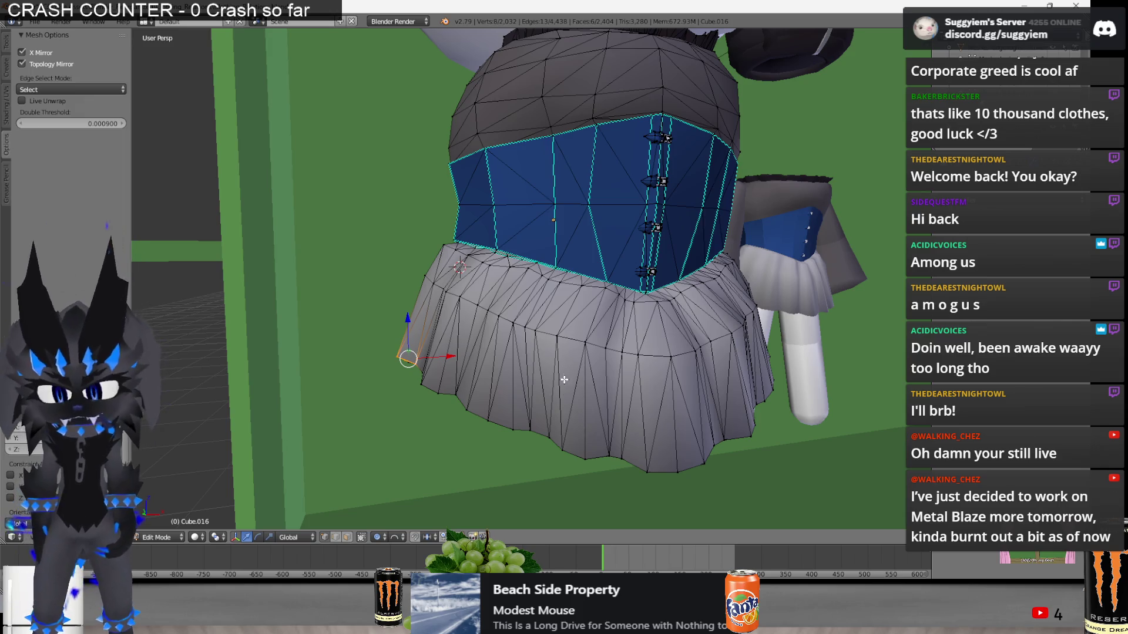
{"action": "left_click", "coordinate": [577, 413]}
{"action": "middle_click_drag", "start_coordinate": [578, 413], "coordinate": [612, 417]}
{"action": "scroll", "coordinate": [565, 372], "scroll_direction": "up", "scroll_amount": 2}
{"action": "key", "text": "Tab"}
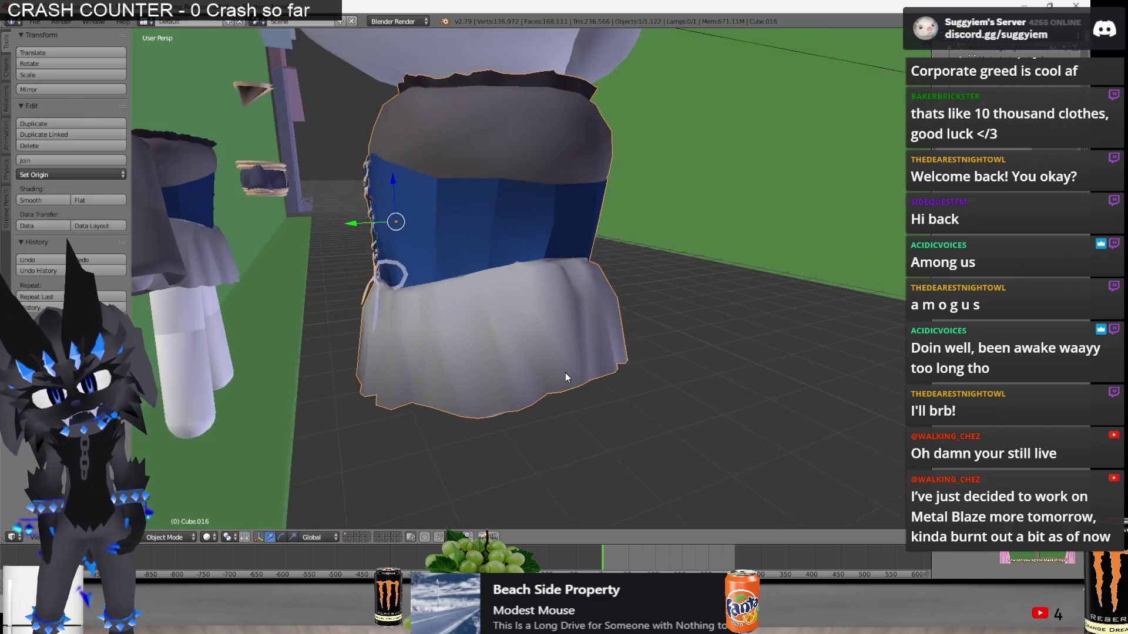
{"action": "key", "text": "Tab"}
{"action": "scroll", "coordinate": [500, 425], "scroll_direction": "down", "scroll_amount": 2}
Flare the lower grey skirt by moving a skirt vertex with falloff
{"action": "right_click", "coordinate": [499, 395]}
{"action": "key", "text": "g"}
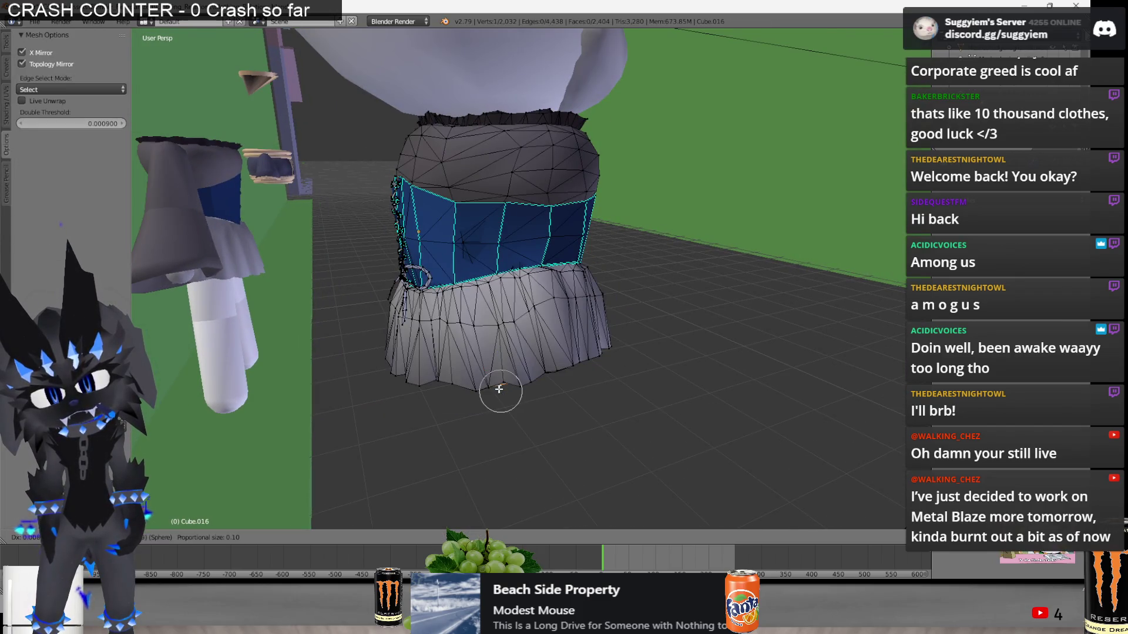
{"action": "mouse_move", "coordinate": [501, 392]}
{"action": "middle_mouse_down"}
{"action": "mouse_move", "coordinate": [516, 259]}
{"action": "mouse_move", "coordinate": [539, 394]}
{"action": "mouse_move", "coordinate": [476, 420]}
{"action": "mouse_move", "coordinate": [474, 410]}
{"action": "mouse_move", "coordinate": [555, 413]}
{"action": "mouse_move", "coordinate": [529, 386]}
{"action": "mouse_move", "coordinate": [538, 368]}
{"action": "middle_mouse_up"}
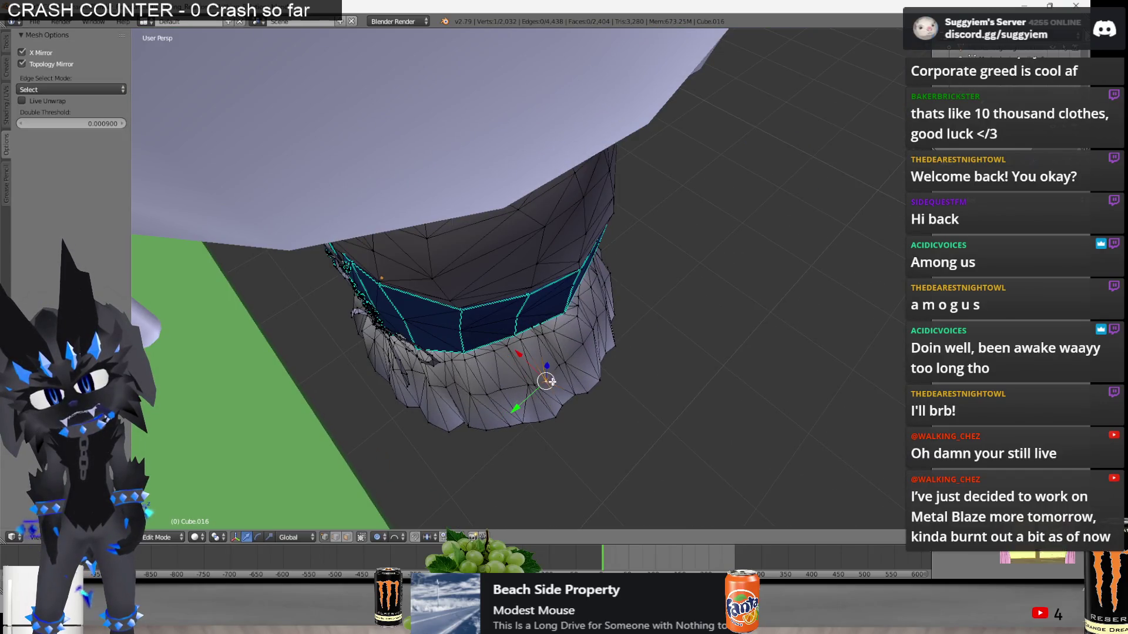
{"action": "right_click", "coordinate": [532, 391]}
{"action": "middle_click_drag", "start_coordinate": [531, 387], "coordinate": [562, 386]}
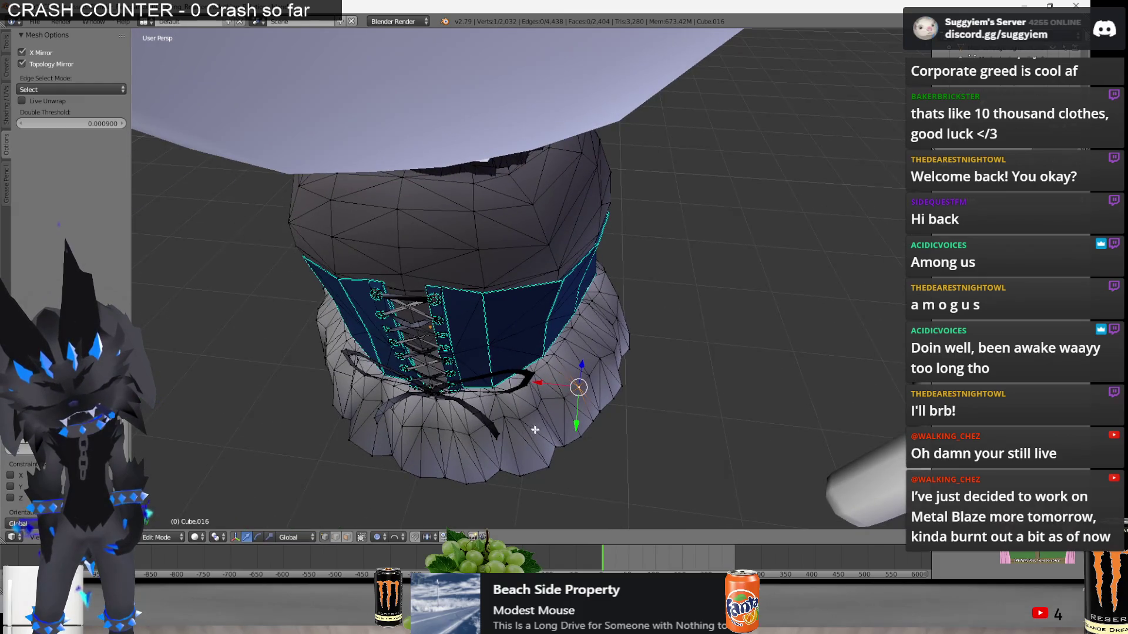
{"action": "key", "text": "a"}
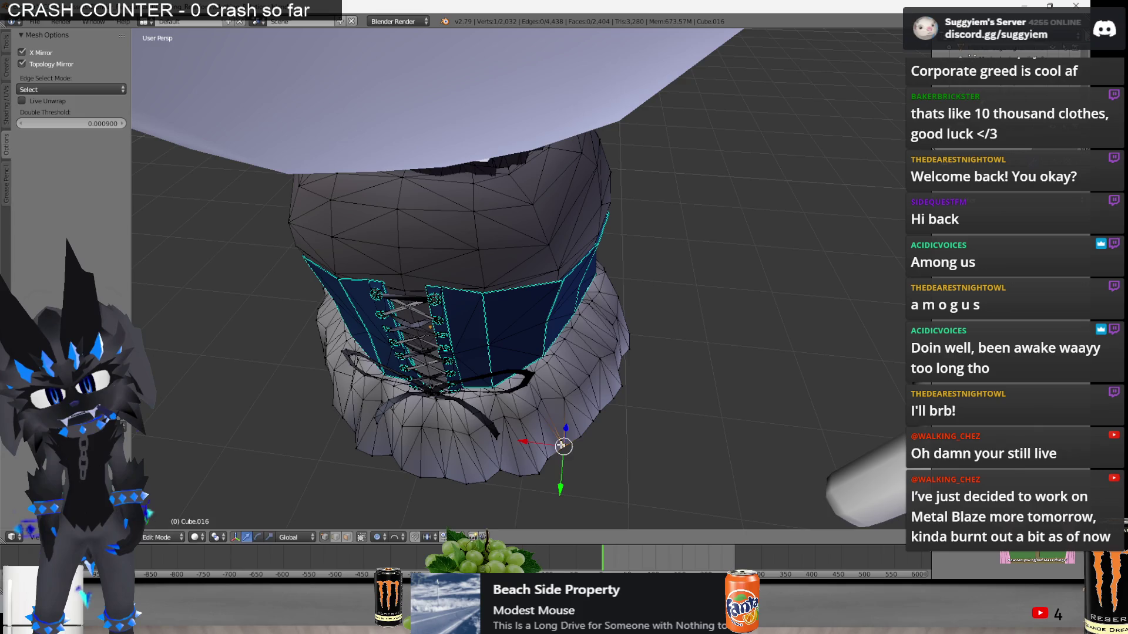
{"action": "mouse_move", "coordinate": [570, 448]}
{"action": "middle_mouse_down"}
{"action": "mouse_move", "coordinate": [474, 293]}
{"action": "mouse_move", "coordinate": [467, 203]}
{"action": "mouse_move", "coordinate": [464, 218]}
{"action": "mouse_move", "coordinate": [395, 262]}
{"action": "mouse_move", "coordinate": [468, 355]}
{"action": "mouse_move", "coordinate": [561, 376]}
{"action": "mouse_move", "coordinate": [465, 383]}
{"action": "mouse_move", "coordinate": [527, 390]}
{"action": "middle_mouse_up"}
Adjust skirt vertices near the blue corset so the dress fits the cat
{"action": "right_click", "coordinate": [427, 310]}
{"action": "key", "text": "g"}
{"action": "right_click", "coordinate": [423, 310]}
{"action": "right_click", "coordinate": [526, 390]}
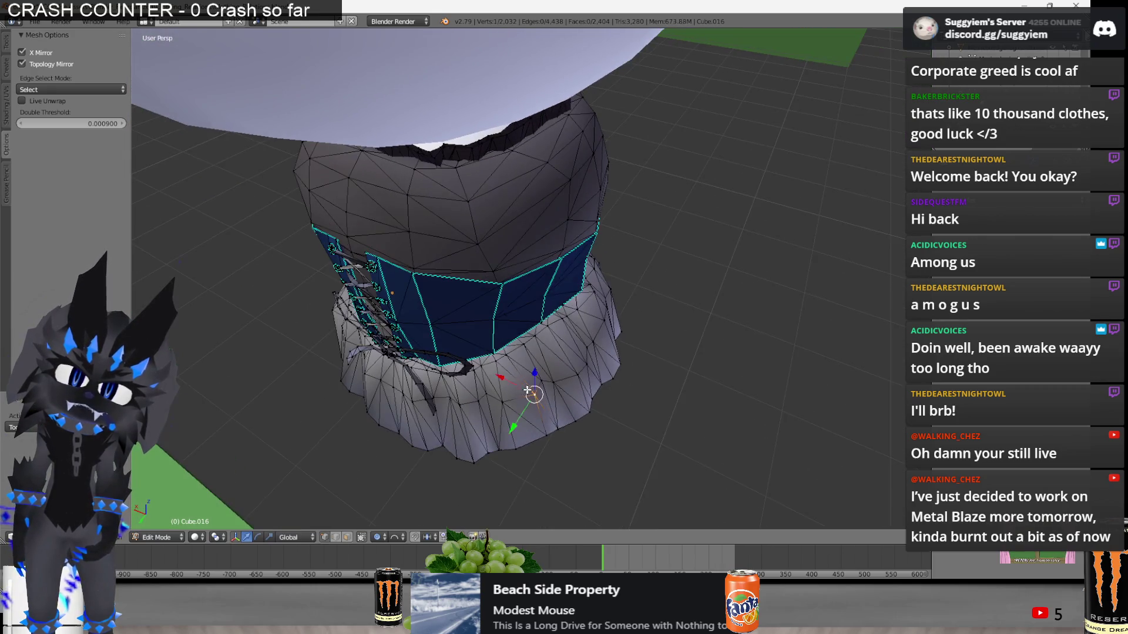
{"action": "middle_click_drag", "start_coordinate": [534, 452], "coordinate": [505, 284]}
{"action": "left_click", "coordinate": [465, 197]}
{"action": "middle_click_drag", "start_coordinate": [465, 196], "coordinate": [628, 352]}
Return to Object Mode and move the legs beneath the dressed figure
{"action": "key", "text": "Tab"}
{"action": "key", "text": "Tab"}
{"action": "middle_click_drag", "start_coordinate": [582, 377], "coordinate": [596, 364]}
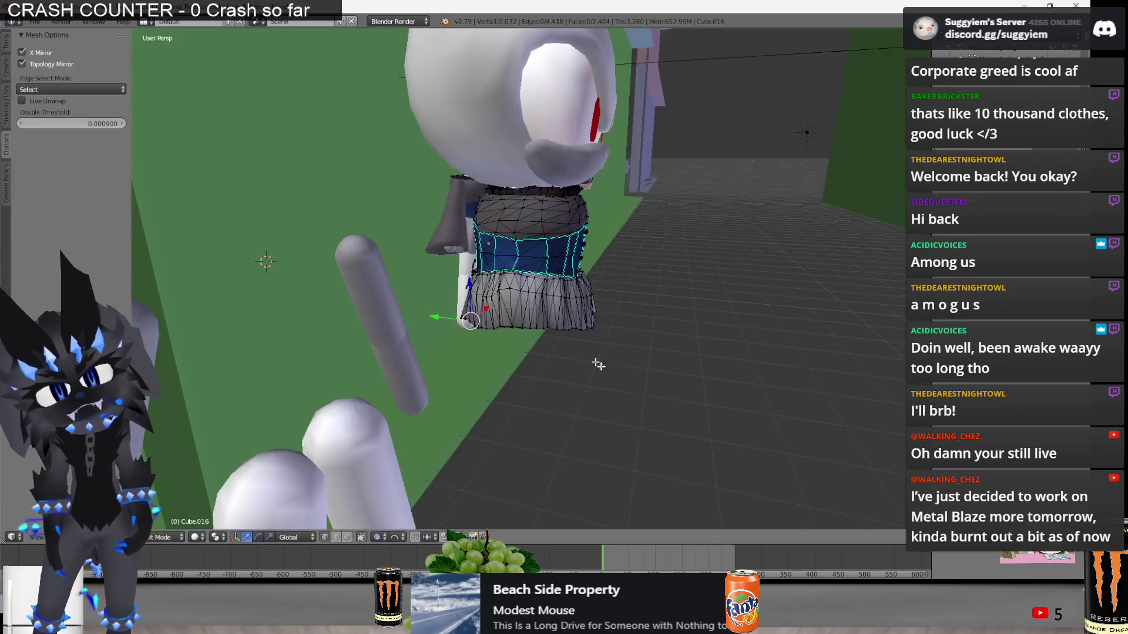
{"action": "key", "text": "g"}
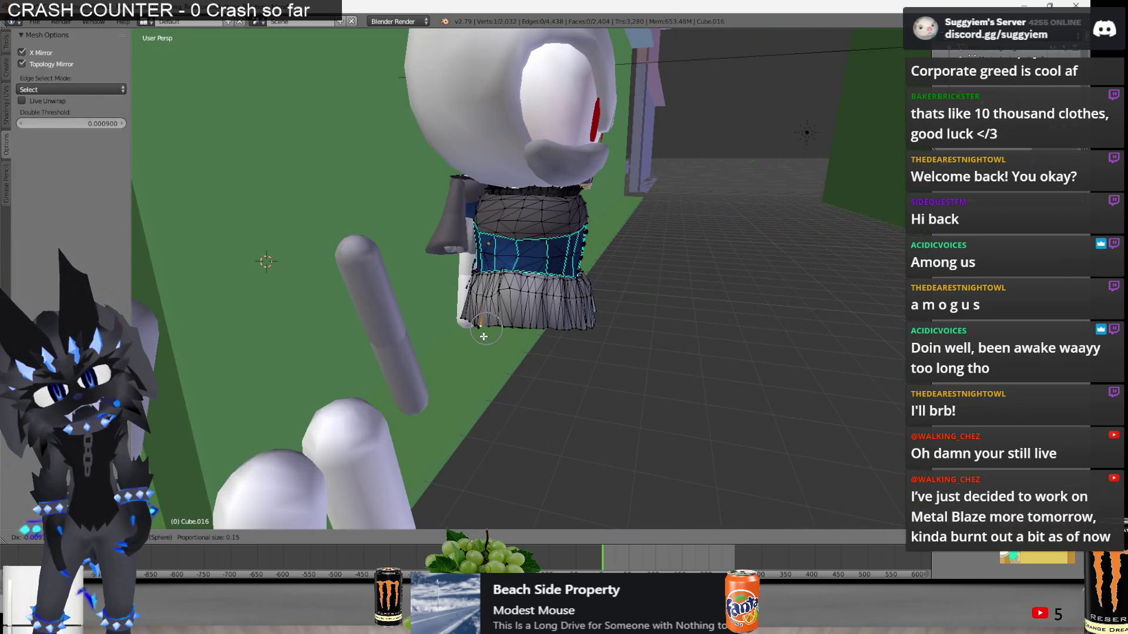
{"action": "scroll", "coordinate": [483, 337], "scroll_direction": "down", "scroll_amount": 8}
{"action": "left_click", "coordinate": [482, 334]}
{"action": "mouse_move", "coordinate": [482, 334]}
{"action": "middle_mouse_down"}
{"action": "mouse_move", "coordinate": [569, 322]}
{"action": "mouse_move", "coordinate": [591, 297]}
{"action": "mouse_move", "coordinate": [559, 192]}
{"action": "mouse_move", "coordinate": [459, 303]}
{"action": "mouse_move", "coordinate": [319, 333]}
{"action": "mouse_move", "coordinate": [388, 334]}
{"action": "middle_mouse_up"}
{"action": "key", "text": "Tab"}
Finish placing the legs and move the dress top Cube.013 along X onto the left cat
{"action": "key", "text": "g"}
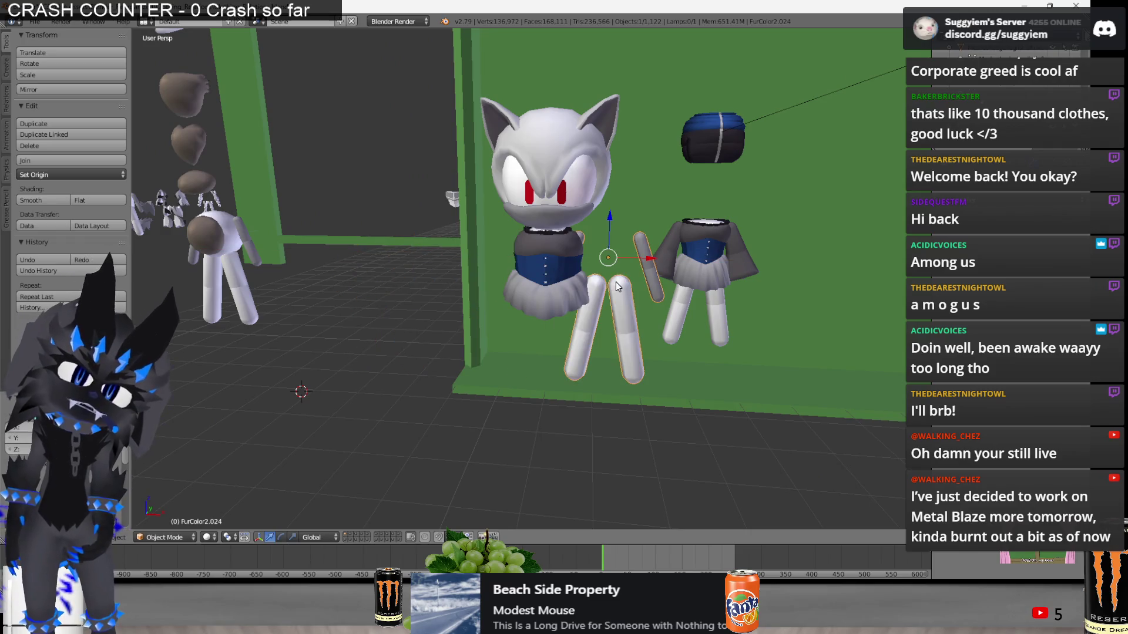
{"action": "left_click", "coordinate": [601, 268]}
{"action": "mouse_move", "coordinate": [708, 333]}
{"action": "middle_mouse_down"}
{"action": "mouse_move", "coordinate": [625, 385]}
{"action": "mouse_move", "coordinate": [568, 366]}
{"action": "mouse_move", "coordinate": [632, 341]}
{"action": "mouse_move", "coordinate": [693, 354]}
{"action": "mouse_move", "coordinate": [682, 373]}
{"action": "mouse_move", "coordinate": [580, 279]}
{"action": "mouse_move", "coordinate": [633, 288]}
{"action": "middle_mouse_up"}
{"action": "right_click", "coordinate": [633, 288]}
{"action": "key", "text": "g"}
{"action": "key", "text": "x"}
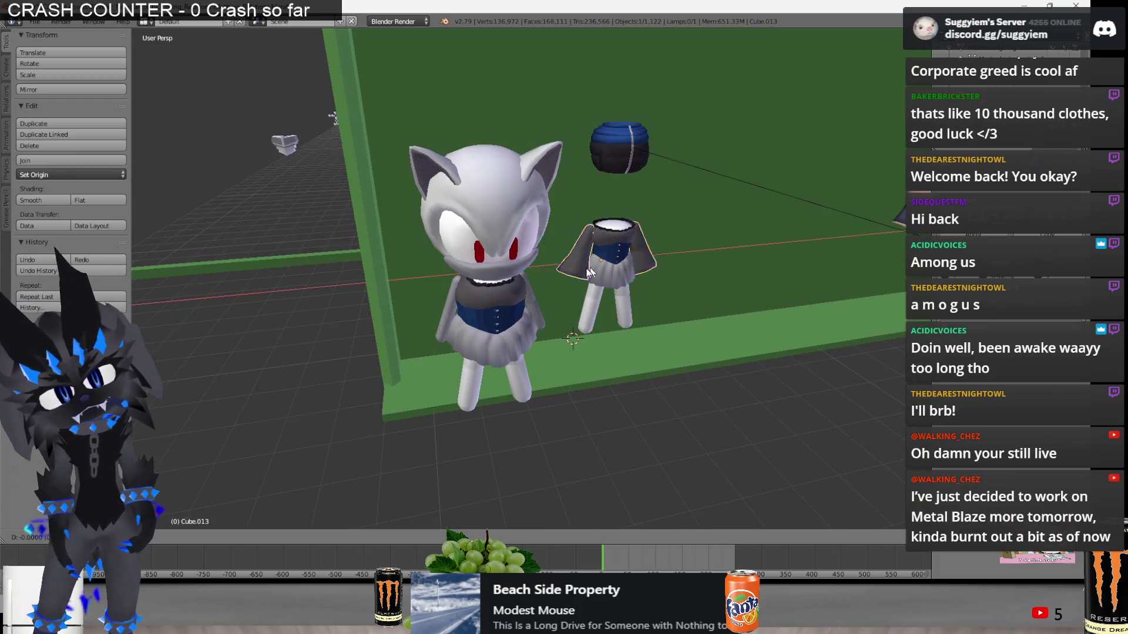
{"action": "left_click", "coordinate": [539, 294]}
Nudge the dress top's sleeve vertices into shape in Edit Mode
{"action": "mouse_move", "coordinate": [552, 269]}
{"action": "middle_mouse_down"}
{"action": "mouse_move", "coordinate": [334, 284]}
{"action": "mouse_move", "coordinate": [689, 393]}
{"action": "mouse_move", "coordinate": [458, 317]}
{"action": "mouse_move", "coordinate": [526, 300]}
{"action": "mouse_move", "coordinate": [545, 339]}
{"action": "mouse_move", "coordinate": [523, 318]}
{"action": "middle_mouse_up"}
{"action": "key", "text": "a"}
{"action": "key", "text": "Tab"}
{"action": "key", "text": "g"}
{"action": "left_click", "coordinate": [457, 316]}
{"action": "key", "text": "Tab"}
Select the left arm vertices of FurColor2.024 in wireframe and try an X-axis move
{"action": "right_click", "coordinate": [457, 316]}
{"action": "key", "text": "Tab"}
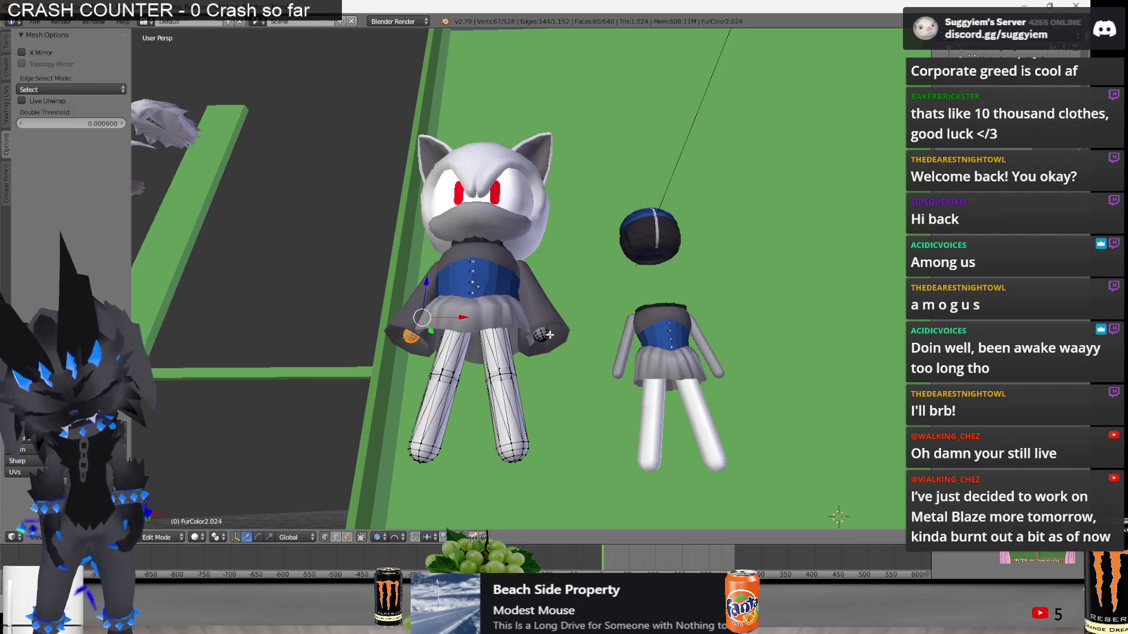
{"action": "middle_click_drag", "start_coordinate": [549, 334], "coordinate": [438, 272]}
{"action": "key", "text": "z"}
{"action": "key", "text": "a"}
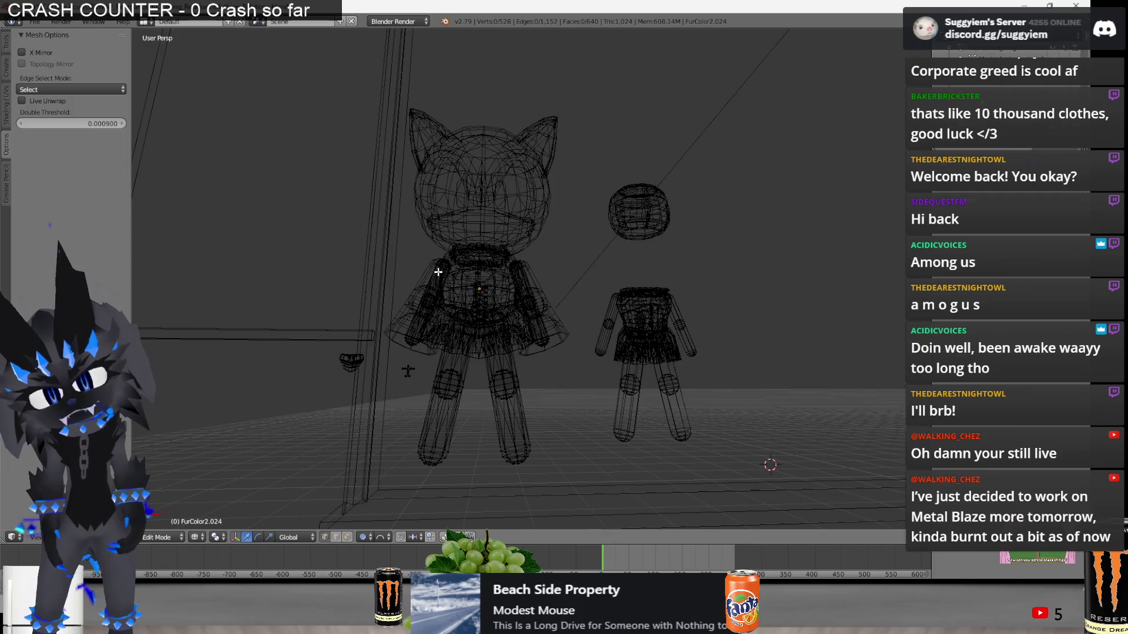
{"action": "left_click_drag", "start_coordinate": [395, 330], "coordinate": [440, 252], "text": "ctrl"}
{"action": "key", "text": "z"}
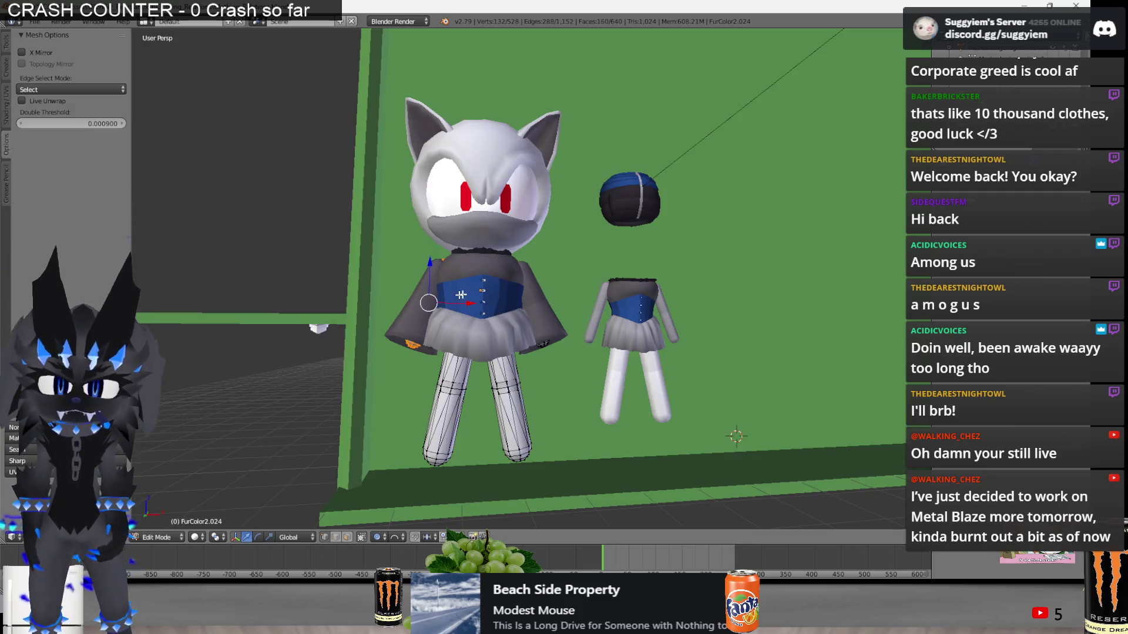
{"action": "middle_click_drag", "start_coordinate": [461, 294], "coordinate": [464, 310]}
{"action": "key", "text": "g"}
{"action": "key", "text": "x"}
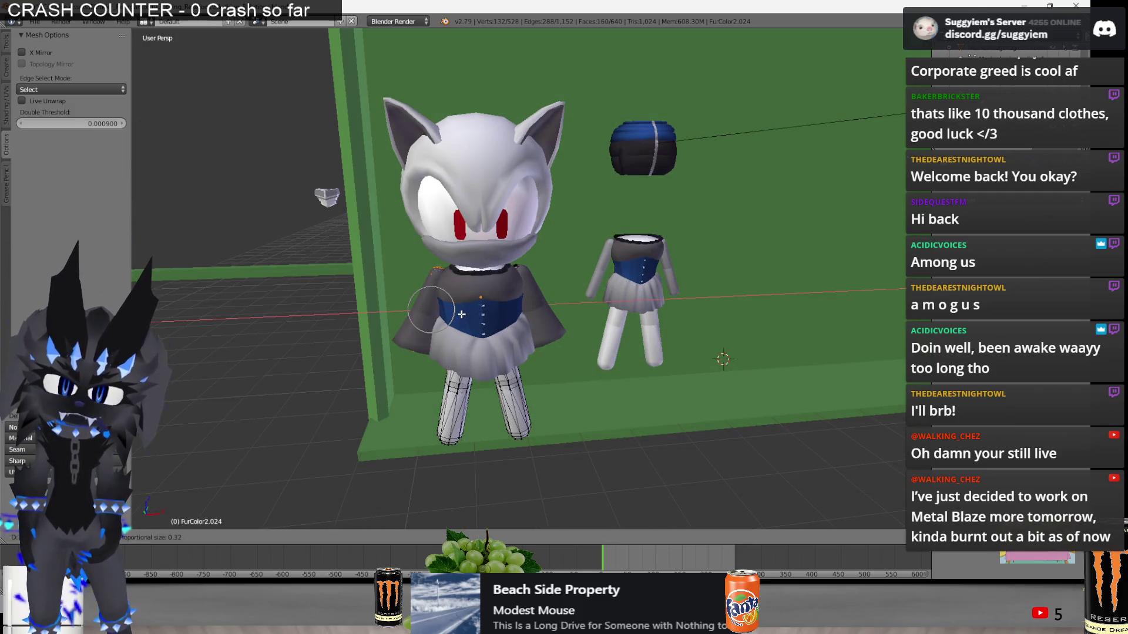
{"action": "key", "text": "Escape"}
{"action": "key", "text": "Tab"}
Retry moving the arm vertices along X in FurColor2.024, then deselect them
{"action": "scroll", "coordinate": [563, 325], "scroll_direction": "up", "scroll_amount": 5}
{"action": "mouse_move", "coordinate": [562, 324]}
{"action": "middle_mouse_down"}
{"action": "mouse_move", "coordinate": [518, 330]}
{"action": "mouse_move", "coordinate": [612, 316]}
{"action": "mouse_move", "coordinate": [618, 407]}
{"action": "mouse_move", "coordinate": [701, 400]}
{"action": "middle_mouse_up"}
{"action": "key", "text": "Tab"}
{"action": "key", "text": "g"}
{"action": "key", "text": "x"}
{"action": "key", "text": "Escape"}
{"action": "key", "text": "g"}
{"action": "key", "text": "x"}
{"action": "key", "text": "Escape"}
{"action": "key", "text": "a"}
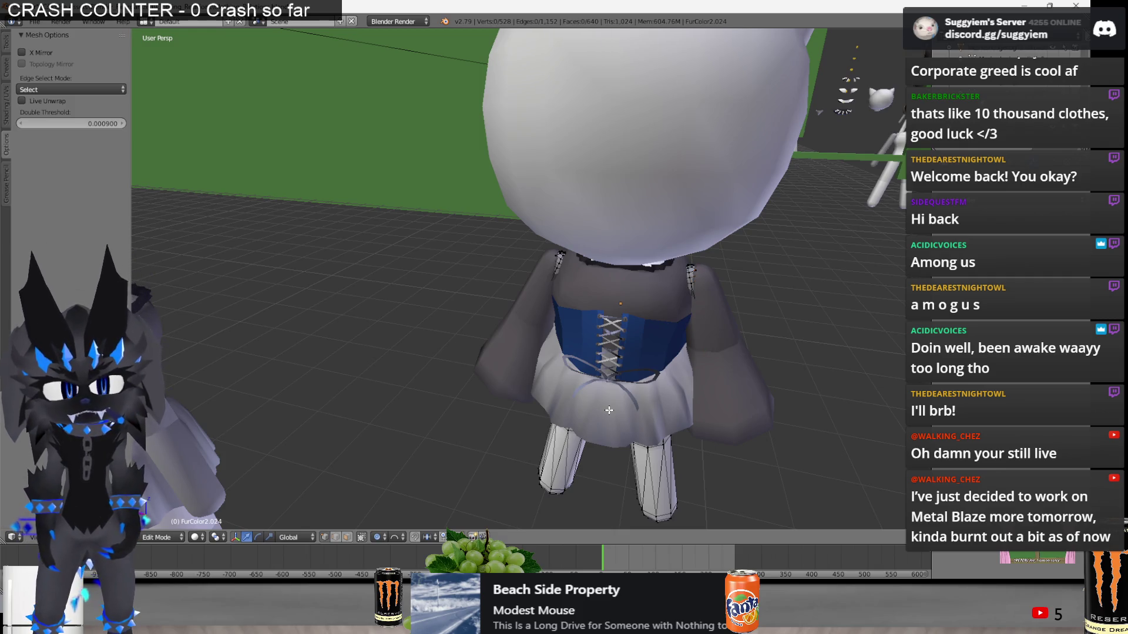
Turn off proportional editing and shift the right arm along X into its sleeve
{"action": "key", "text": "z"}
{"action": "key", "text": "ctrl+z"}
{"action": "key", "text": "ctrl+z"}
{"action": "left_click", "coordinate": [365, 537]}
{"action": "left_click", "coordinate": [388, 594]}
{"action": "key", "text": "z"}
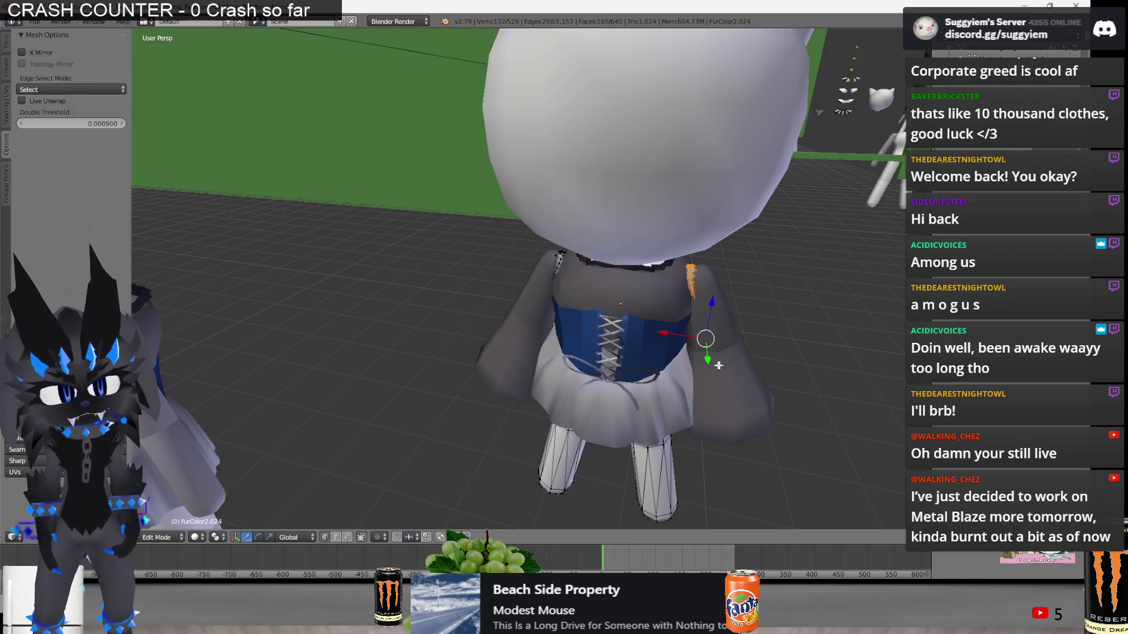
{"action": "key", "text": "g"}
{"action": "key", "text": "x"}
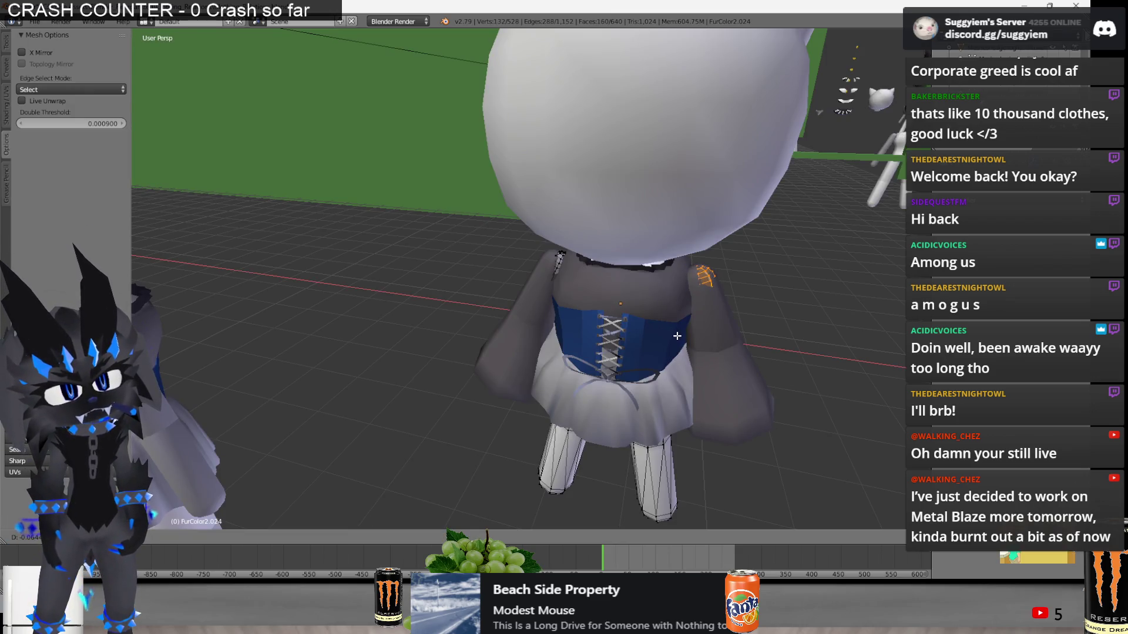
{"action": "left_click", "coordinate": [675, 336]}
Select the left arm and shoulder with L, shift them along X, and exit Edit Mode
{"action": "key", "text": "z"}
{"action": "key", "text": "a"}
{"action": "key", "text": "l"}
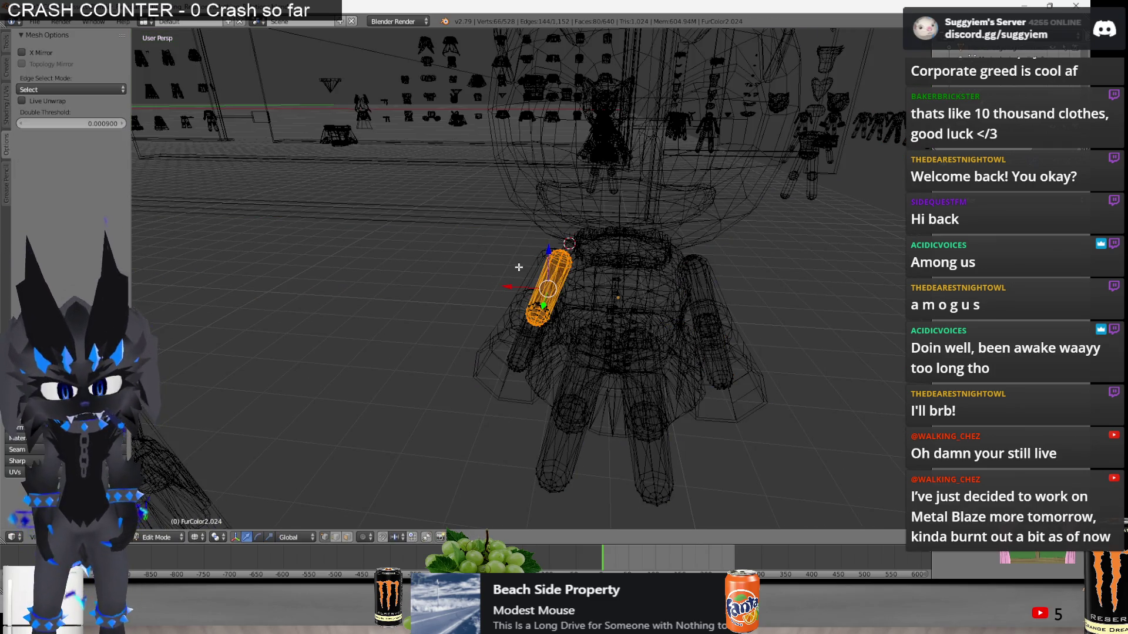
{"action": "key", "text": "l"}
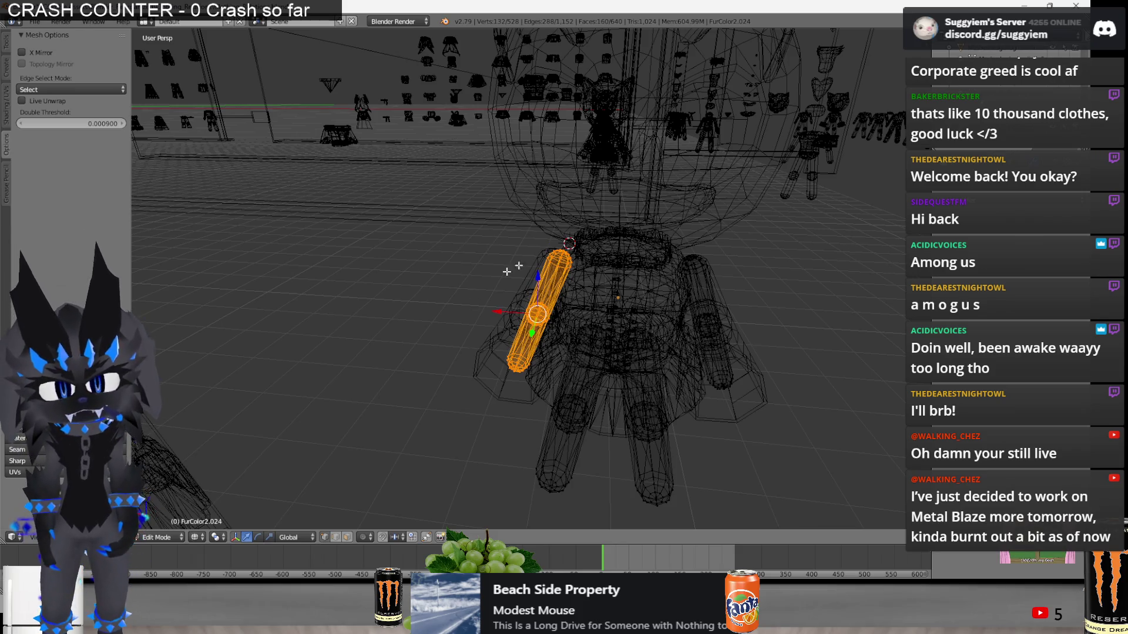
{"action": "key", "text": "z"}
{"action": "scroll", "coordinate": [513, 350], "scroll_direction": "up", "scroll_amount": 5}
{"action": "key", "text": "g"}
{"action": "key", "text": "x"}
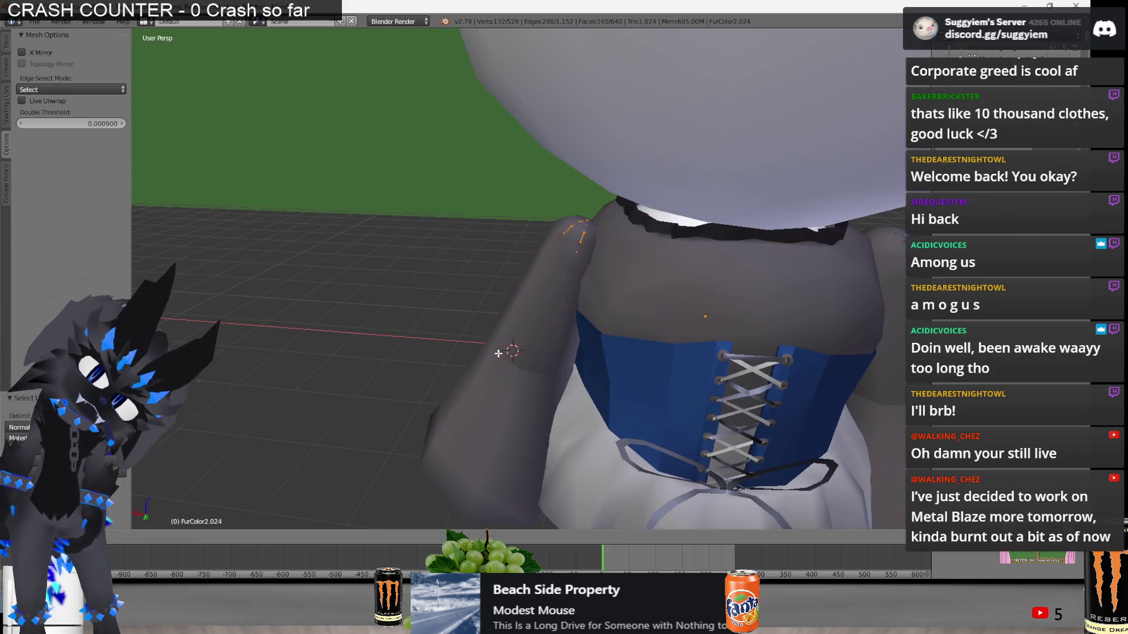
{"action": "left_click", "coordinate": [497, 353]}
{"action": "key", "text": "Tab"}
{"action": "mouse_move", "coordinate": [497, 353]}
{"action": "middle_mouse_down"}
{"action": "mouse_move", "coordinate": [674, 359]}
{"action": "mouse_move", "coordinate": [644, 329]}
{"action": "middle_mouse_up"}
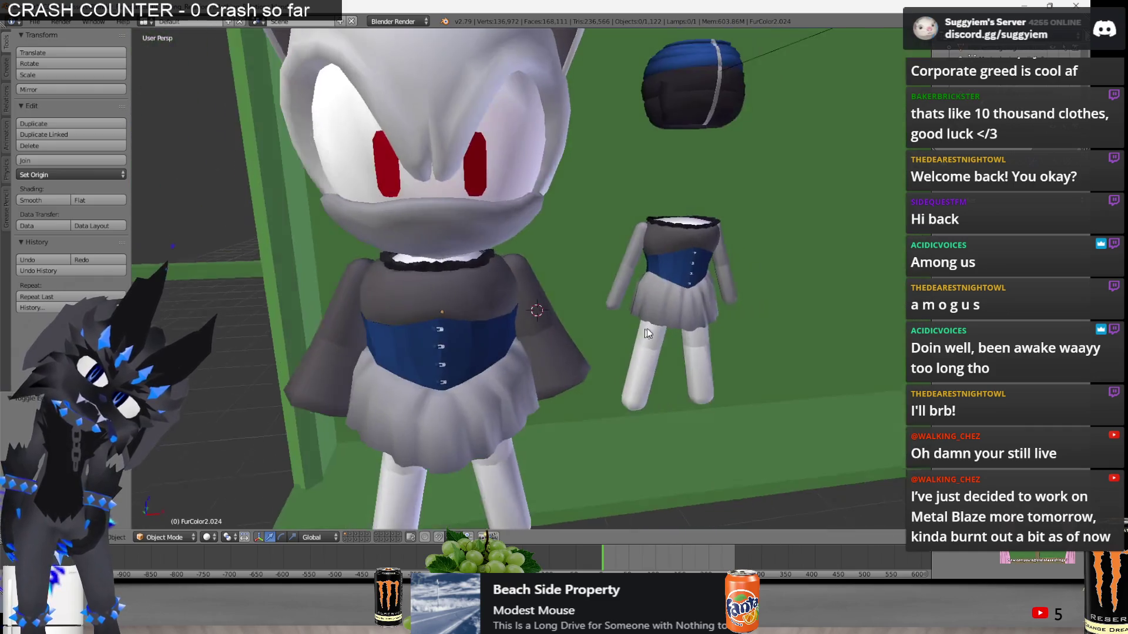
{"action": "scroll", "coordinate": [699, 361], "scroll_direction": "down", "scroll_amount": 3}
{"action": "scroll", "coordinate": [725, 340], "scroll_direction": "down", "scroll_amount": 2}
{"action": "key", "text": "KP_5"}
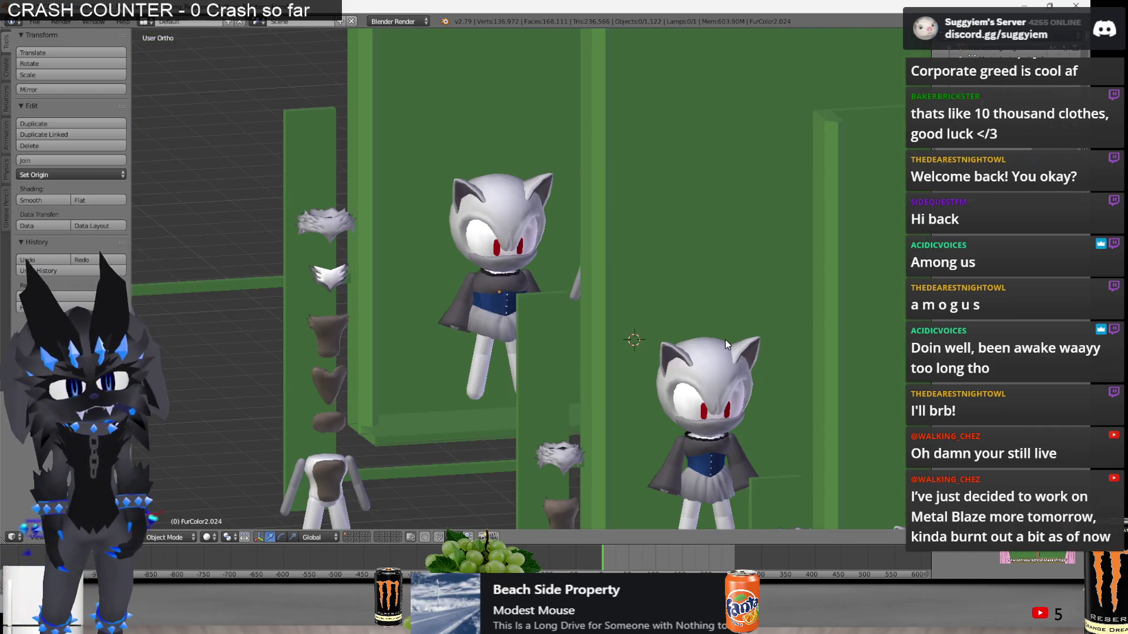
{"action": "scroll", "coordinate": [737, 337], "scroll_direction": "up", "scroll_amount": 1}
{"action": "middle_click_drag", "start_coordinate": [882, 349], "coordinate": [849, 348]}
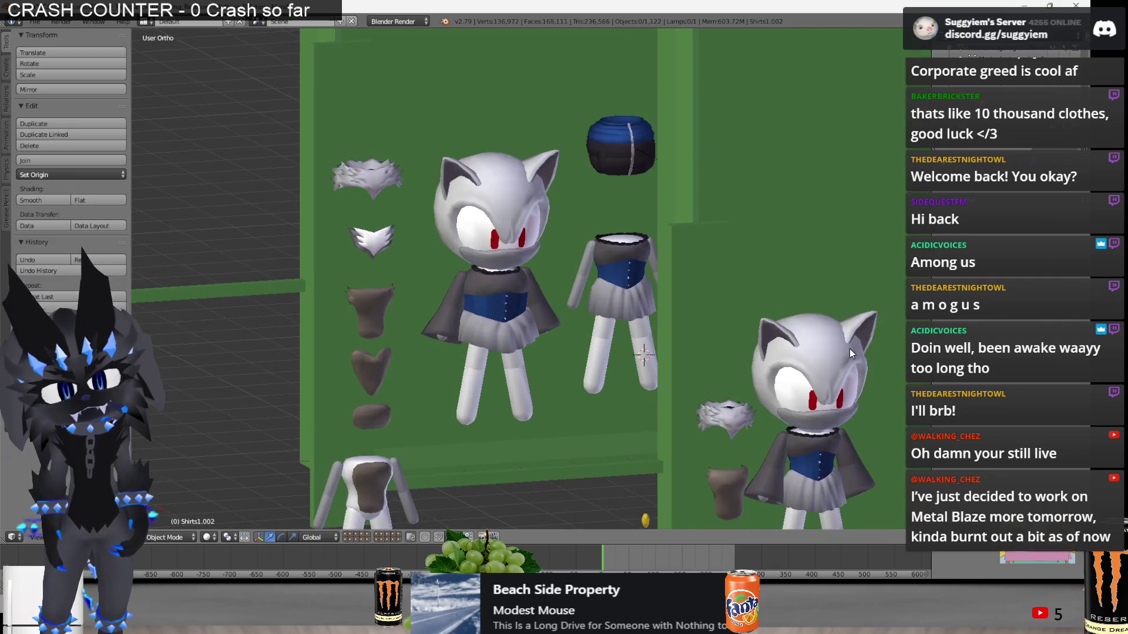
{"action": "scroll", "coordinate": [848, 348], "scroll_direction": "up", "scroll_amount": 2}
{"action": "left_click", "coordinate": [849, 348]}
{"action": "middle_click_drag", "start_coordinate": [777, 308], "coordinate": [784, 323], "text": "shift"}
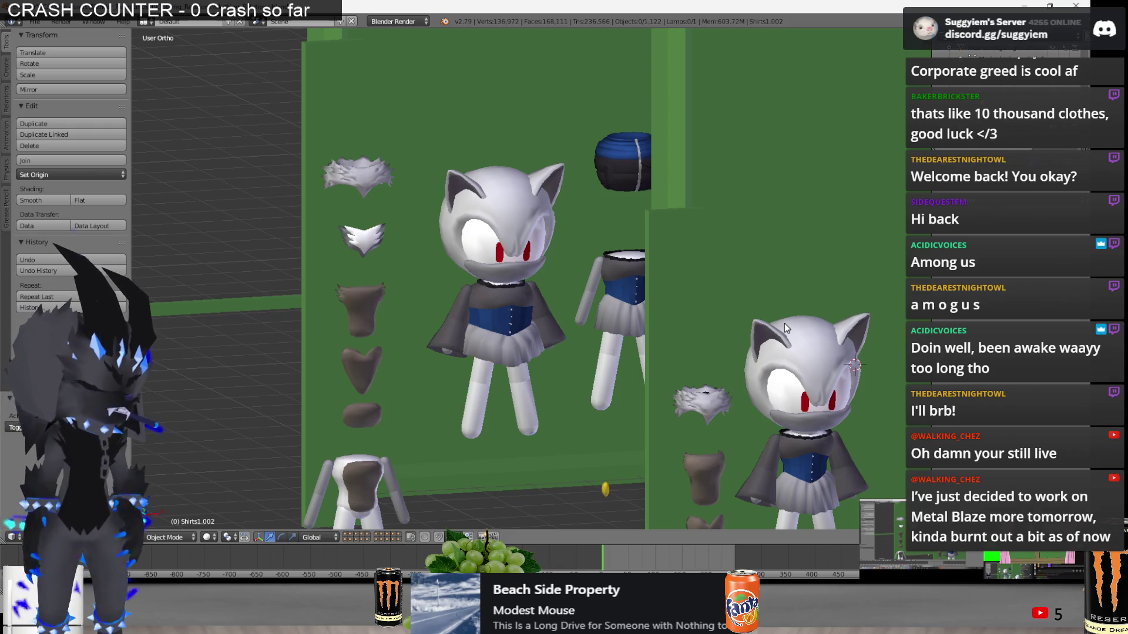
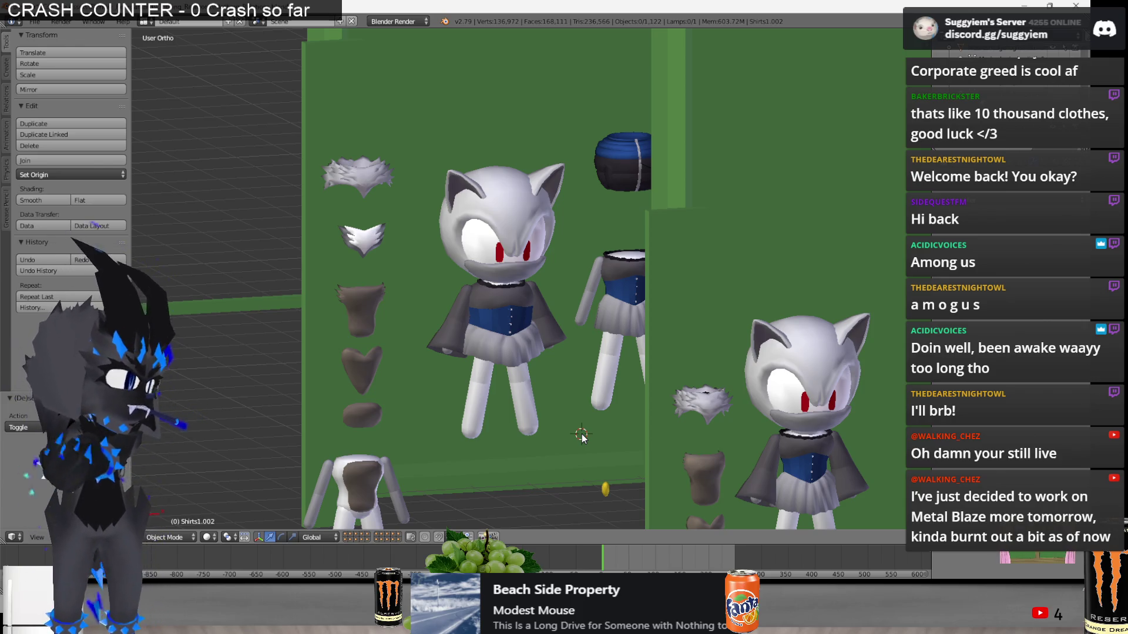
Paste a screenshot of the Blender viewport with the dressed models into Paint.NET as a new image
{"action": "left_click", "coordinate": [677, 460]}
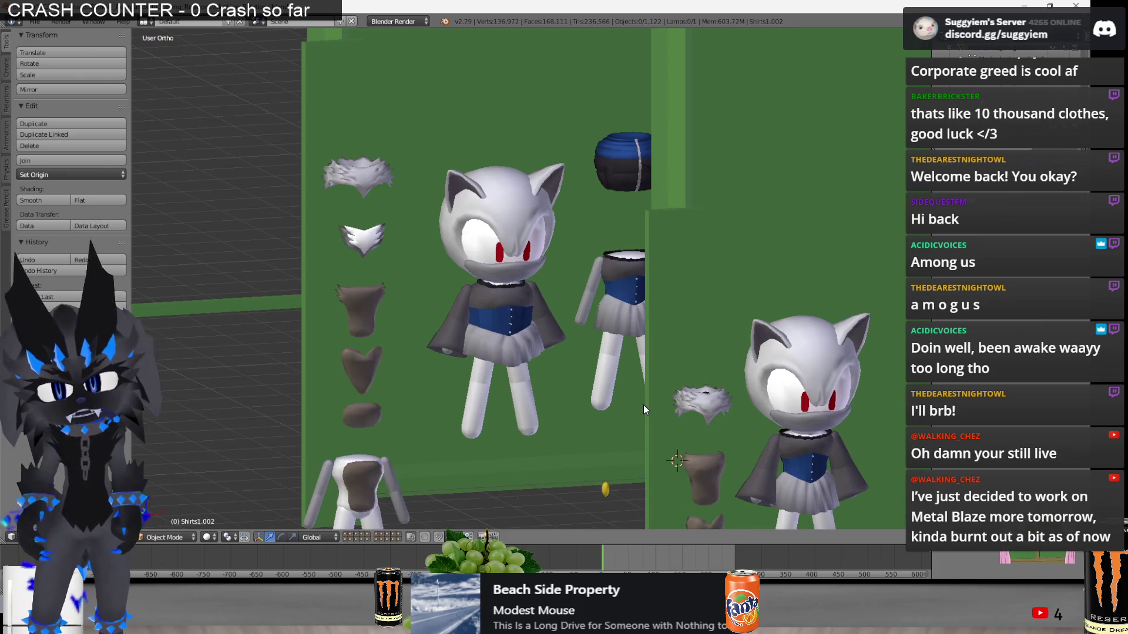
{"action": "key", "text": "alt+Tab"}
{"action": "key", "text": "Tab"}
{"action": "key", "text": "Tab"}
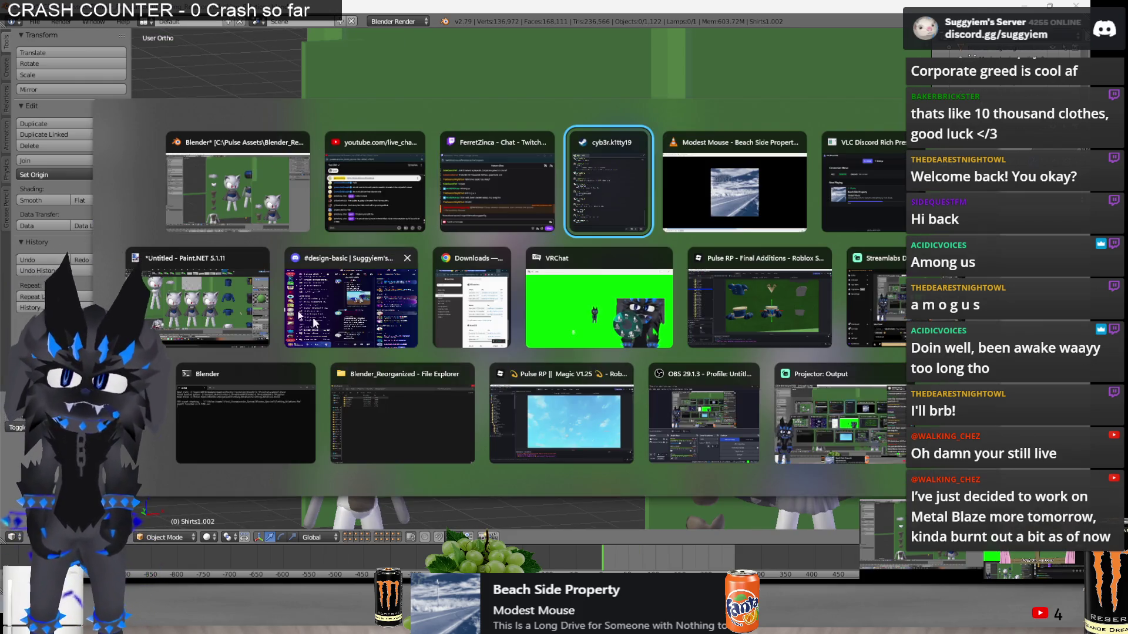
{"action": "key", "text": "ctrl+alt+v"}
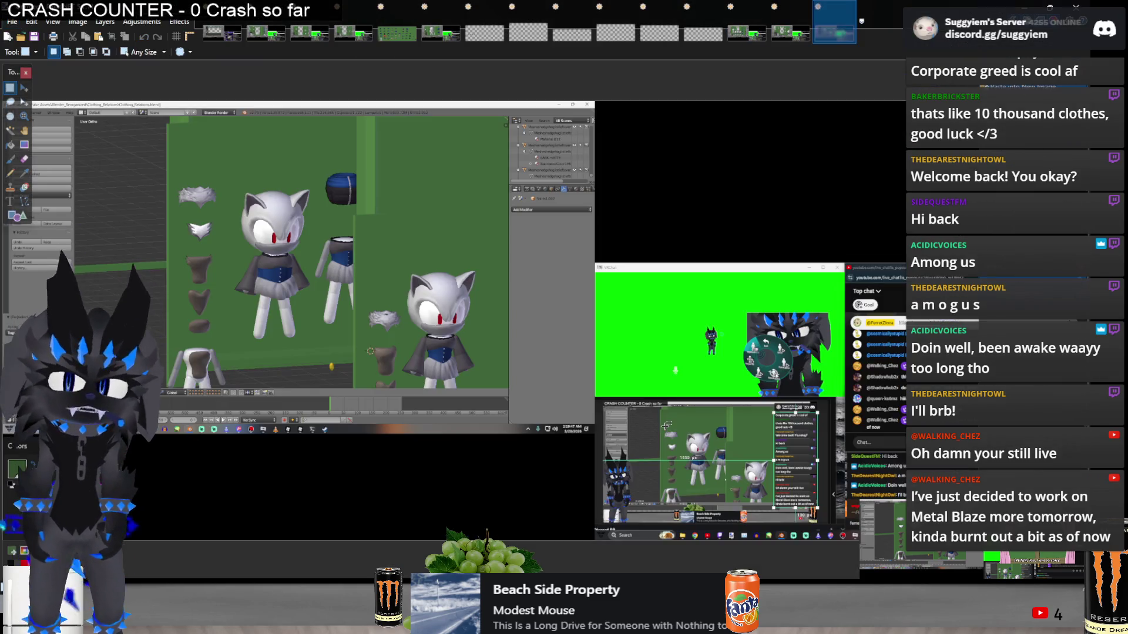
Cut the newest dressed model from the screenshot and paste it onto the comparison image
{"action": "scroll", "coordinate": [219, 119], "scroll_direction": "up", "scroll_amount": 3, "text": "ctrl"}
{"action": "left_click_drag", "start_coordinate": [211, 110], "coordinate": [411, 462]}
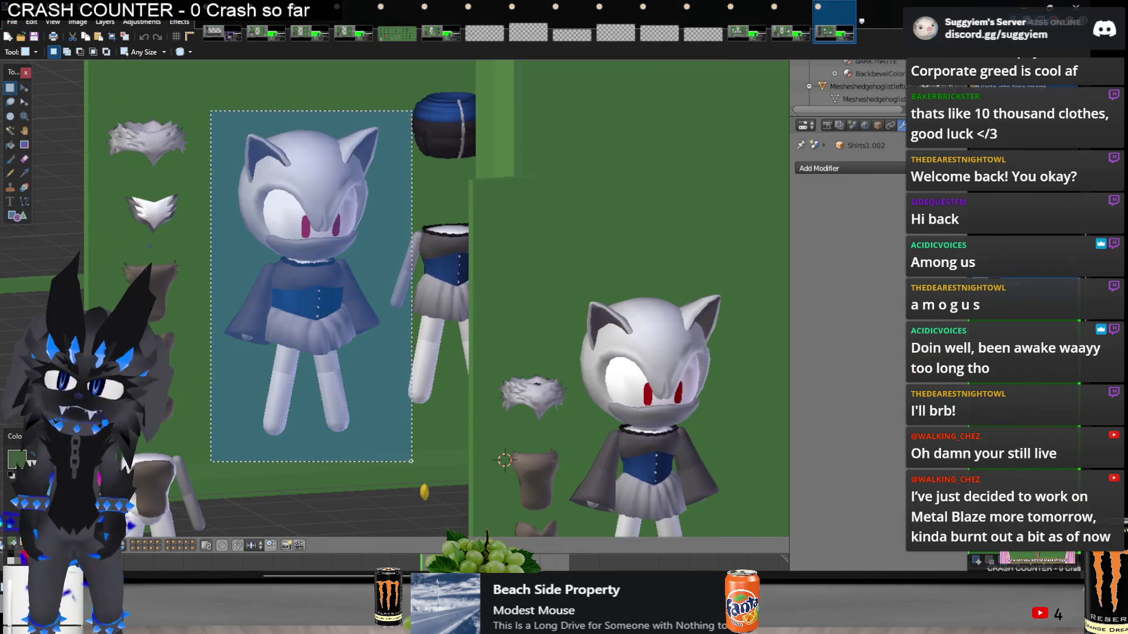
{"action": "key", "text": "Delete"}
{"action": "left_click", "coordinate": [790, 32]}
{"action": "key", "text": "m"}
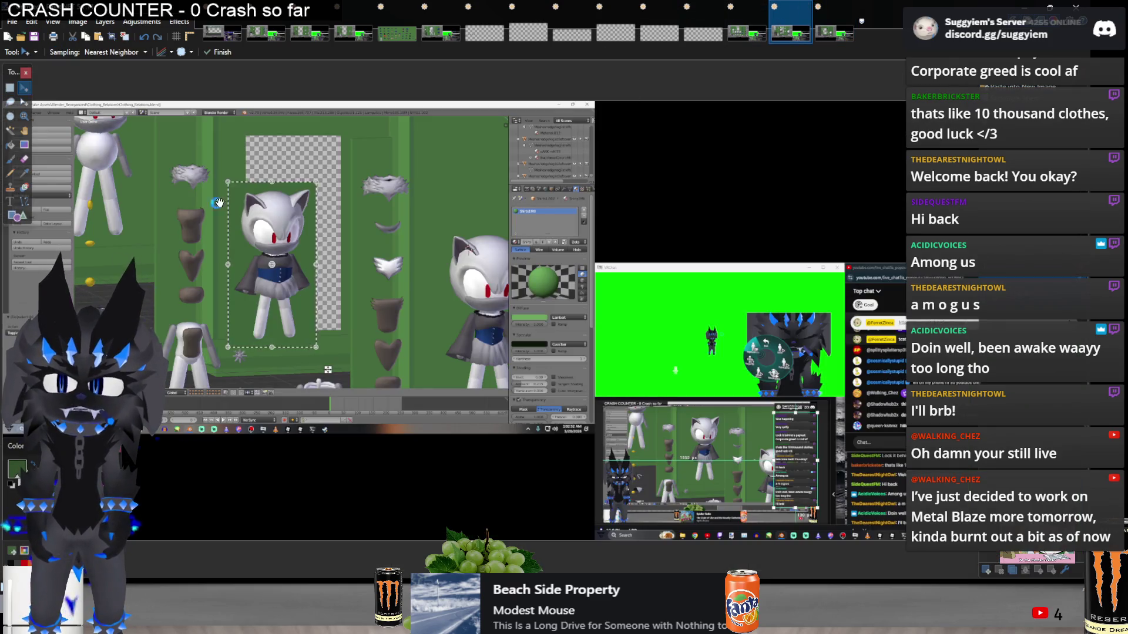
{"action": "left_click", "coordinate": [746, 33]}
{"action": "key", "text": "ctrl+v"}
Move and resize the pasted model so it lines up beside the other three
{"action": "mouse_move", "coordinate": [442, 235]}
{"action": "left_mouse_down"}
{"action": "mouse_move", "coordinate": [182, 244]}
{"action": "mouse_move", "coordinate": [172, 272]}
{"action": "mouse_move", "coordinate": [174, 258]}
{"action": "left_mouse_up"}
{"action": "left_click_drag", "start_coordinate": [167, 393], "coordinate": [315, 390]}
{"action": "left_click_drag", "start_coordinate": [219, 425], "coordinate": [267, 339]}
{"action": "mouse_move", "coordinate": [325, 261]}
{"action": "left_mouse_down"}
{"action": "mouse_move", "coordinate": [347, 355]}
{"action": "mouse_move", "coordinate": [346, 329]}
{"action": "left_mouse_up"}
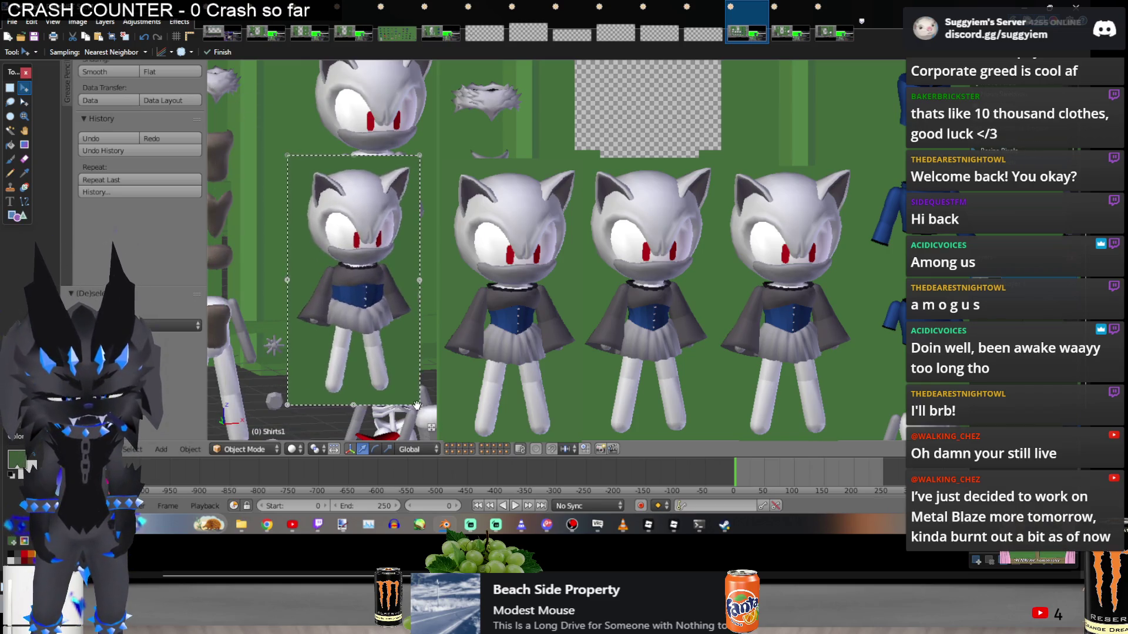
{"action": "mouse_move", "coordinate": [421, 407]}
{"action": "left_mouse_down"}
{"action": "mouse_move", "coordinate": [453, 427]}
{"action": "mouse_move", "coordinate": [411, 399]}
{"action": "mouse_move", "coordinate": [472, 453]}
{"action": "left_mouse_up"}
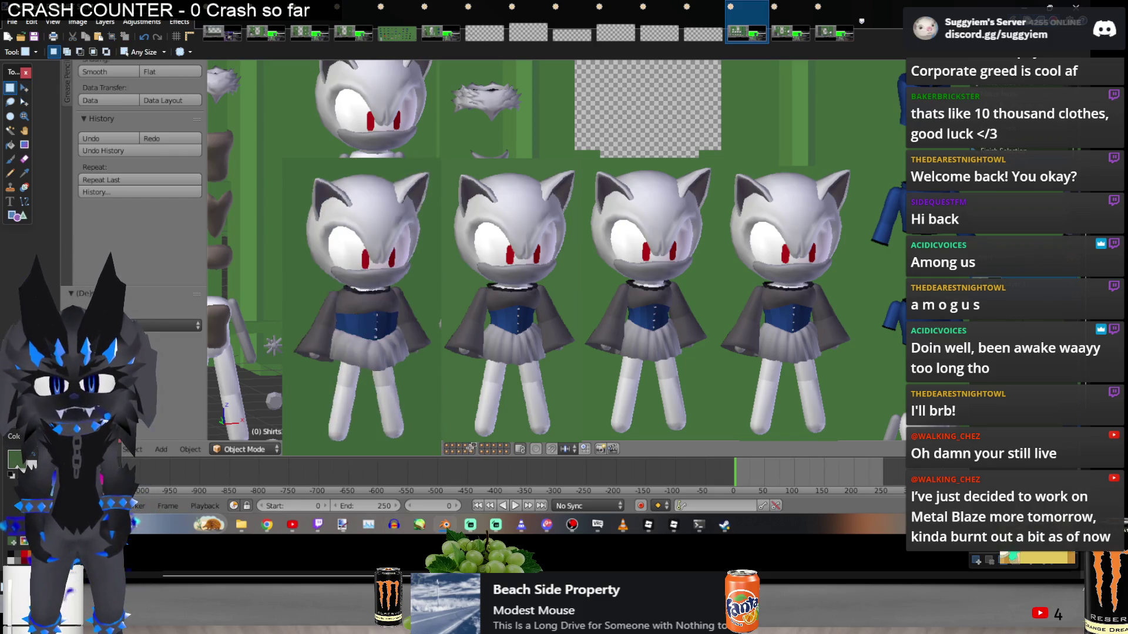
{"action": "key", "text": "s"}
Select the whole row of four dressed models and cut it out
{"action": "key", "text": "ctrl+minus"}
{"action": "left_click_drag", "start_coordinate": [755, 204], "coordinate": [308, 424]}
{"action": "key", "text": "ctrl+z"}
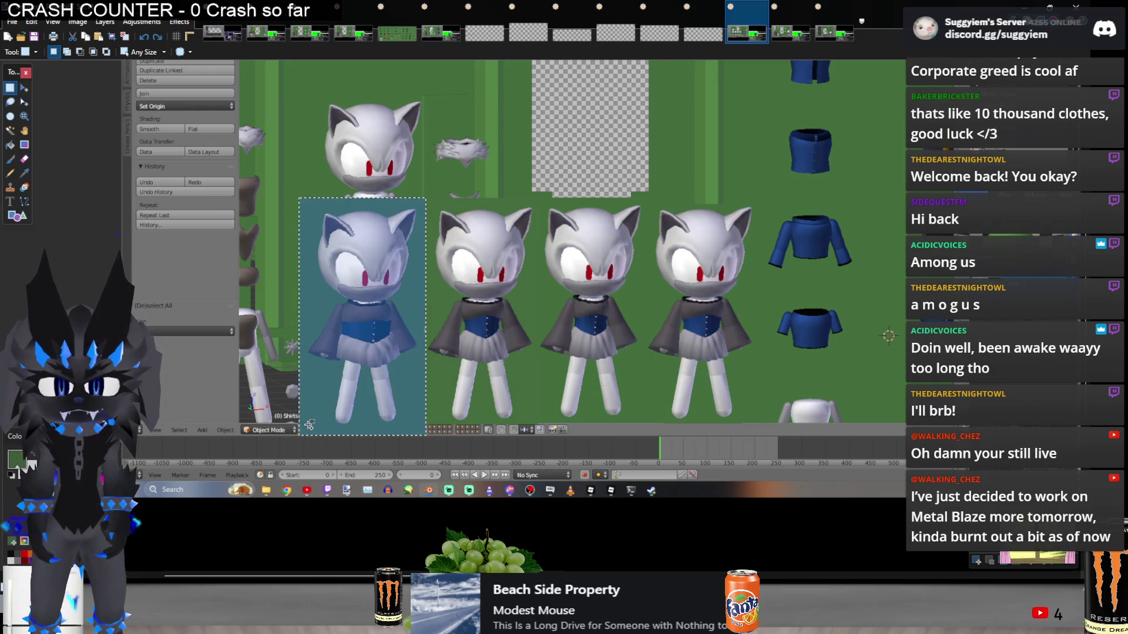
{"action": "key", "text": "m"}
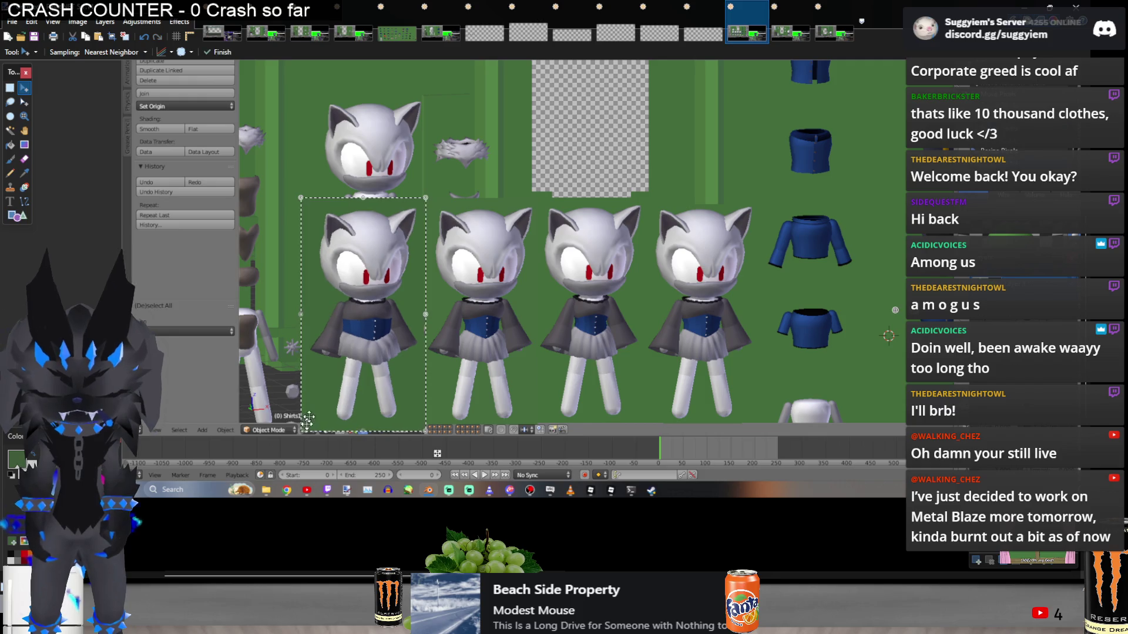
{"action": "key", "text": "s"}
{"action": "mouse_move", "coordinate": [304, 197]}
{"action": "left_mouse_down"}
{"action": "mouse_move", "coordinate": [524, 419]}
{"action": "mouse_move", "coordinate": [756, 420]}
{"action": "left_mouse_up"}
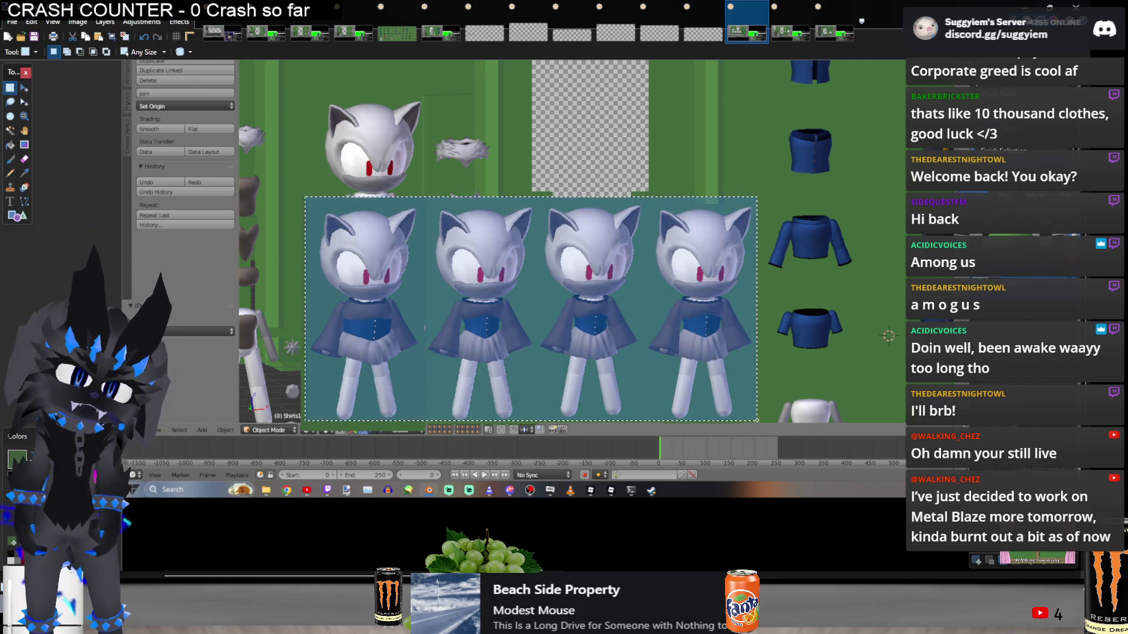
{"action": "key", "text": "ctrl+x"}
{"action": "key", "text": "alt+Tab"}
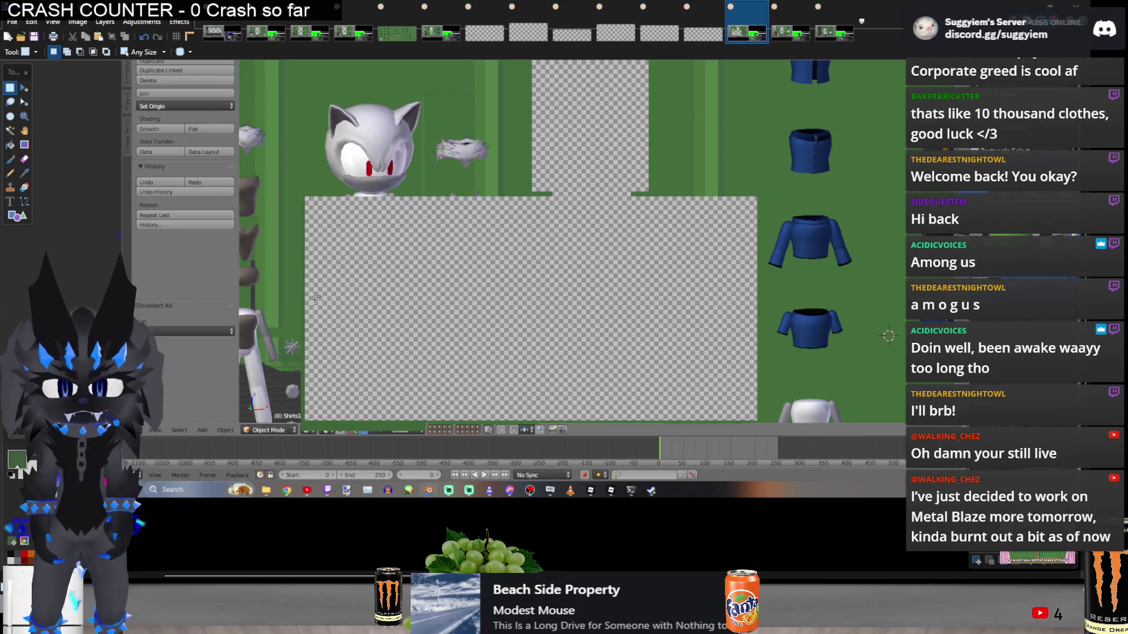
Move and widen the Discord window, and mark a server's messages as read
{"action": "key", "text": "alt+Tab"}
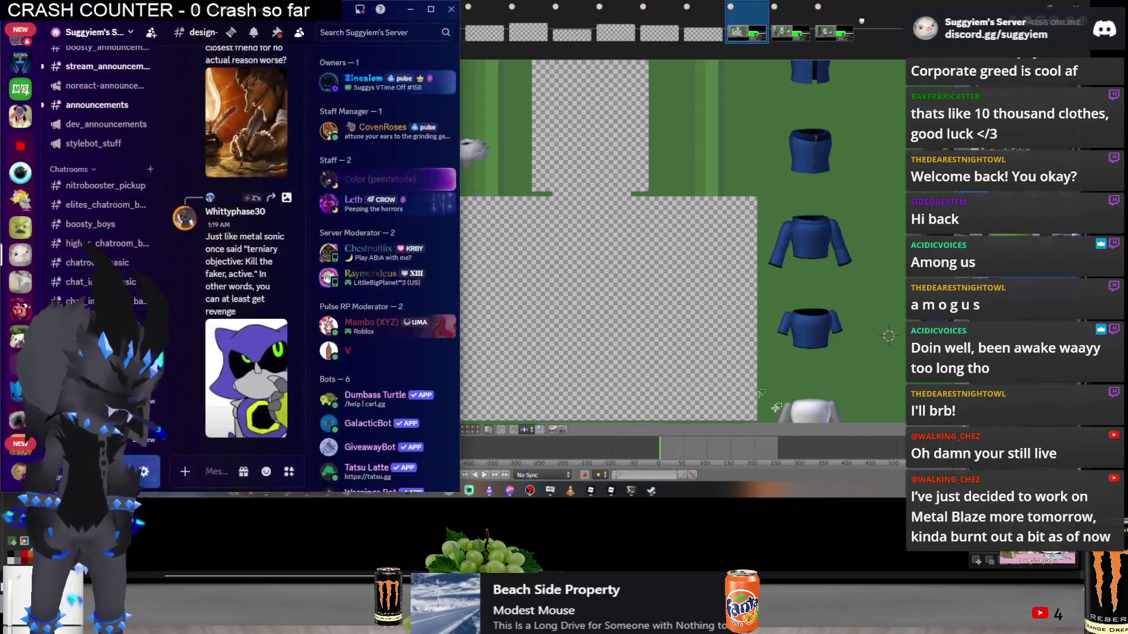
{"action": "left_click_drag", "start_coordinate": [329, 9], "coordinate": [420, 37]}
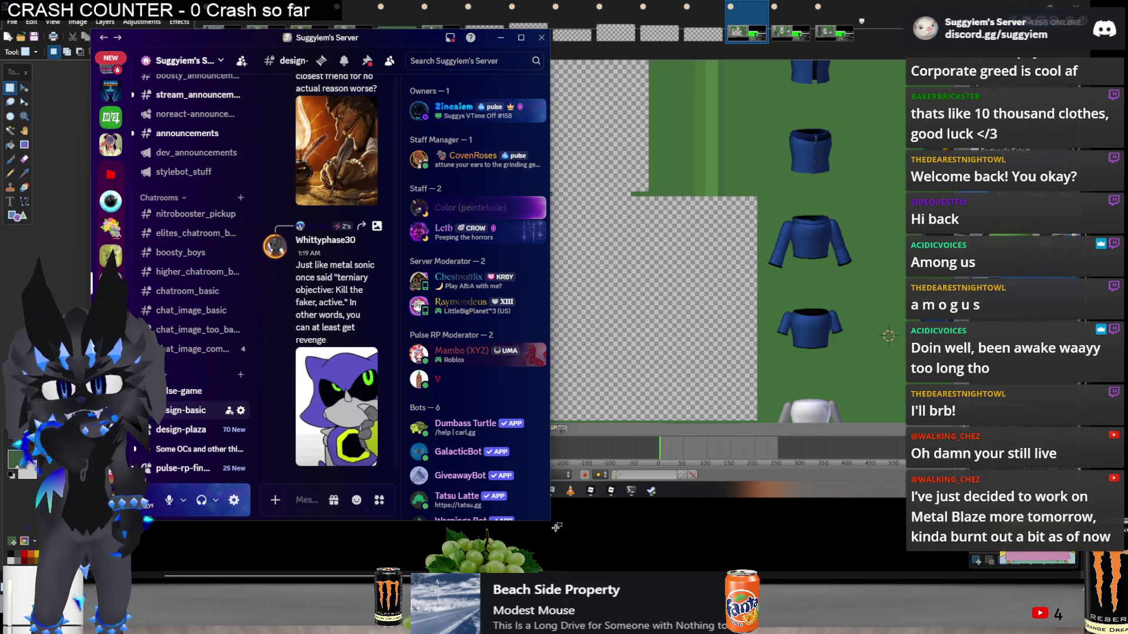
{"action": "left_click_drag", "start_coordinate": [548, 517], "coordinate": [896, 518]}
{"action": "scroll", "coordinate": [114, 147], "scroll_direction": "up", "scroll_amount": 2}
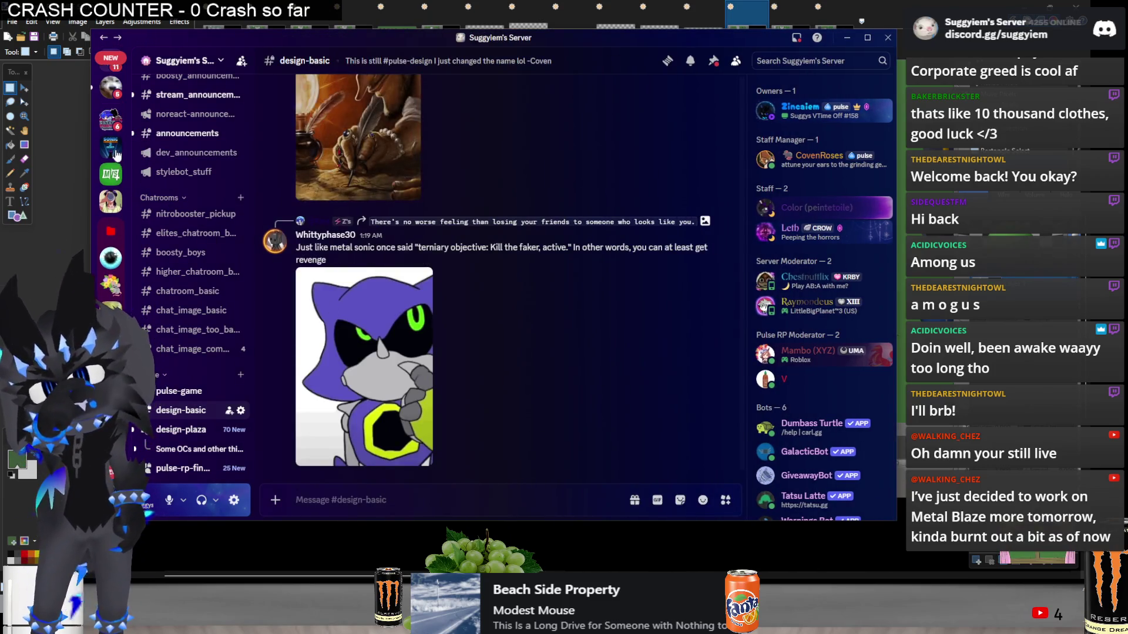
{"action": "right_click", "coordinate": [117, 134]}
{"action": "left_click", "coordinate": [138, 120]}
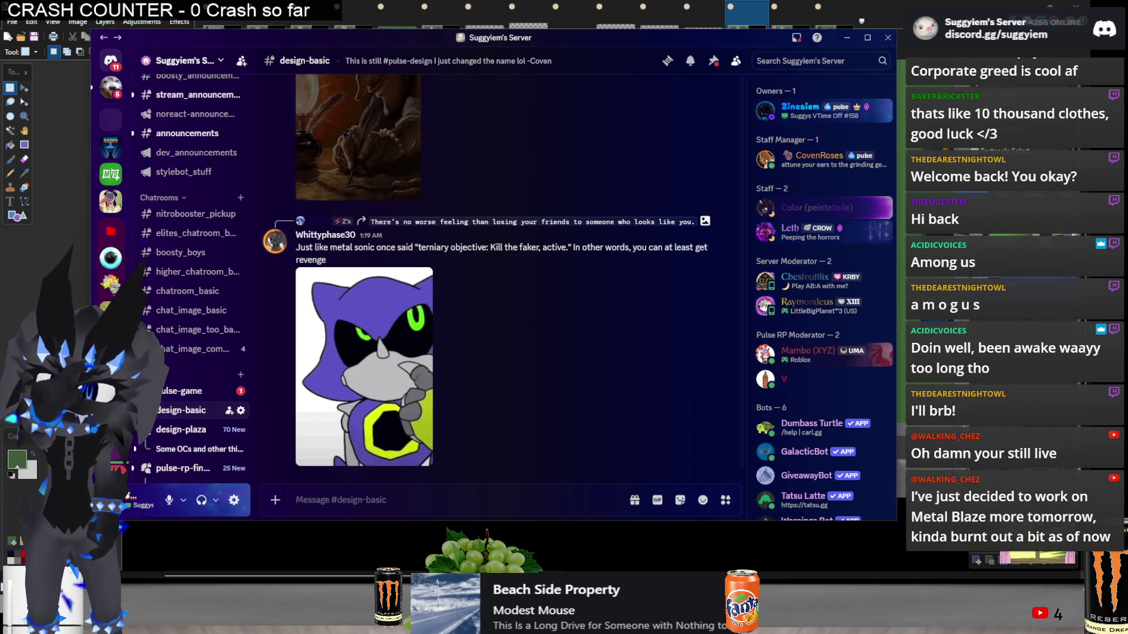
{"action": "scroll", "coordinate": [111, 176], "scroll_direction": "down", "scroll_amount": 5}
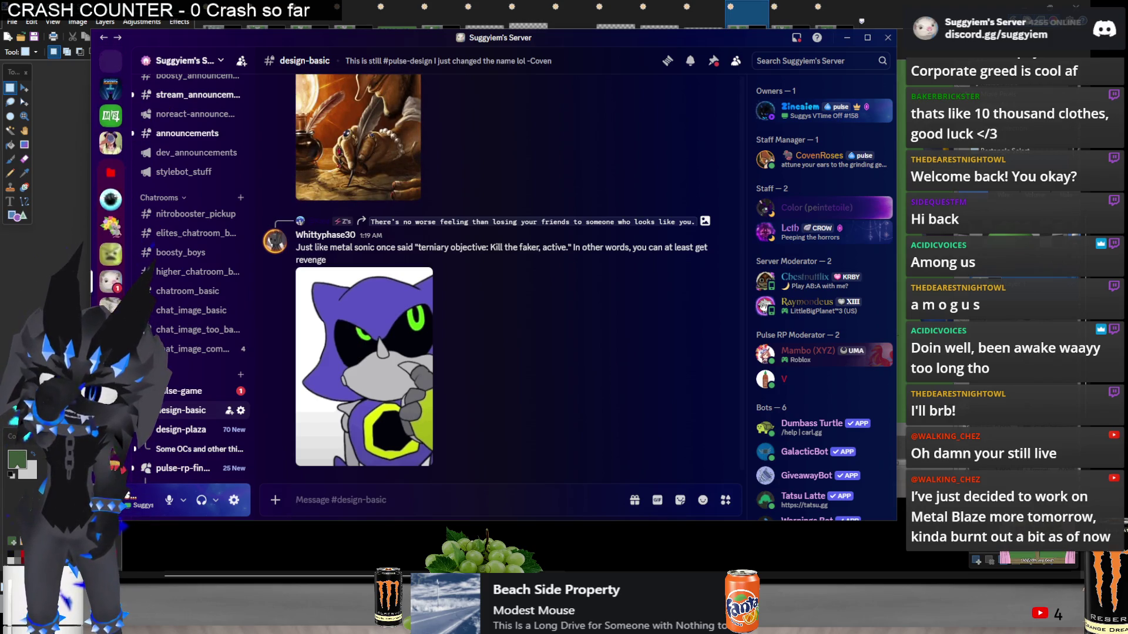
{"action": "scroll", "coordinate": [111, 176], "scroll_direction": "down", "scroll_amount": 5}
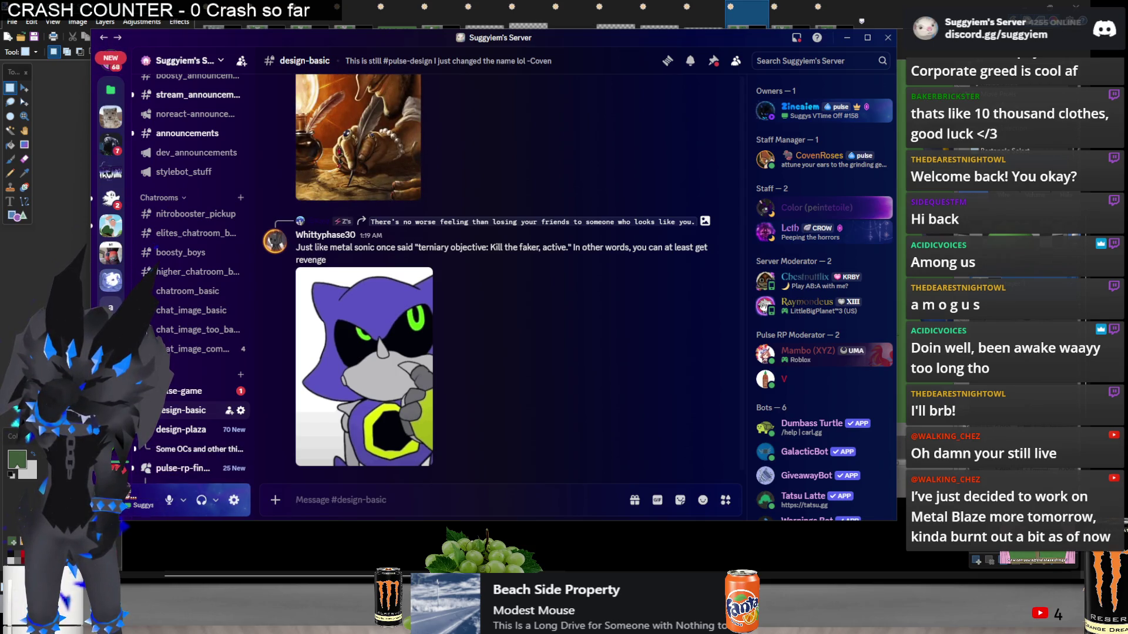
{"action": "scroll", "coordinate": [110, 176], "scroll_direction": "down", "scroll_amount": 5}
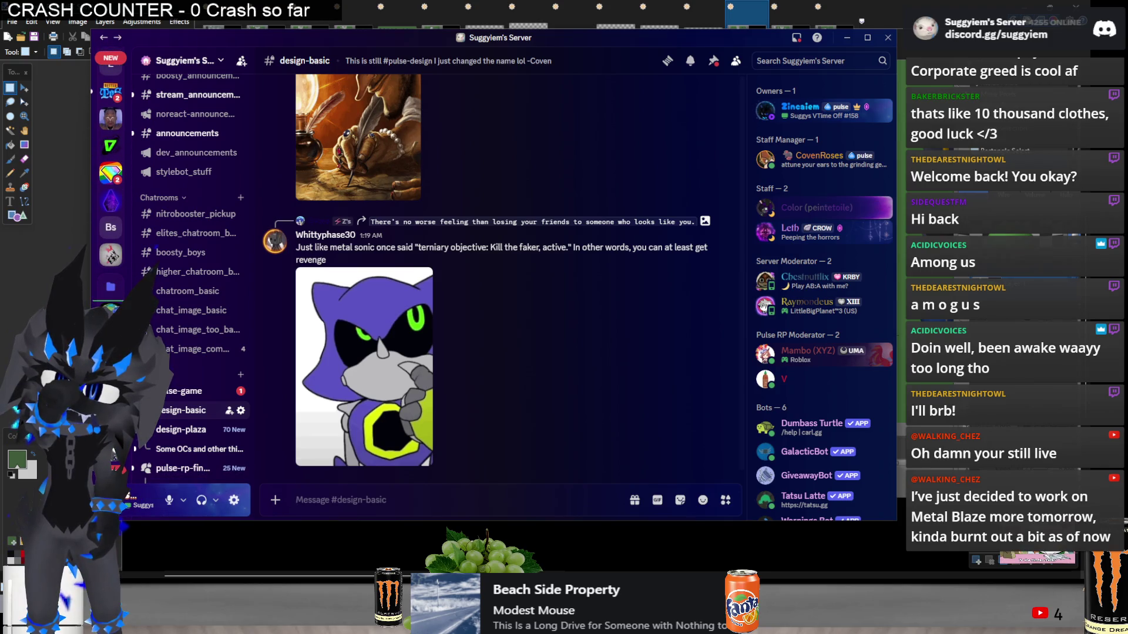
{"action": "scroll", "coordinate": [119, 269], "scroll_direction": "up", "scroll_amount": 1}
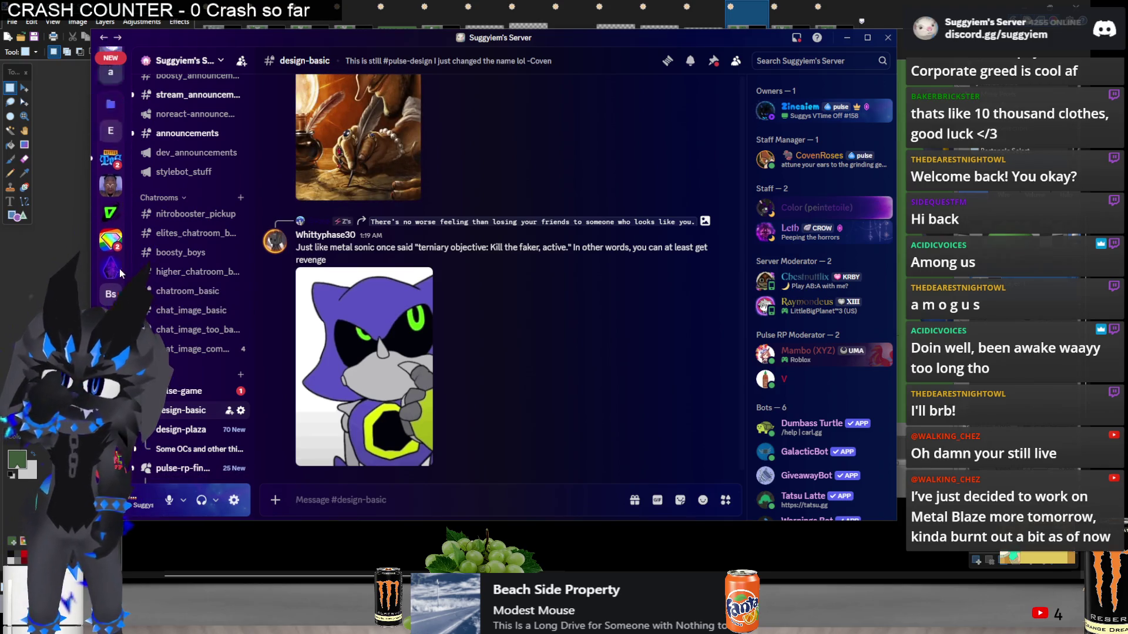
{"action": "scroll", "coordinate": [119, 269], "scroll_direction": "up", "scroll_amount": 5}
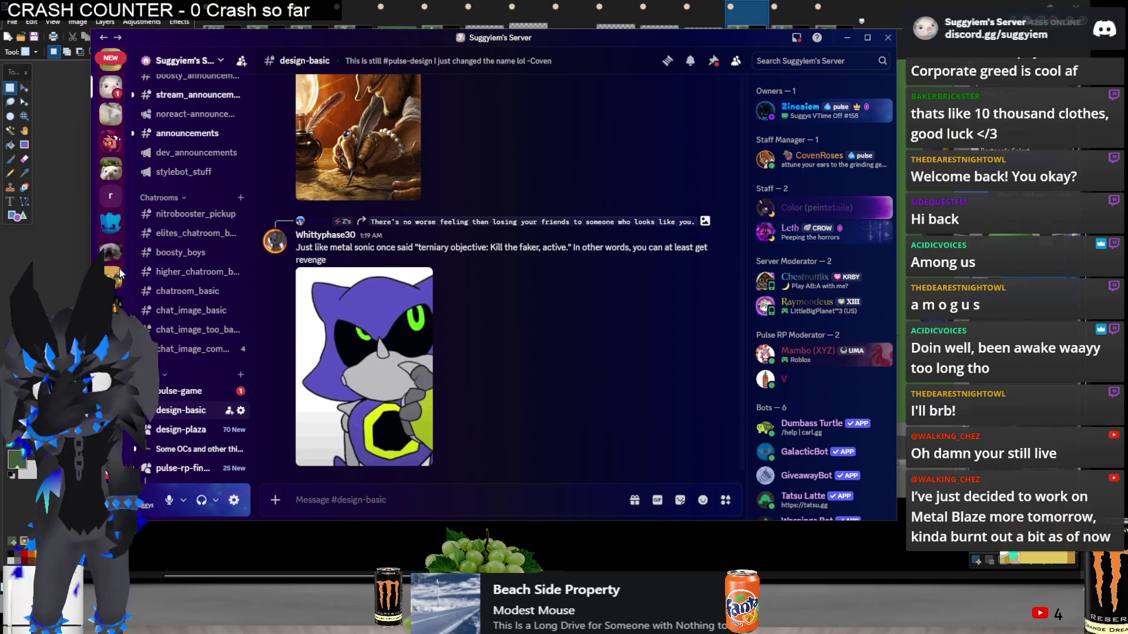
In #pulse-game, send '2025 last year?' followed by 'oor... 2024'
{"action": "left_click", "coordinate": [246, 393]}
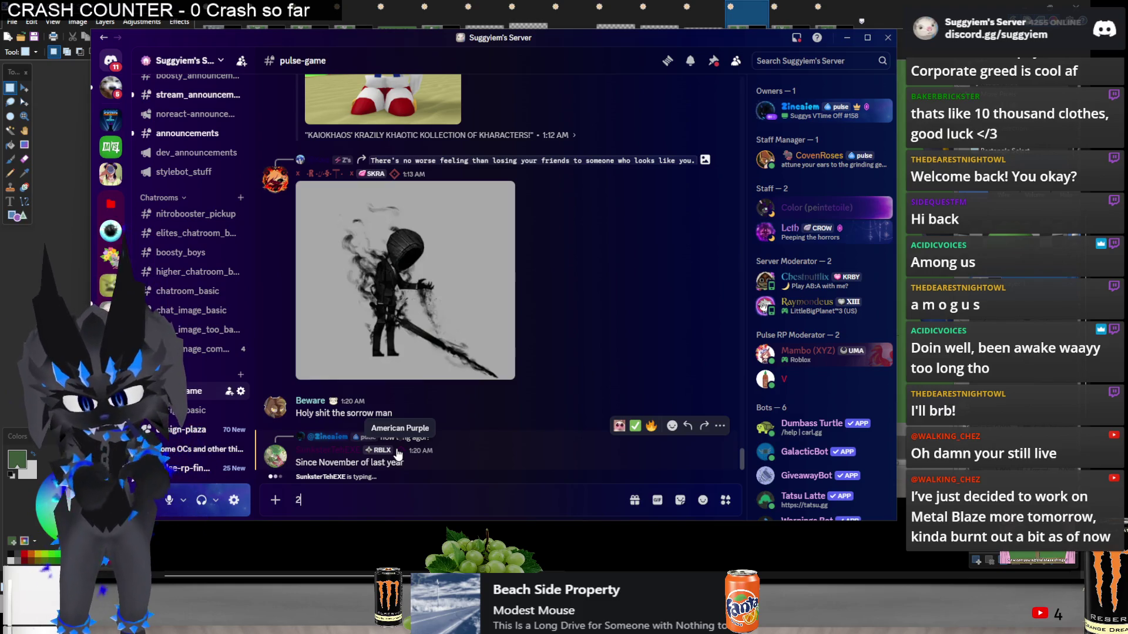
{"action": "type", "text": "2025 last year"}
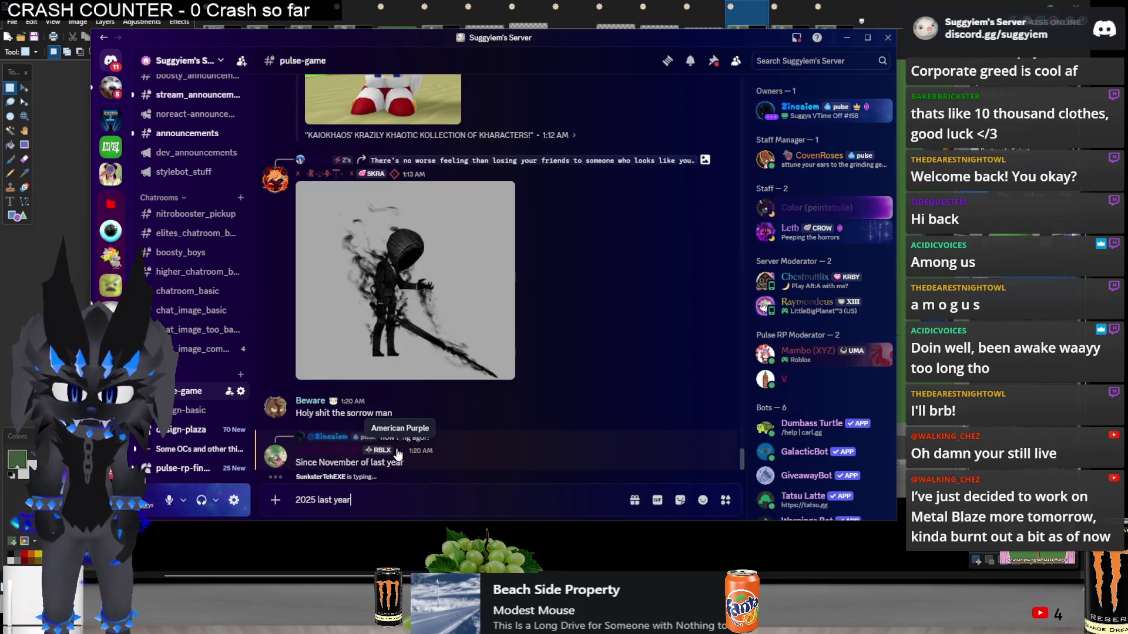
{"action": "type", "text": "?"}
{"action": "key", "text": "Return"}
{"action": "type", "text": "oor"}
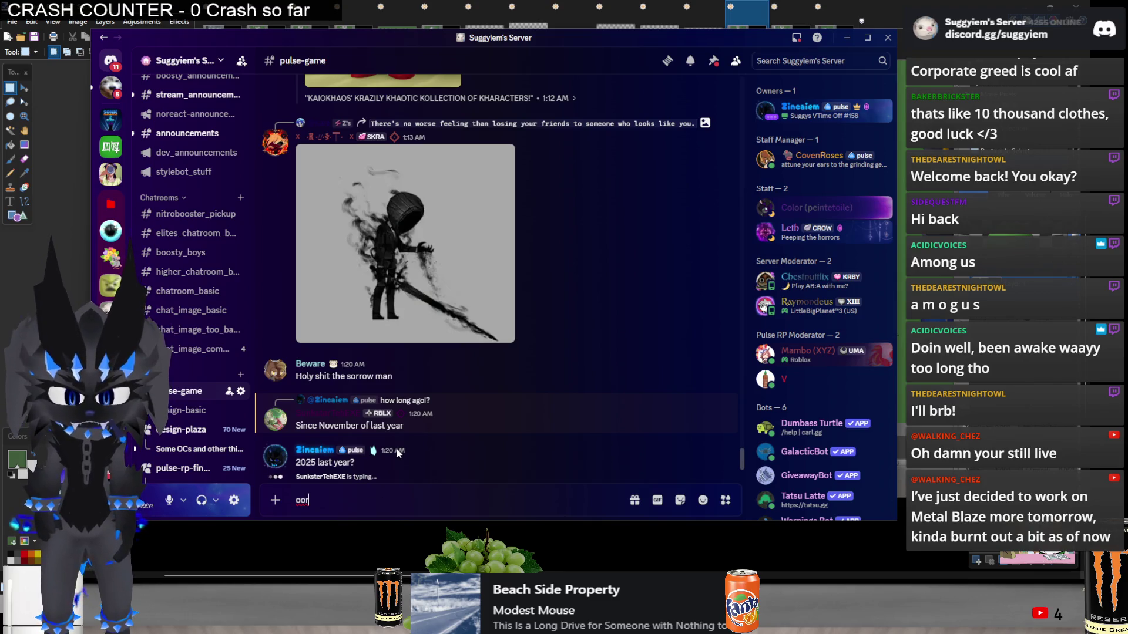
{"action": "type", "text": "... 2024"}
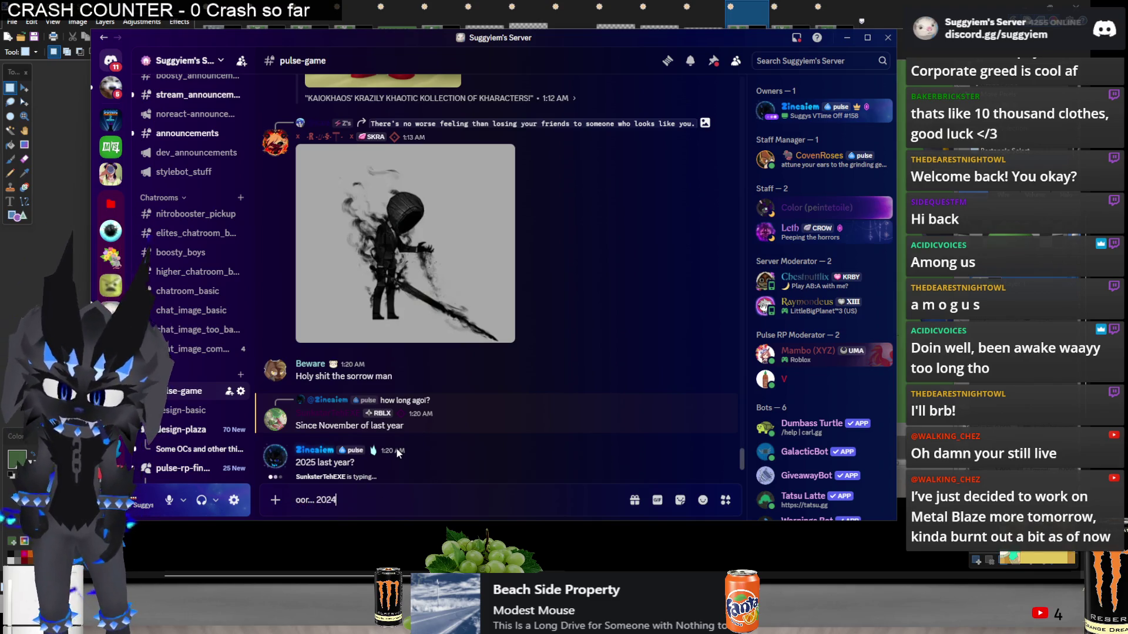
{"action": "key", "text": "Return"}
View the enlarged Sonic image, then reply 'not much changed lol'
{"action": "scroll", "coordinate": [433, 378], "scroll_direction": "up", "scroll_amount": 5}
{"action": "scroll", "coordinate": [432, 382], "scroll_direction": "up", "scroll_amount": 10}
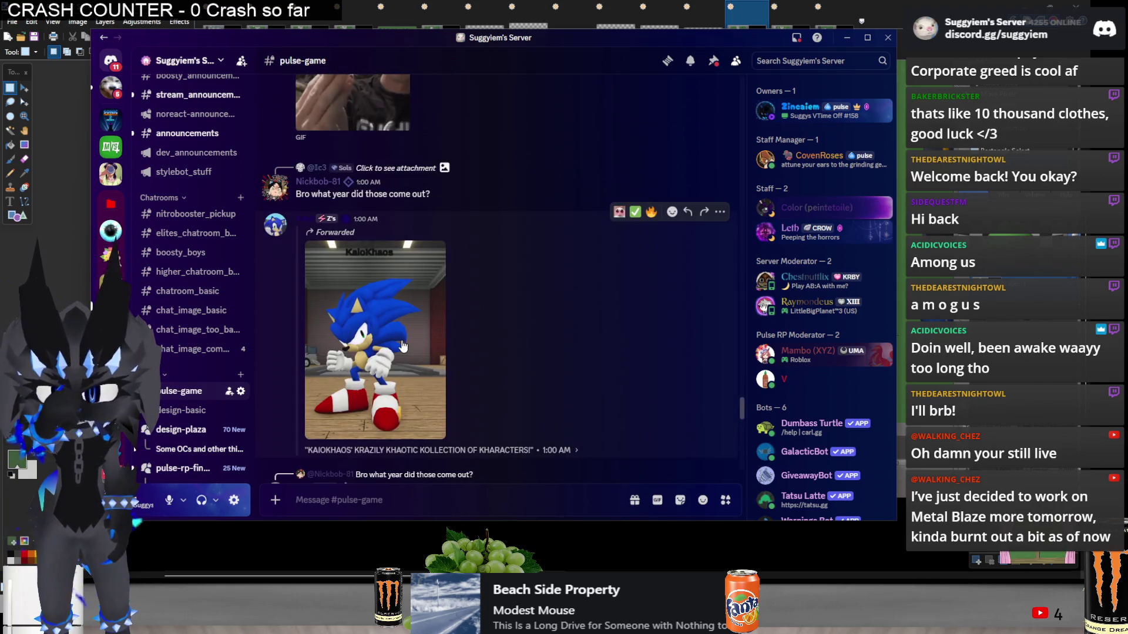
{"action": "left_click", "coordinate": [402, 347]}
{"action": "left_click", "coordinate": [706, 326]}
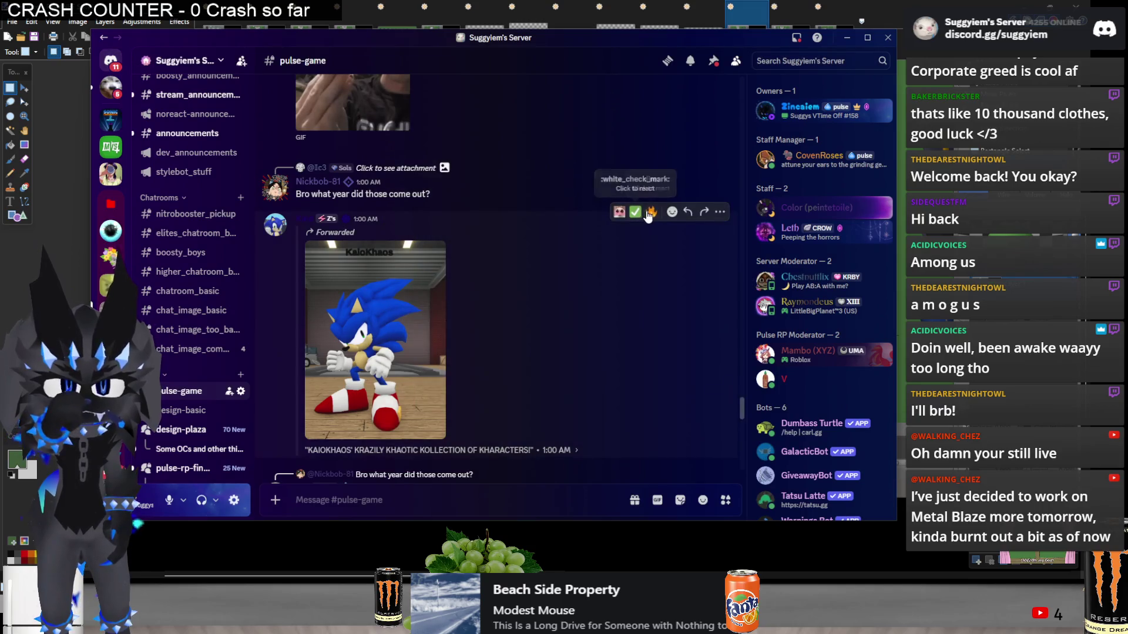
{"action": "scroll", "coordinate": [649, 216], "scroll_direction": "down", "scroll_amount": 15}
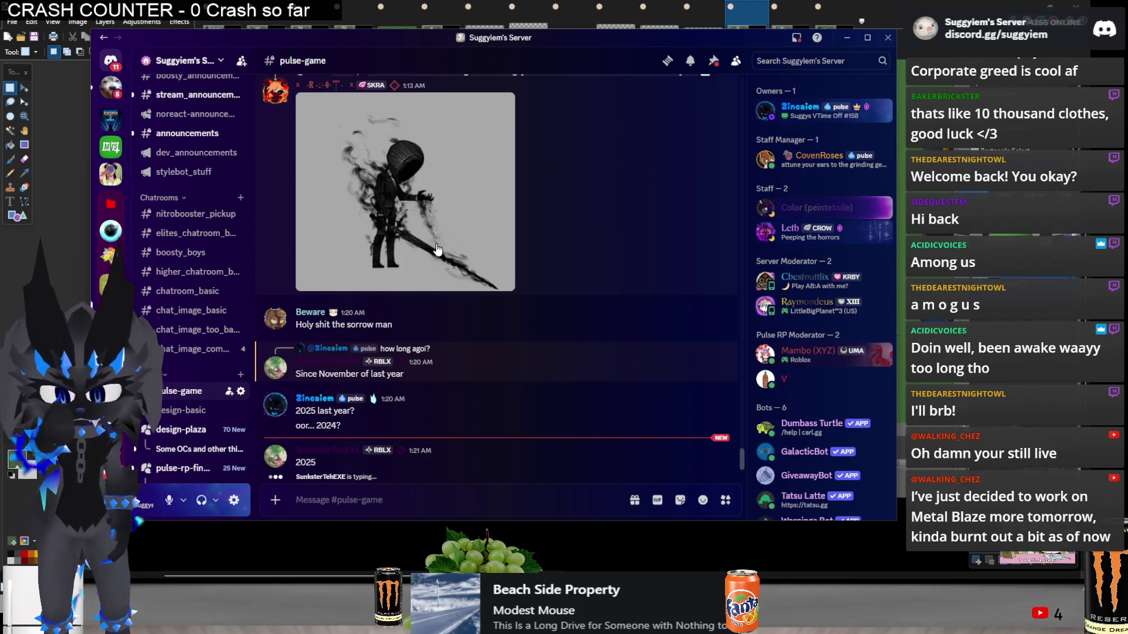
{"action": "type", "text": "not much changed"}
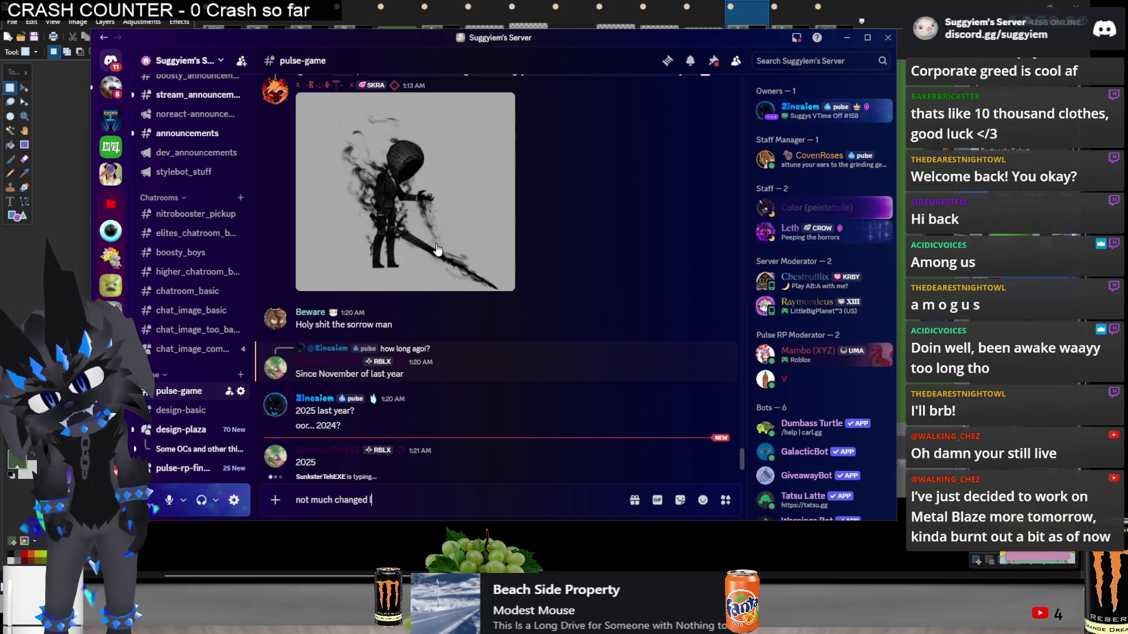
{"action": "type", "text": "lo"}
{"action": "key", "text": "Return"}
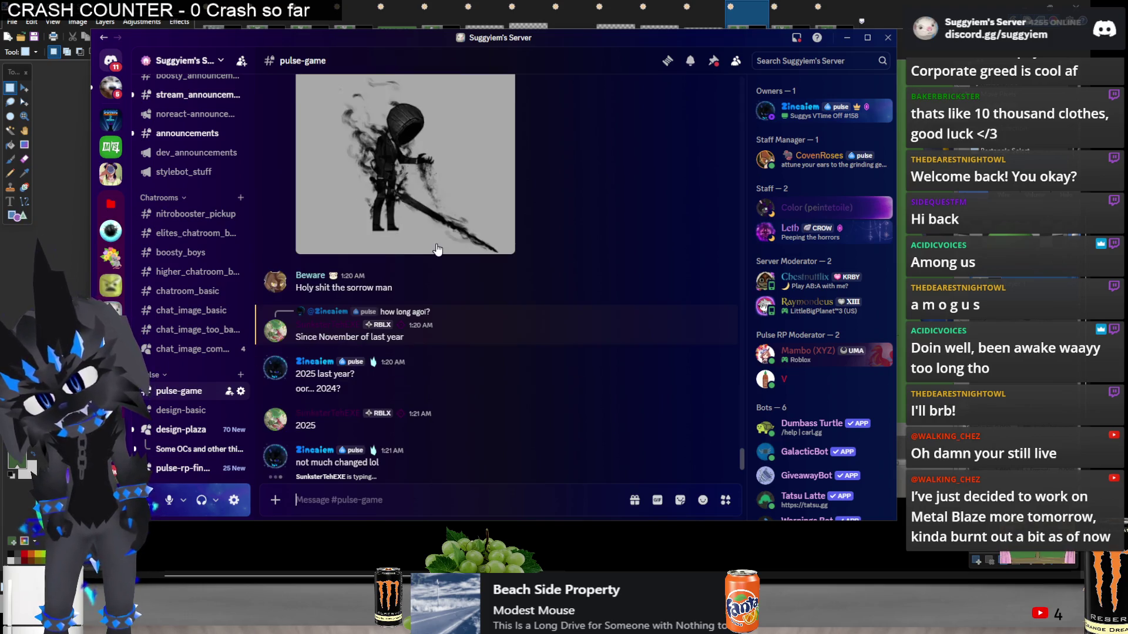
{"action": "left_click", "coordinate": [170, 153]}
{"action": "key", "text": "ctrl+v"}
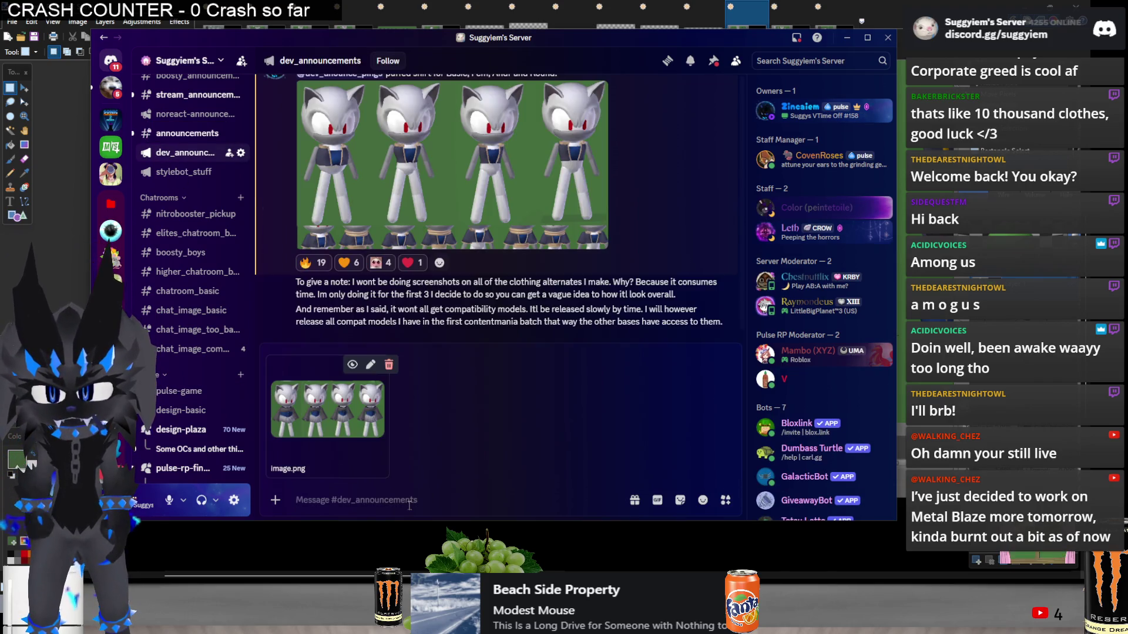
{"action": "type", "text": "@devA"}
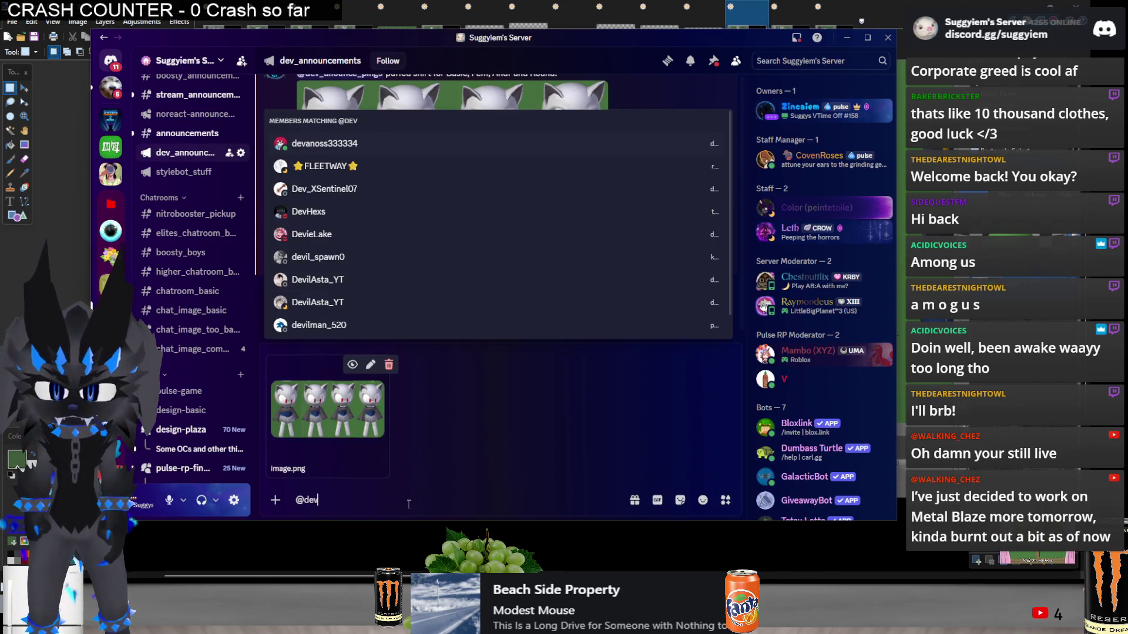
{"action": "type", "text": "NN"}
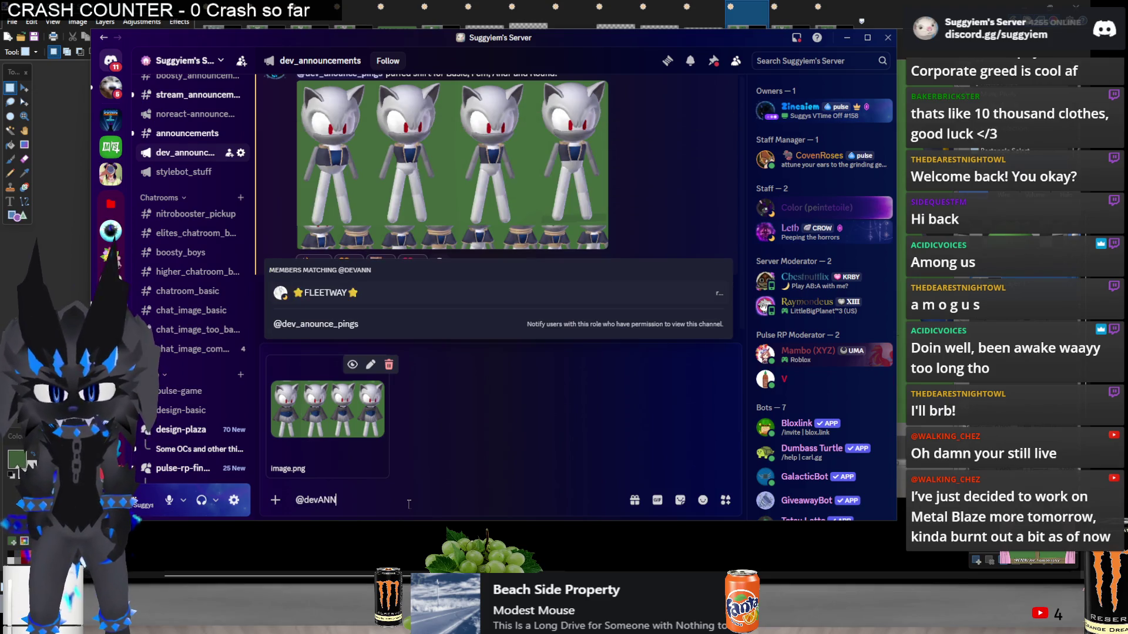
{"action": "key", "text": "Return"}
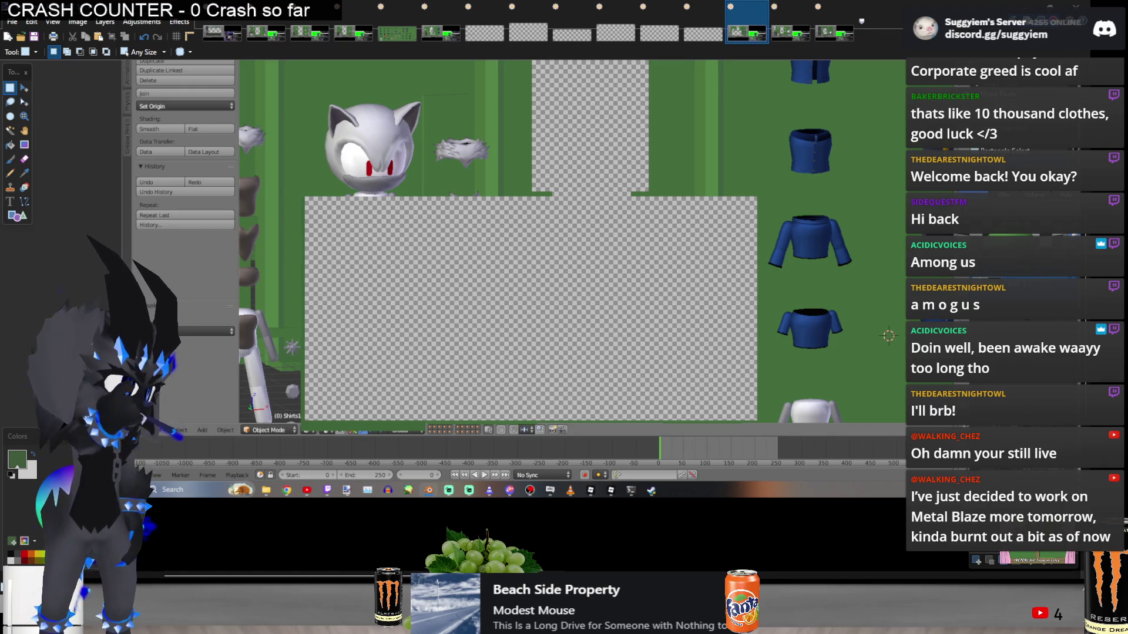
{"action": "key", "text": "alt+Tab"}
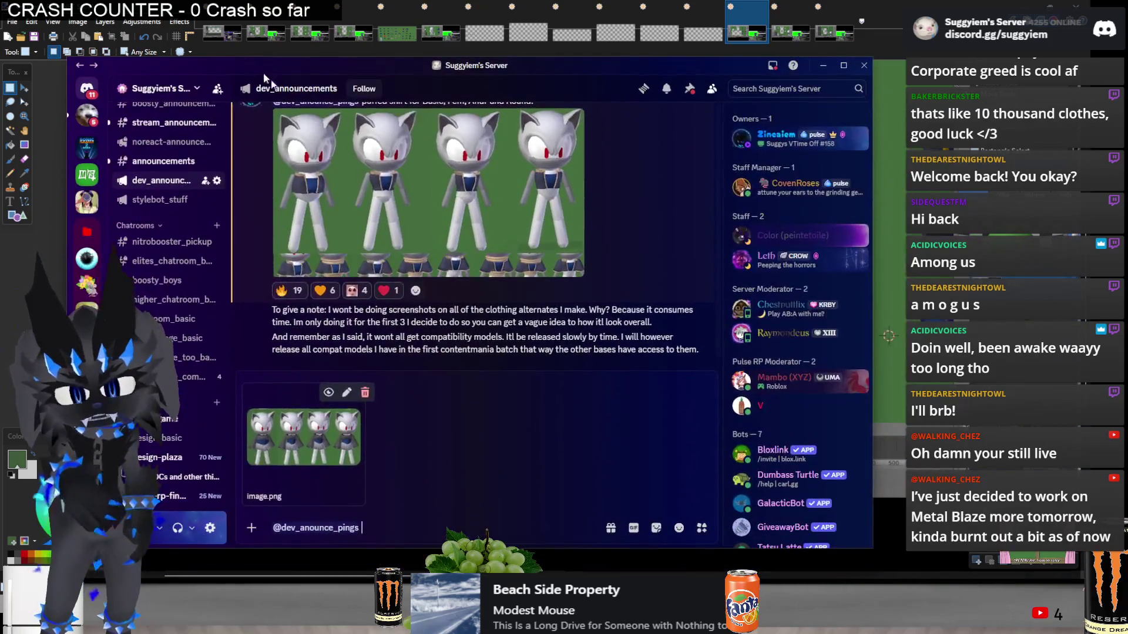
Switch to Roblox Studio and select the skirt to confirm it belongs to Corsetted Dress
{"action": "key", "text": "super+Tab"}
{"action": "left_click", "coordinate": [764, 305]}
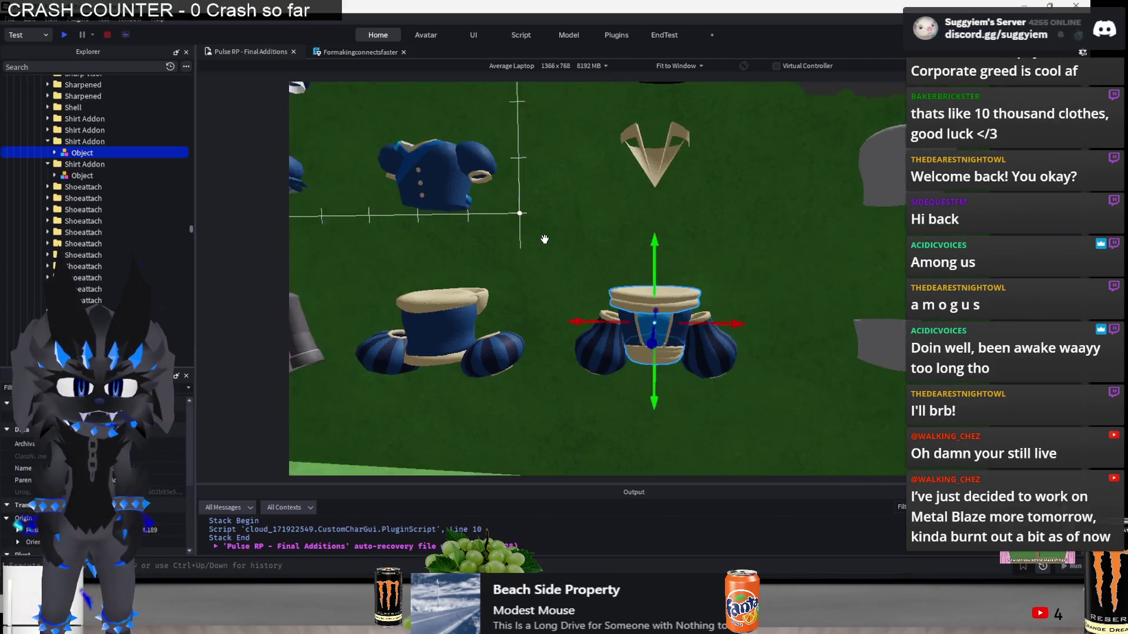
{"action": "scroll", "coordinate": [644, 386], "scroll_direction": "down", "scroll_amount": 5}
{"action": "right_click_drag", "start_coordinate": [616, 191], "coordinate": [615, 192]}
{"action": "left_click", "coordinate": [615, 191]}
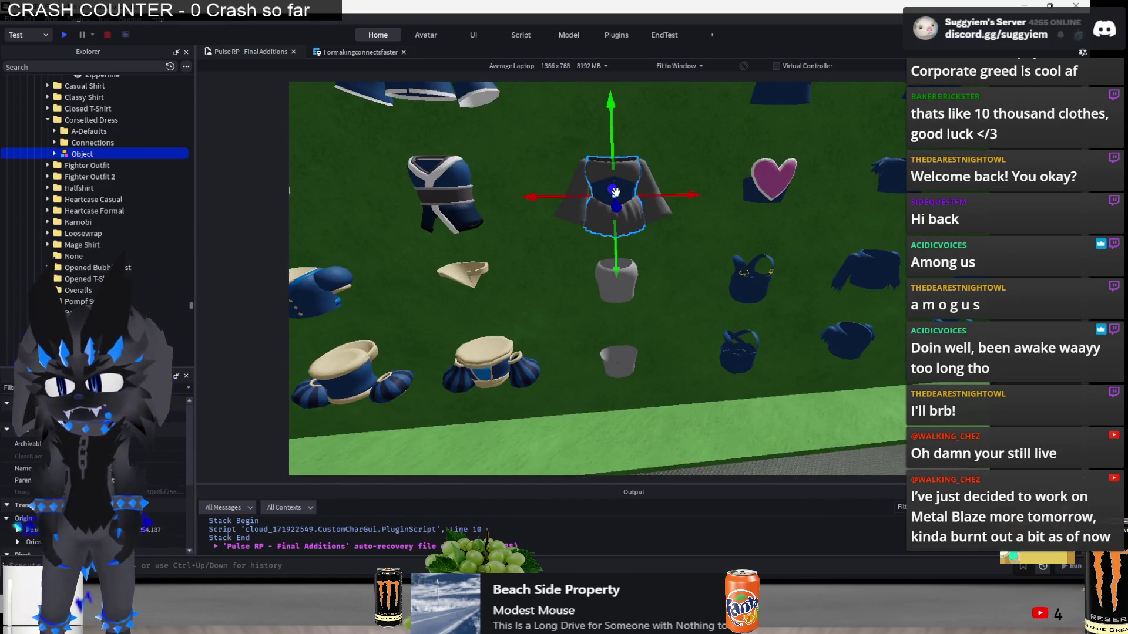
{"action": "left_click", "coordinate": [82, 121]}
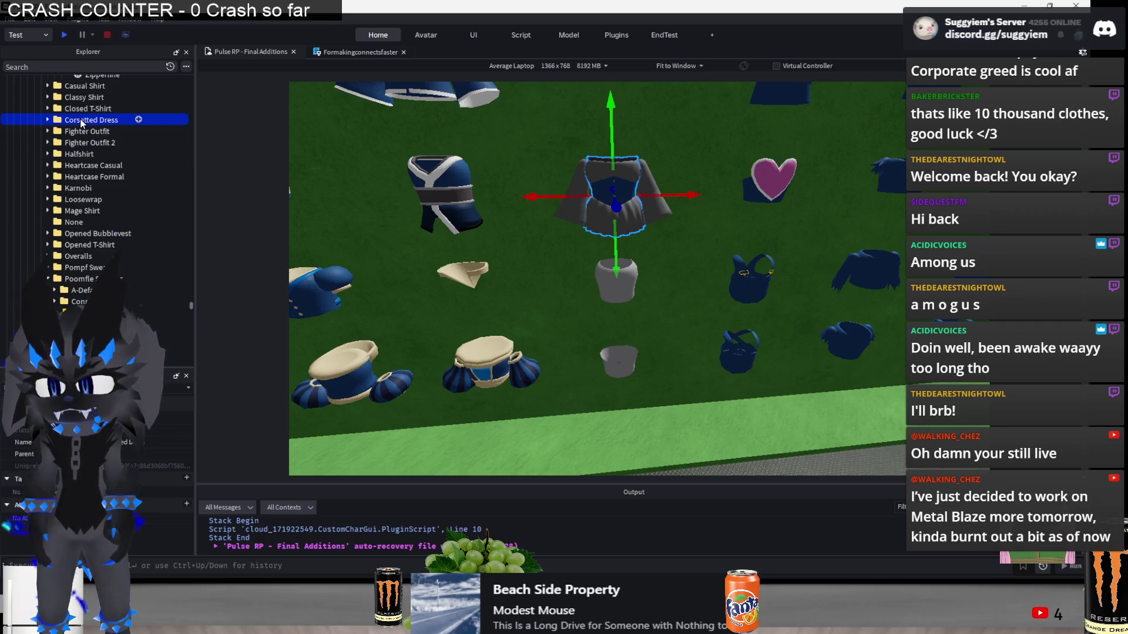
{"action": "key", "text": "alt+Tab"}
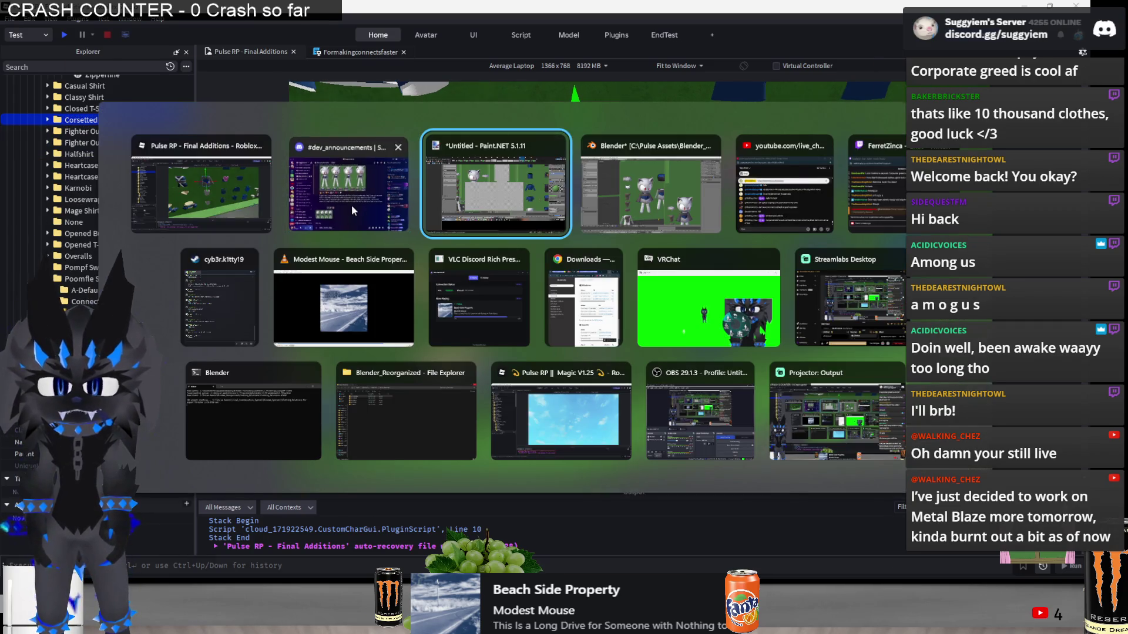
Paste 'Corsetted Dress' after the mention and type the base list: round, fem, andr and basic
{"action": "left_click", "coordinate": [351, 205]}
{"action": "type", "text": "Corsetted Dress"}
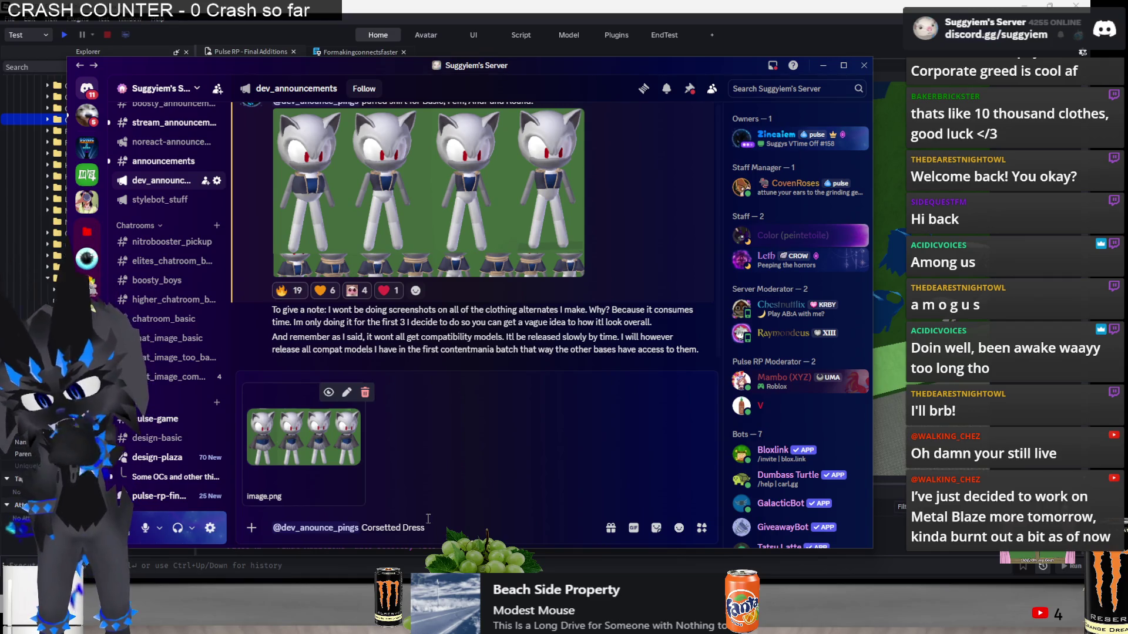
{"action": "key", "text": "BackSpace"}
{"action": "type", "text": "for round, "}
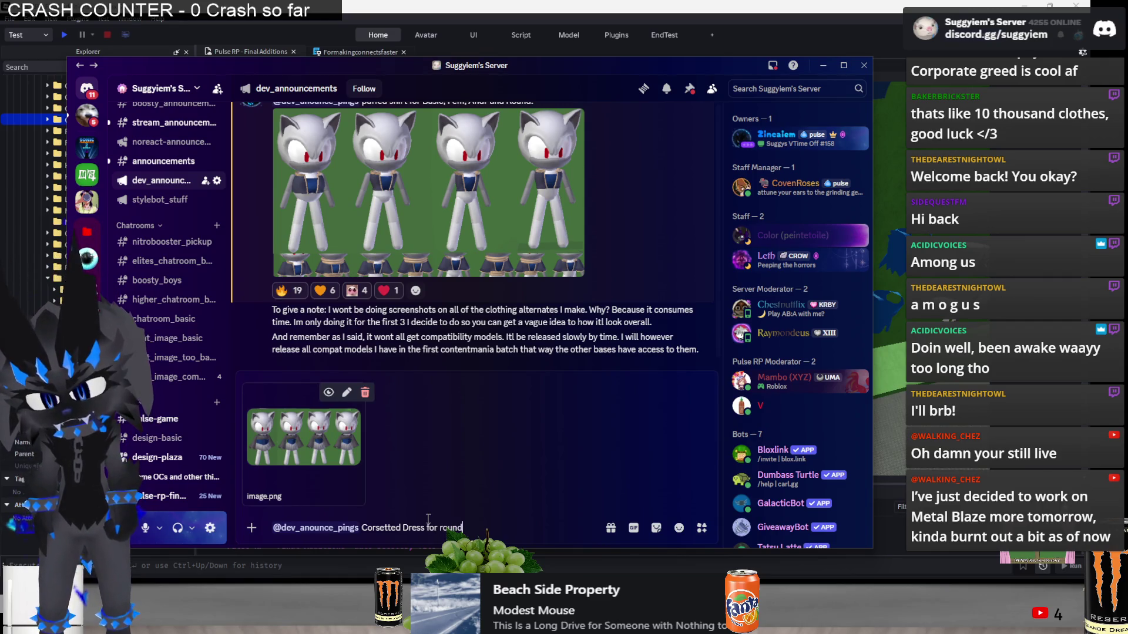
{"action": "type", "text": "fem,"}
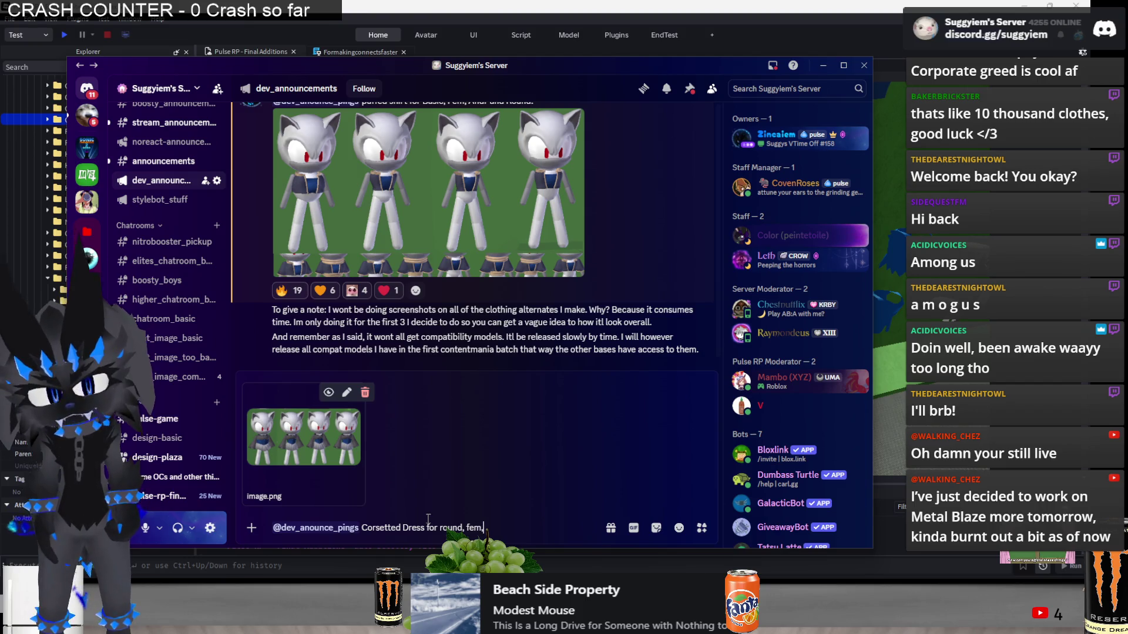
{"action": "type", "text": " ANDR"}
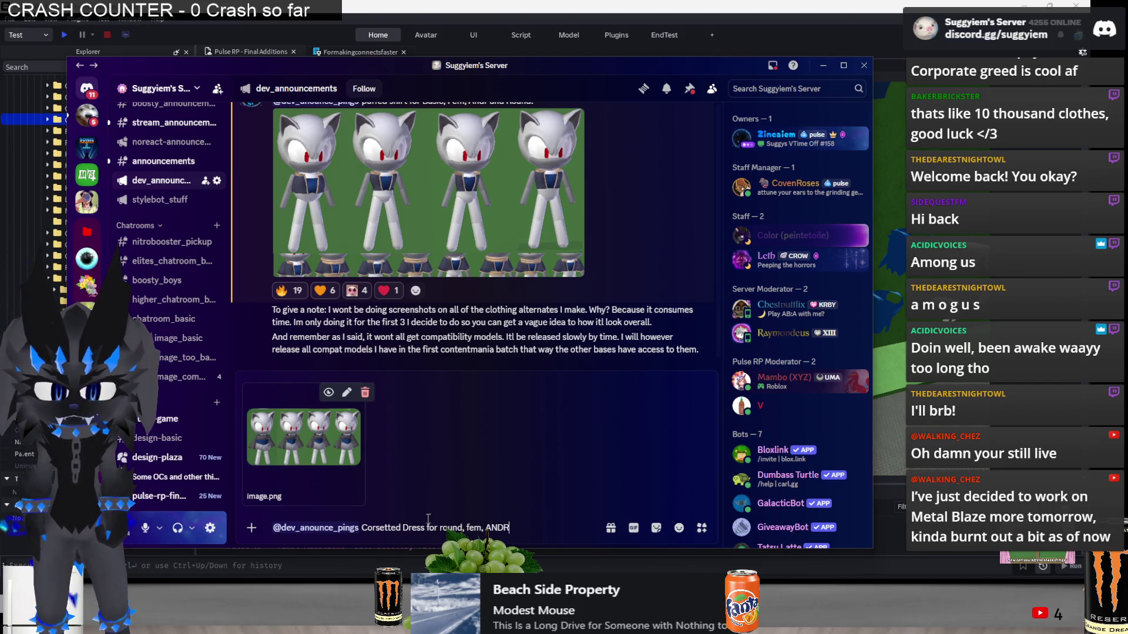
{"action": "key", "text": "BackSpace"}
{"action": "key", "text": "BackSpace"}
{"action": "type", "text": "andr and"}
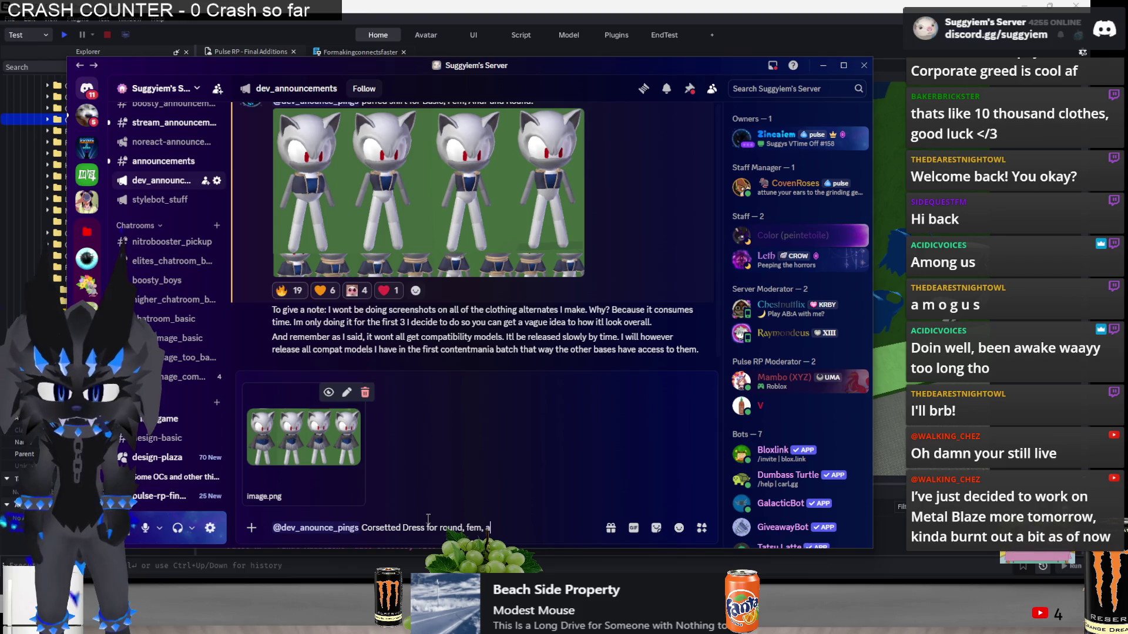
{"action": "type", "text": " base"}
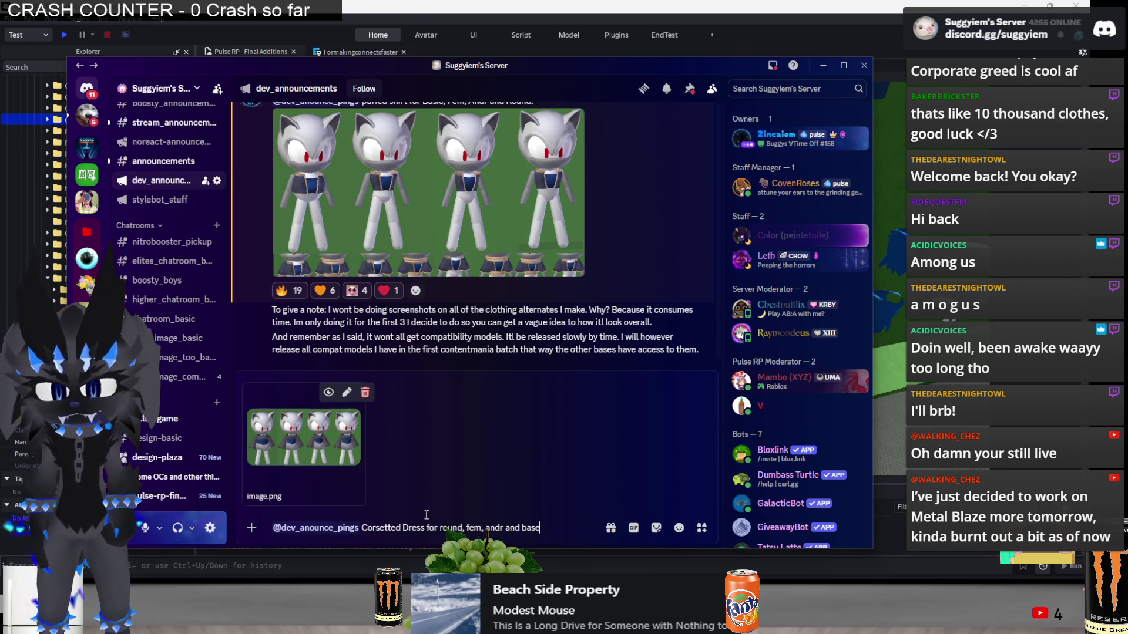
{"action": "key", "text": "BackSpace"}
{"action": "type", "text": "ic"}
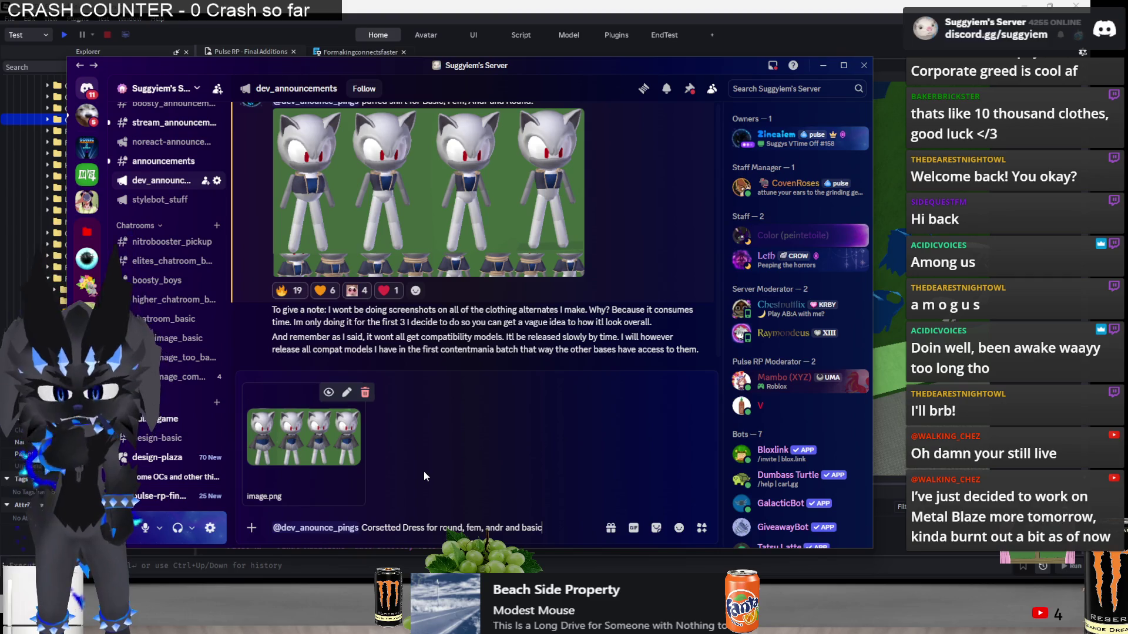
Check the dress preview image, zoomed in, in Paint.NET
{"action": "key", "text": "alt+Tab"}
{"action": "key", "text": "alt+Tab"}
{"action": "key", "text": "alt+Tab"}
{"action": "key", "text": "ctrl+v"}
{"action": "key", "text": "ctrl+plus"}
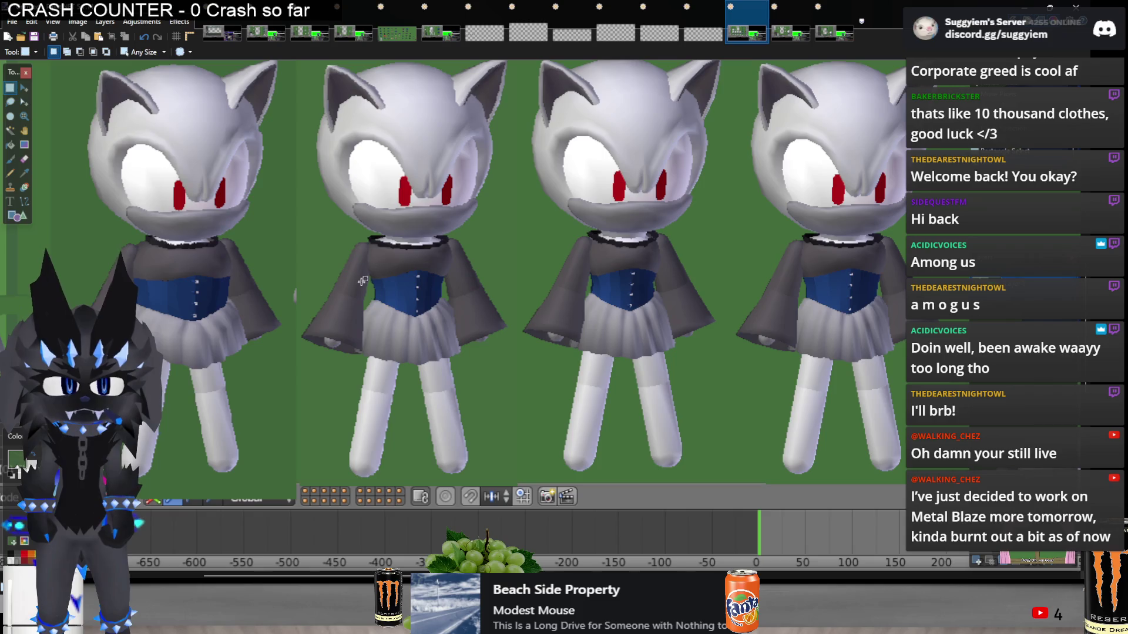
{"action": "key", "text": "alt+Tab"}
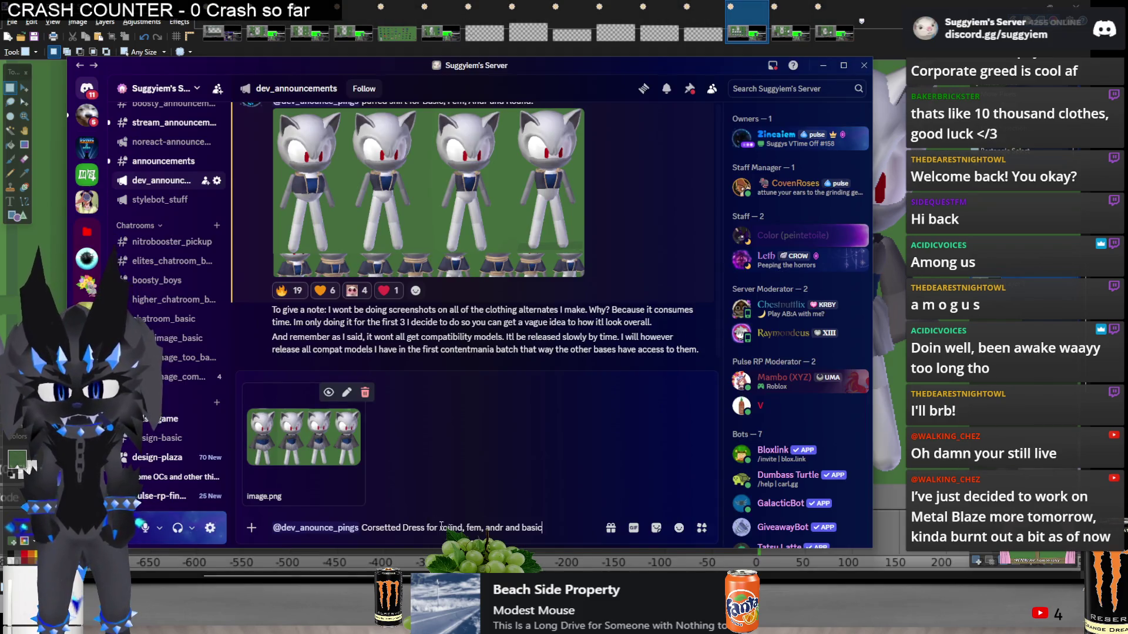
Reorder the list to 'round, andr, fem and basic', post it, and begin a follow-up note
{"action": "double_click", "coordinate": [497, 529]}
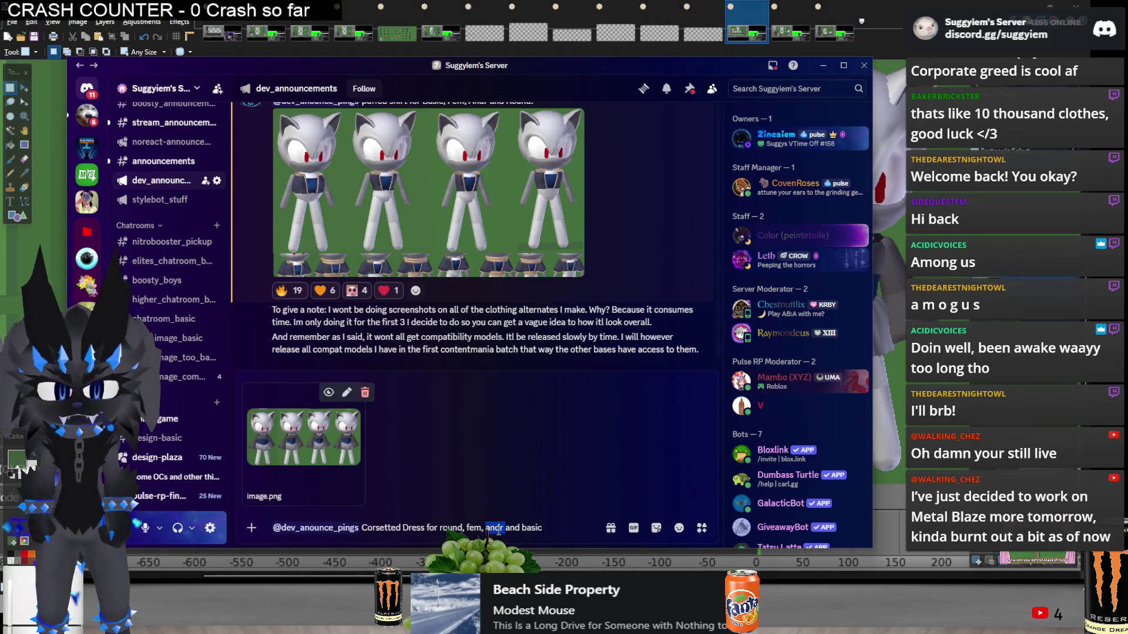
{"action": "key", "text": "BackSpace"}
{"action": "key", "text": "BackSpace"}
{"action": "key", "text": "BackSpace"}
{"action": "key", "text": "ctrl+Left"}
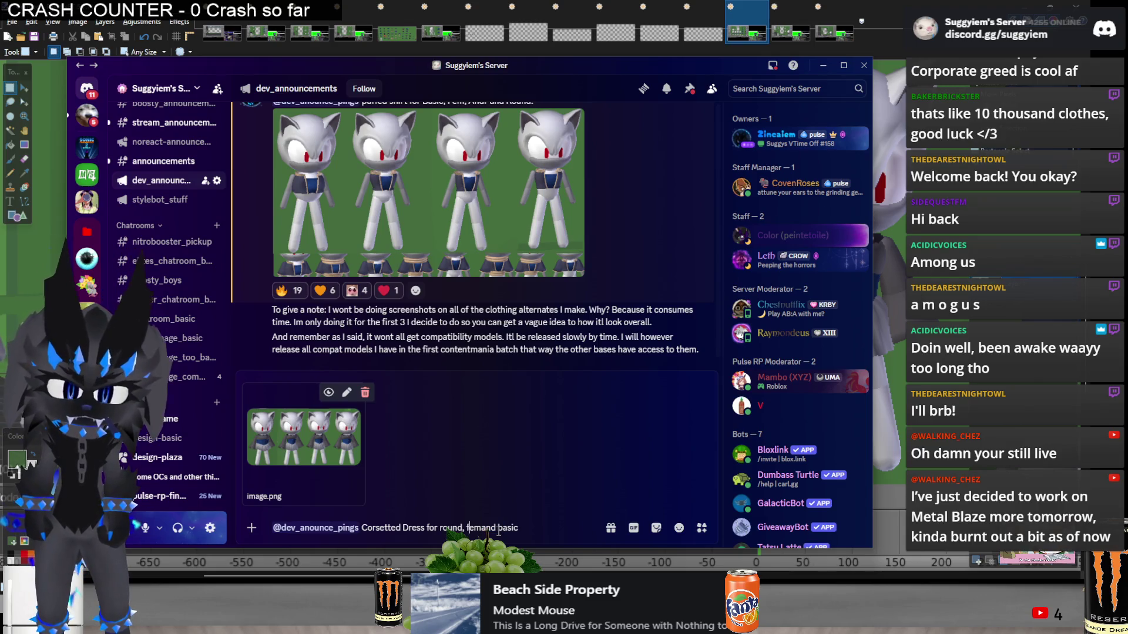
{"action": "type", "text": "andr, fem"}
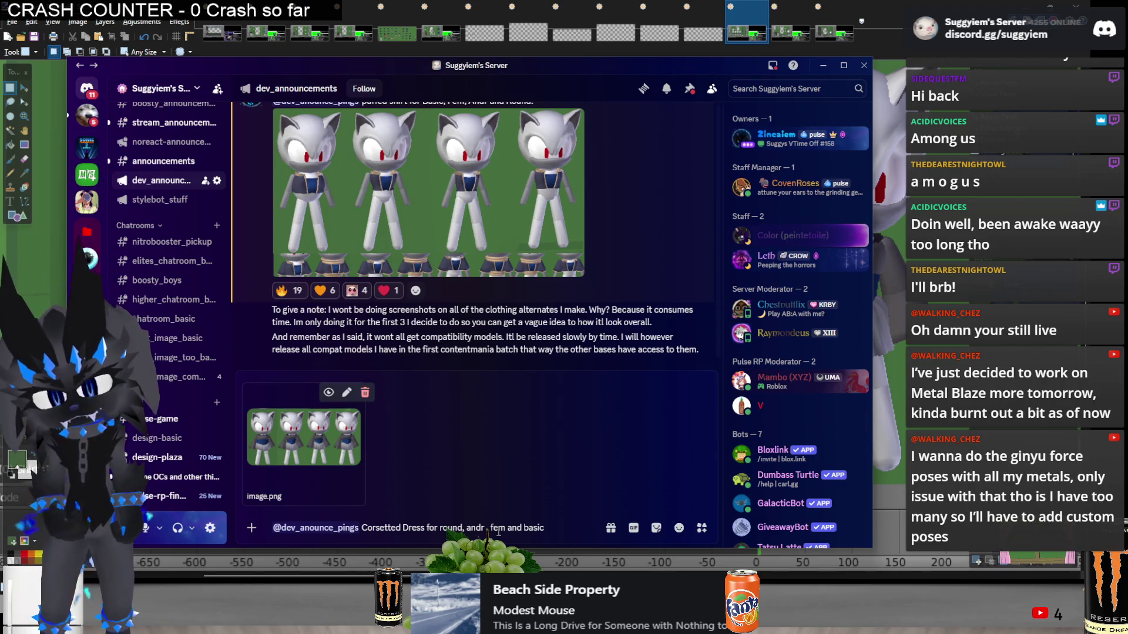
{"action": "key", "text": "End"}
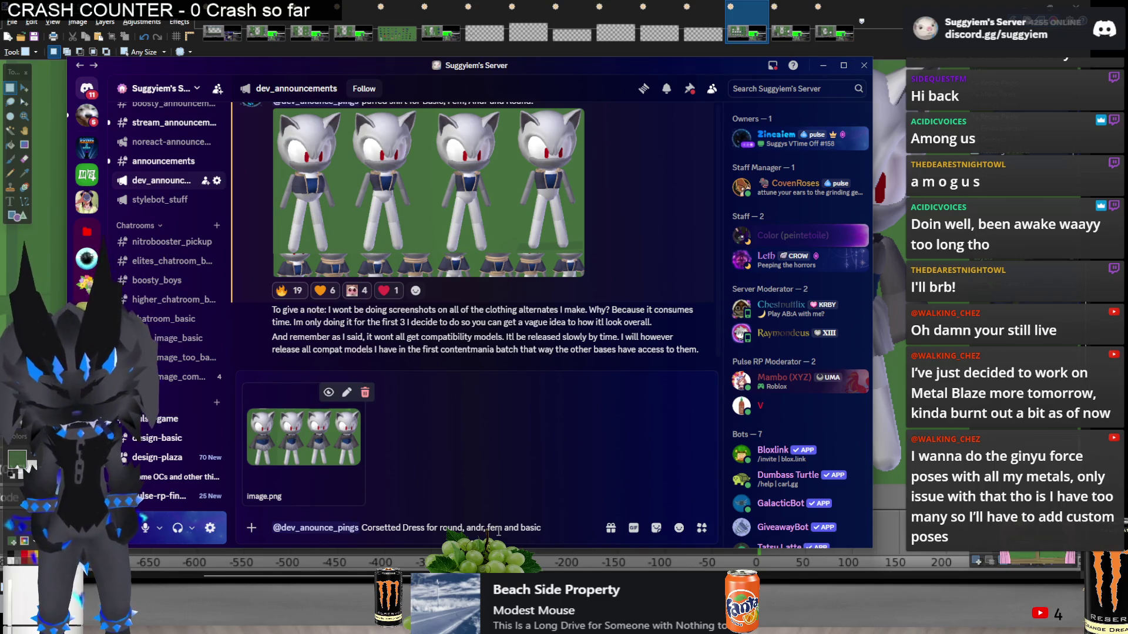
{"action": "key", "text": "Return"}
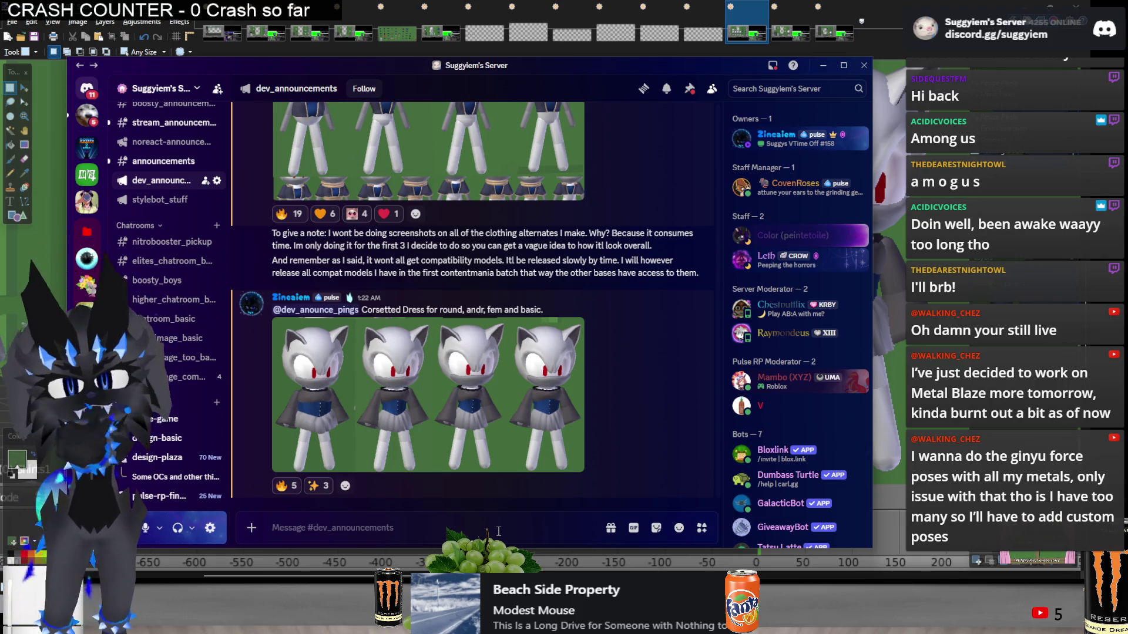
{"action": "type", "text": "This will be the las"}
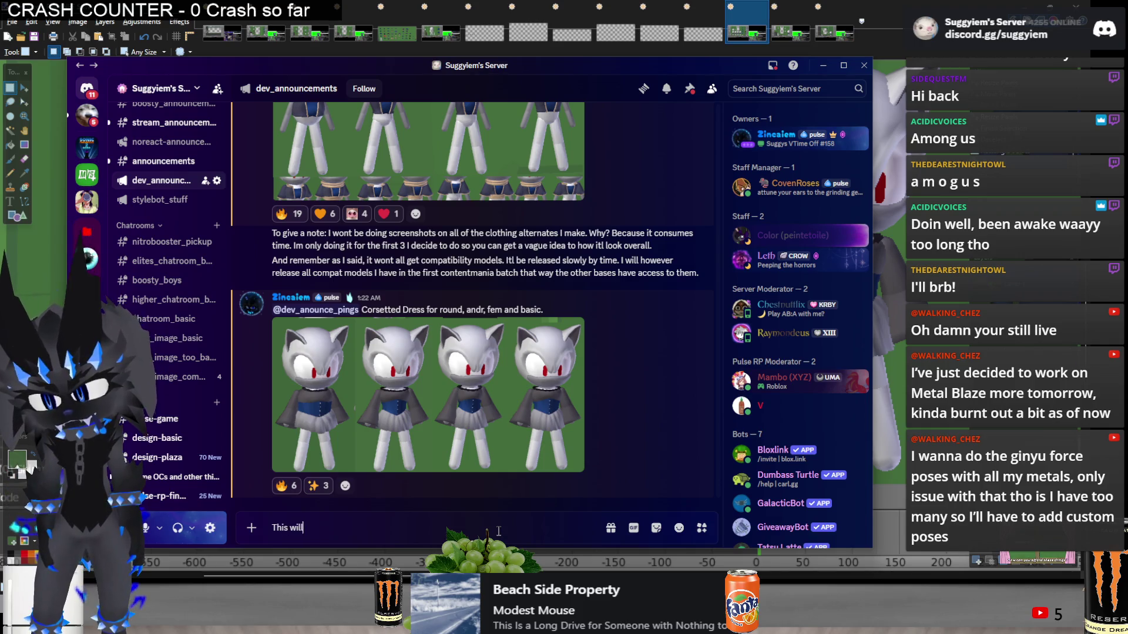
{"action": "type", "text": "t one I make for now"}
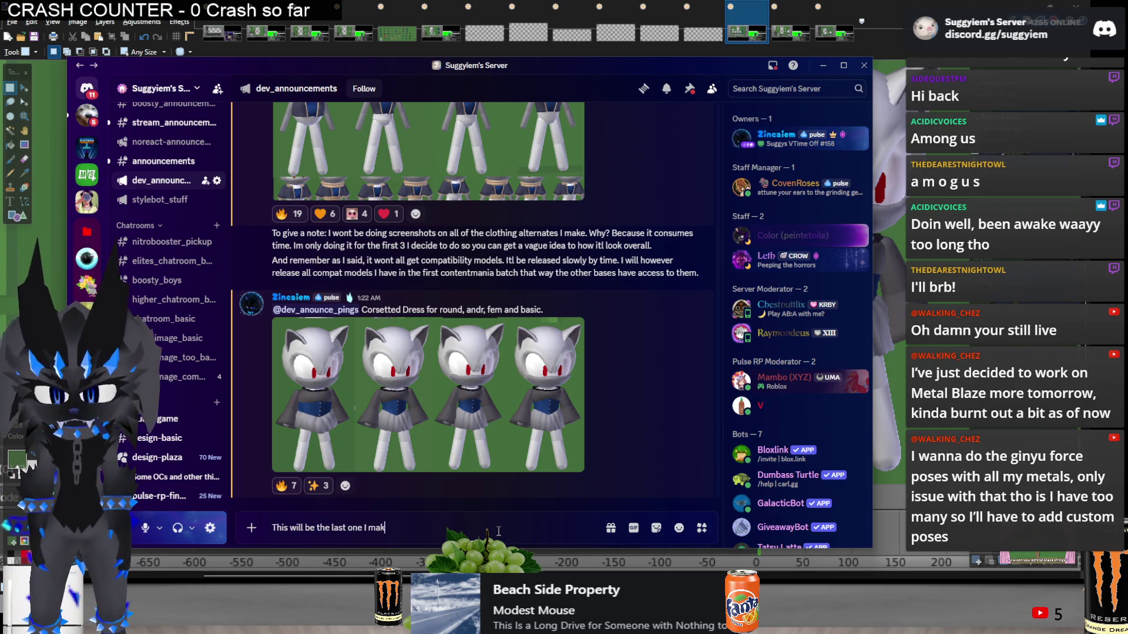
{"action": "type", "text": ", as I need to actu"}
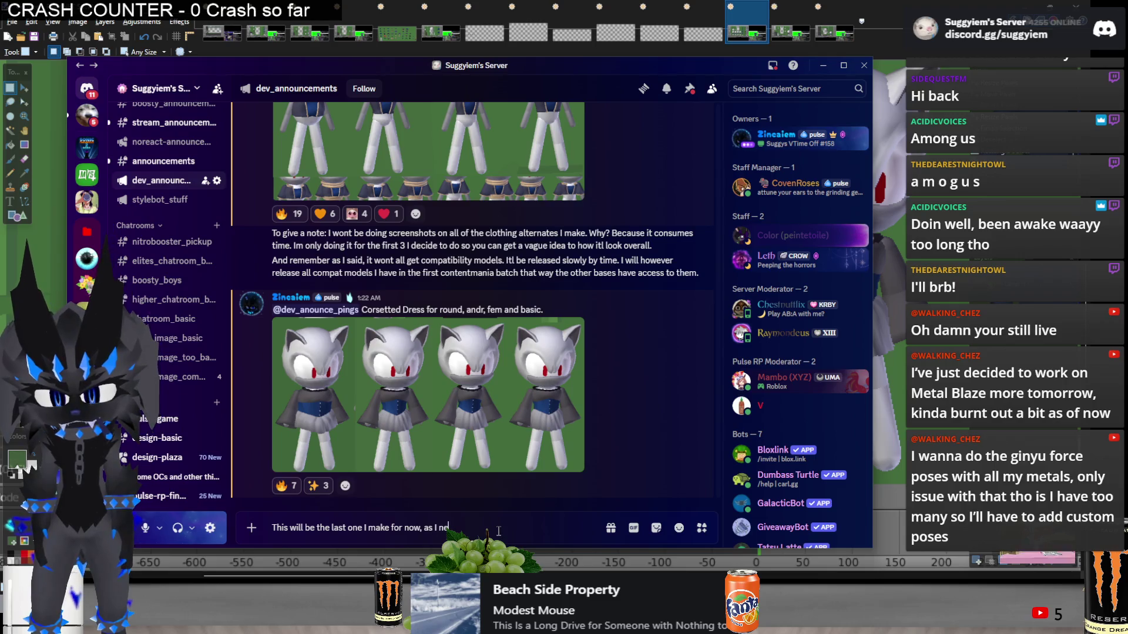
{"action": "type", "text": "ally script th"}
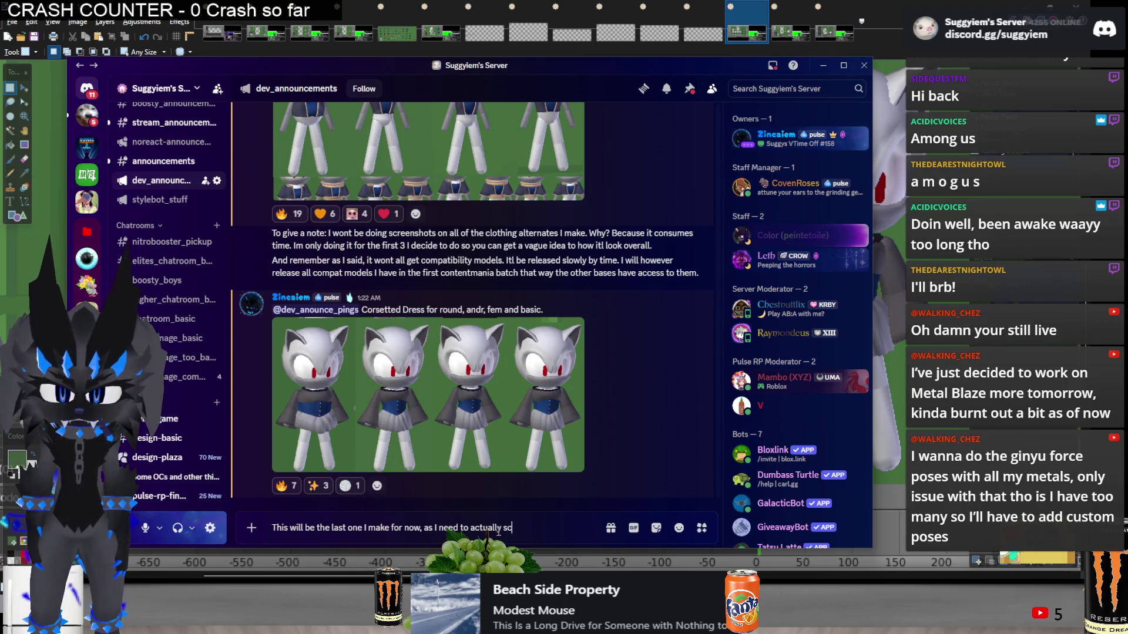
{"action": "key", "text": "alt+Tab"}
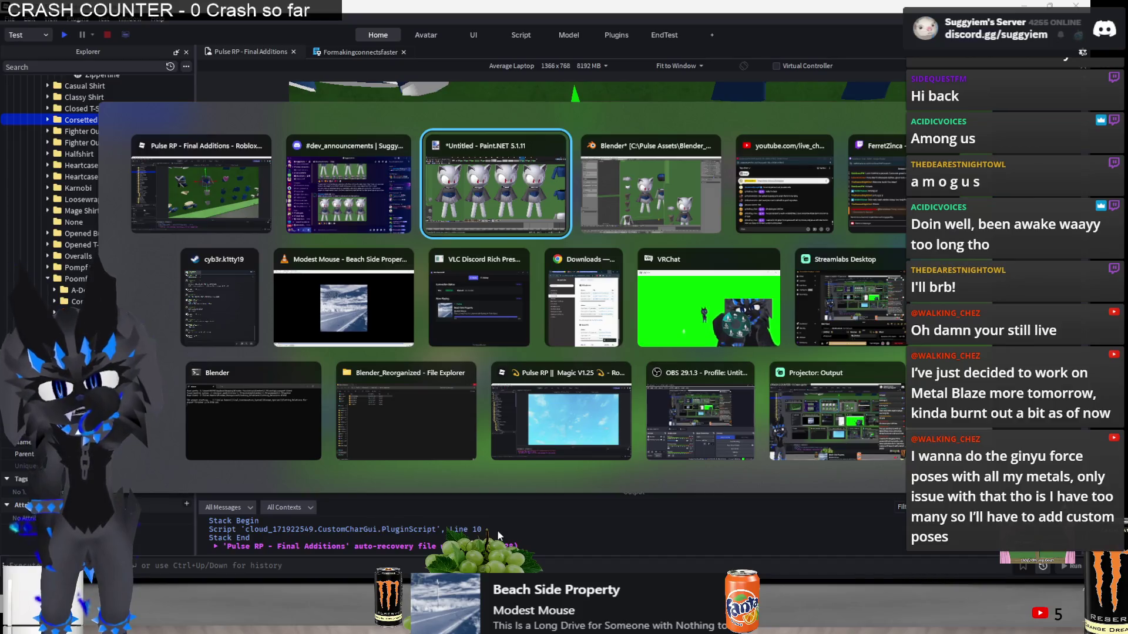
Close all open Paint.NET images without saving
{"action": "key", "text": "alt+Tab"}
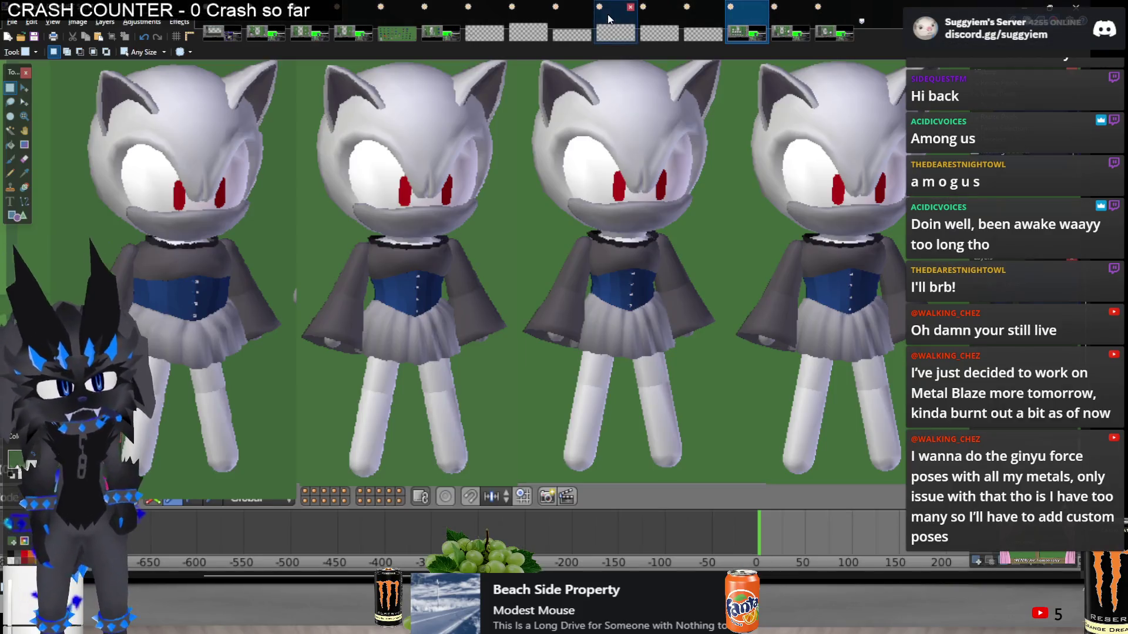
{"action": "key", "text": "ctrl+w"}
{"action": "left_click", "coordinate": [514, 360]}
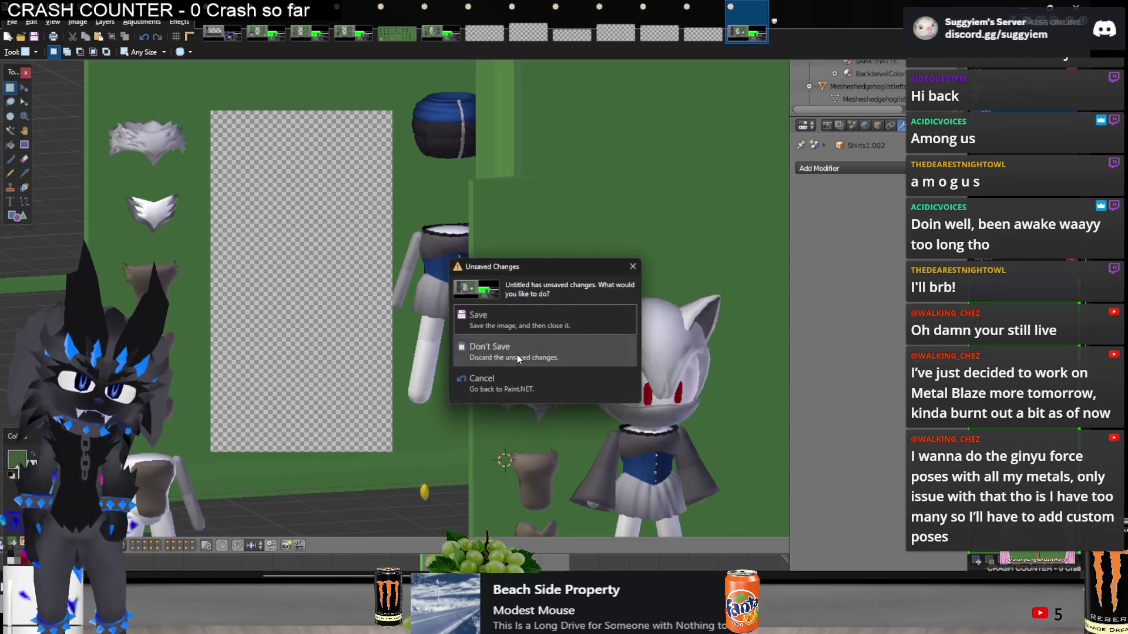
{"action": "left_click", "coordinate": [516, 354]}
{"action": "left_click", "coordinate": [517, 355]}
{"action": "left_click", "coordinate": [516, 355]}
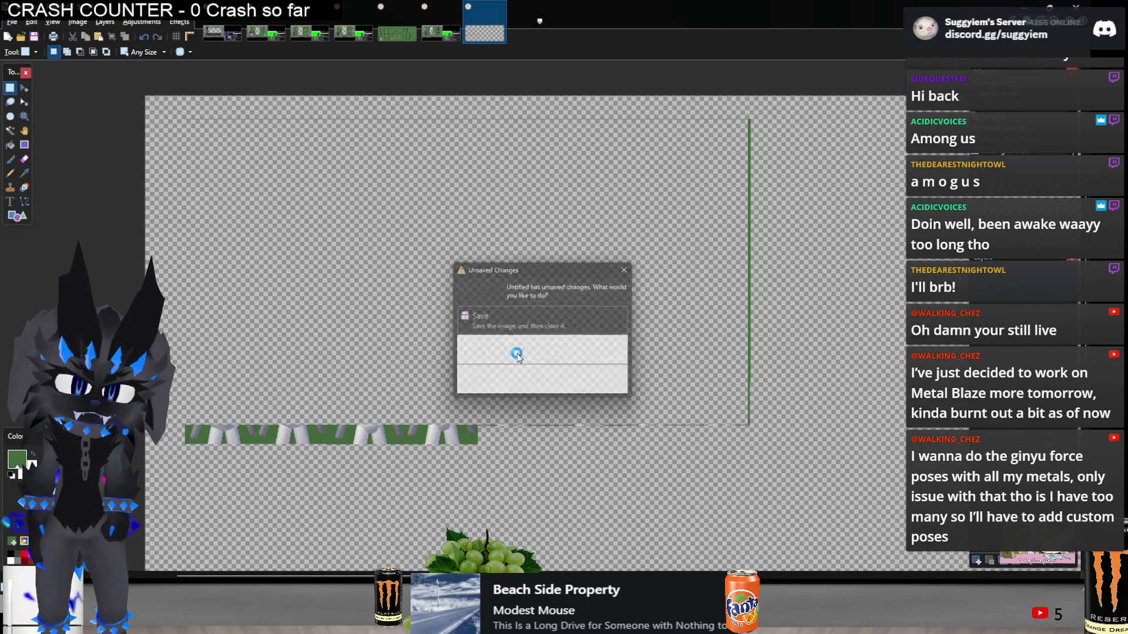
{"action": "left_click", "coordinate": [517, 354]}
{"action": "left_click", "coordinate": [517, 355]}
{"action": "left_click", "coordinate": [516, 355]}
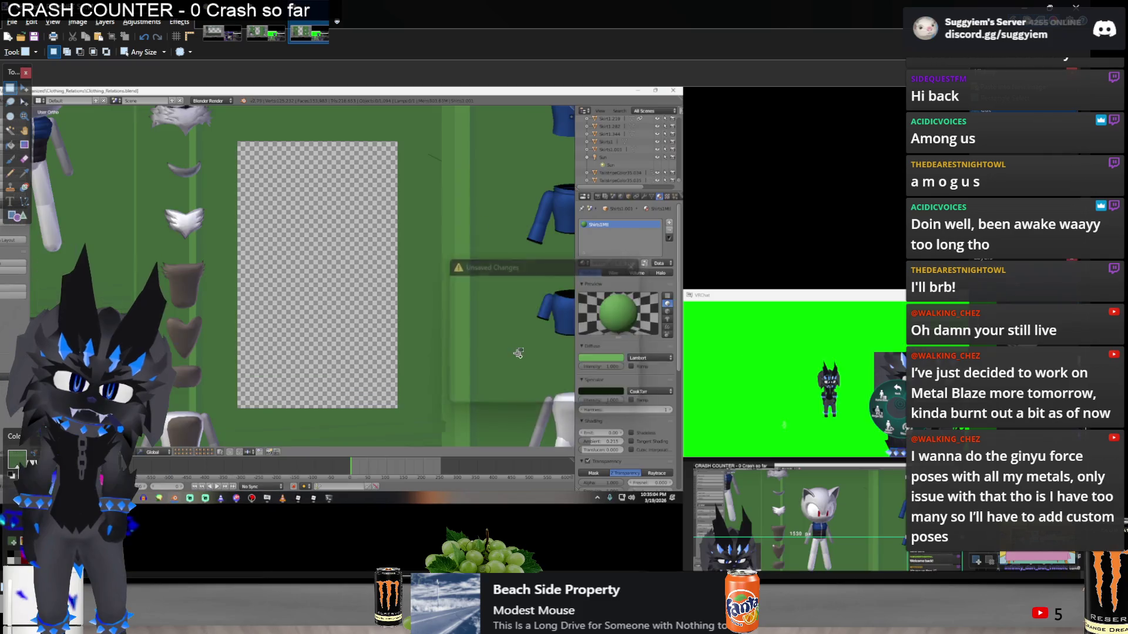
{"action": "left_click", "coordinate": [516, 355]}
{"action": "left_click", "coordinate": [517, 354]}
{"action": "left_click", "coordinate": [517, 354]}
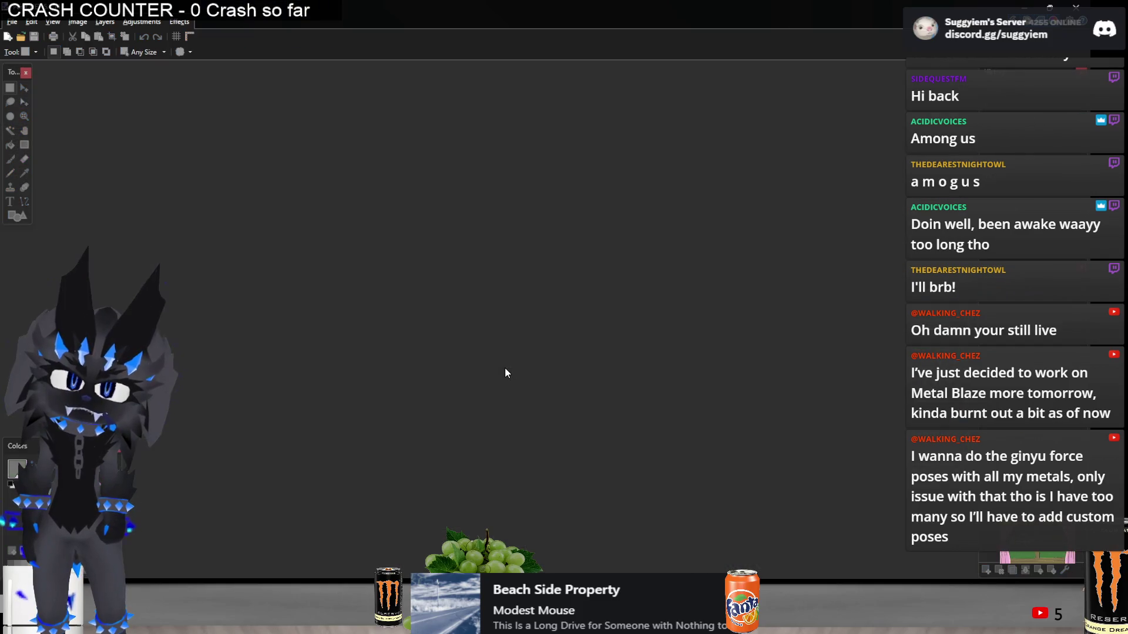
Paste the green clothing-items screenshot into Paint.NET as a new image
{"action": "key", "text": "alt+Tab"}
{"action": "left_click", "coordinate": [200, 184]}
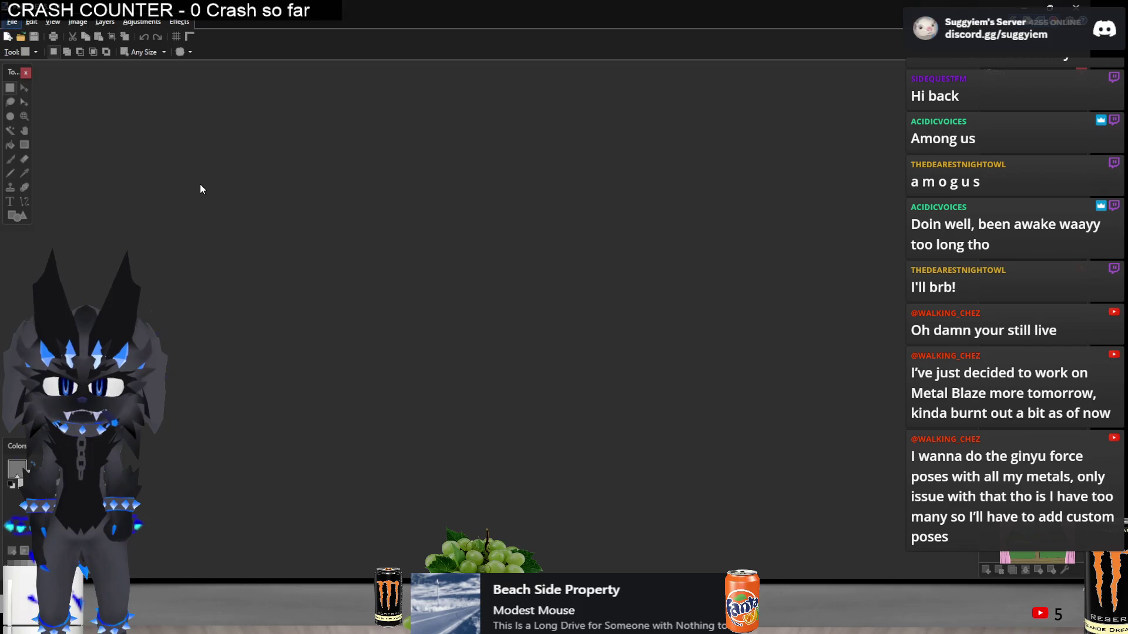
{"action": "key", "text": "alt+Tab"}
{"action": "key", "text": "alt+Tab"}
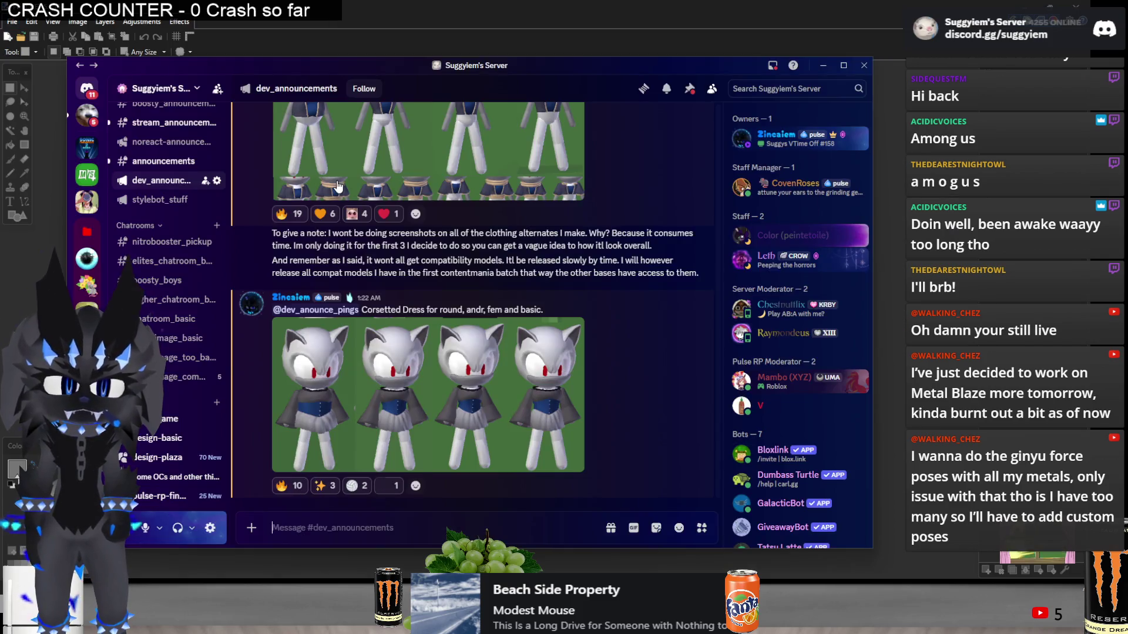
{"action": "key", "text": "alt+Tab"}
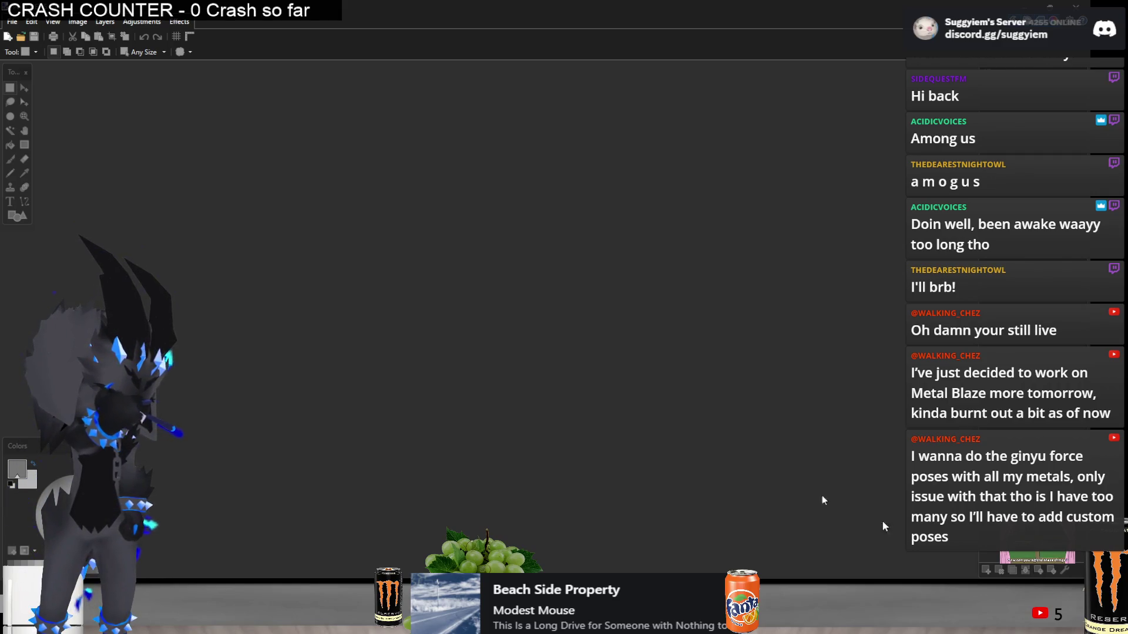
{"action": "key", "text": "ctrl+v"}
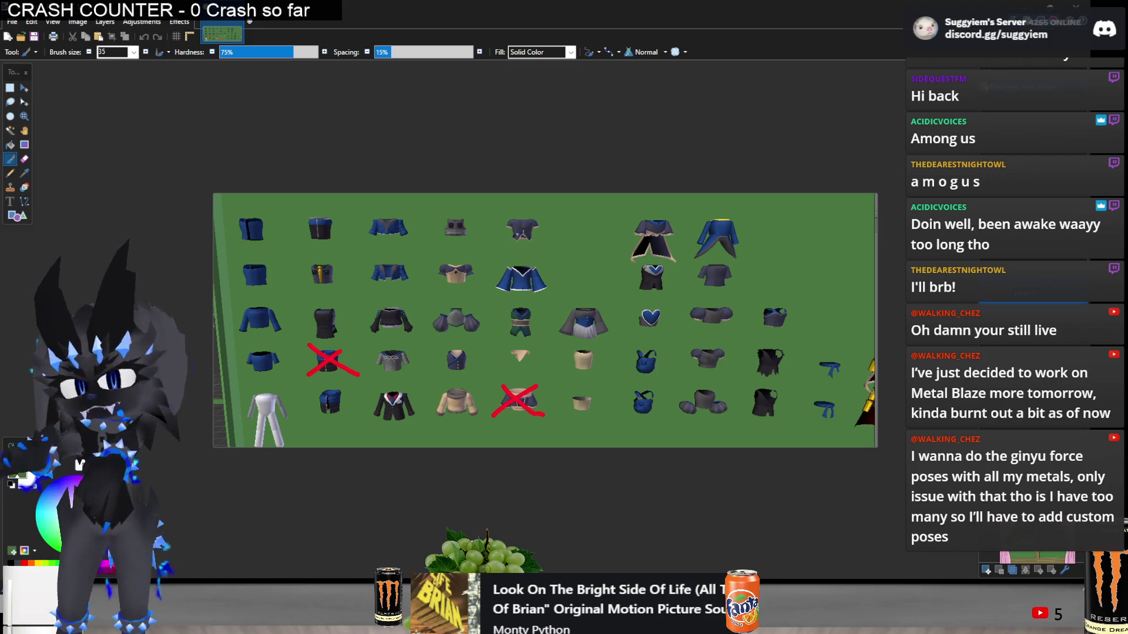
Switch the paint colour to red at brush size 13 and try slashing across the grey skirt
{"action": "mouse_move", "coordinate": [590, 326]}
{"action": "left_mouse_down"}
{"action": "mouse_move", "coordinate": [574, 310]}
{"action": "mouse_move", "coordinate": [602, 334]}
{"action": "left_mouse_up"}
{"action": "key", "text": "ctrl+z"}
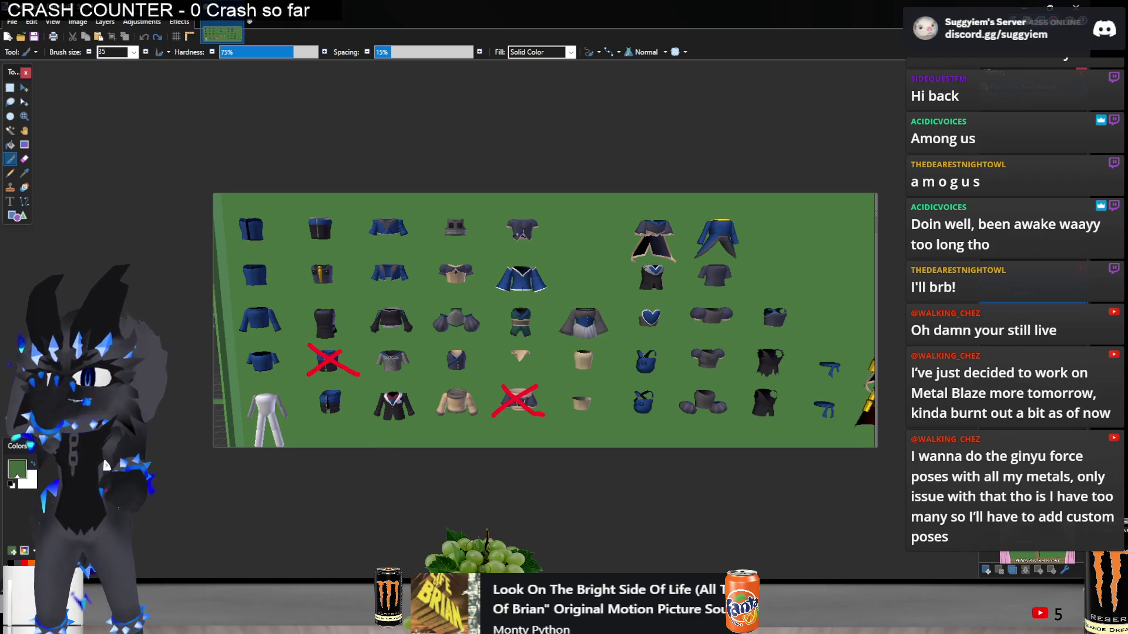
{"action": "left_click", "coordinate": [17, 563]}
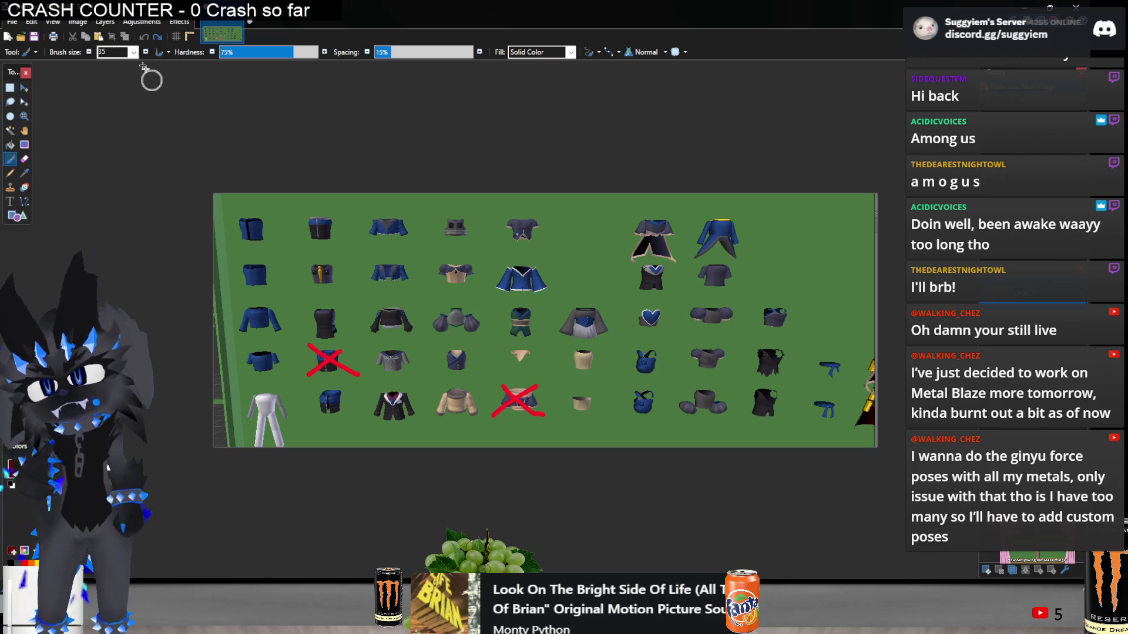
{"action": "double_click", "coordinate": [106, 52]}
{"action": "type", "text": "13"}
{"action": "left_click_drag", "start_coordinate": [599, 310], "coordinate": [565, 338]}
{"action": "key", "text": "ctrl+z"}
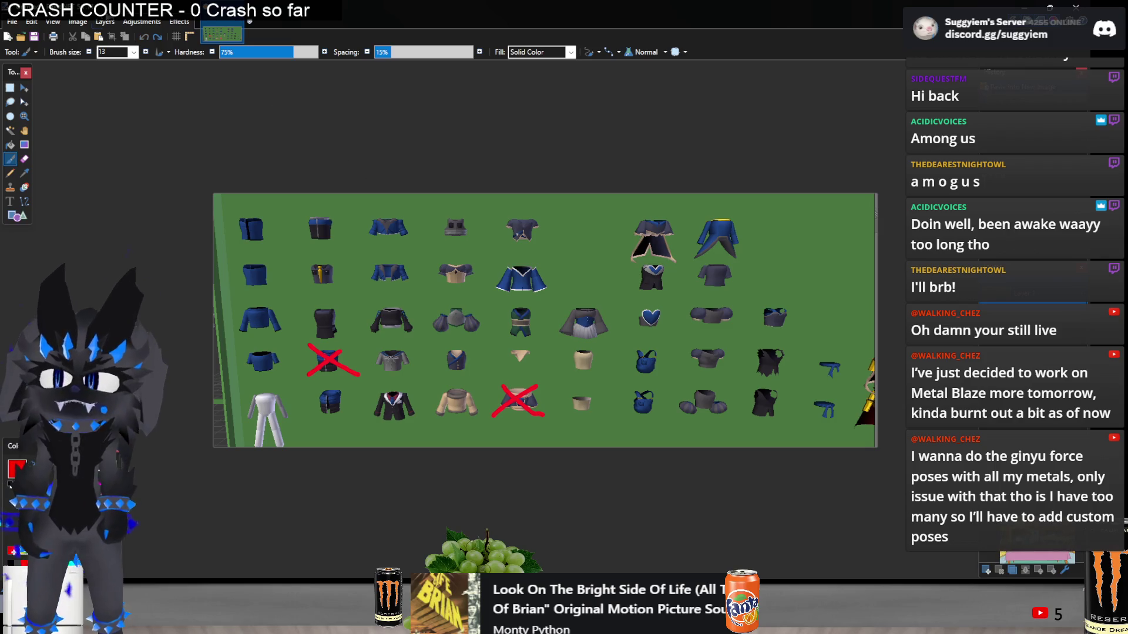
{"action": "left_click_drag", "start_coordinate": [613, 306], "coordinate": [560, 345]}
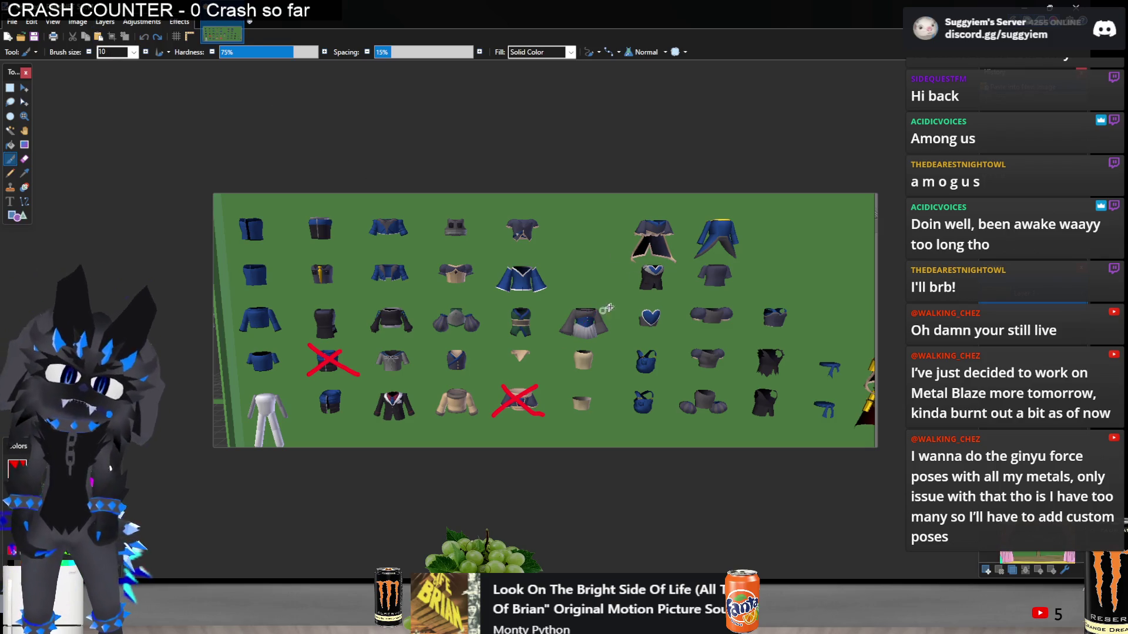
{"action": "key", "text": "ctrl+z"}
Draw a thin red X over the grey skirt with brush size 8
{"action": "double_click", "coordinate": [112, 51]}
{"action": "type", "text": "8"}
{"action": "left_click_drag", "start_coordinate": [611, 302], "coordinate": [560, 345]}
{"action": "left_click_drag", "start_coordinate": [559, 298], "coordinate": [612, 341]}
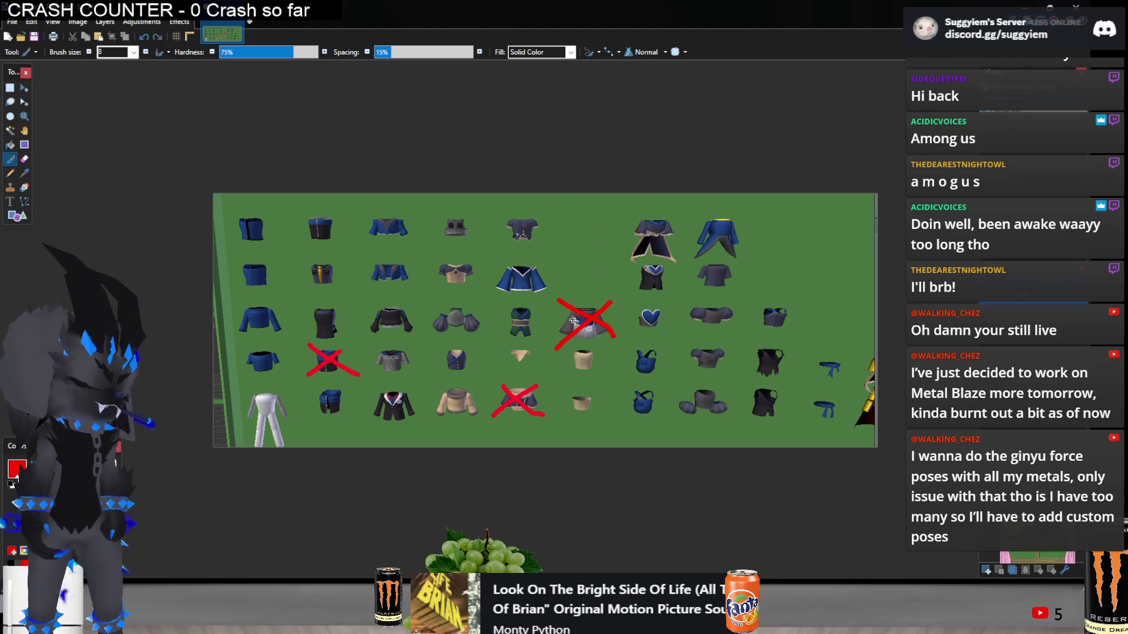
{"action": "left_click_drag", "start_coordinate": [559, 301], "coordinate": [611, 341]}
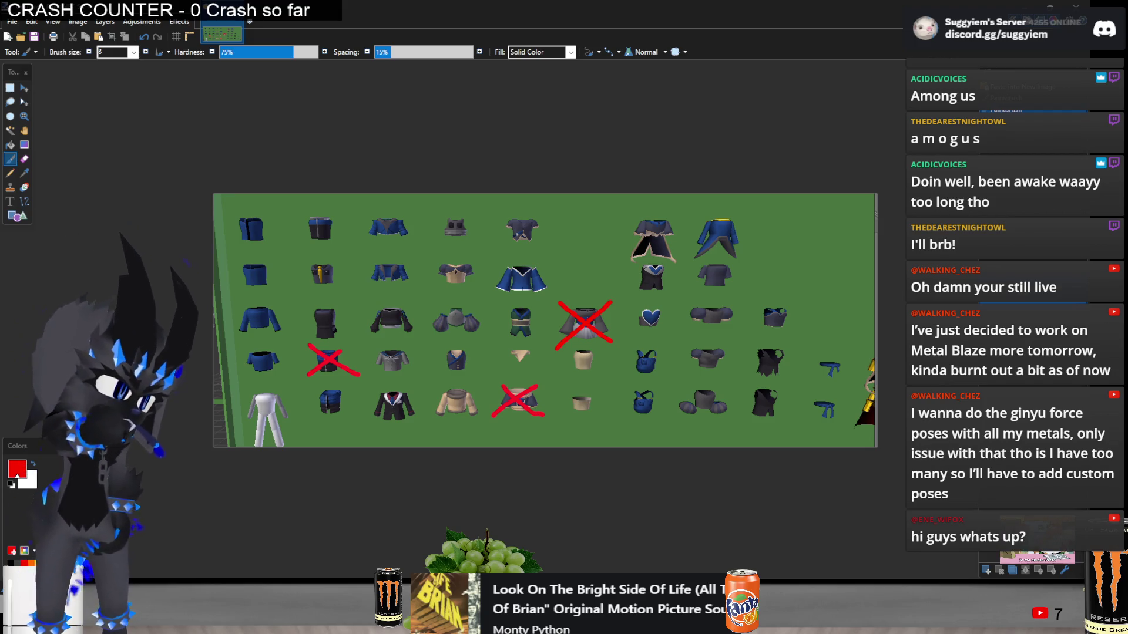
{"action": "key", "text": "alt+Tab"}
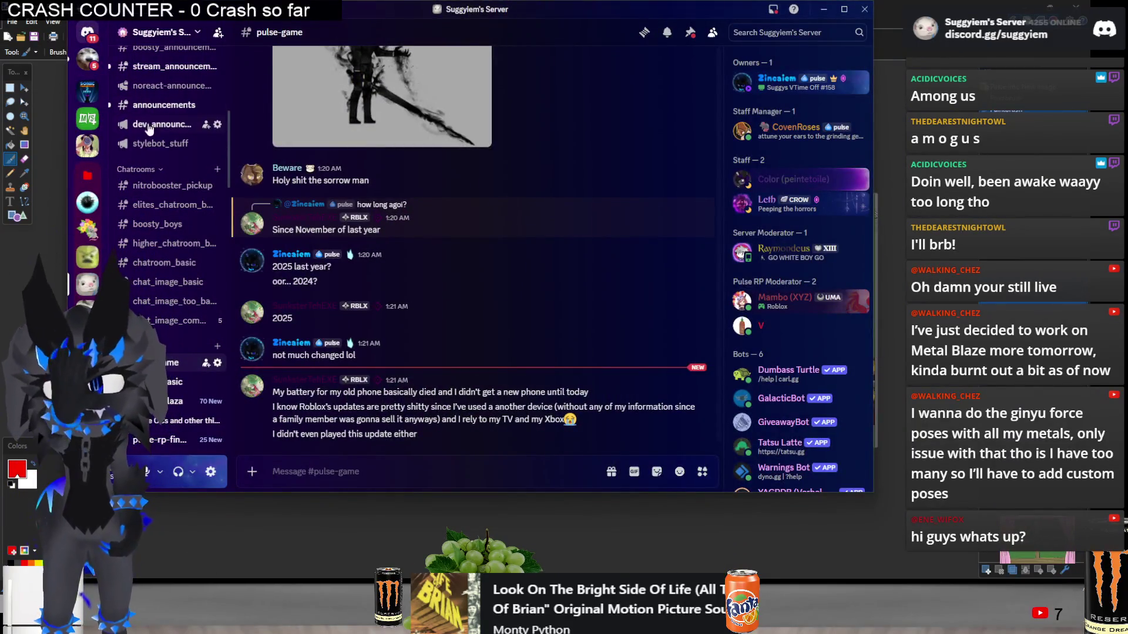
Open #dev_announcements, lower the window, and copy an earlier posted preview image
{"action": "left_click", "coordinate": [164, 124]}
{"action": "left_click_drag", "start_coordinate": [273, 15], "coordinate": [253, 79]}
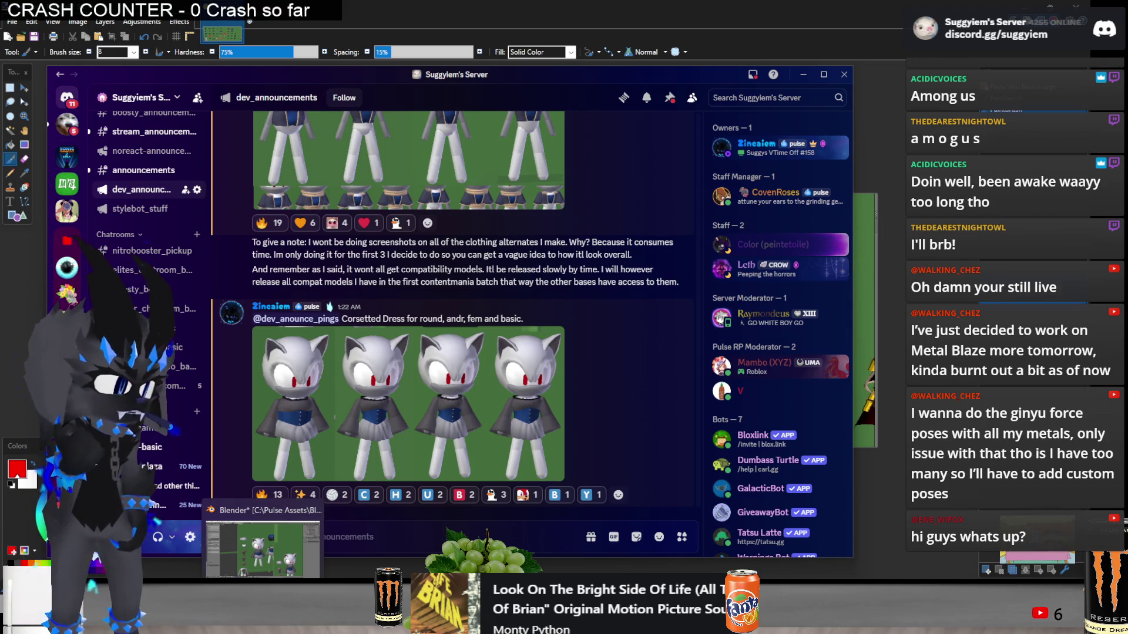
{"action": "scroll", "coordinate": [464, 297], "scroll_direction": "up", "scroll_amount": 3}
{"action": "scroll", "coordinate": [463, 297], "scroll_direction": "up", "scroll_amount": 4}
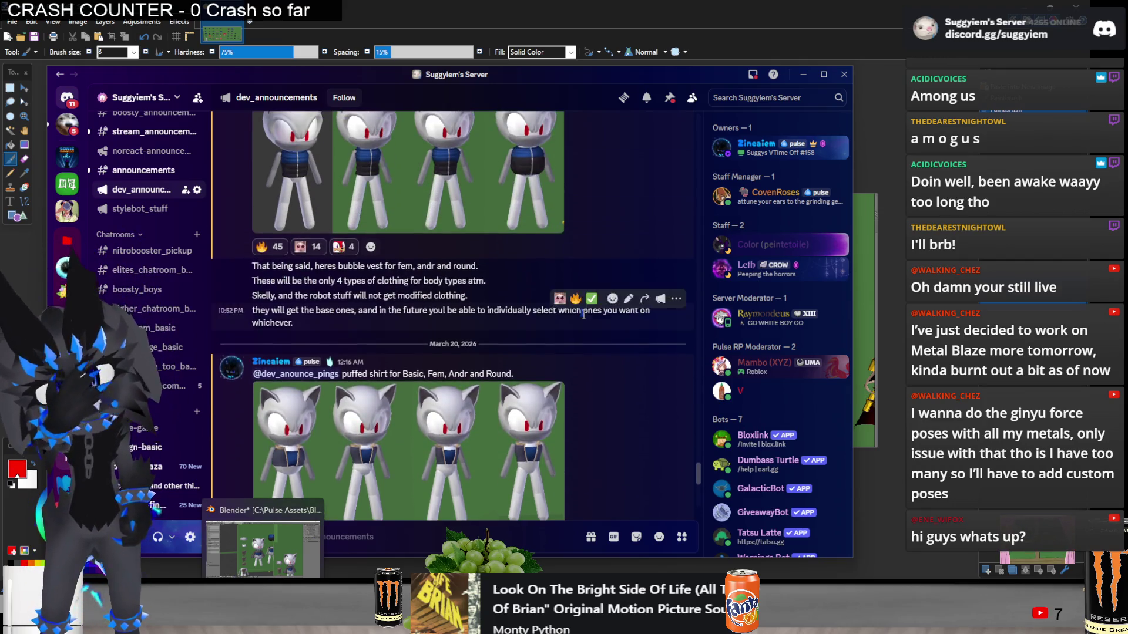
{"action": "scroll", "coordinate": [453, 407], "scroll_direction": "up", "scroll_amount": 3}
{"action": "right_click", "coordinate": [453, 406]}
{"action": "left_click", "coordinate": [499, 492]}
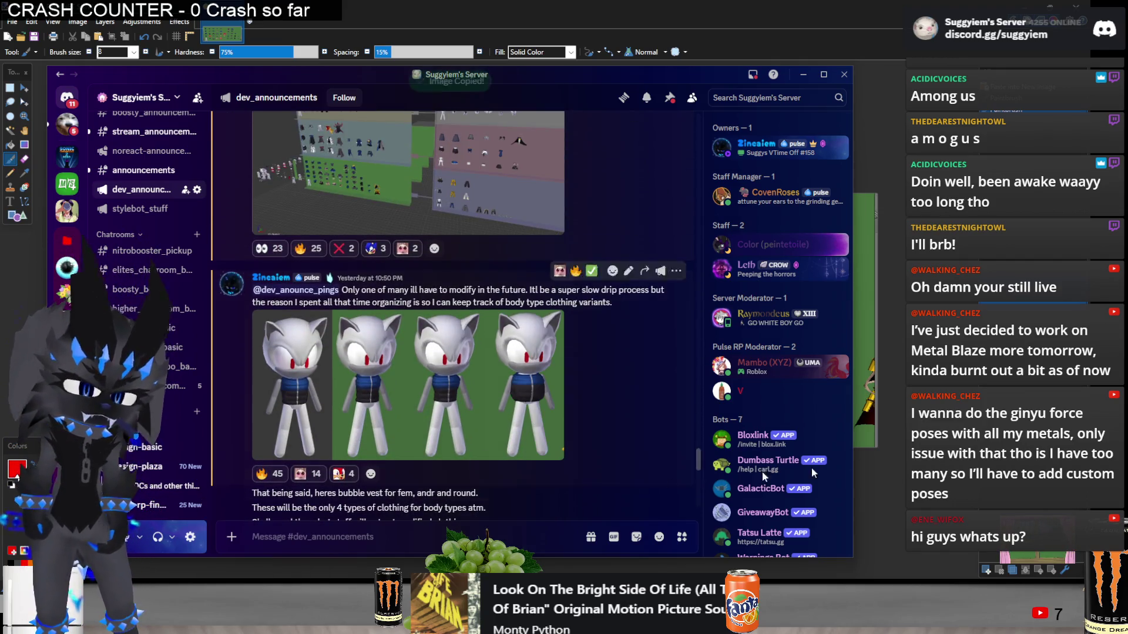
Copy the puffed shirt and Corsetted Dress preview images, then scroll through the channel
{"action": "scroll", "coordinate": [481, 349], "scroll_direction": "down", "scroll_amount": 5}
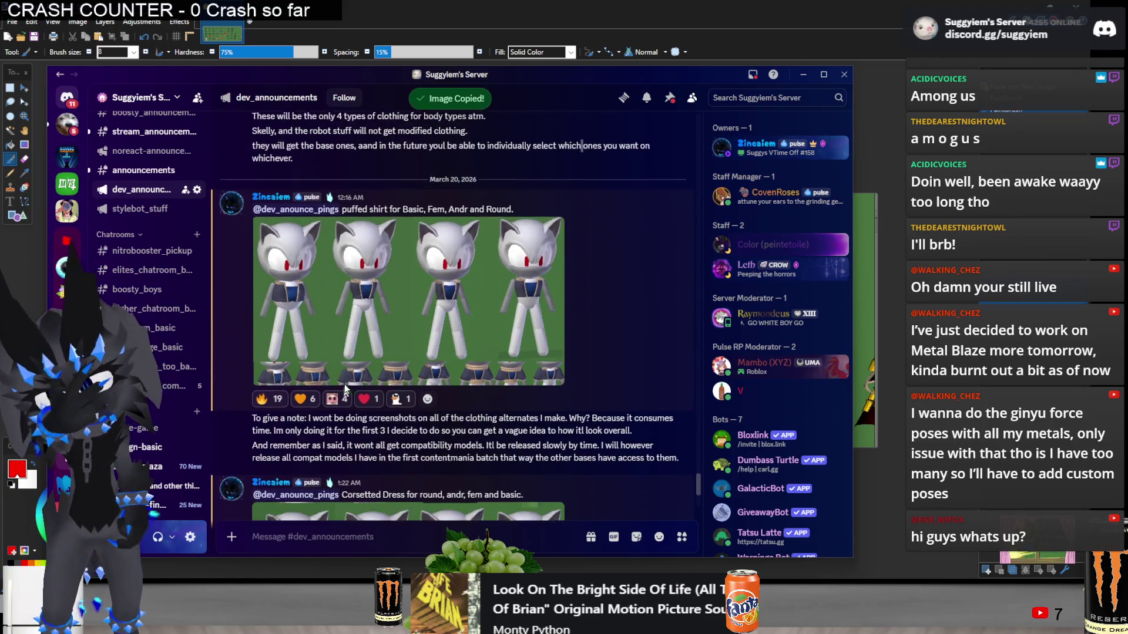
{"action": "right_click", "coordinate": [351, 293]}
{"action": "left_click", "coordinate": [384, 494]}
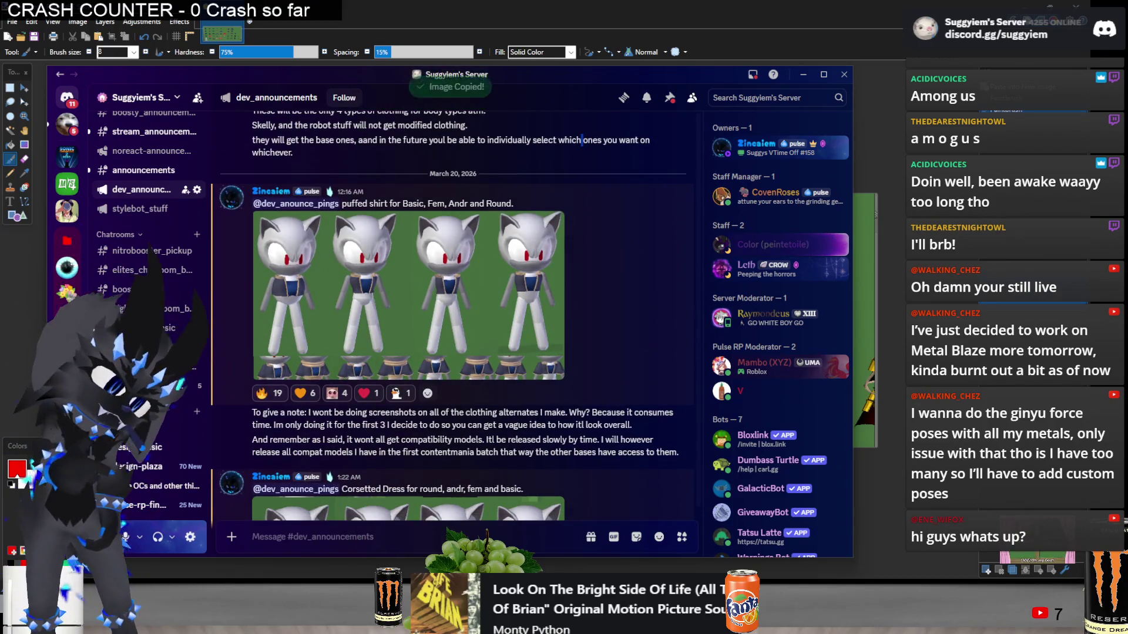
{"action": "scroll", "coordinate": [523, 378], "scroll_direction": "down", "scroll_amount": 2}
{"action": "right_click", "coordinate": [320, 449]}
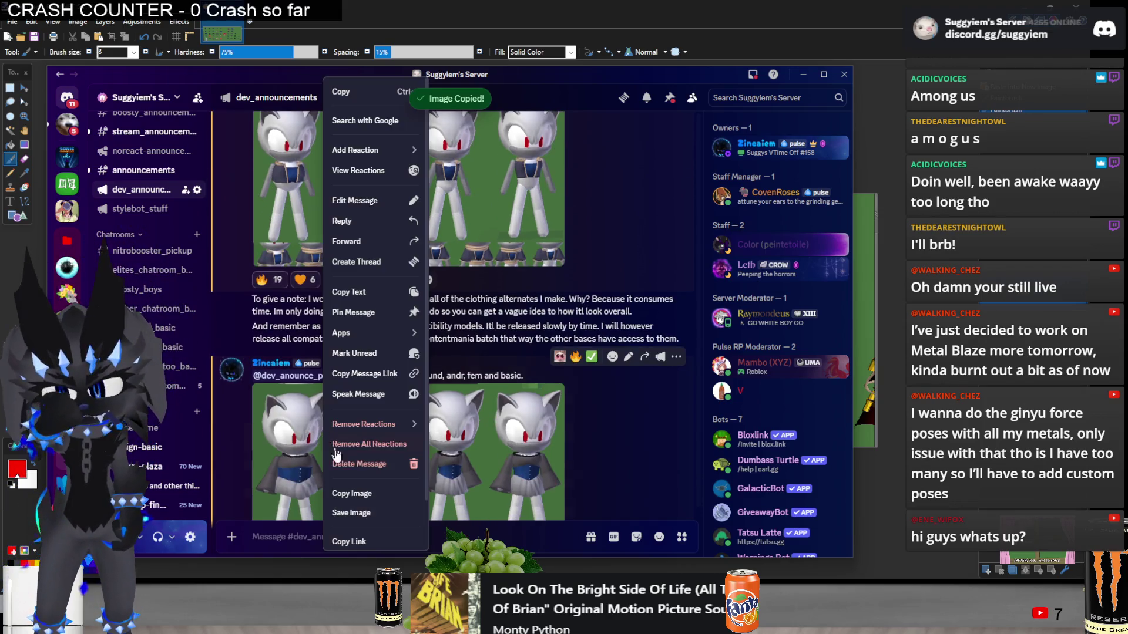
{"action": "left_click", "coordinate": [355, 492]}
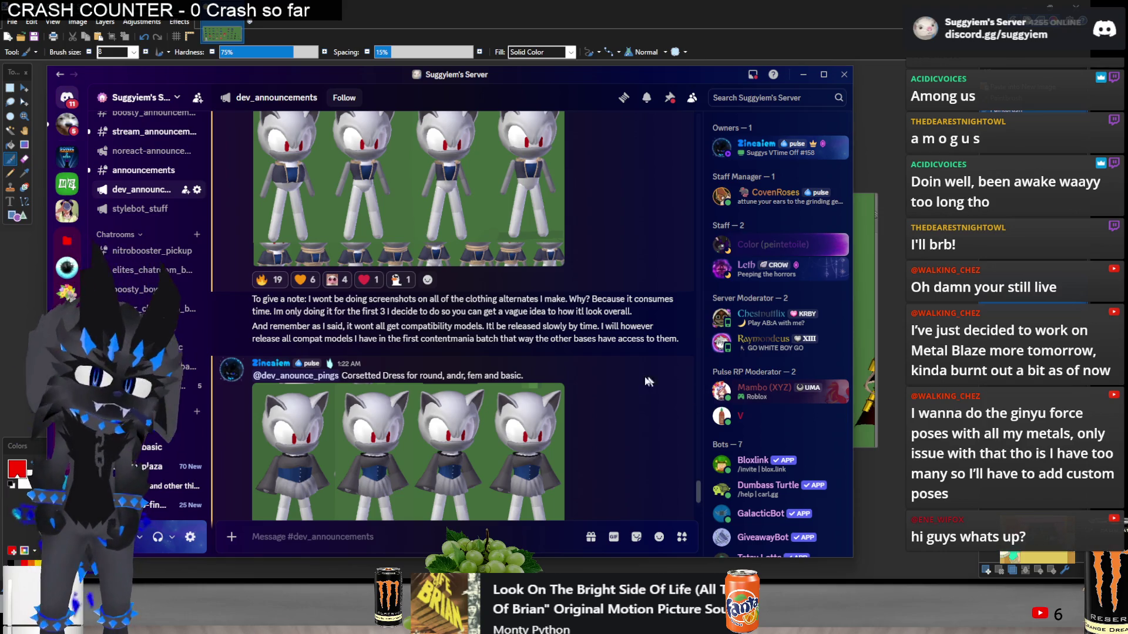
{"action": "scroll", "coordinate": [475, 337], "scroll_direction": "up", "scroll_amount": 3}
{"action": "scroll", "coordinate": [474, 337], "scroll_direction": "down", "scroll_amount": 2}
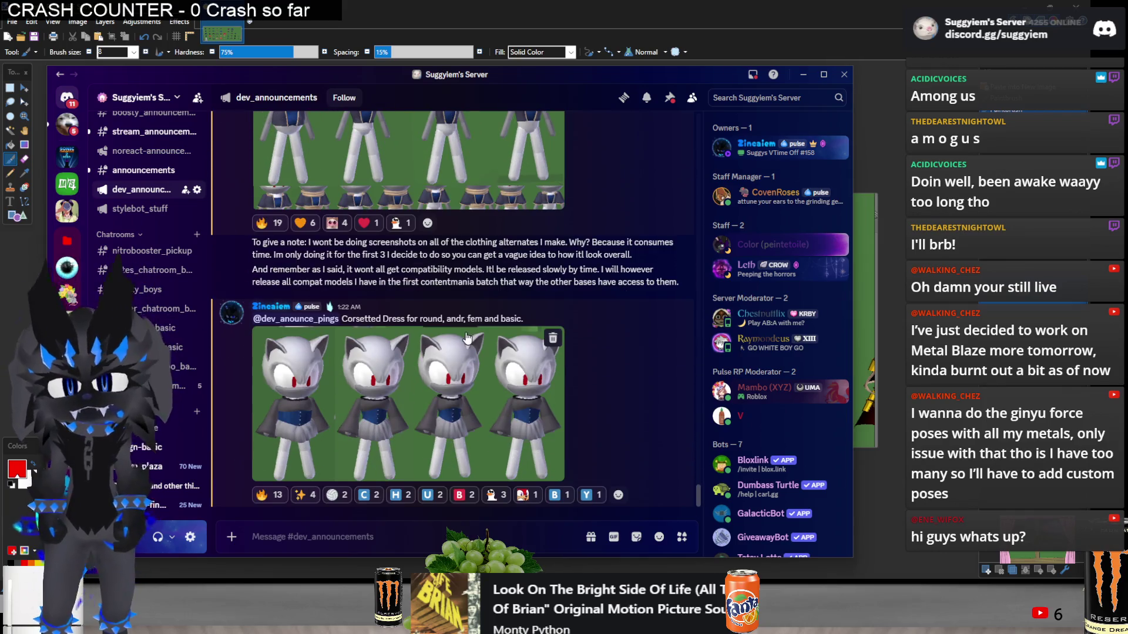
{"action": "scroll", "coordinate": [463, 330], "scroll_direction": "down", "scroll_amount": 4}
{"action": "scroll", "coordinate": [452, 327], "scroll_direction": "up", "scroll_amount": 4}
{"action": "scroll", "coordinate": [452, 330], "scroll_direction": "up", "scroll_amount": 3}
{"action": "scroll", "coordinate": [453, 335], "scroll_direction": "down", "scroll_amount": 6}
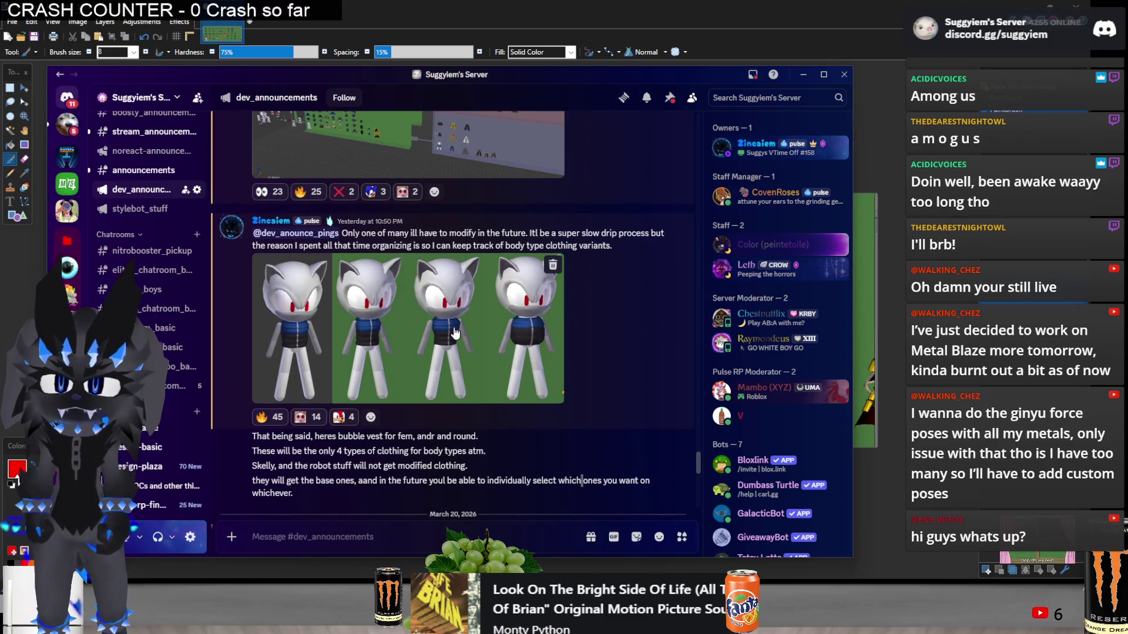
{"action": "scroll", "coordinate": [453, 336], "scroll_direction": "up", "scroll_amount": 1}
{"action": "scroll", "coordinate": [452, 336], "scroll_direction": "down", "scroll_amount": 4}
{"action": "scroll", "coordinate": [450, 333], "scroll_direction": "up", "scroll_amount": 4}
{"action": "scroll", "coordinate": [449, 334], "scroll_direction": "down", "scroll_amount": 2}
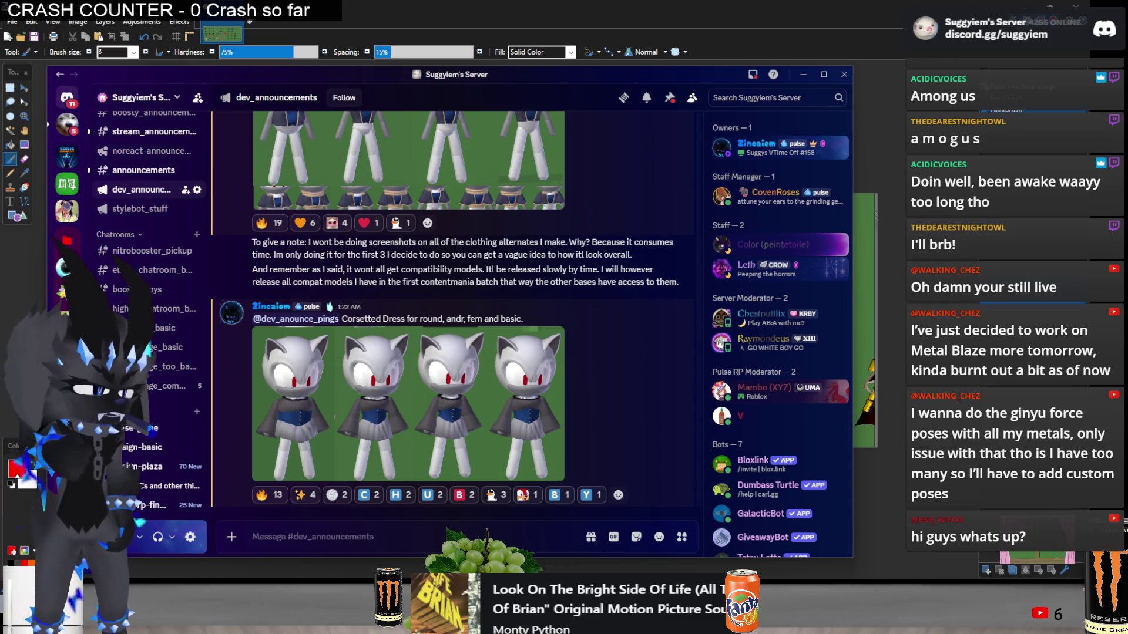
{"action": "key", "text": "alt+Tab"}
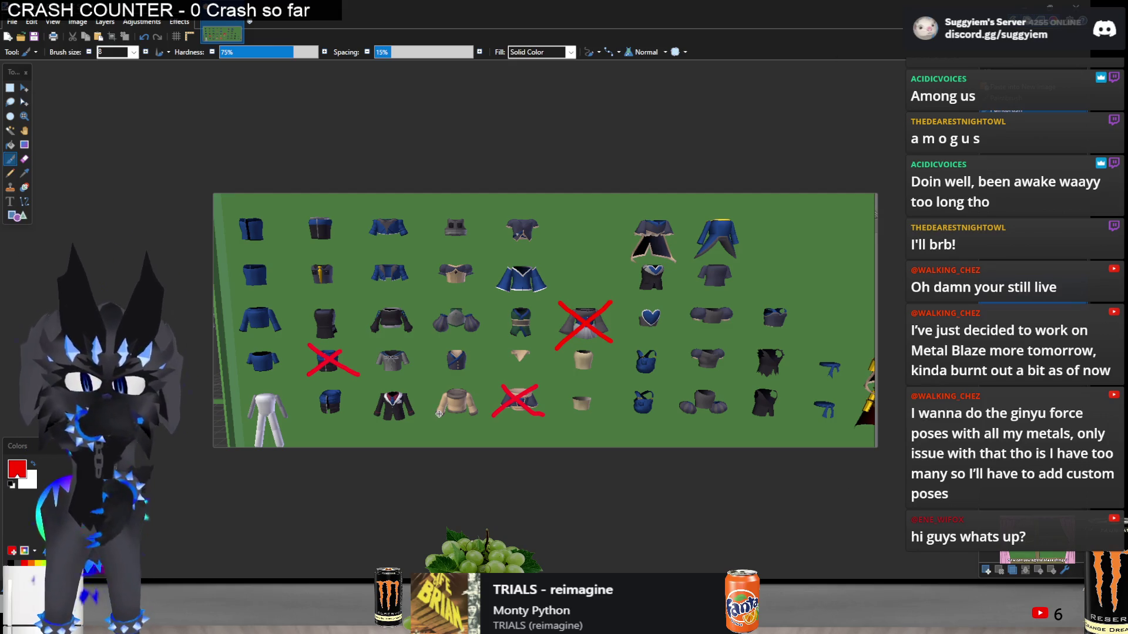
{"action": "key", "text": "alt+Tab"}
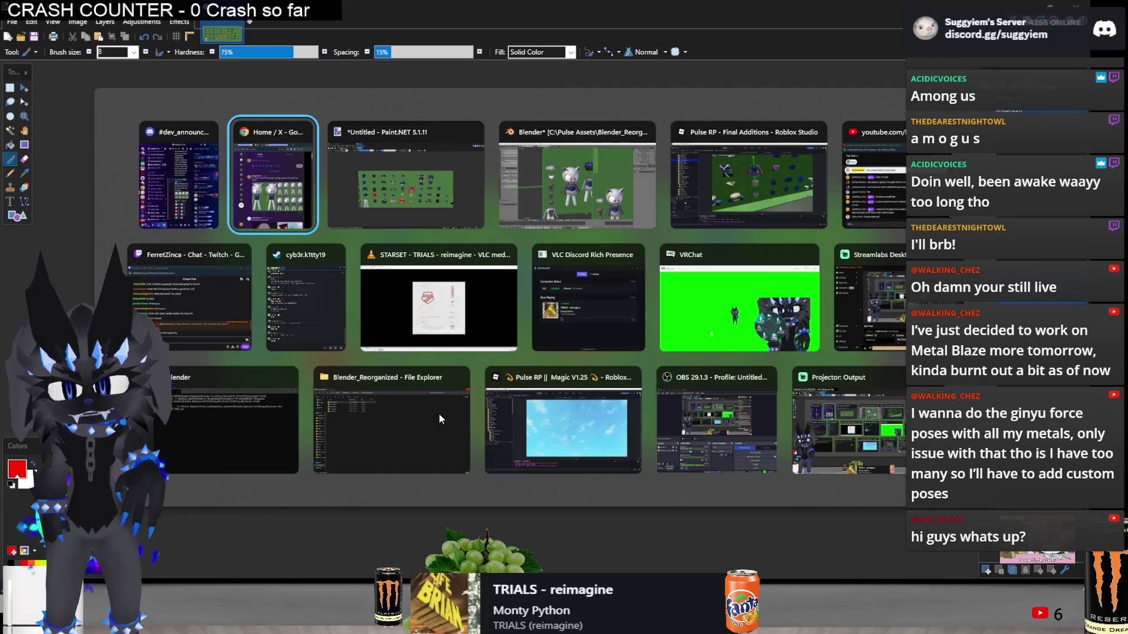
Look over the Pulse RP place in Roblox Studio, then return to the Blender scene
{"action": "left_click", "coordinate": [677, 228]}
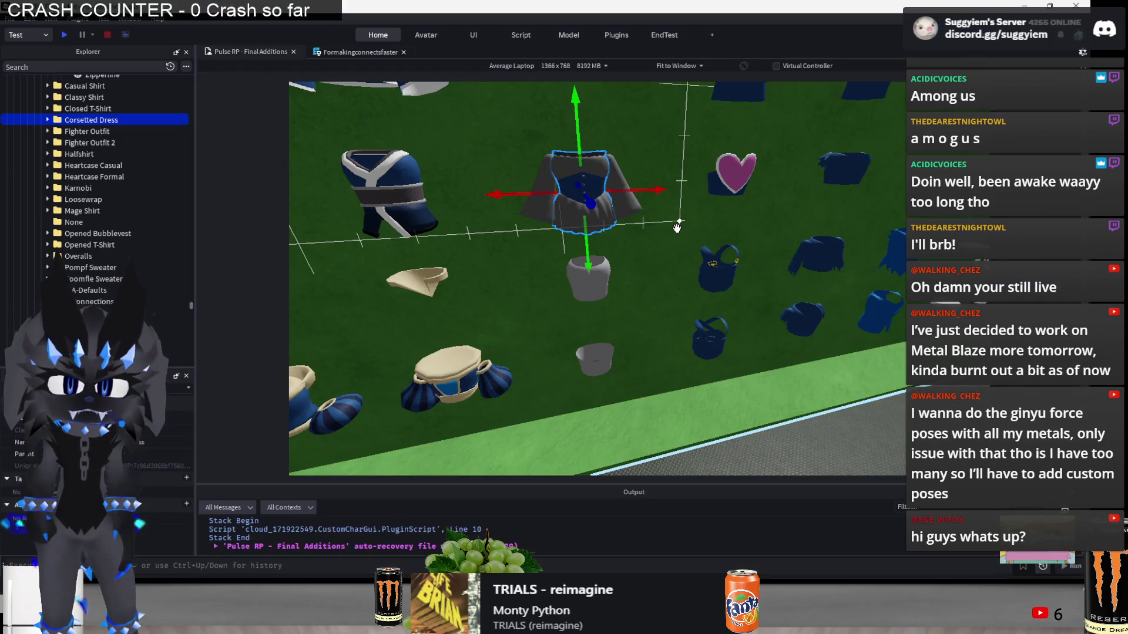
{"action": "key", "text": "alt+Tab"}
{"action": "key", "text": "Tab"}
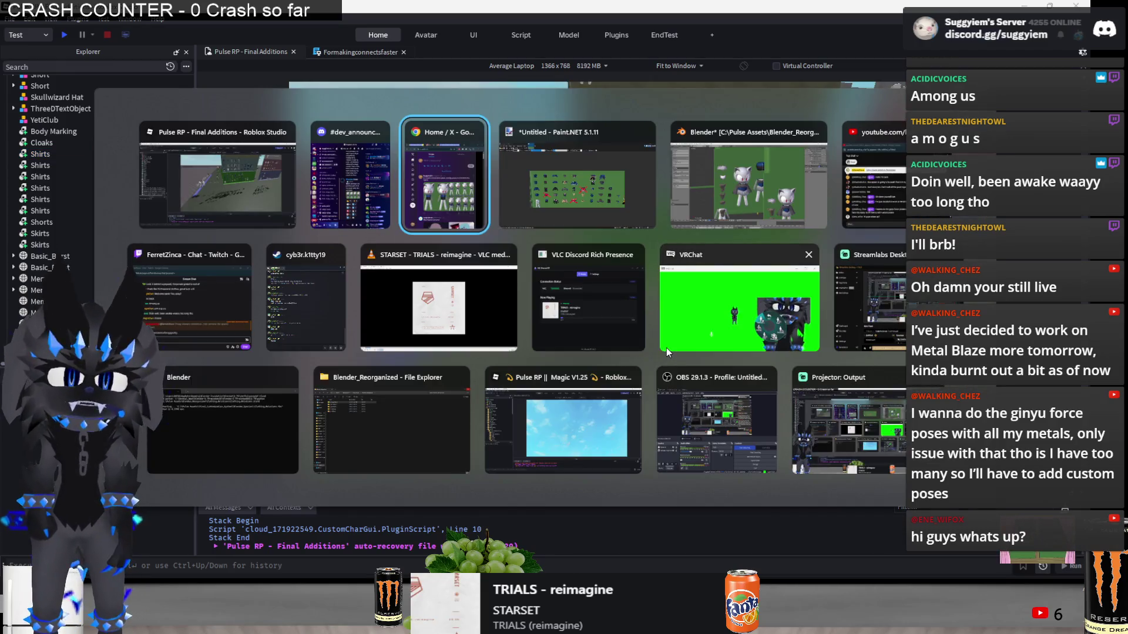
{"action": "key", "text": "alt+Tab"}
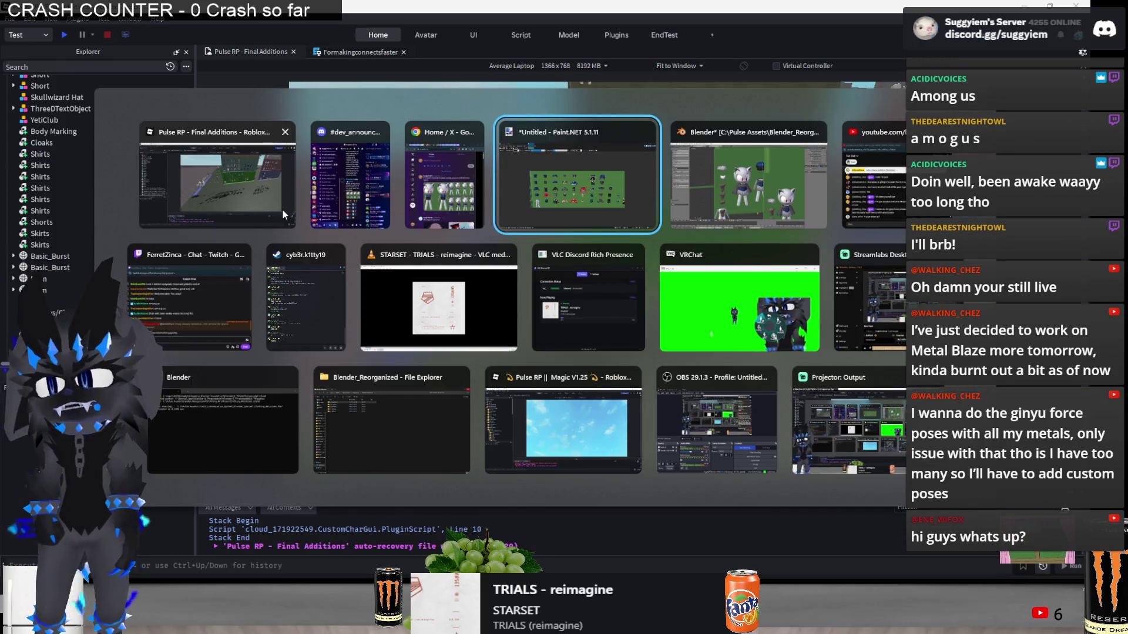
{"action": "left_click", "coordinate": [281, 209]}
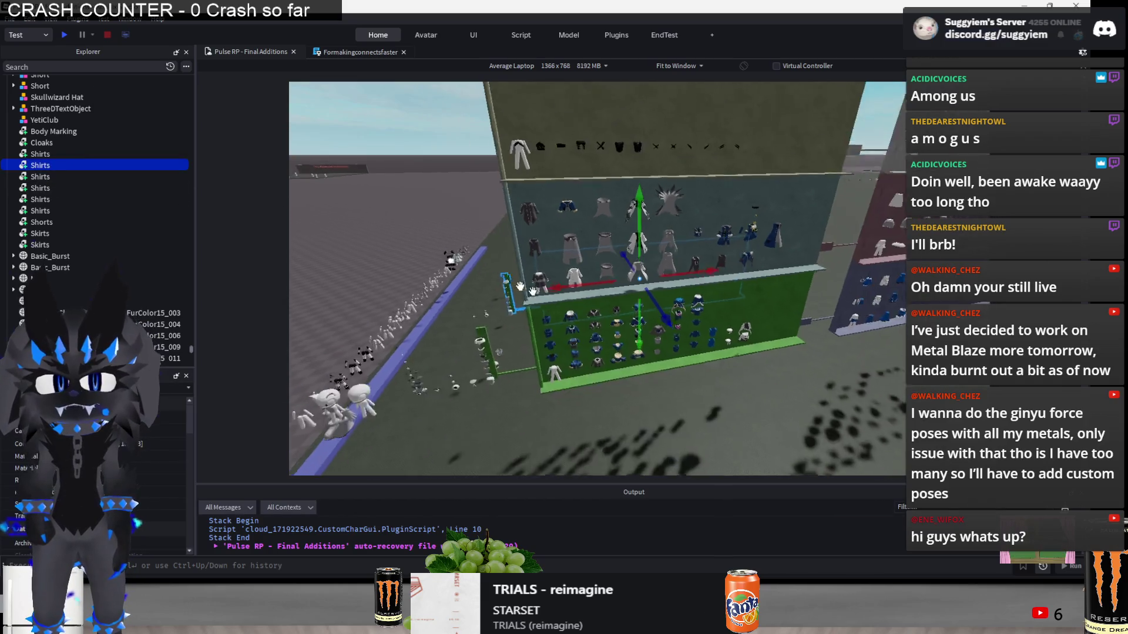
{"action": "key", "text": "alt+Tab"}
{"action": "key", "text": "Tab"}
{"action": "key", "text": "Tab"}
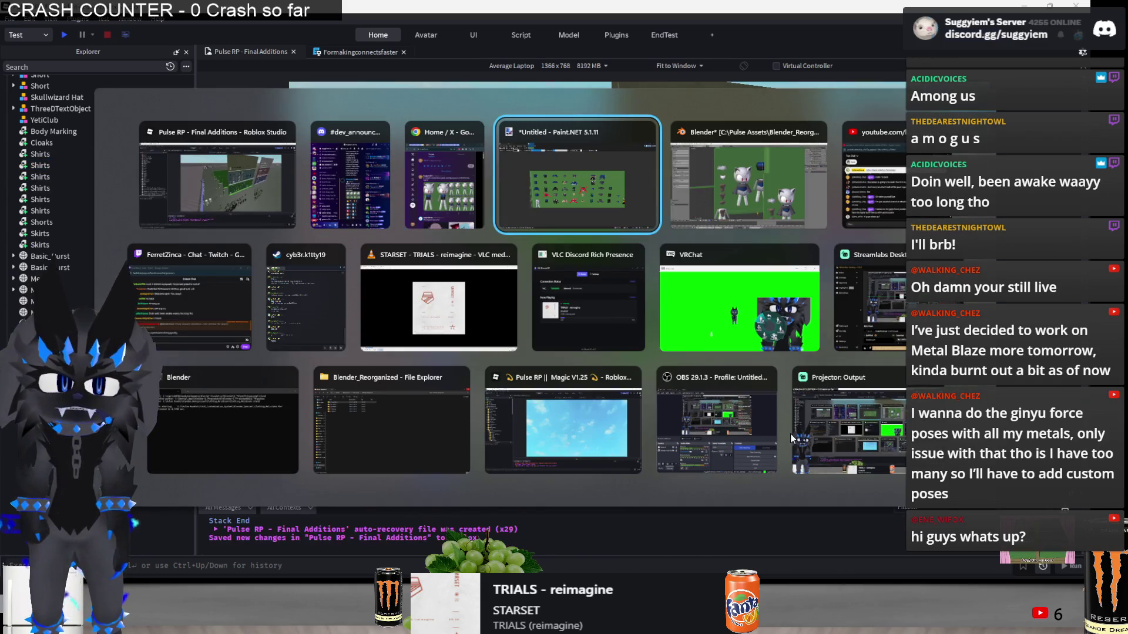
{"action": "key", "text": "Tab"}
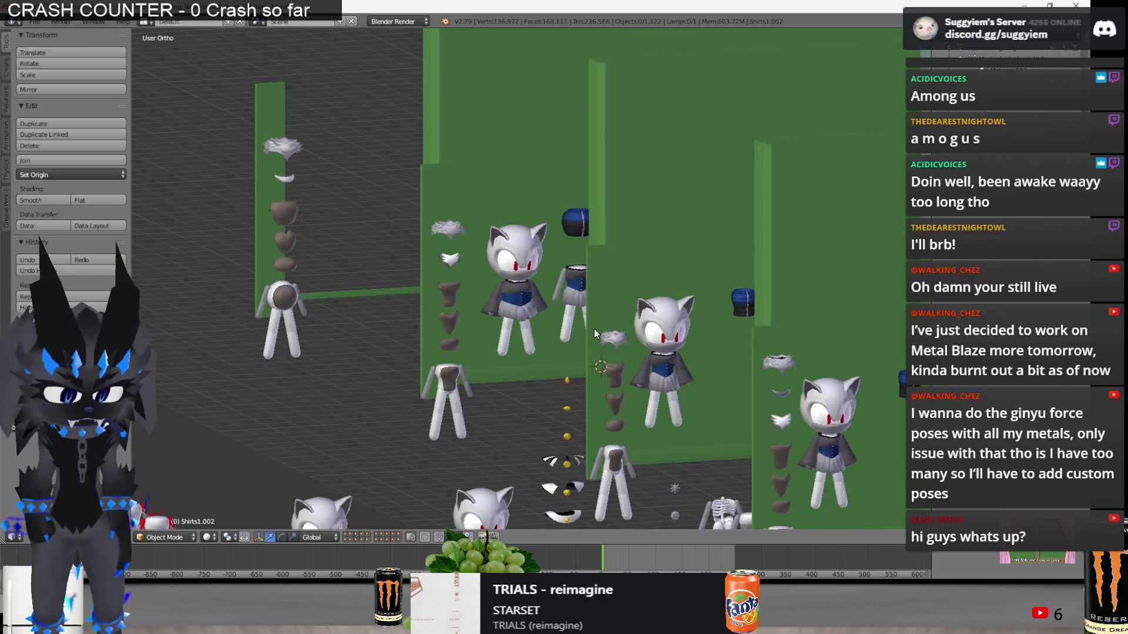
Focus on the shirt figure Cube.009 and delete it
{"action": "key", "text": "KP_5"}
{"action": "key", "text": "KP_Decimal"}
{"action": "mouse_move", "coordinate": [603, 315]}
{"action": "middle_mouse_down"}
{"action": "mouse_move", "coordinate": [490, 304]}
{"action": "mouse_move", "coordinate": [634, 352]}
{"action": "mouse_move", "coordinate": [694, 405]}
{"action": "middle_mouse_up"}
{"action": "right_click", "coordinate": [638, 358]}
{"action": "key", "text": "x"}
{"action": "left_click", "coordinate": [619, 355]}
Bring the figure beside the third clothing wall into view
{"action": "mouse_move", "coordinate": [655, 287]}
{"action": "middle_mouse_down"}
{"action": "mouse_move", "coordinate": [497, 270]}
{"action": "mouse_move", "coordinate": [594, 247]}
{"action": "mouse_move", "coordinate": [415, 227]}
{"action": "middle_mouse_up"}
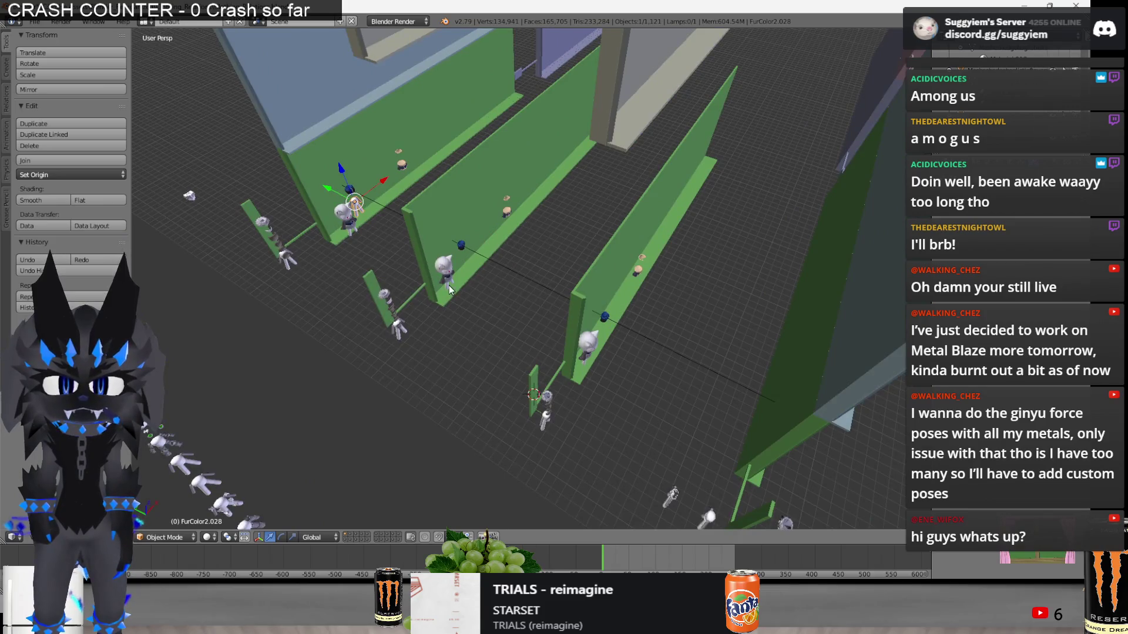
{"action": "middle_click_drag", "start_coordinate": [450, 289], "coordinate": [391, 217]}
{"action": "right_click", "coordinate": [575, 296]}
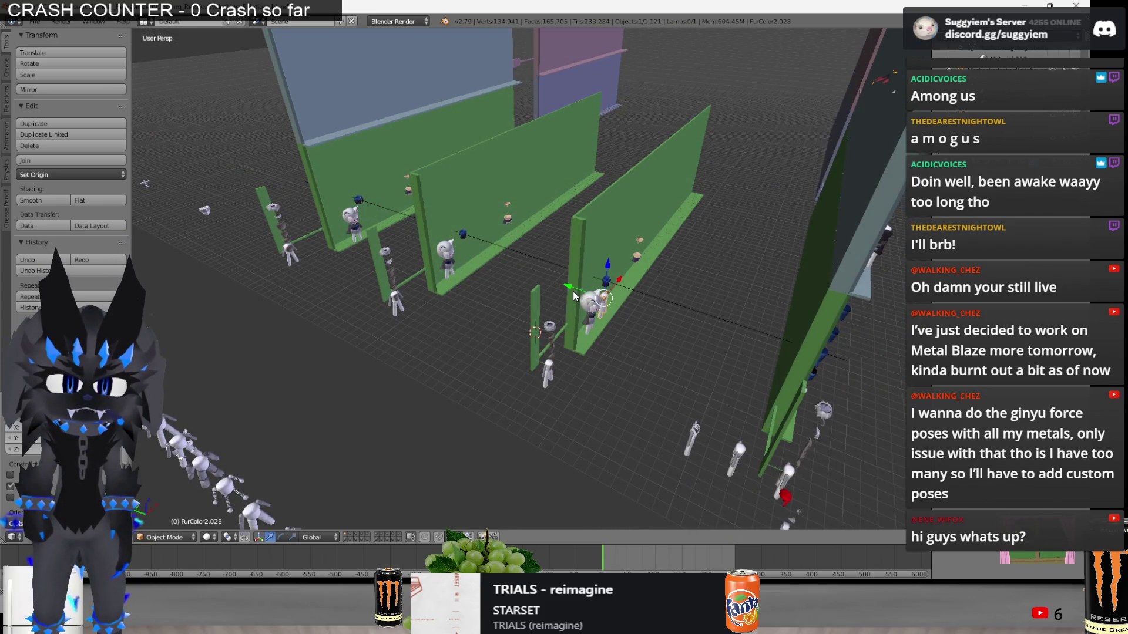
{"action": "key", "text": "KP_Decimal"}
{"action": "middle_click_drag", "start_coordinate": [620, 336], "coordinate": [606, 330]}
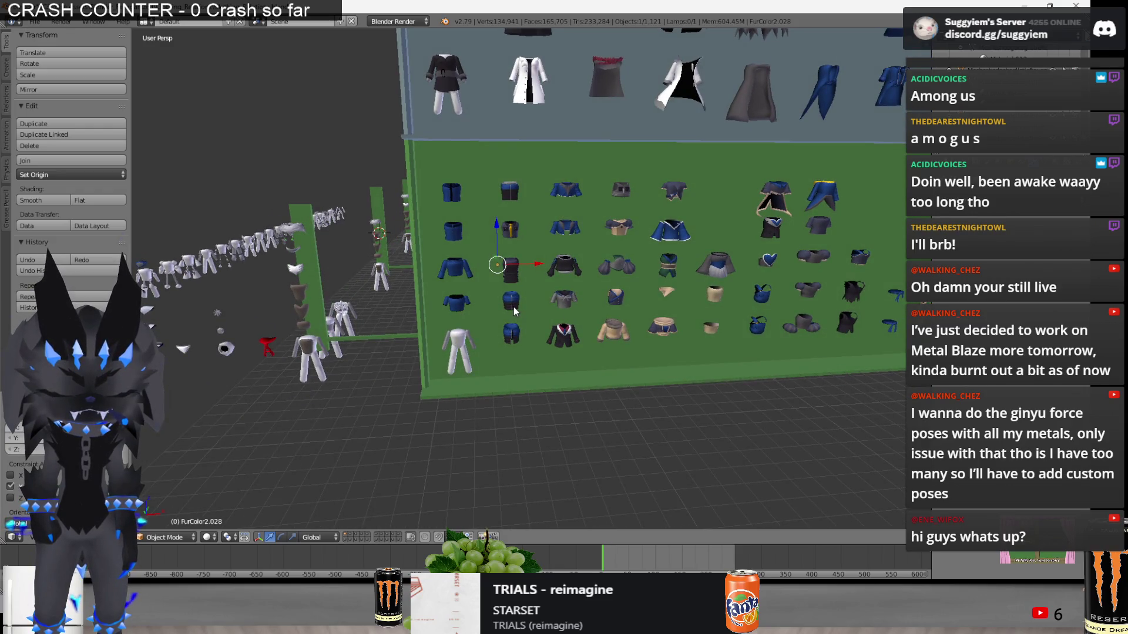
Select the clothing pieces on the green shelves
{"action": "key", "text": "a"}
{"action": "middle_click_drag", "start_coordinate": [513, 307], "coordinate": [311, 276]}
{"action": "right_click", "coordinate": [454, 272]}
{"action": "key", "text": "KP_Decimal"}
{"action": "right_click", "coordinate": [537, 276], "text": "shift"}
{"action": "middle_click_drag", "start_coordinate": [538, 276], "coordinate": [382, 286]}
{"action": "right_click", "coordinate": [344, 241], "text": "shift"}
{"action": "key", "text": "KP_Decimal"}
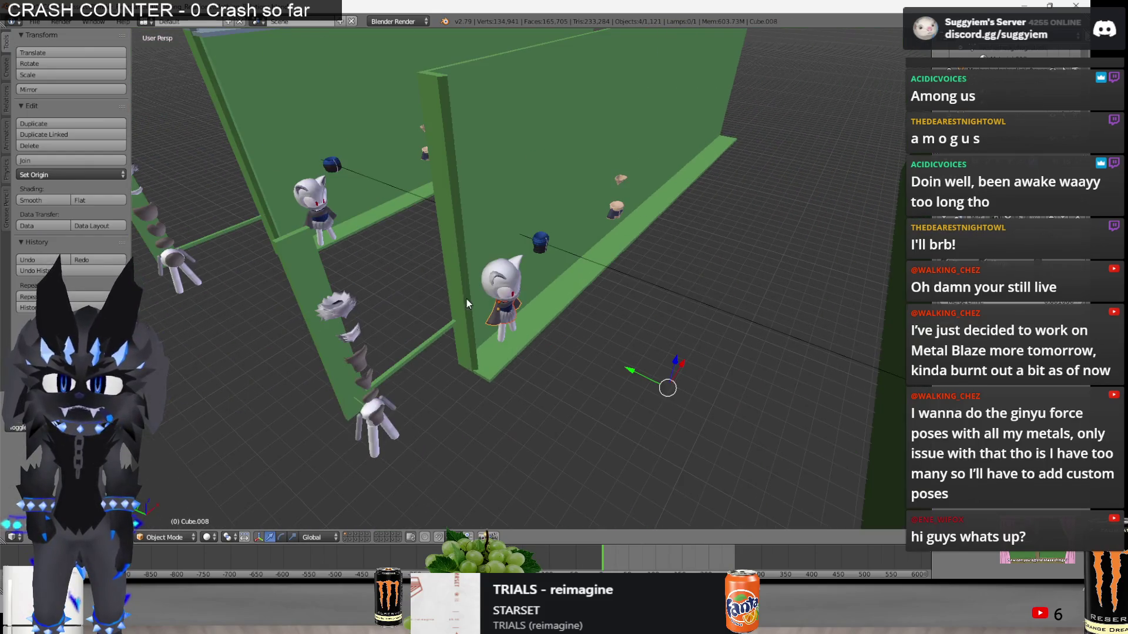
{"action": "right_click", "coordinate": [317, 220], "text": "shift"}
Move the selected clothing pieces along X and Z over to the base figures
{"action": "key", "text": "g"}
{"action": "key", "text": "x"}
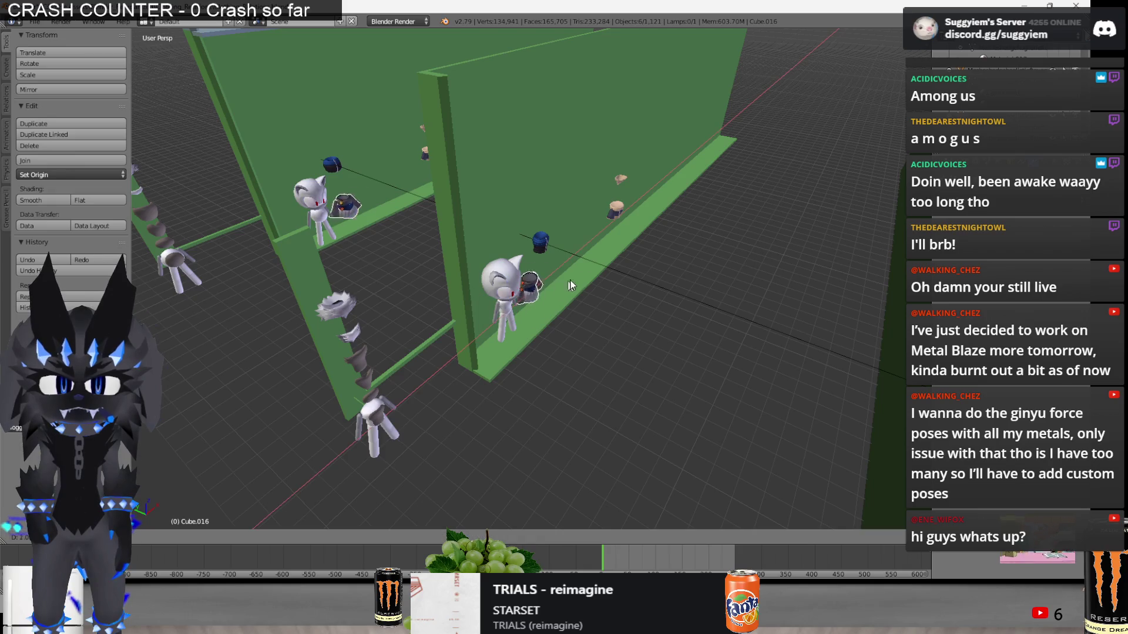
{"action": "key", "text": "z"}
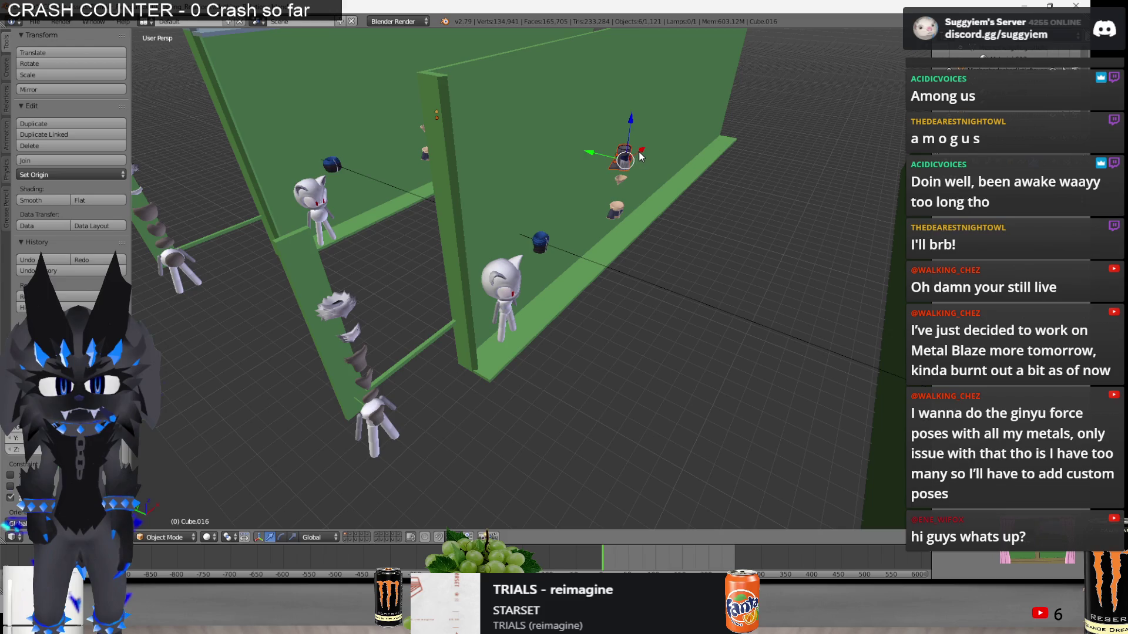
{"action": "key", "text": "x"}
{"action": "left_click", "coordinate": [654, 145]}
Nudge the orange piece along X and check the layout from overhead
{"action": "mouse_move", "coordinate": [481, 192]}
{"action": "middle_mouse_down"}
{"action": "mouse_move", "coordinate": [546, 235]}
{"action": "mouse_move", "coordinate": [541, 267]}
{"action": "mouse_move", "coordinate": [527, 251]}
{"action": "mouse_move", "coordinate": [534, 226]}
{"action": "middle_mouse_up"}
{"action": "left_click_drag", "start_coordinate": [562, 172], "coordinate": [569, 175]}
{"action": "mouse_move", "coordinate": [572, 181]}
{"action": "middle_mouse_down"}
{"action": "mouse_move", "coordinate": [574, 201]}
{"action": "mouse_move", "coordinate": [453, 204]}
{"action": "mouse_move", "coordinate": [593, 209]}
{"action": "mouse_move", "coordinate": [485, 259]}
{"action": "mouse_move", "coordinate": [355, 348]}
{"action": "mouse_move", "coordinate": [309, 339]}
{"action": "mouse_move", "coordinate": [396, 353]}
{"action": "mouse_move", "coordinate": [353, 368]}
{"action": "middle_mouse_up"}
{"action": "key", "text": "z"}
{"action": "key", "text": "z"}
{"action": "key", "text": "z"}
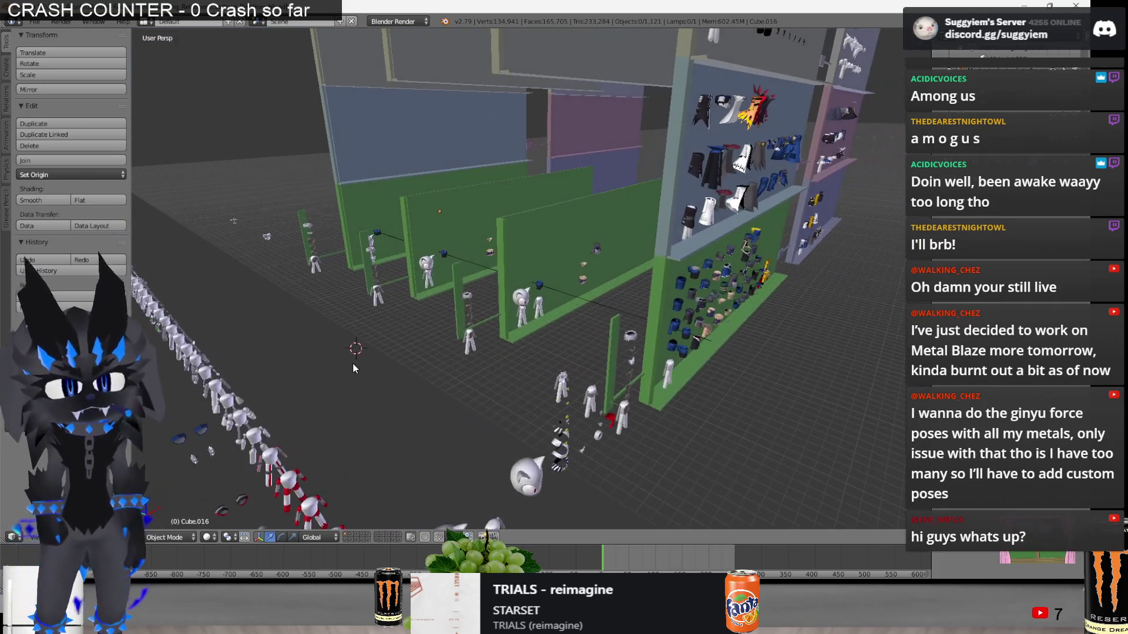
Duplicate a white base figure and place the copy beside the clothing wall
{"action": "key", "text": "KP_5"}
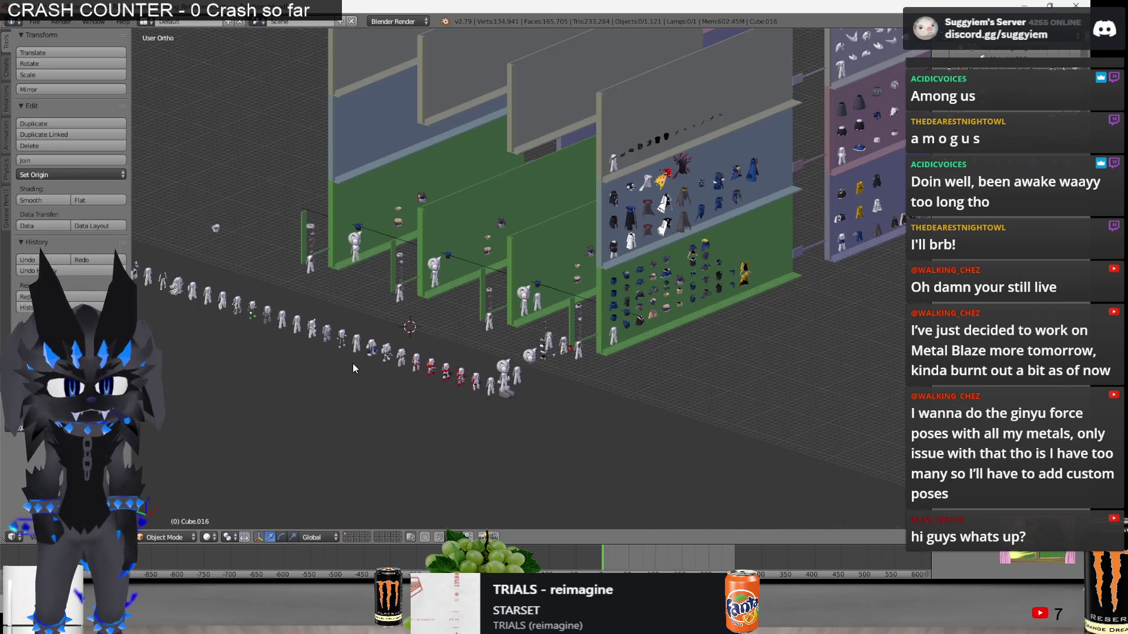
{"action": "scroll", "coordinate": [417, 411], "scroll_direction": "up", "scroll_amount": 5}
{"action": "mouse_move", "coordinate": [417, 411]}
{"action": "middle_mouse_down"}
{"action": "mouse_move", "coordinate": [495, 417]}
{"action": "mouse_move", "coordinate": [429, 407]}
{"action": "mouse_move", "coordinate": [467, 443]}
{"action": "middle_mouse_up"}
{"action": "right_click", "coordinate": [512, 367]}
{"action": "key", "text": "shift+d"}
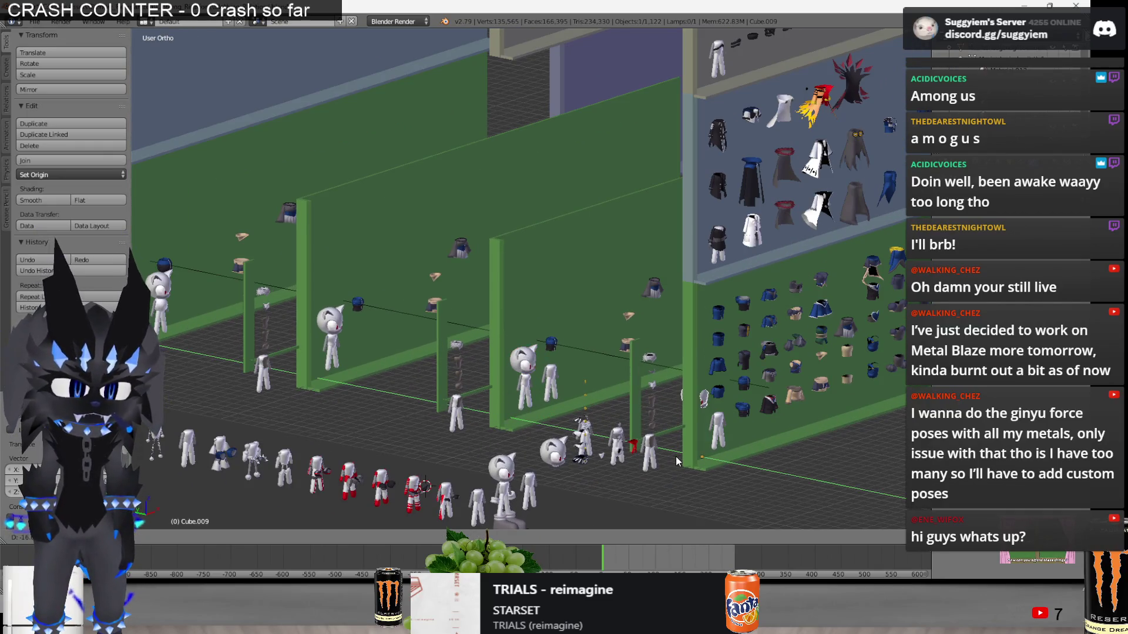
{"action": "left_click", "coordinate": [708, 402]}
Select the figure by the clothing wall along with the other figures and the left character
{"action": "middle_click_drag", "start_coordinate": [787, 466], "coordinate": [805, 460], "text": "shift"}
{"action": "right_click", "coordinate": [734, 416], "text": "shift"}
{"action": "right_click", "coordinate": [541, 352], "text": "shift"}
{"action": "right_click", "coordinate": [543, 373], "text": "shift"}
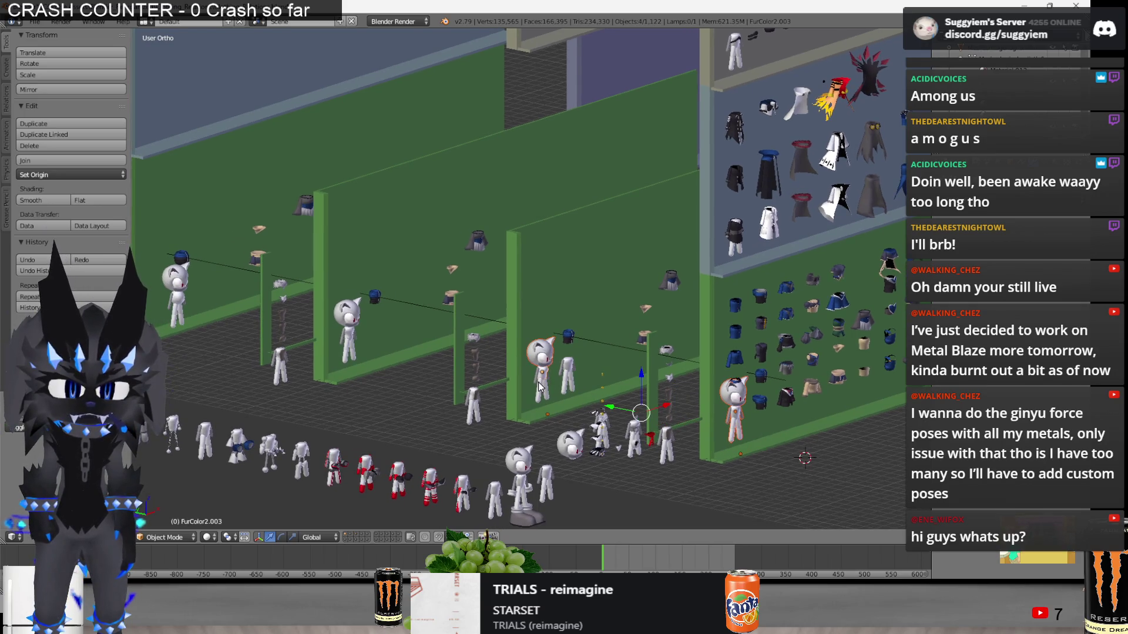
{"action": "right_click", "coordinate": [348, 326], "text": "shift"}
{"action": "right_click", "coordinate": [179, 286], "text": "shift"}
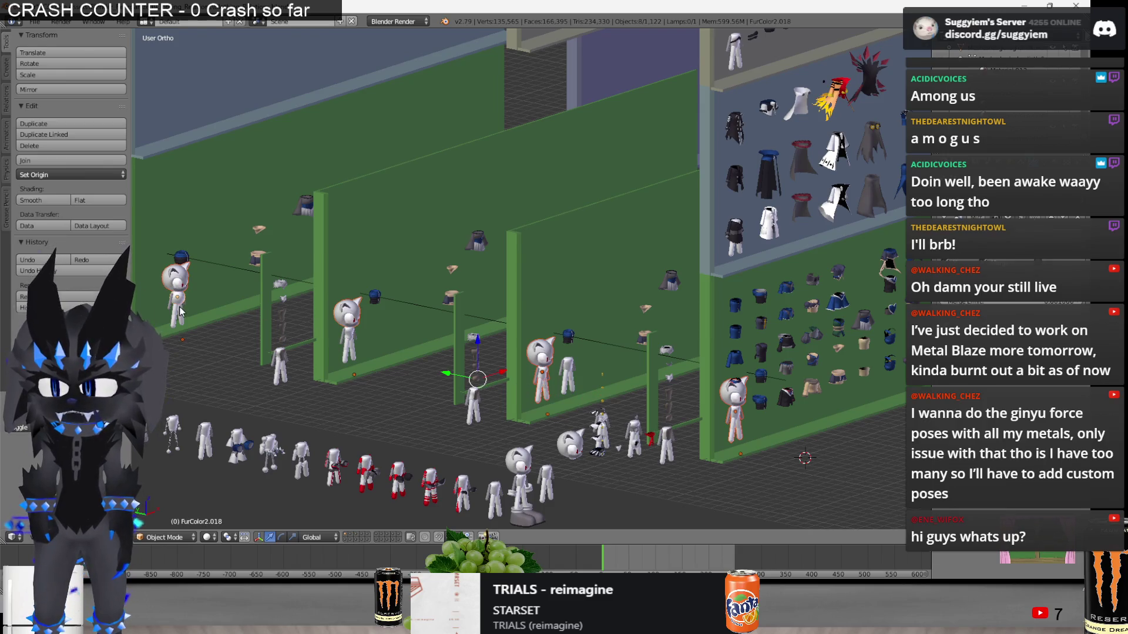
{"action": "right_click", "coordinate": [348, 339], "text": "shift"}
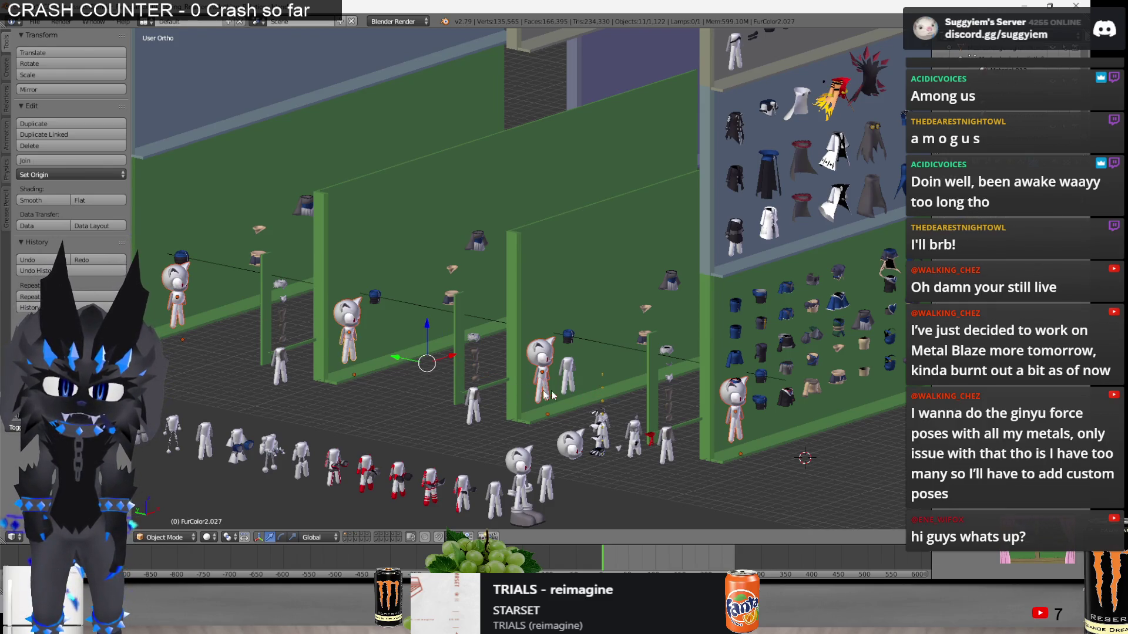
{"action": "right_click", "coordinate": [348, 339], "text": "shift"}
Start a vertical move, cancel it, and deselect all objects
{"action": "key", "text": "g"}
{"action": "key", "text": "z"}
{"action": "key", "text": "Escape"}
{"action": "key", "text": "a"}
{"action": "left_click", "coordinate": [733, 495]}
{"action": "middle_click_drag", "start_coordinate": [733, 495], "coordinate": [725, 468], "text": "shift"}
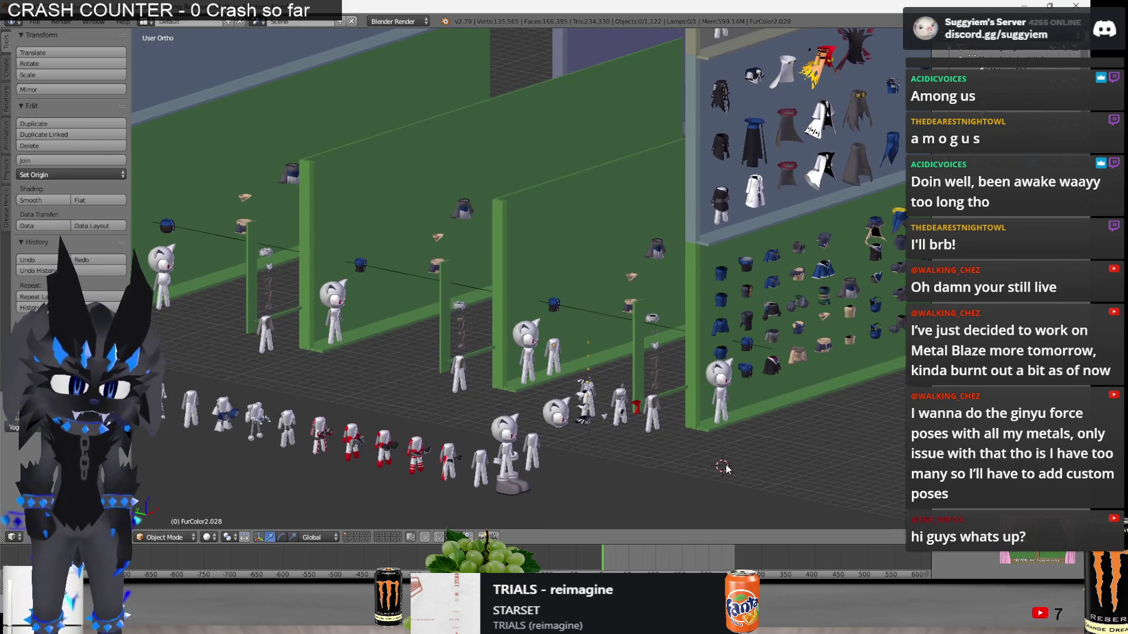
{"action": "key", "text": "alt+Tab"}
{"action": "key", "text": "alt+Tab"}
{"action": "key", "text": "alt+Tab"}
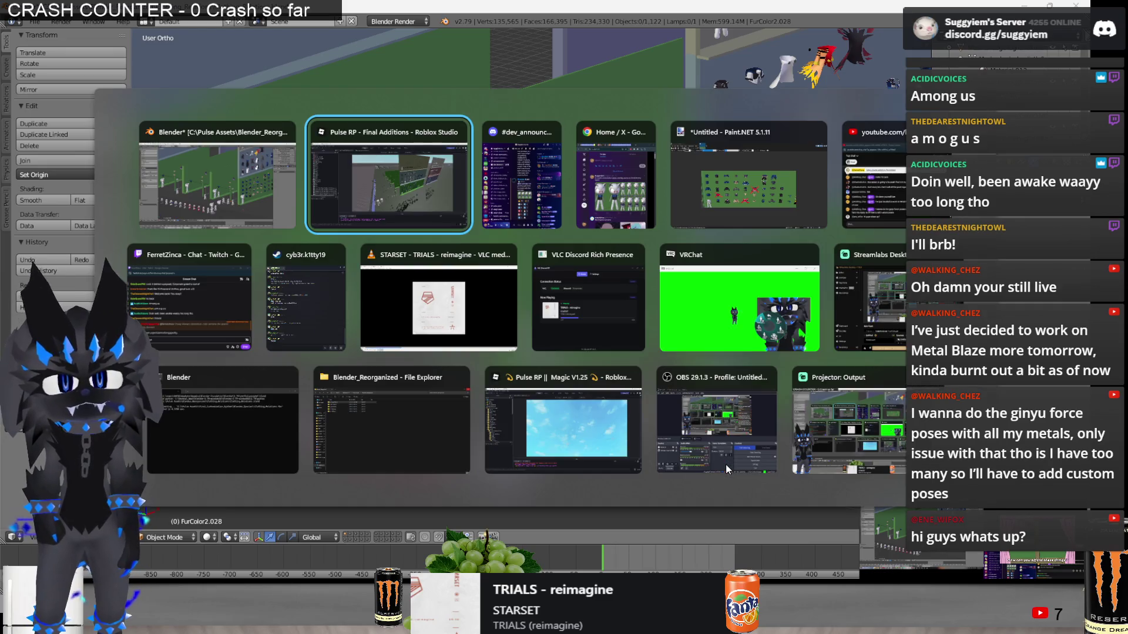
Paste the desktop screenshot as a new Paint.NET image and cut out the Blender scene area
{"action": "key", "text": "ctrl+alt+v"}
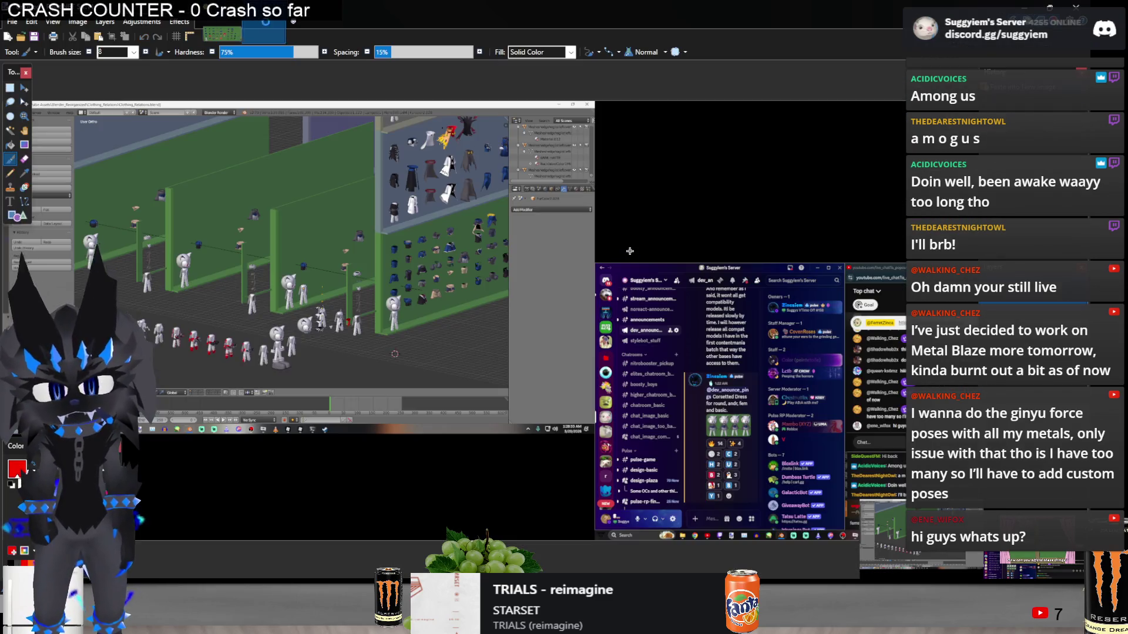
{"action": "key", "text": "s"}
{"action": "mouse_move", "coordinate": [75, 141]}
{"action": "left_mouse_down"}
{"action": "mouse_move", "coordinate": [329, 328]}
{"action": "mouse_move", "coordinate": [500, 371]}
{"action": "left_mouse_up"}
{"action": "left_click_drag", "start_coordinate": [73, 121], "coordinate": [507, 378]}
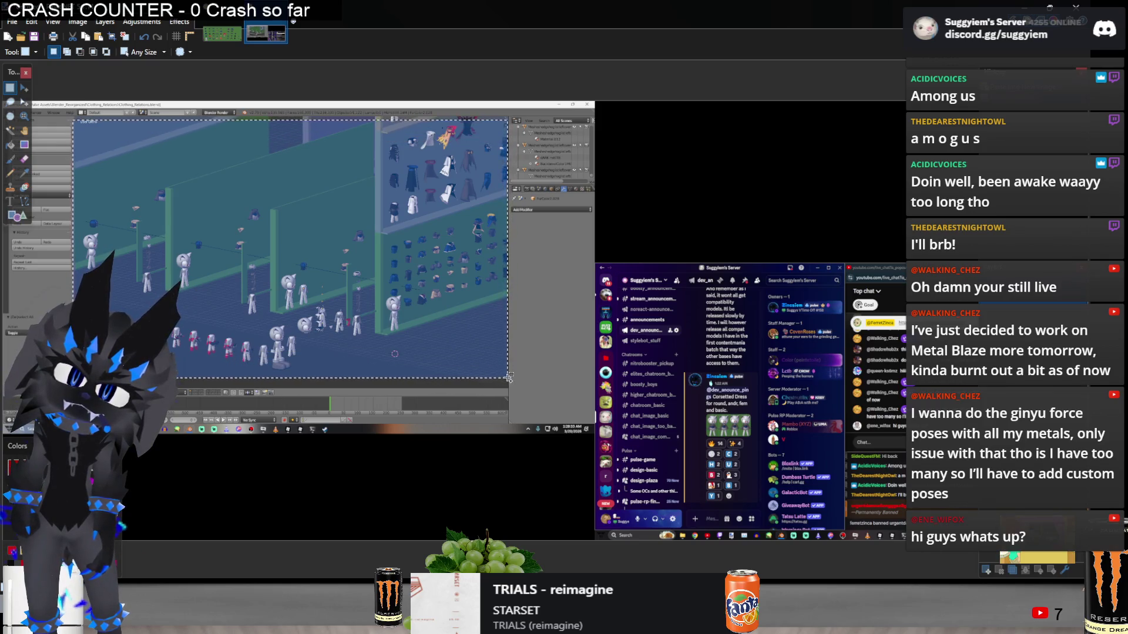
{"action": "key", "text": "ctrl+x"}
{"action": "key", "text": "alt+Tab"}
{"action": "key", "text": "alt+Tab"}
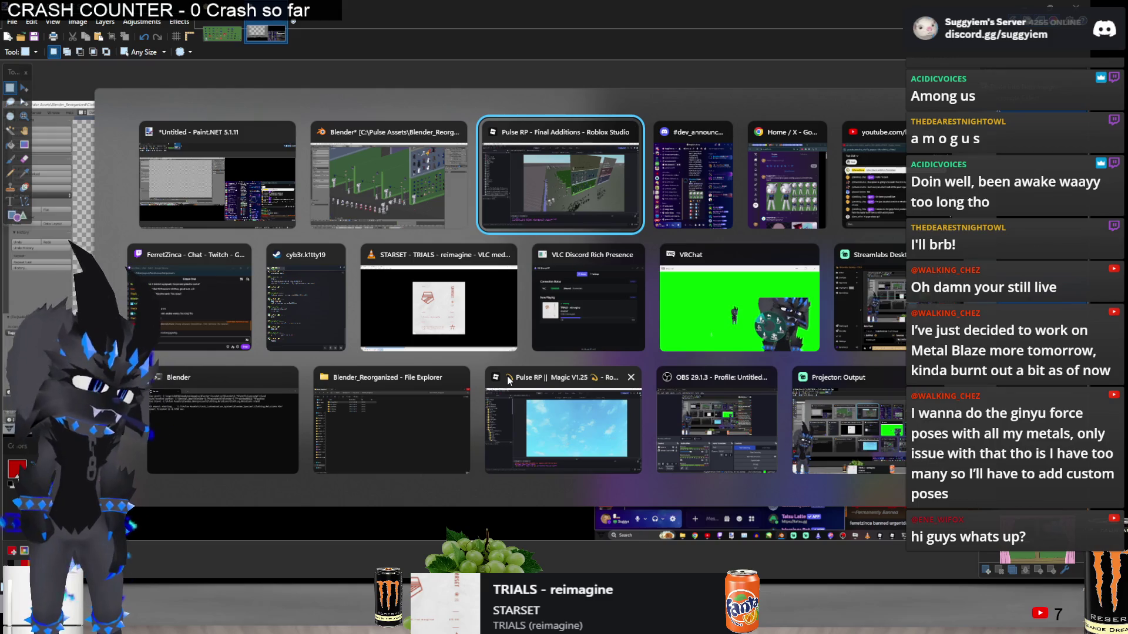
{"action": "key", "text": "alt+Tab"}
{"action": "key", "text": "alt+Tab"}
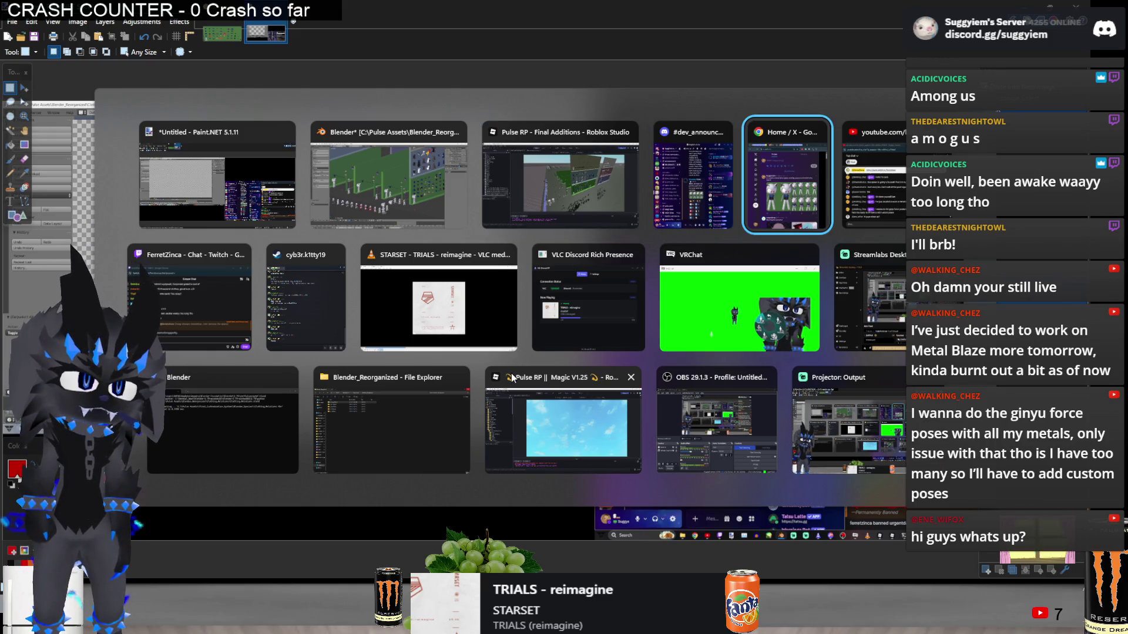
{"action": "left_click", "coordinate": [699, 192]}
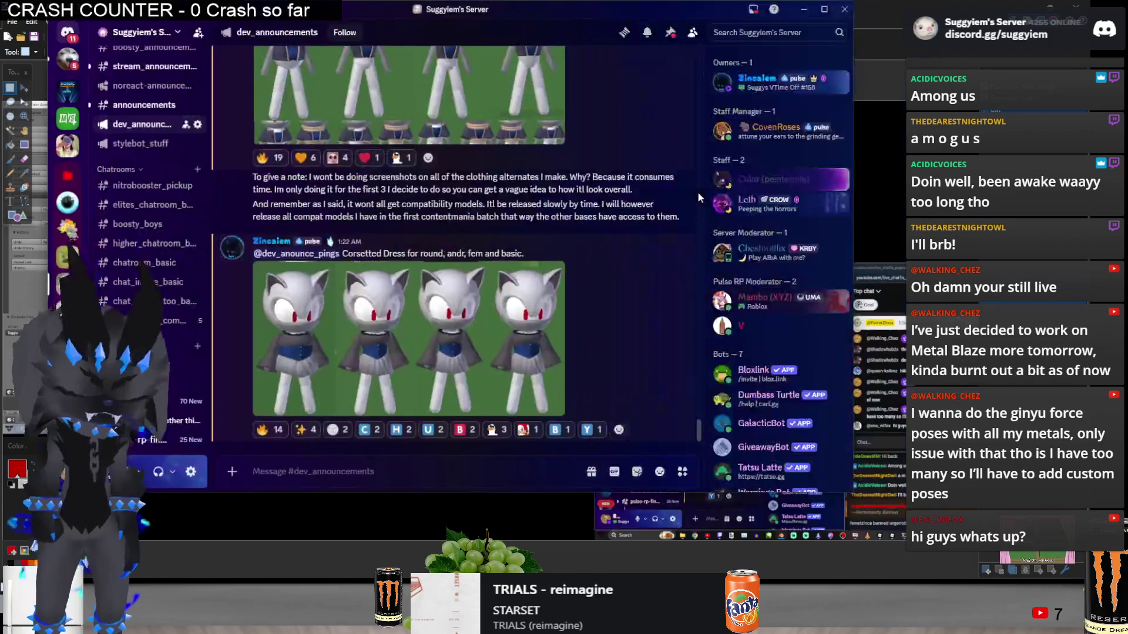
Post the scene screenshot with a caption saying it won't be an easy process
{"action": "type", "text": "@deva"}
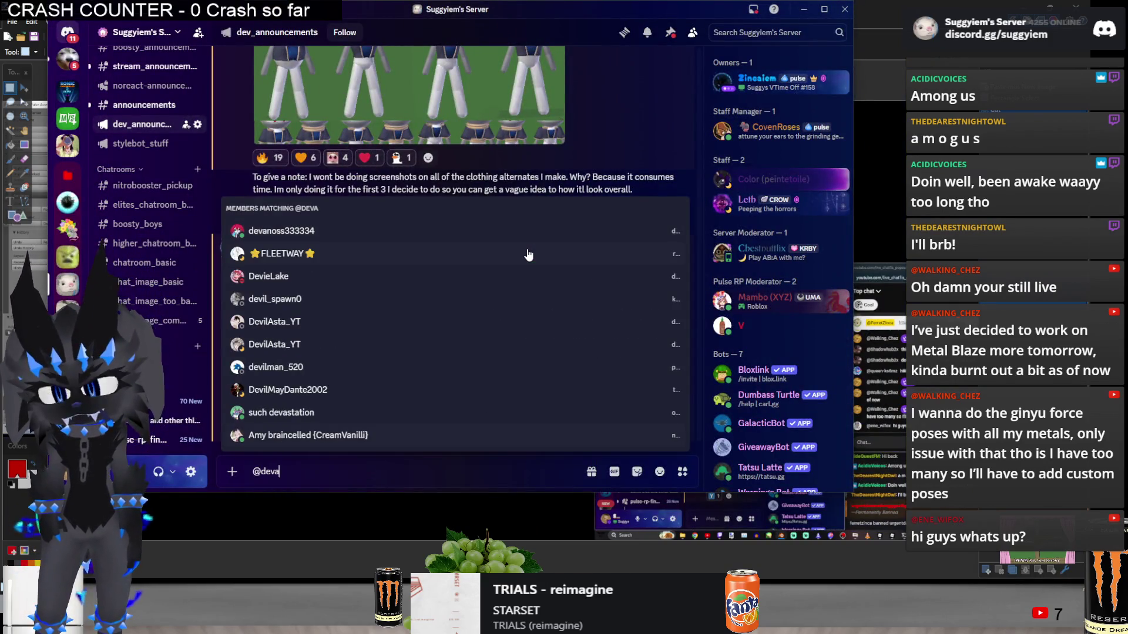
{"action": "key", "text": "BackSpace"}
{"action": "key", "text": "BackSpace"}
{"action": "key", "text": "BackSpace"}
{"action": "key", "text": "ctrl+v"}
{"action": "type", "text": "This w"}
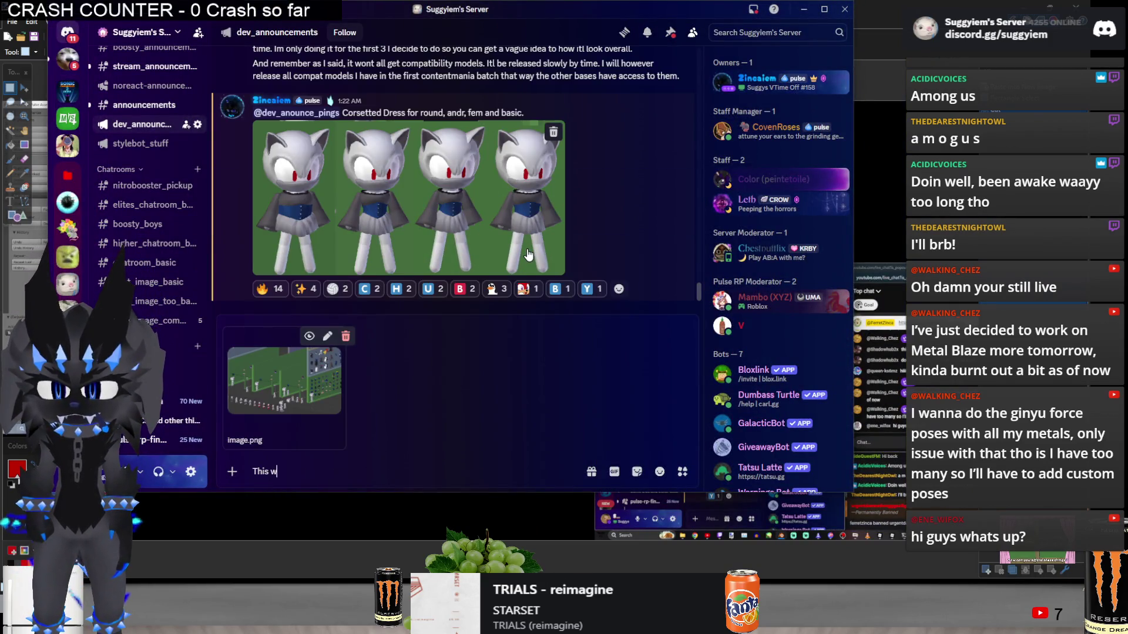
{"action": "type", "text": "e not be an easy pro"}
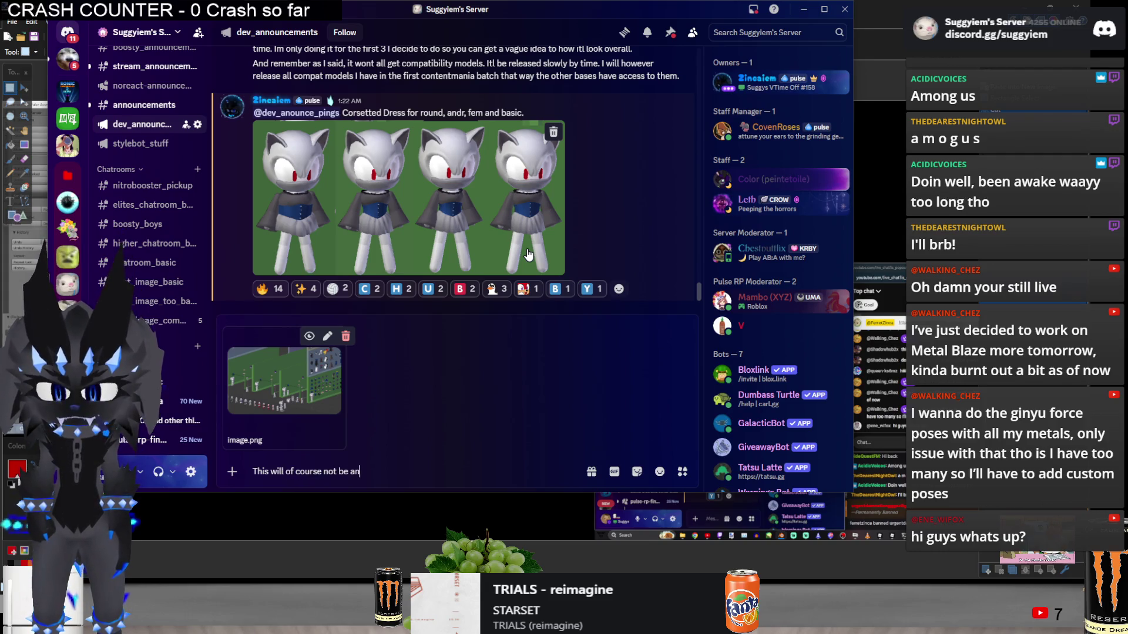
{"action": "type", "text": "cess buuut I l"}
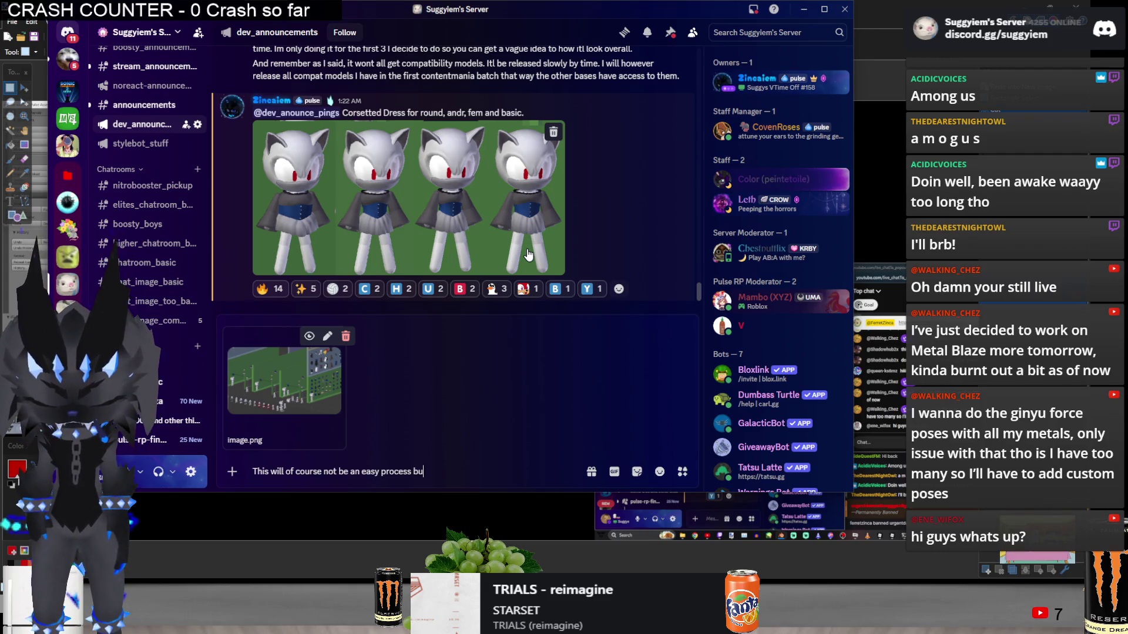
{"action": "type", "text": "love you guys and "}
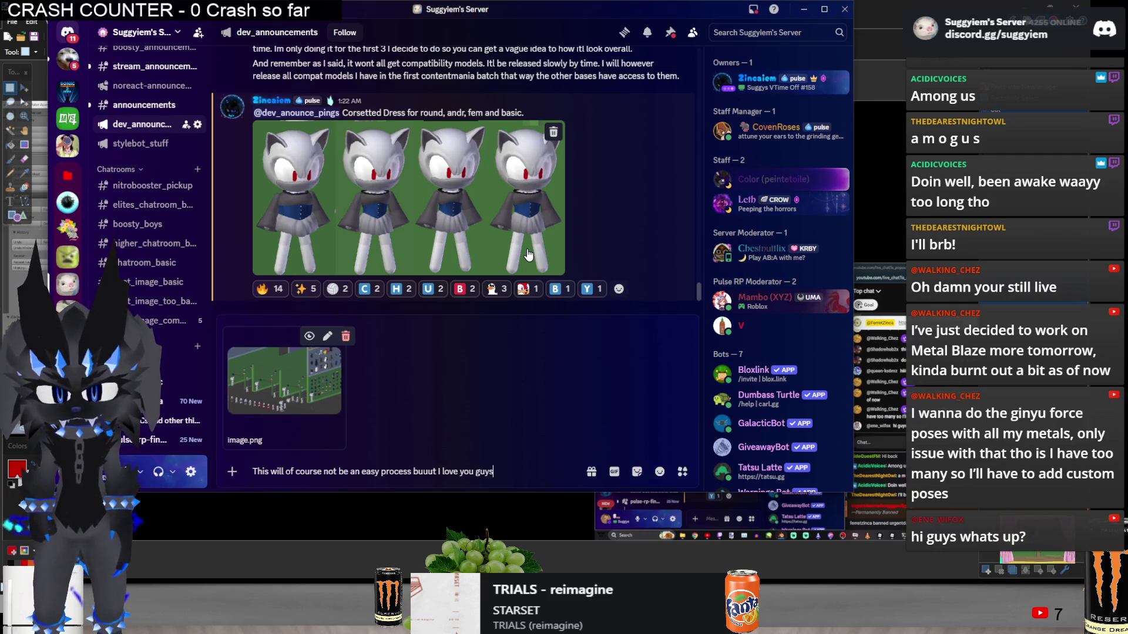
{"action": "type", "text": " ypou guys"}
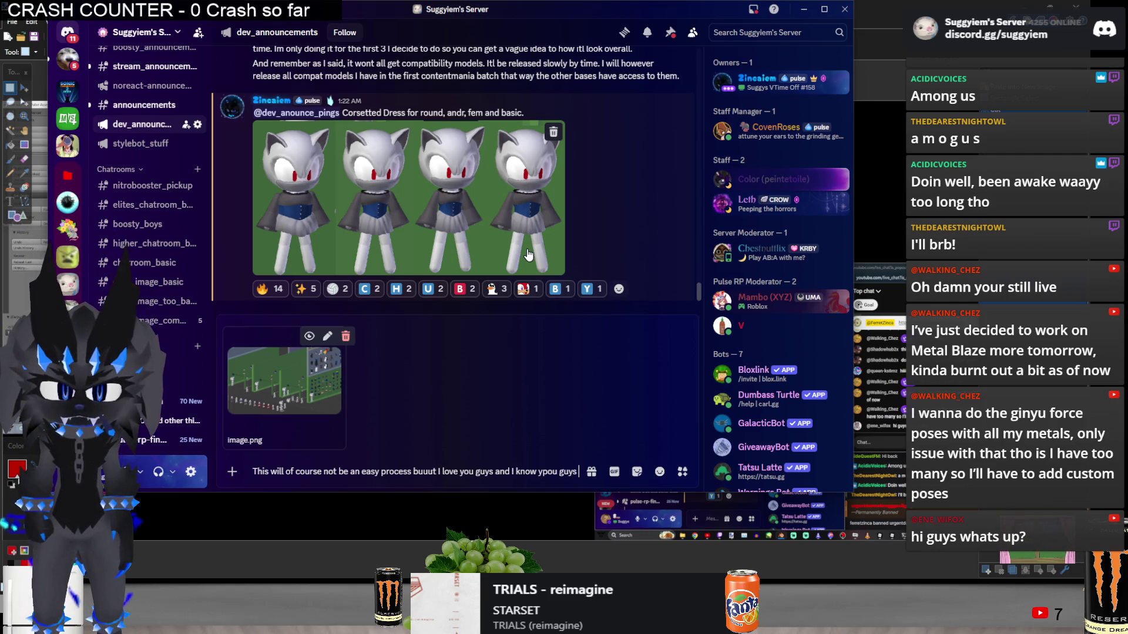
{"action": "key", "text": "BackSpace"}
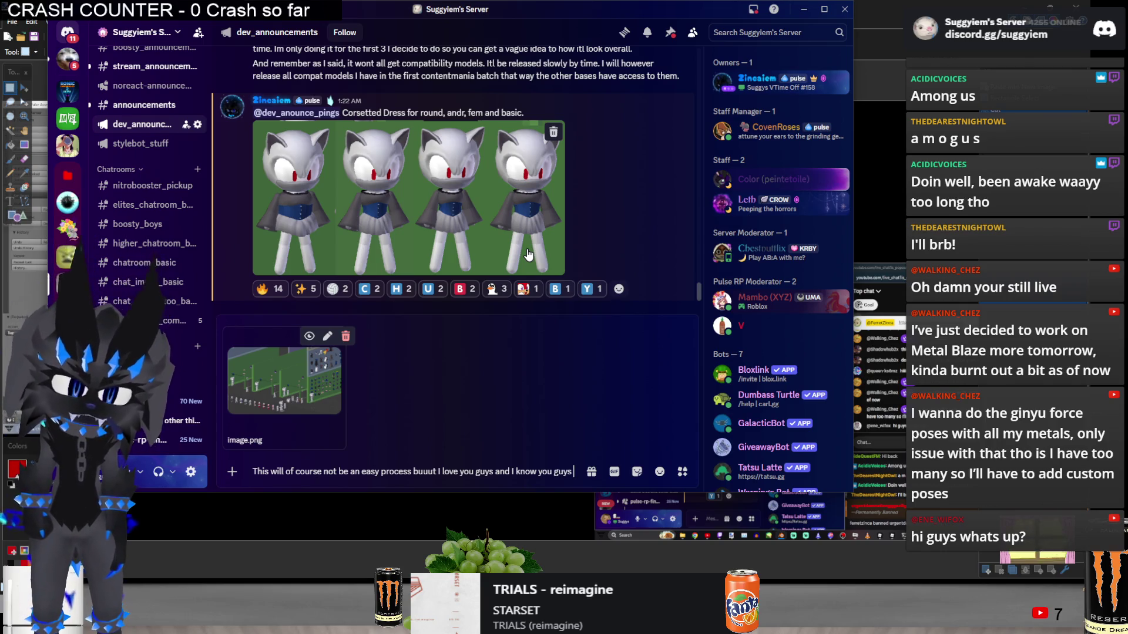
{"action": "key", "text": "End"}
{"action": "type", "text": "deser"}
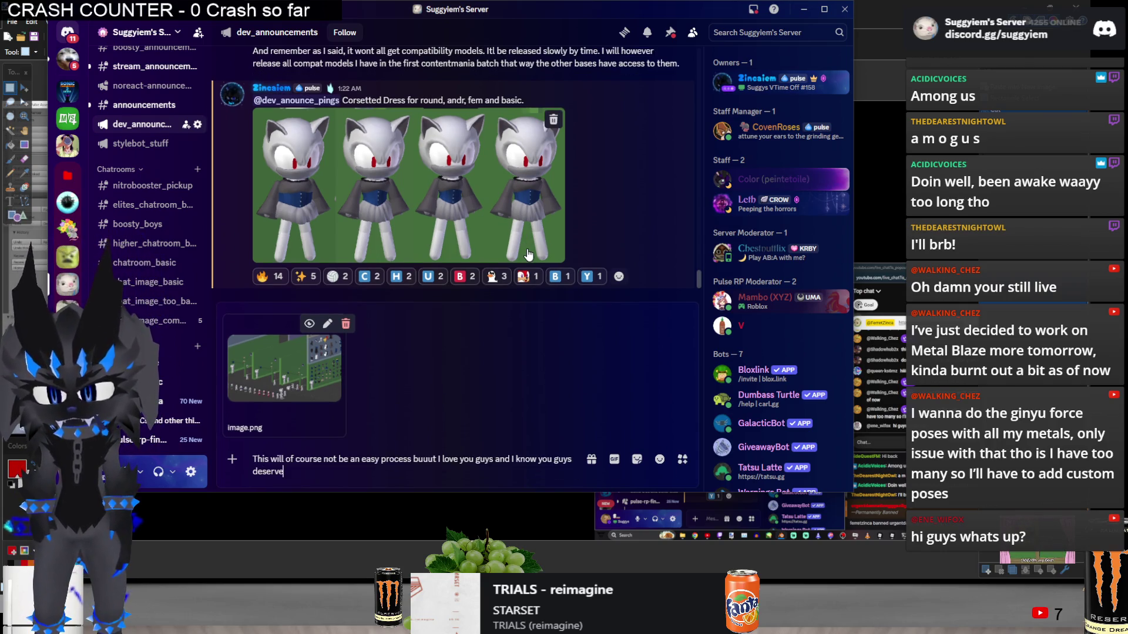
{"action": "type", "text": "prop"}
{"action": "type", "text": "prope"}
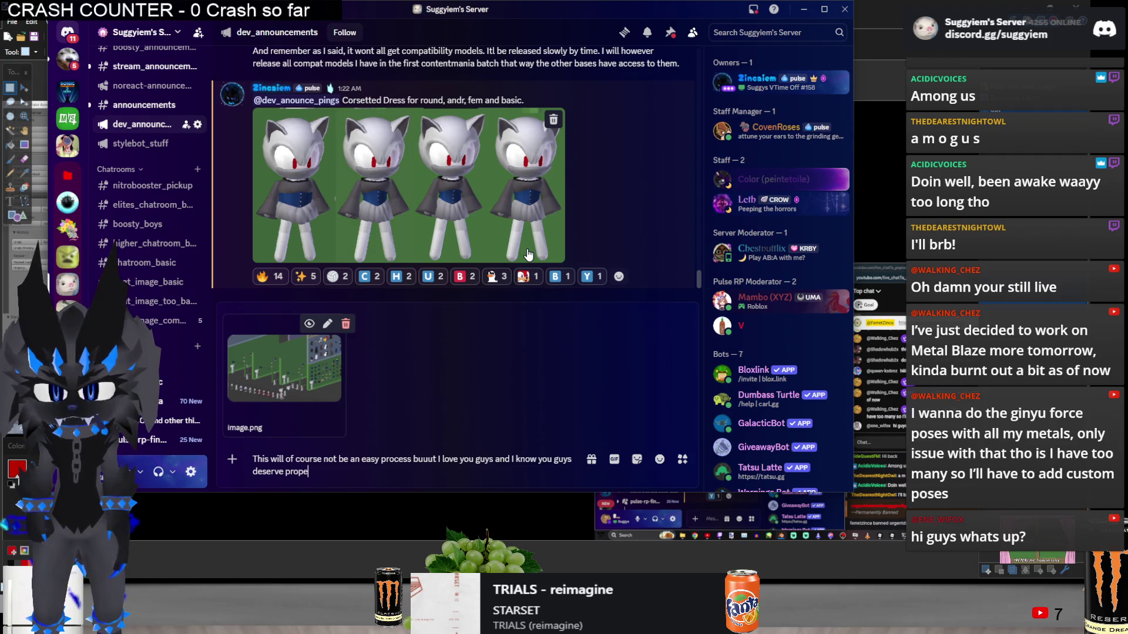
{"action": "type", "text": "tuff so"}
{"action": "key", "text": "Return"}
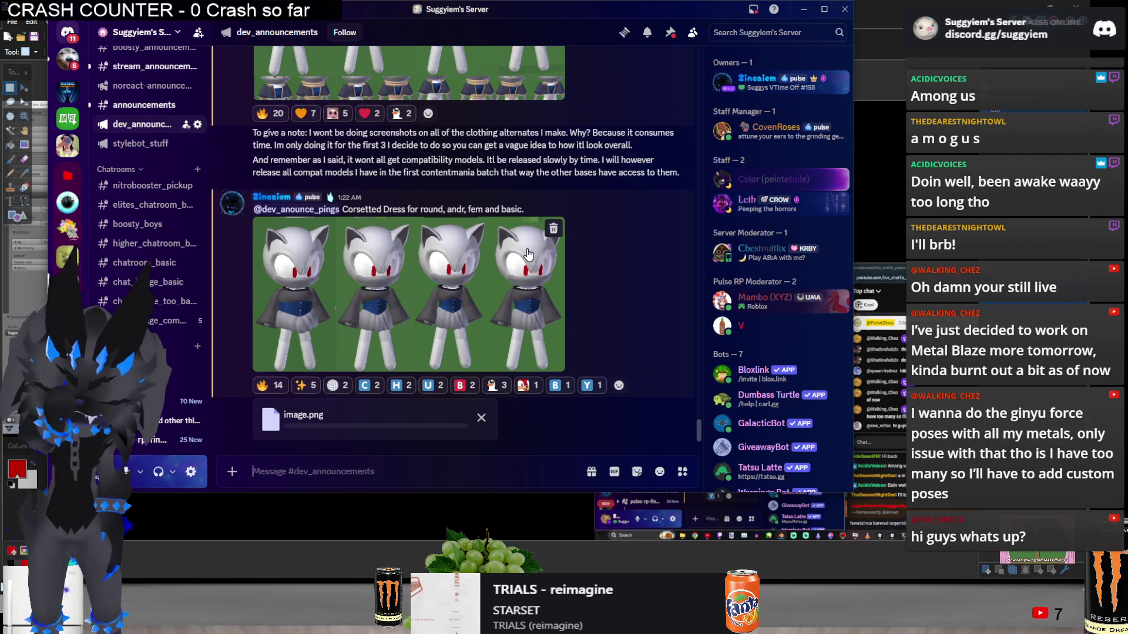
Send the follow-up 'slowly but steady wins the' and move Discord to the other monitor
{"action": "type", "text": "slowly but ste"}
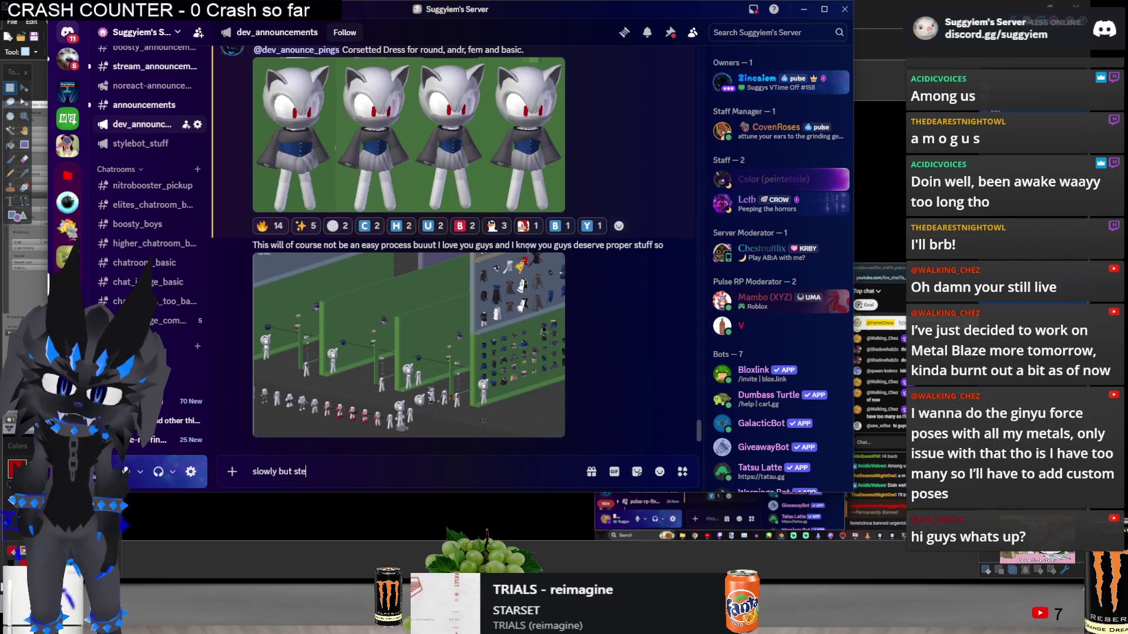
{"action": "type", "text": "dy"}
{"action": "key", "text": "BackSpace"}
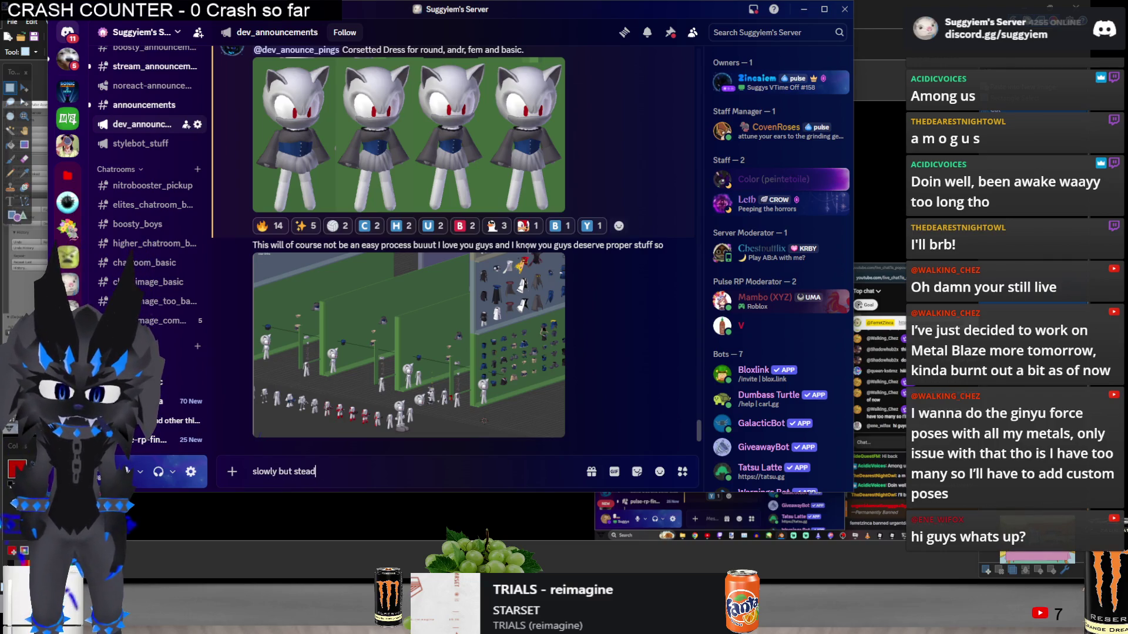
{"action": "type", "text": "y wins the race"}
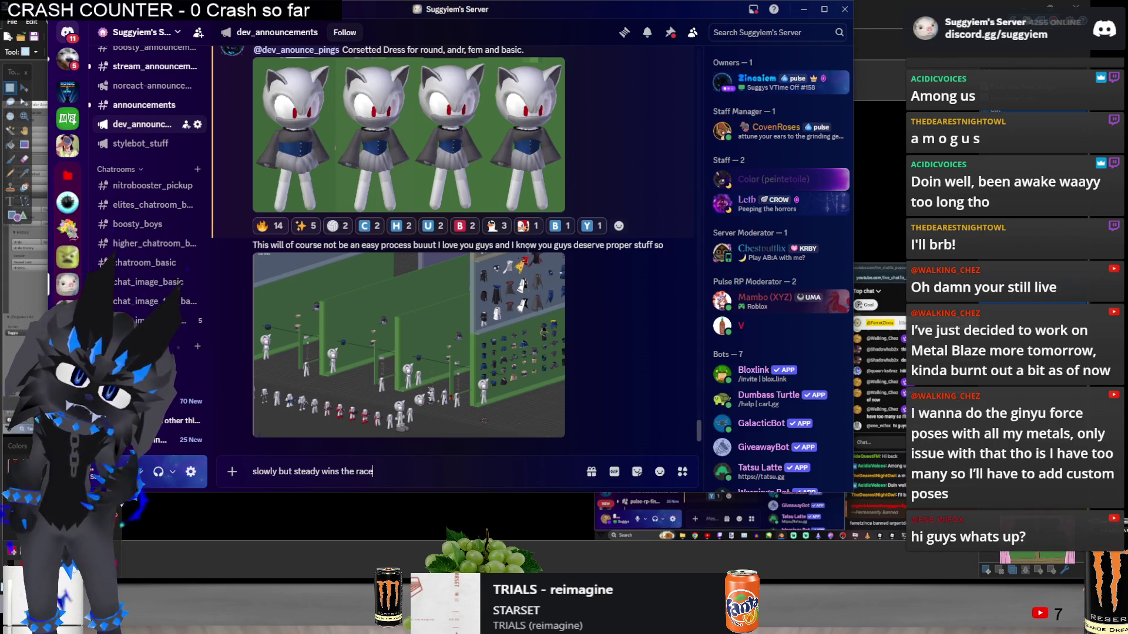
{"action": "key", "text": "Return"}
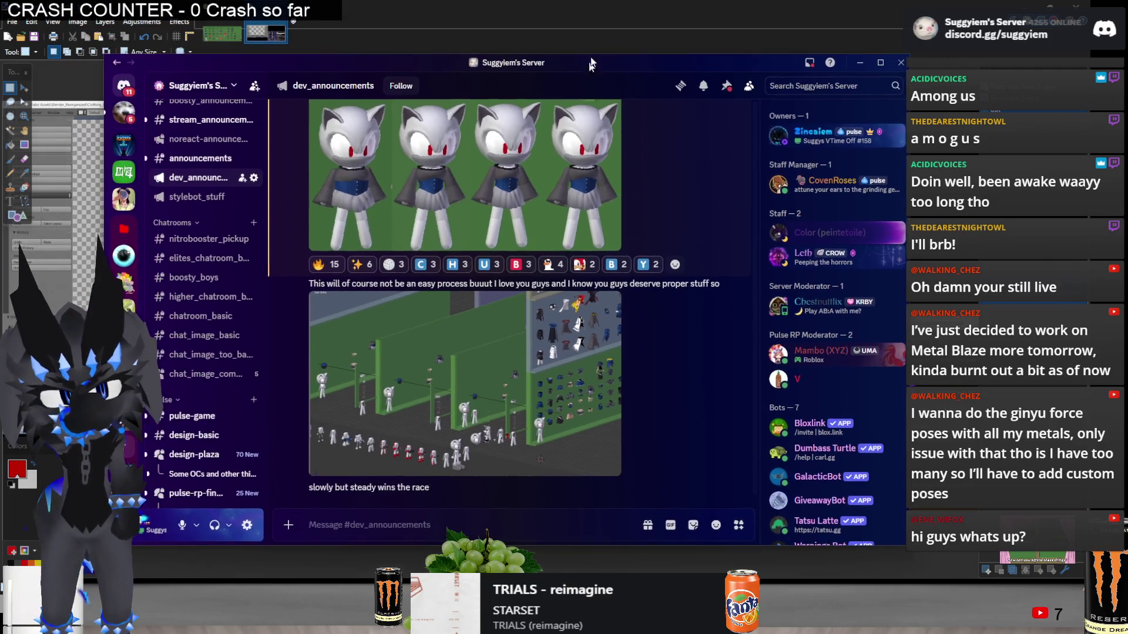
{"action": "key", "text": "super+shift+Right"}
Cancel exiting Paint.NET and close the screenshot without saving
{"action": "left_click", "coordinate": [1079, 4]}
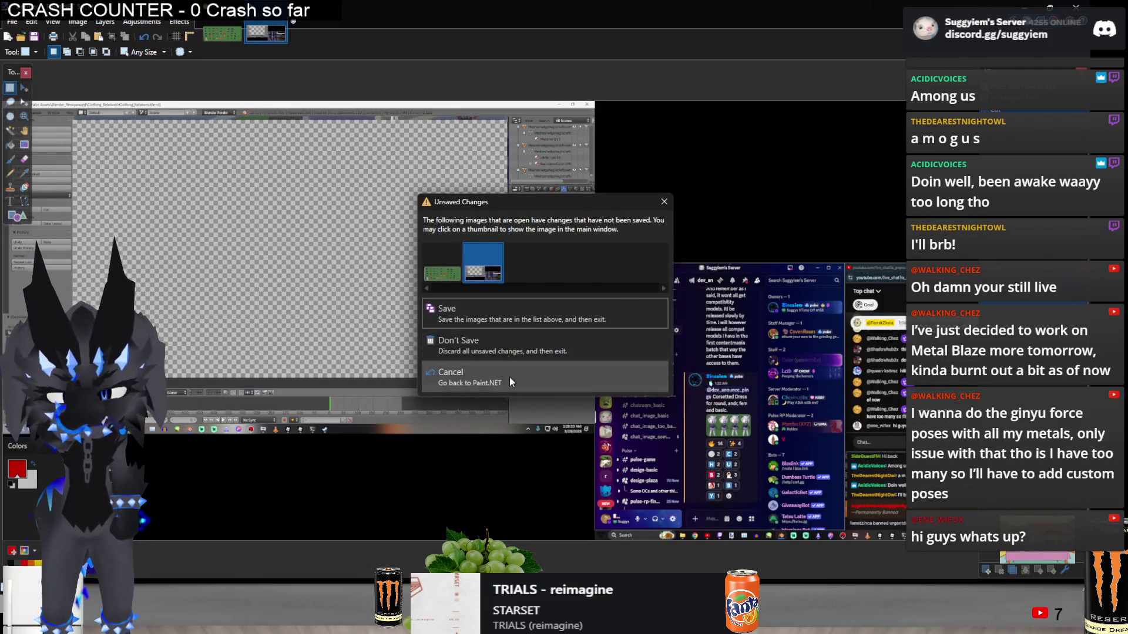
{"action": "left_click", "coordinate": [509, 381]}
{"action": "key", "text": "ctrl+w"}
{"action": "left_click", "coordinate": [575, 347]}
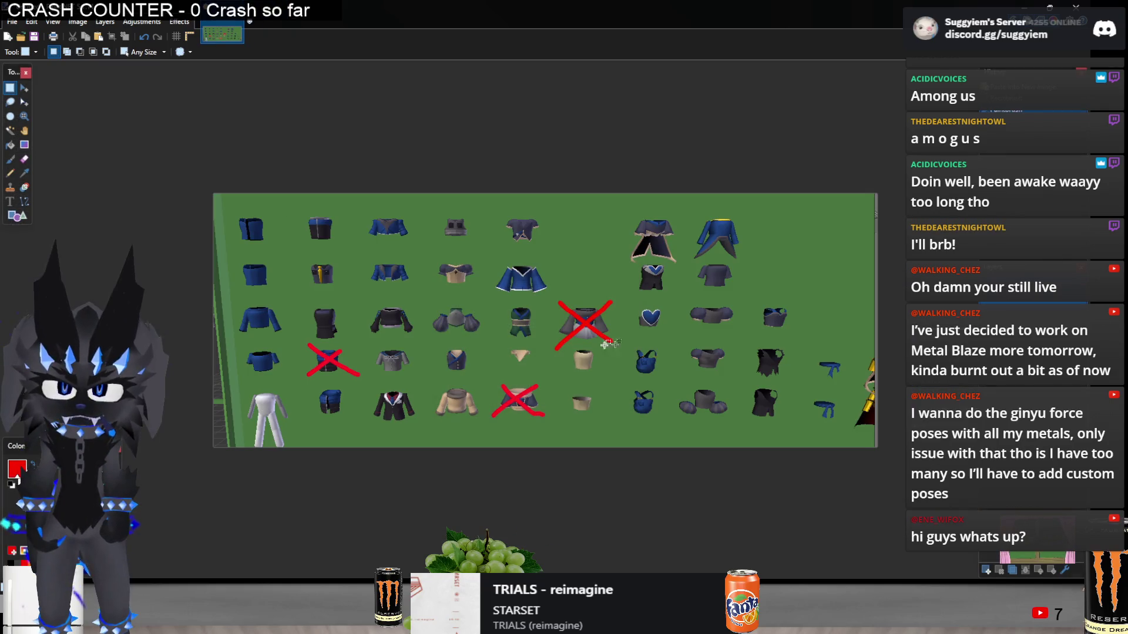
Save the clothing image as a new file and close Paint.NET
{"action": "key", "text": "ctrl+s"}
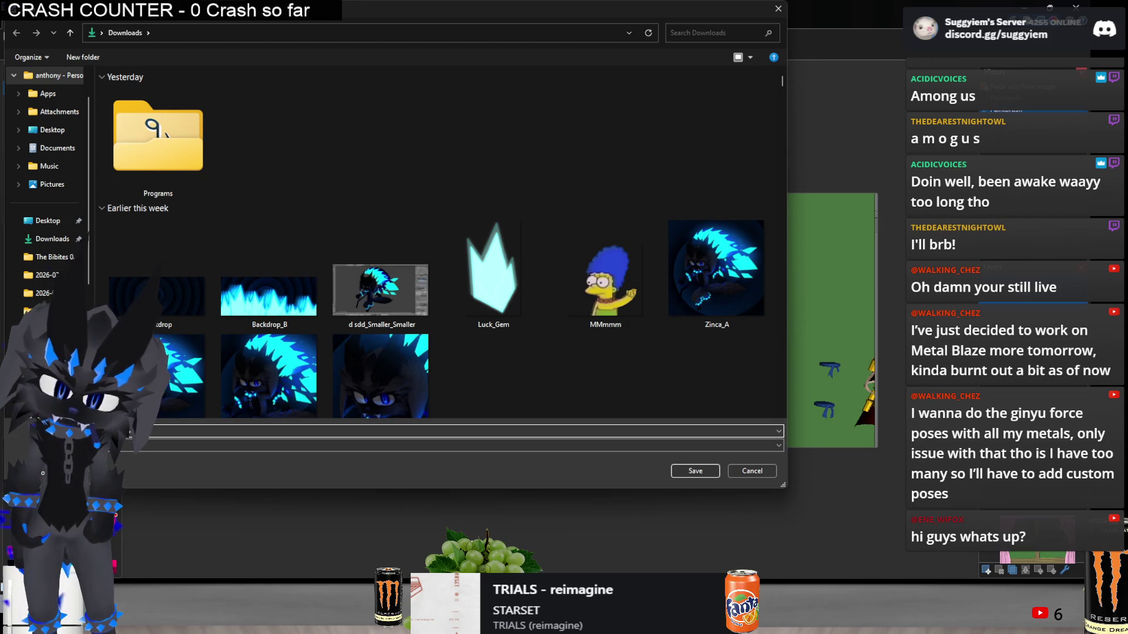
{"action": "key", "text": "Return"}
{"action": "key", "text": "Return"}
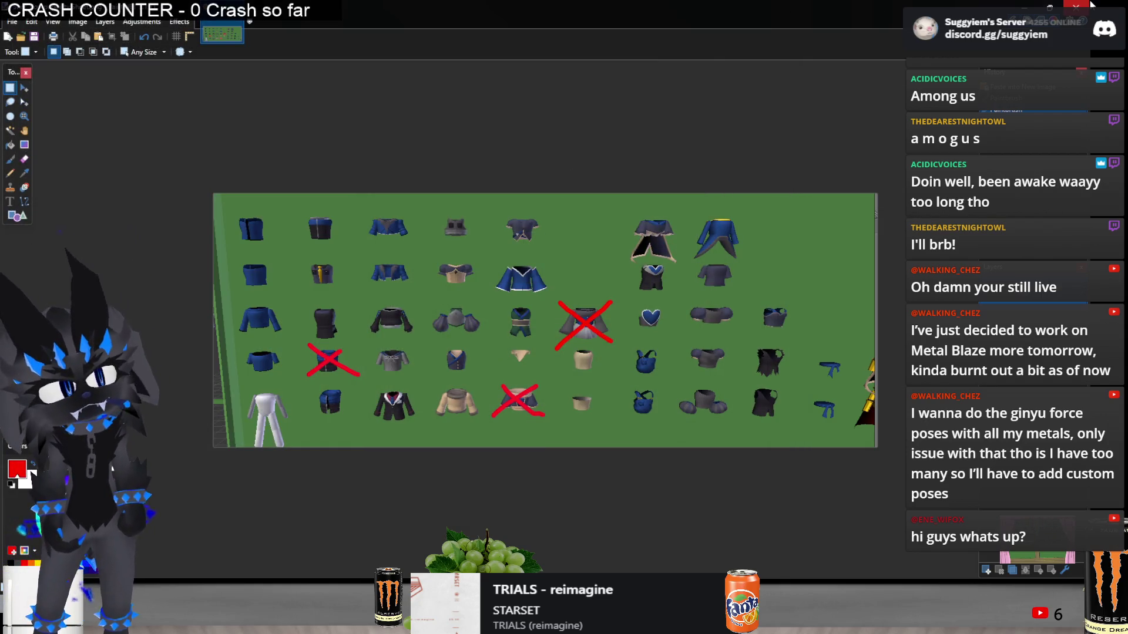
{"action": "left_click", "coordinate": [1078, 5]}
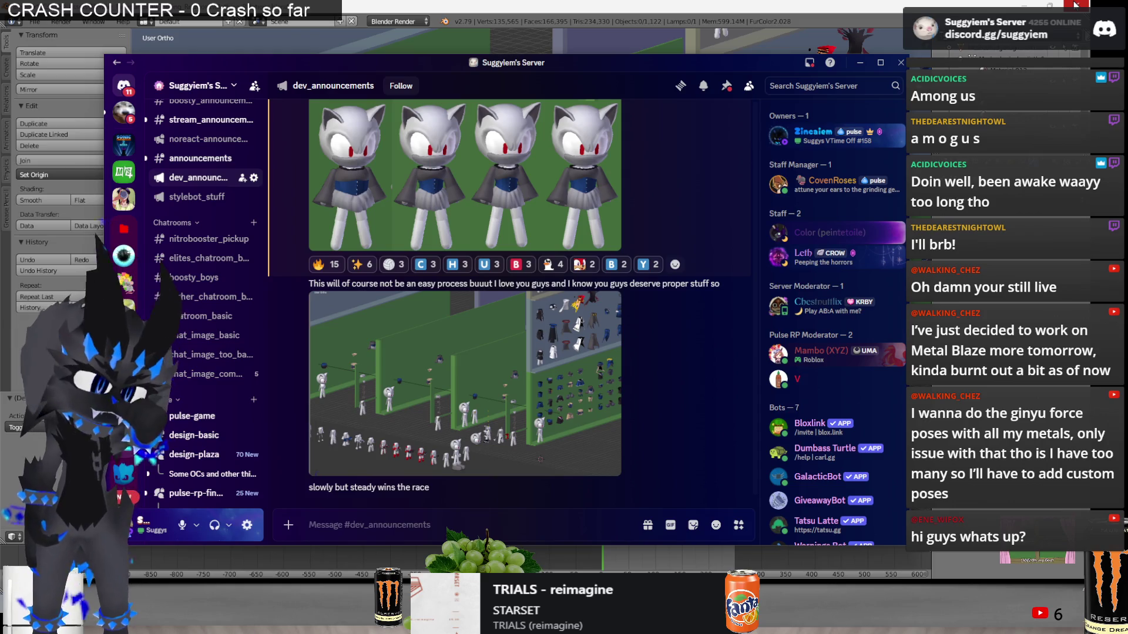
Survey the Blender model shelves from top view and in 3-D, then go to the browser
{"action": "key", "text": "alt+Tab"}
{"action": "scroll", "coordinate": [517, 165], "scroll_direction": "up", "scroll_amount": 3}
{"action": "key", "text": "KP_7"}
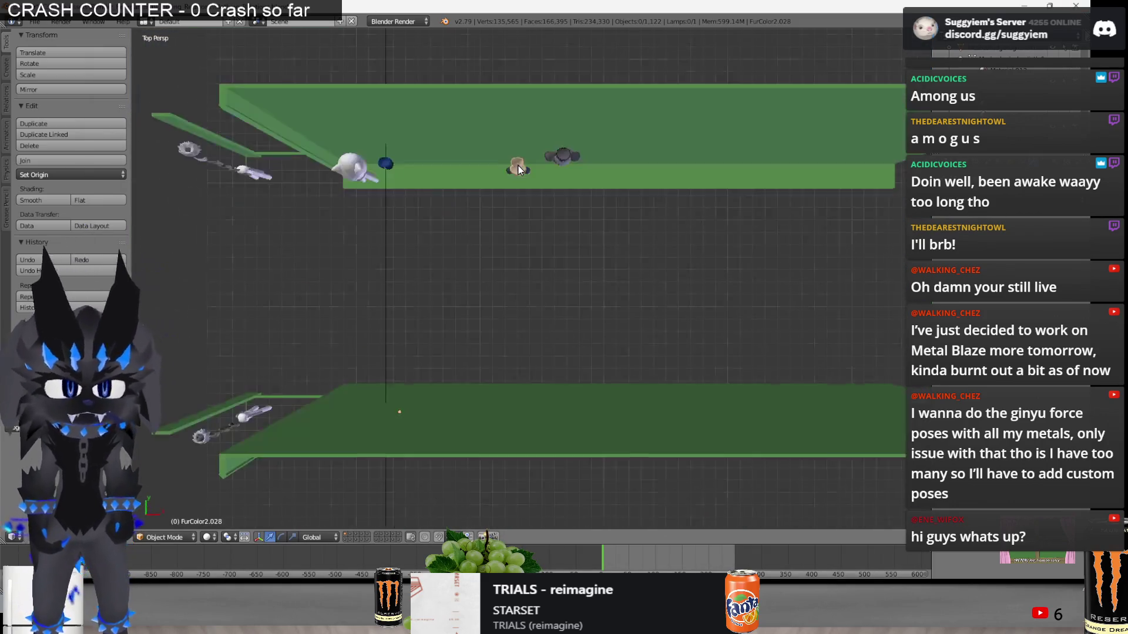
{"action": "middle_click_drag", "start_coordinate": [478, 176], "coordinate": [567, 179]}
{"action": "mouse_move", "coordinate": [605, 293]}
{"action": "middle_mouse_down"}
{"action": "mouse_move", "coordinate": [643, 161]}
{"action": "mouse_move", "coordinate": [668, 317]}
{"action": "middle_mouse_up"}
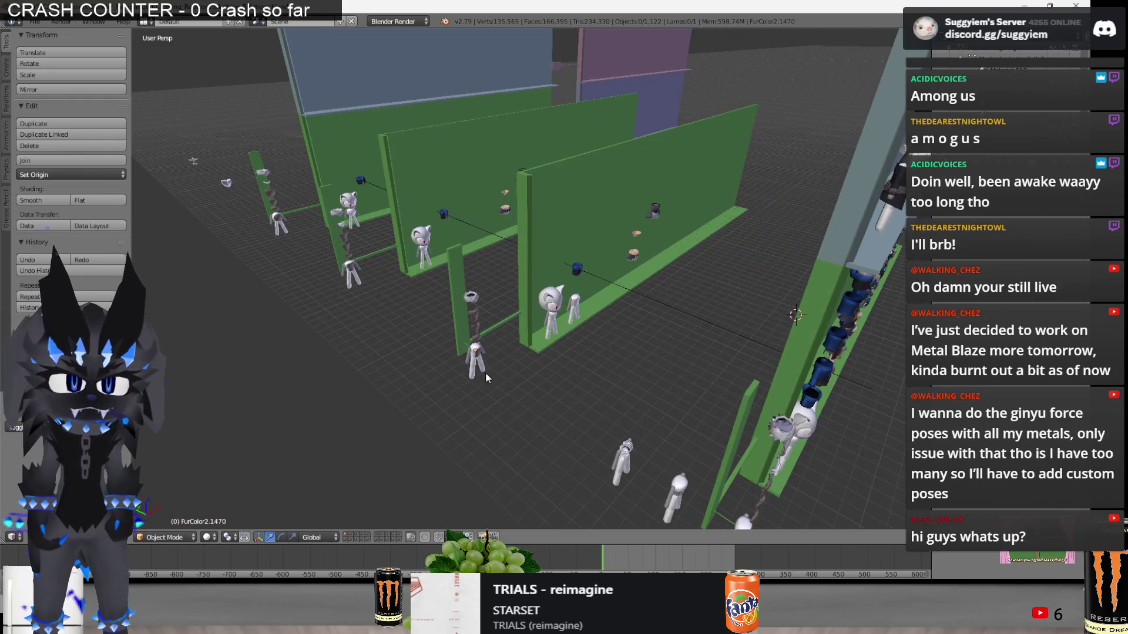
{"action": "key", "text": "alt+Tab"}
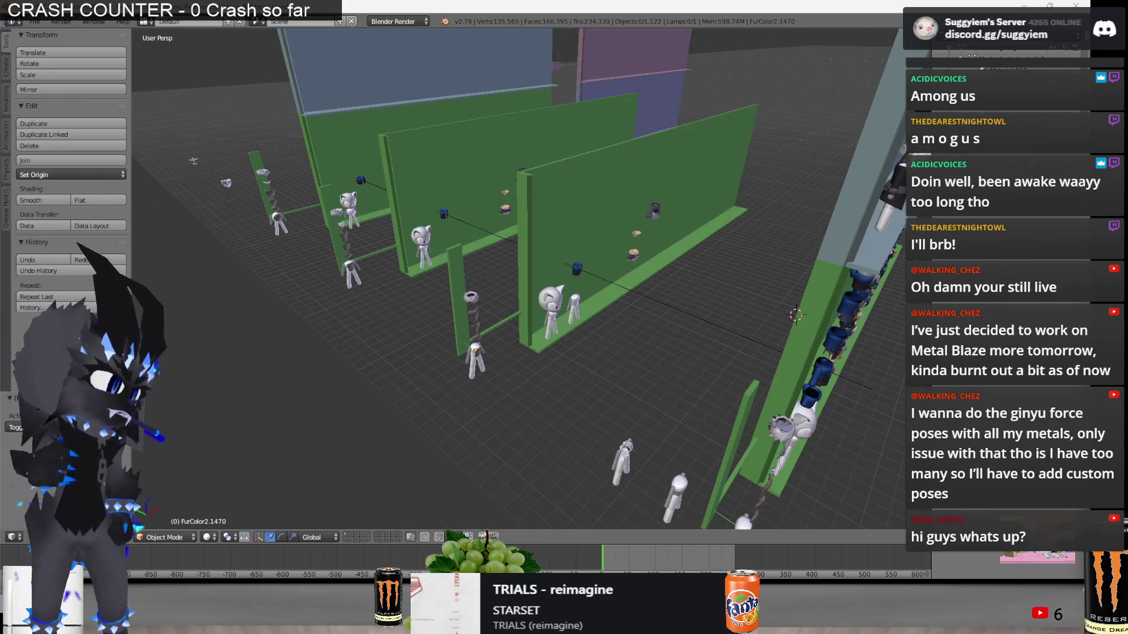
{"action": "key", "text": "alt+Tab"}
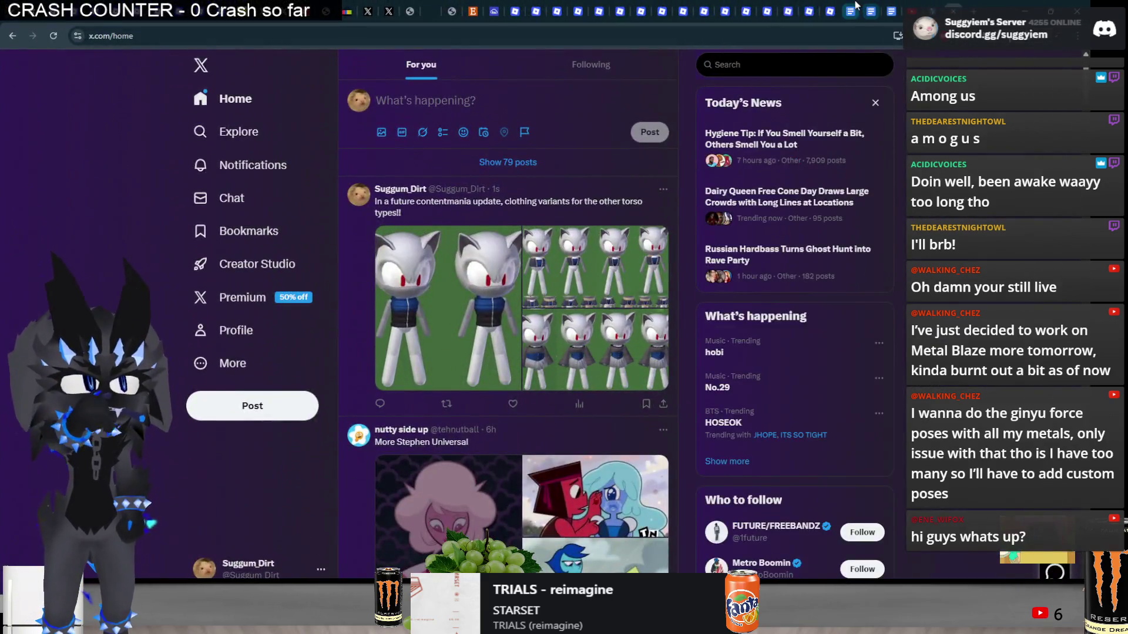
Review the first To do item under Contentmania Update preparations in the Pulse RP Bugs / Oversights doc
{"action": "left_click", "coordinate": [852, 10]}
{"action": "scroll", "coordinate": [408, 441], "scroll_direction": "down", "scroll_amount": 4}
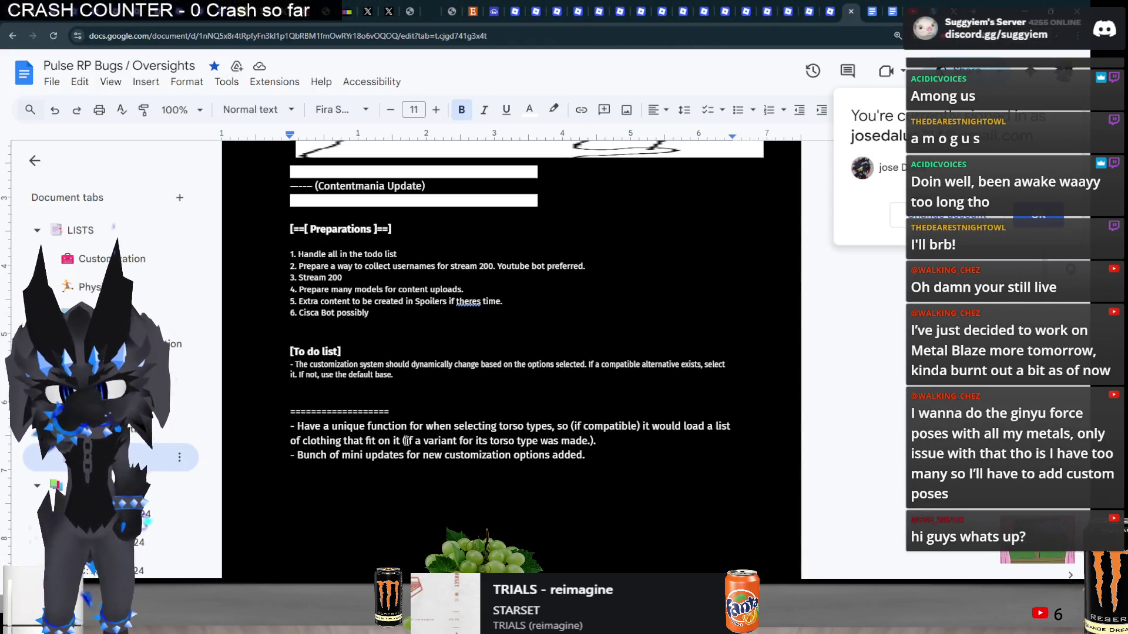
{"action": "mouse_move", "coordinate": [392, 376]}
{"action": "left_mouse_down"}
{"action": "mouse_move", "coordinate": [314, 377]}
{"action": "mouse_move", "coordinate": [274, 361]}
{"action": "left_mouse_up"}
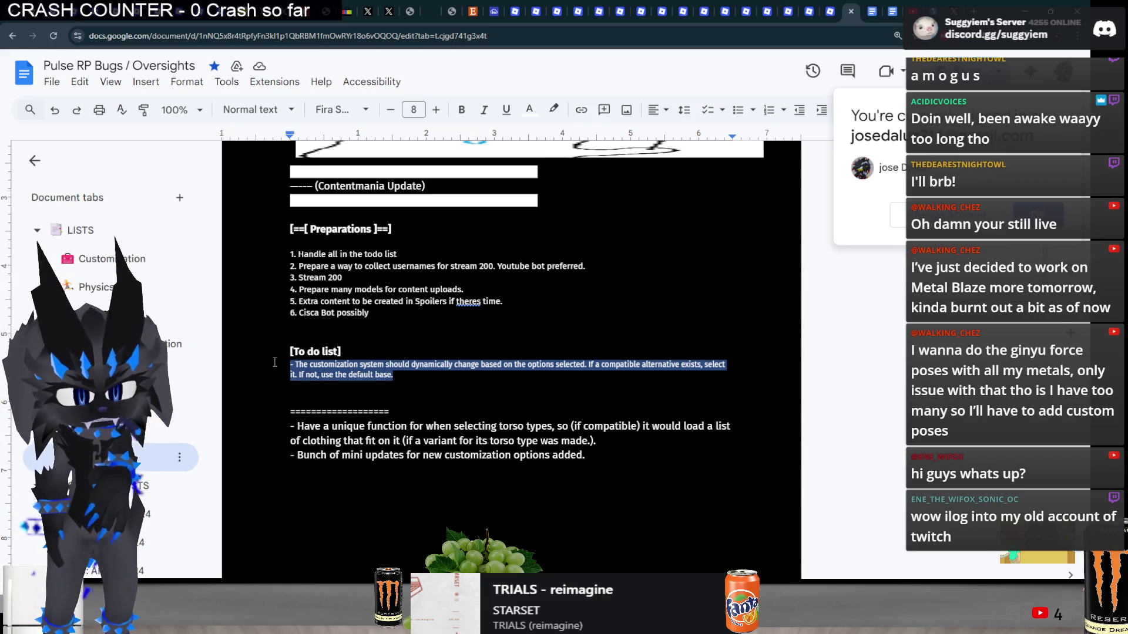
{"action": "left_click", "coordinate": [436, 426]}
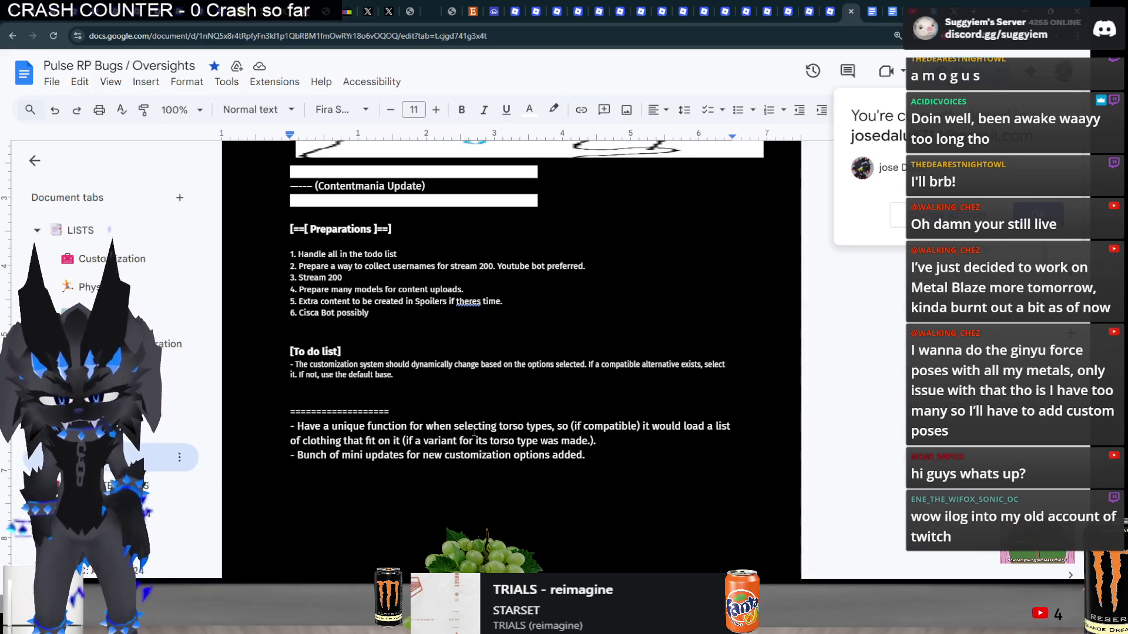
{"action": "key", "text": "alt+Tab"}
{"action": "key", "text": "alt+Tab"}
{"action": "key", "text": "alt+Tab"}
{"action": "left_click", "coordinate": [317, 229]}
Select the small blue vest on the clothing wall
{"action": "middle_click_drag", "start_coordinate": [644, 304], "coordinate": [672, 302]}
{"action": "mouse_move", "coordinate": [763, 319]}
{"action": "middle_mouse_down"}
{"action": "mouse_move", "coordinate": [641, 308]}
{"action": "mouse_move", "coordinate": [517, 273]}
{"action": "mouse_move", "coordinate": [834, 296]}
{"action": "mouse_move", "coordinate": [191, 267]}
{"action": "mouse_move", "coordinate": [433, 301]}
{"action": "mouse_move", "coordinate": [519, 297]}
{"action": "mouse_move", "coordinate": [477, 291]}
{"action": "middle_mouse_up"}
{"action": "right_click", "coordinate": [561, 287]}
{"action": "scroll", "coordinate": [551, 275], "scroll_direction": "up", "scroll_amount": 4}
{"action": "scroll", "coordinate": [420, 297], "scroll_direction": "up", "scroll_amount": 3}
{"action": "right_click", "coordinate": [420, 297]}
{"action": "right_click", "coordinate": [413, 295]}
{"action": "scroll", "coordinate": [413, 296], "scroll_direction": "down", "scroll_amount": 3}
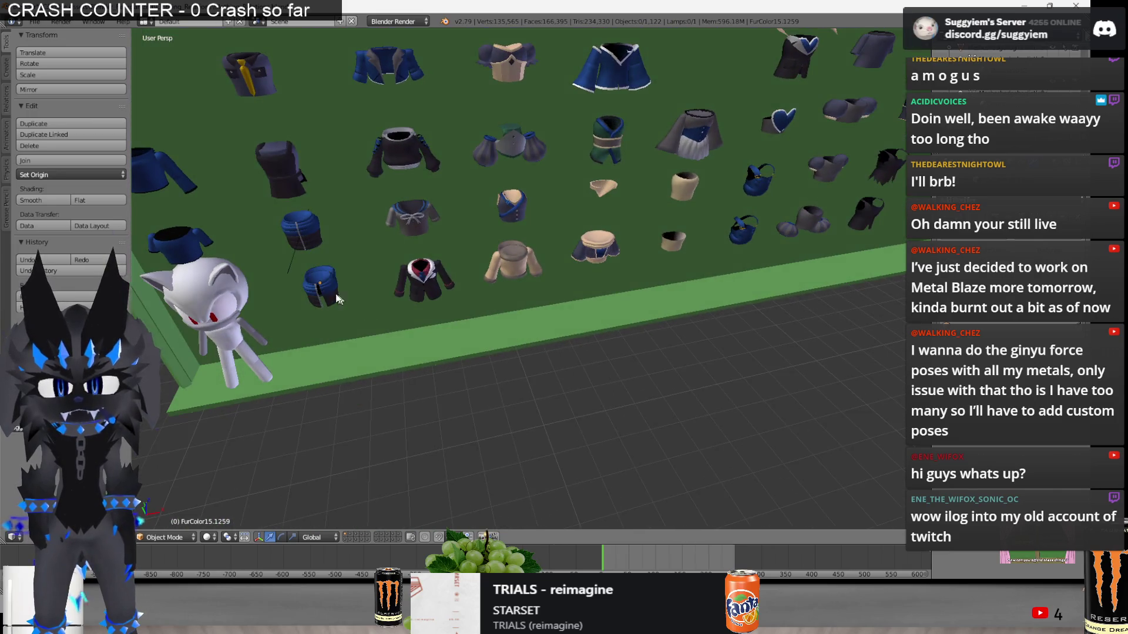
{"action": "mouse_move", "coordinate": [413, 296]}
{"action": "middle_mouse_down"}
{"action": "mouse_move", "coordinate": [601, 343]}
{"action": "mouse_move", "coordinate": [581, 323]}
{"action": "mouse_move", "coordinate": [602, 330]}
{"action": "middle_mouse_up"}
{"action": "scroll", "coordinate": [602, 344], "scroll_direction": "up", "scroll_amount": 5}
Duplicate the blue vest and move the copy onto the headless base figure
{"action": "key", "text": "shift+d"}
{"action": "middle_click_drag", "start_coordinate": [719, 252], "coordinate": [303, 210]}
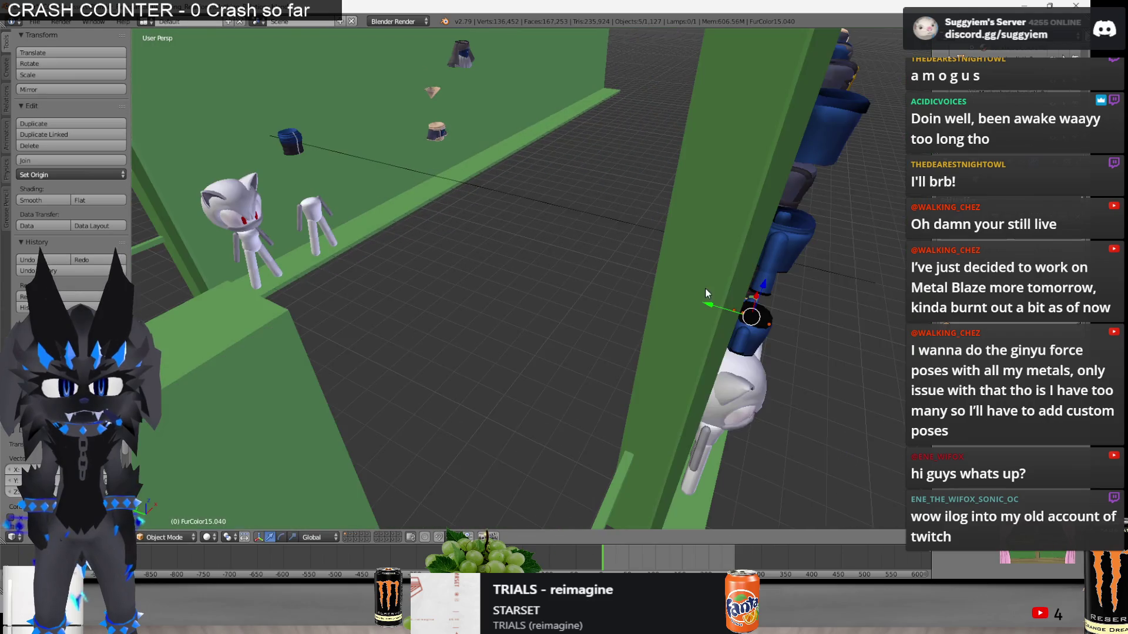
{"action": "right_click_drag", "start_coordinate": [362, 190], "coordinate": [341, 193]}
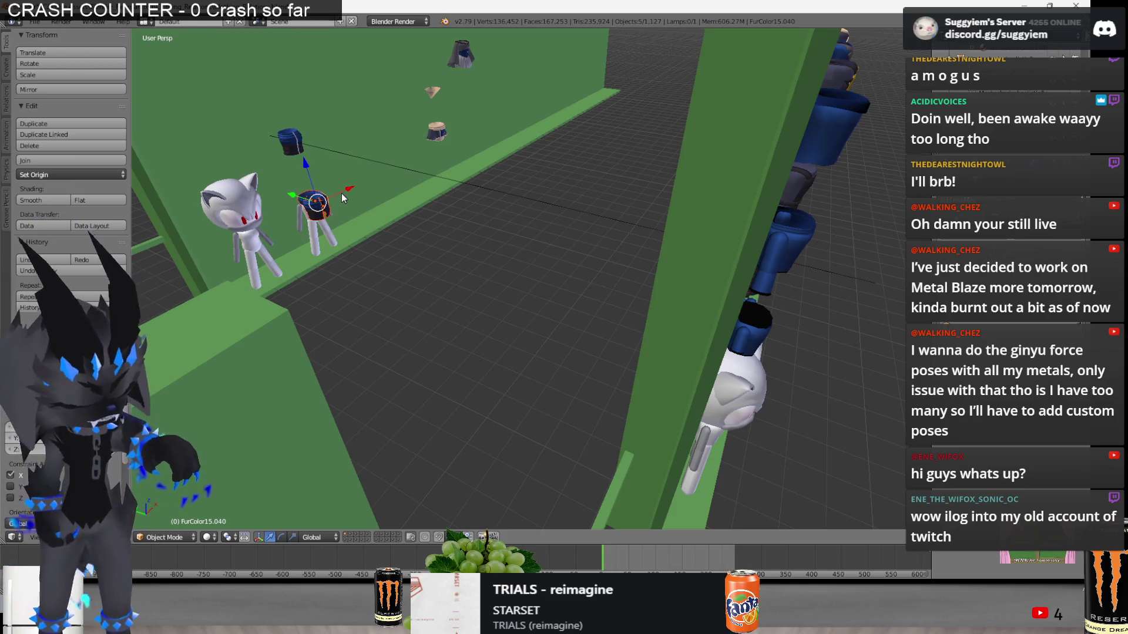
Move the vest copy onto the headless base figure's torso
{"action": "key", "text": "KP_Decimal"}
{"action": "scroll", "coordinate": [488, 249], "scroll_direction": "down", "scroll_amount": 5}
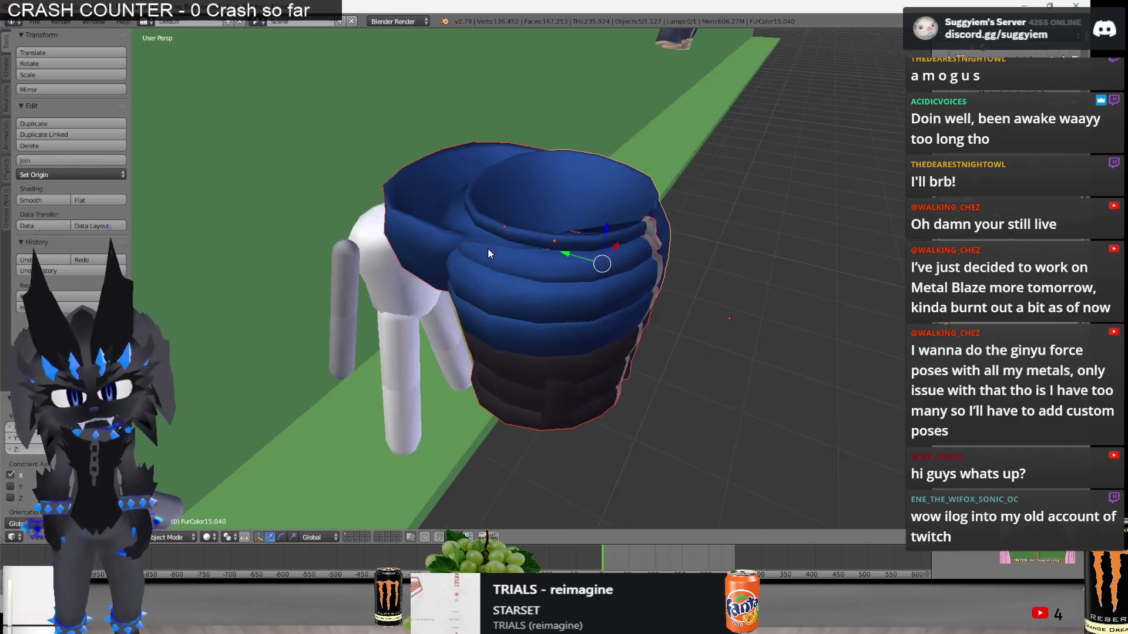
{"action": "scroll", "coordinate": [603, 250], "scroll_direction": "down", "scroll_amount": 3}
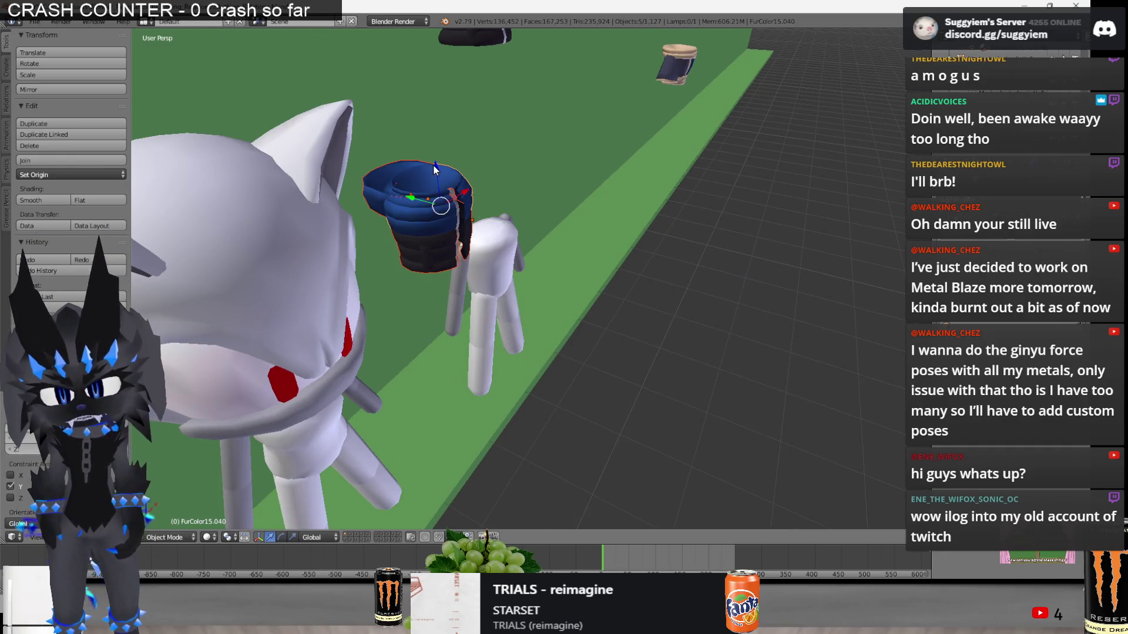
{"action": "mouse_move", "coordinate": [564, 282]}
{"action": "middle_mouse_down"}
{"action": "mouse_move", "coordinate": [508, 311]}
{"action": "mouse_move", "coordinate": [587, 306]}
{"action": "middle_mouse_up"}
{"action": "key", "text": "g"}
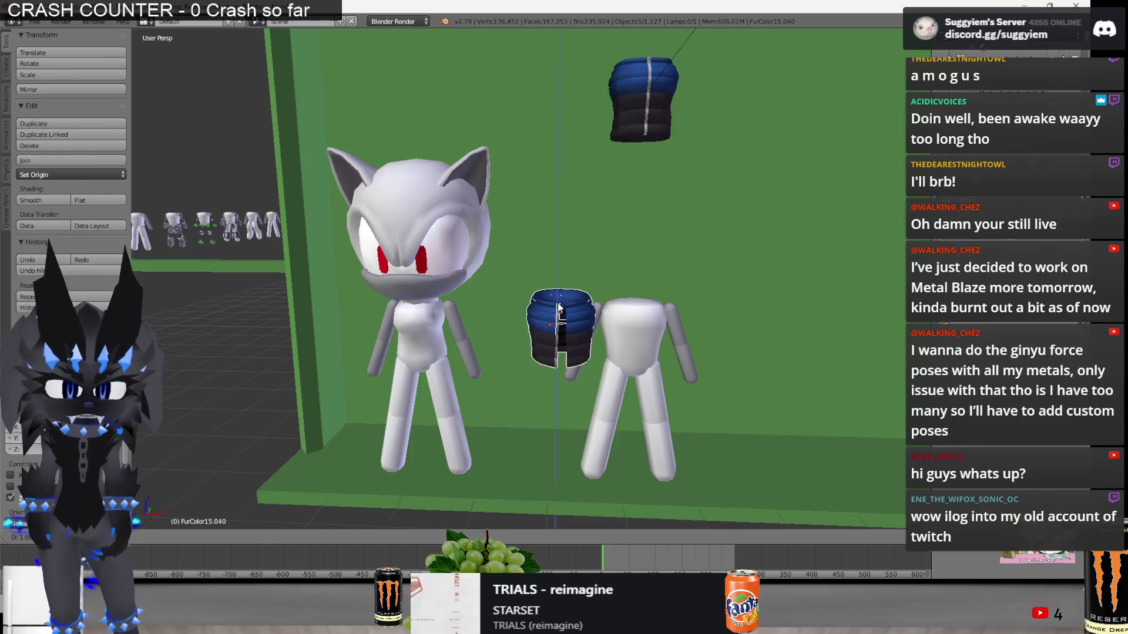
{"action": "left_click", "coordinate": [659, 321]}
Frame the placed vest and select its halves and main piece to inspect them
{"action": "key", "text": "KP_Decimal"}
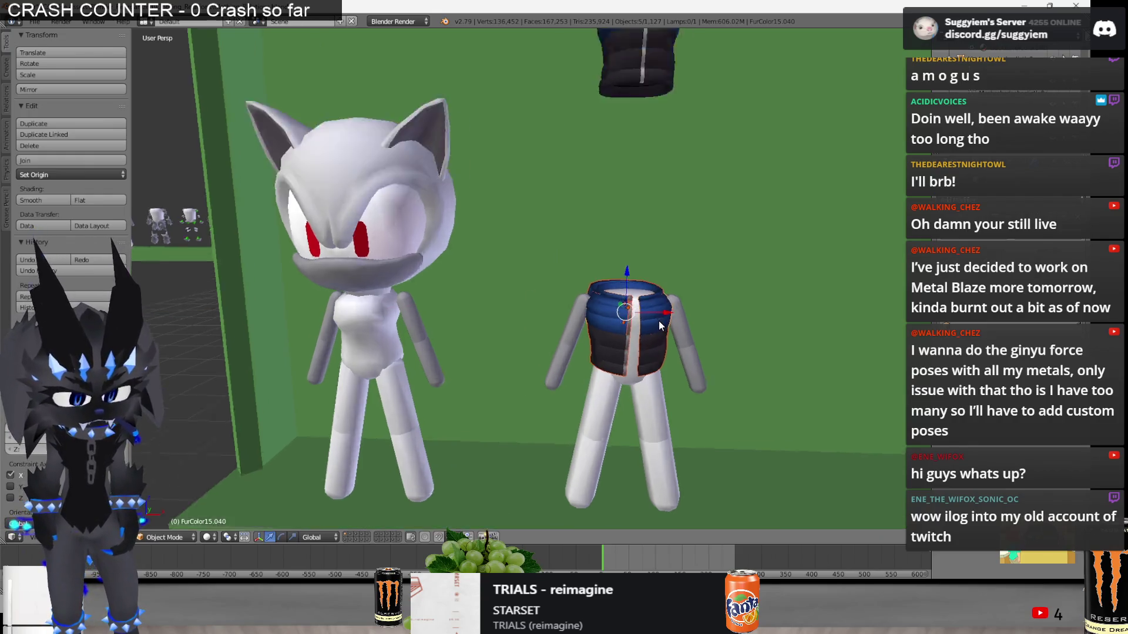
{"action": "scroll", "coordinate": [572, 305], "scroll_direction": "down", "scroll_amount": 2}
{"action": "middle_click_drag", "start_coordinate": [572, 305], "coordinate": [514, 326]}
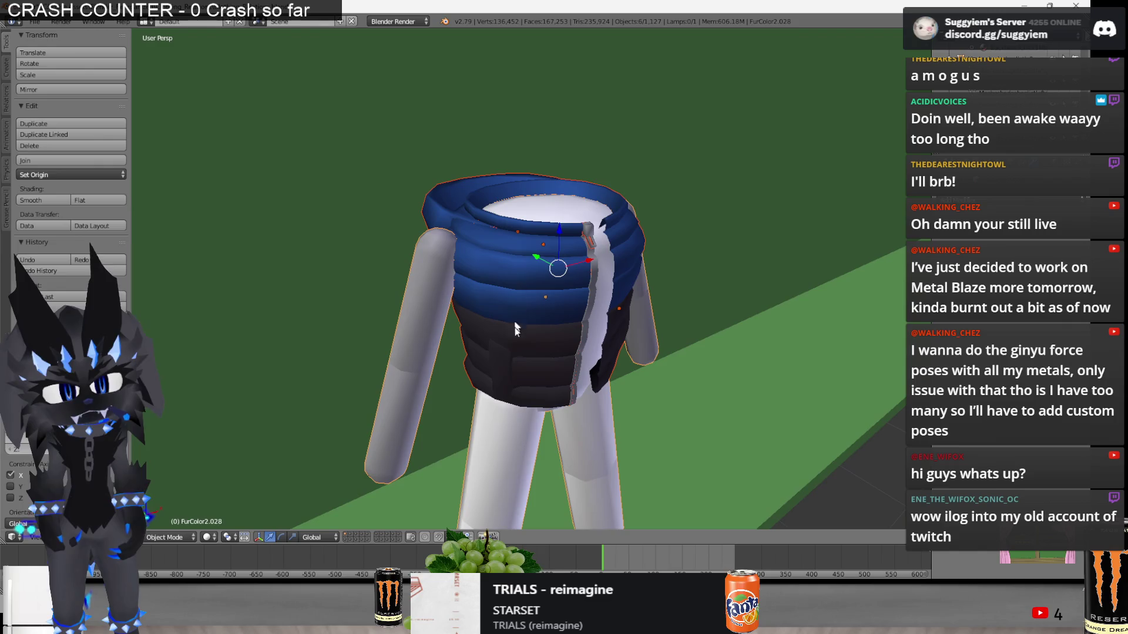
{"action": "right_click", "coordinate": [495, 375]}
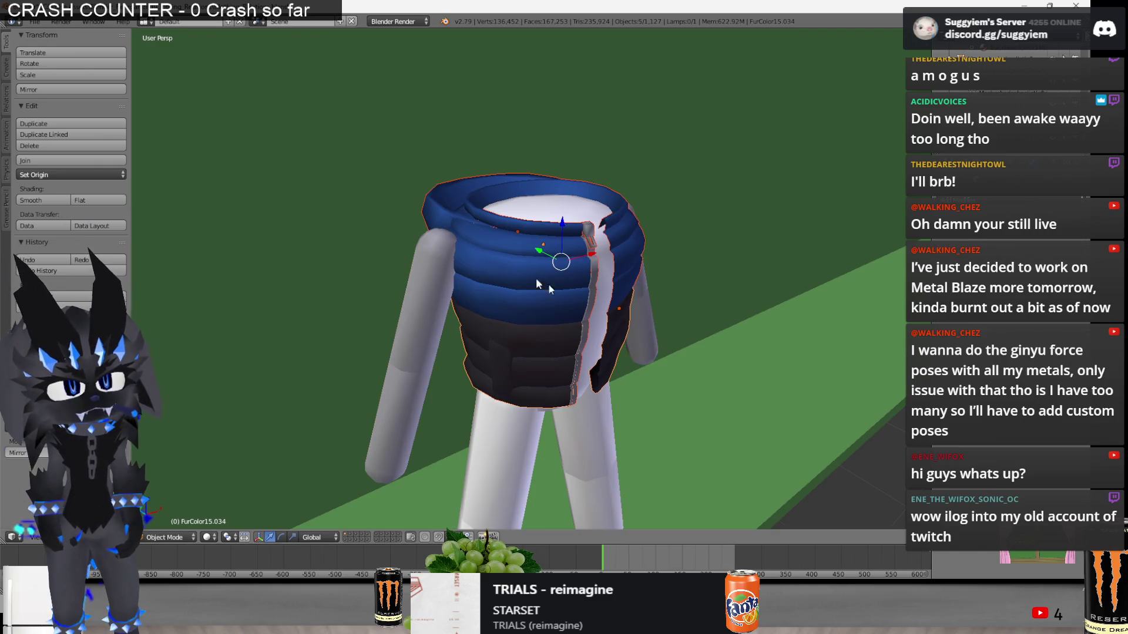
{"action": "right_click", "coordinate": [568, 285]}
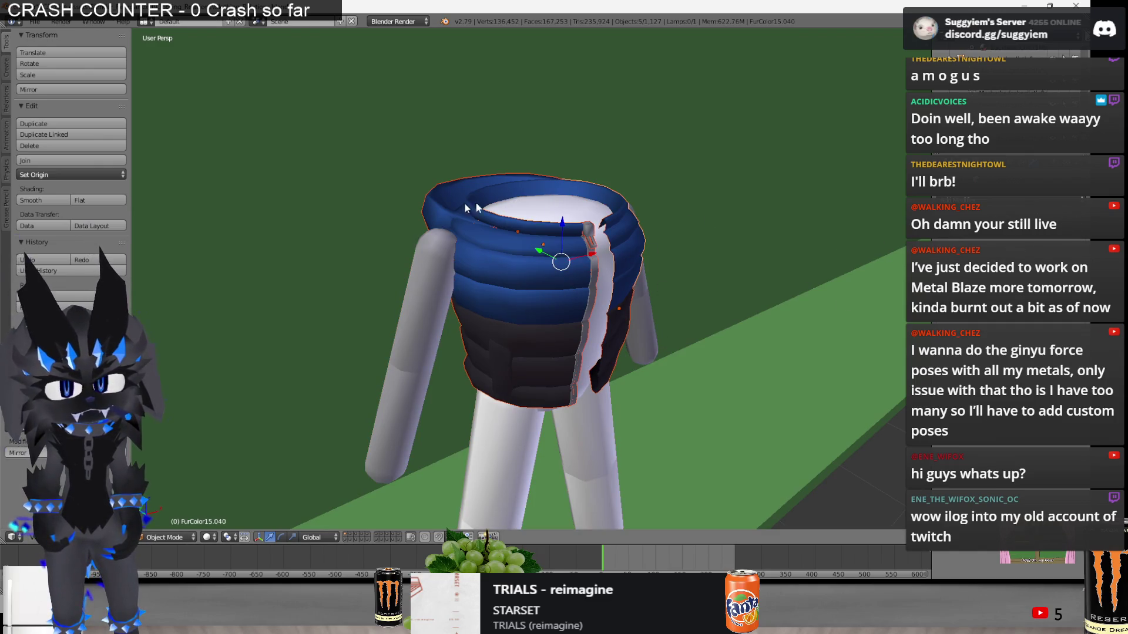
{"action": "middle_click_drag", "start_coordinate": [825, 236], "coordinate": [895, 247]}
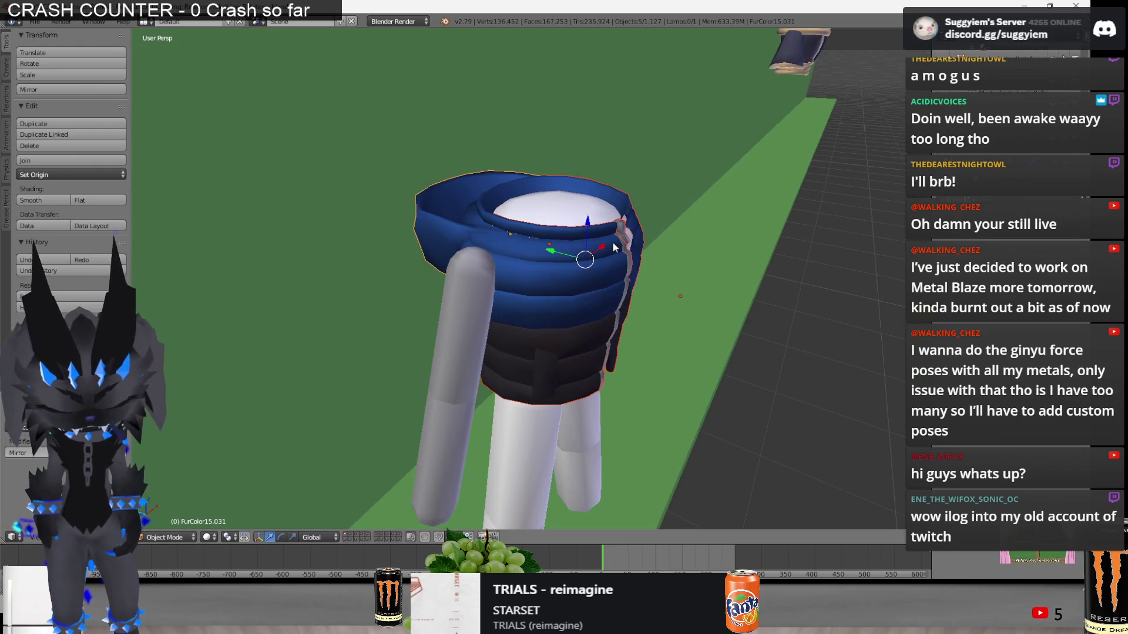
{"action": "right_click", "coordinate": [500, 226]}
View the vest straight from the front, briefly toggling wireframe shading
{"action": "key", "text": "KP_1"}
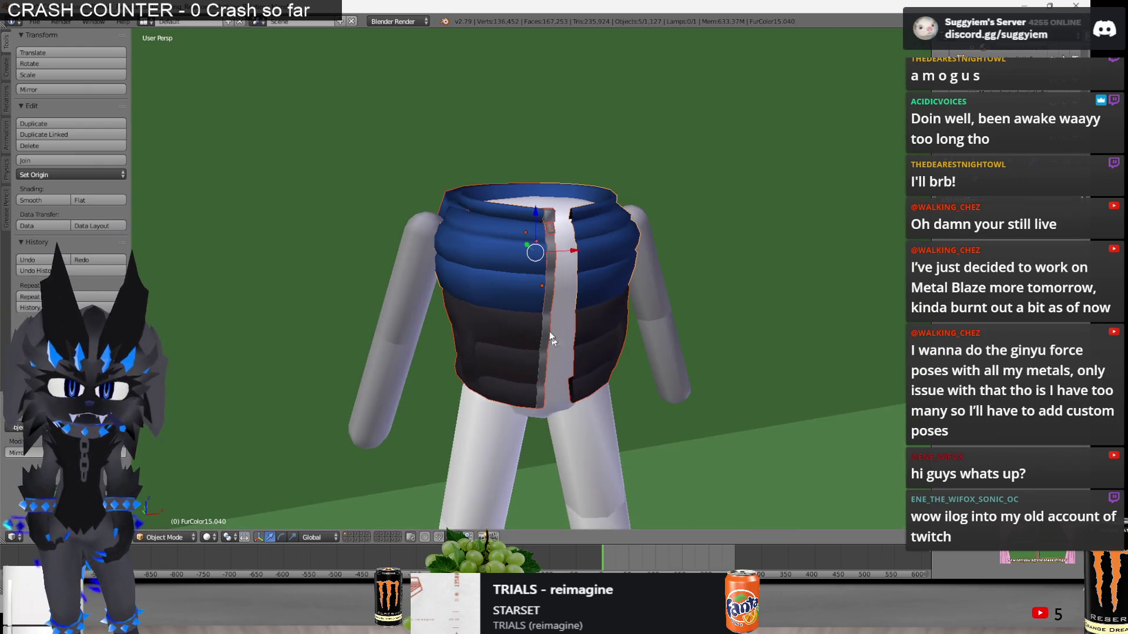
{"action": "key", "text": "z"}
{"action": "key", "text": "KP_8"}
{"action": "key", "text": "z"}
{"action": "key", "text": "KP_2"}
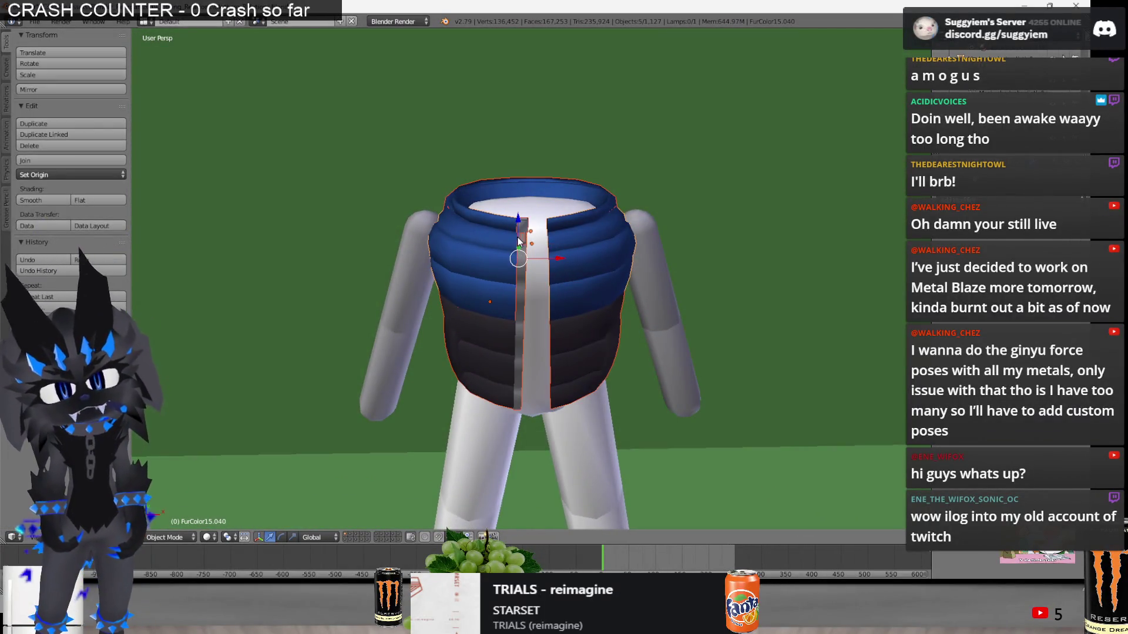
Join the two zipper pieces, then join them with both vest halves into one object
{"action": "right_click", "coordinate": [521, 238]}
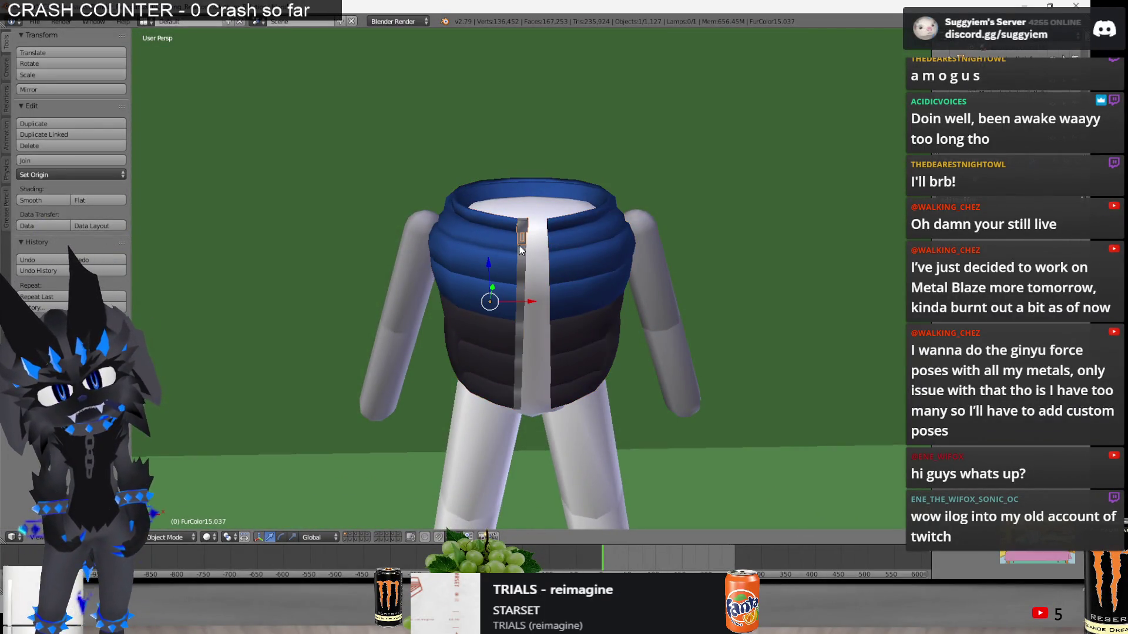
{"action": "right_click", "coordinate": [522, 258], "text": "shift"}
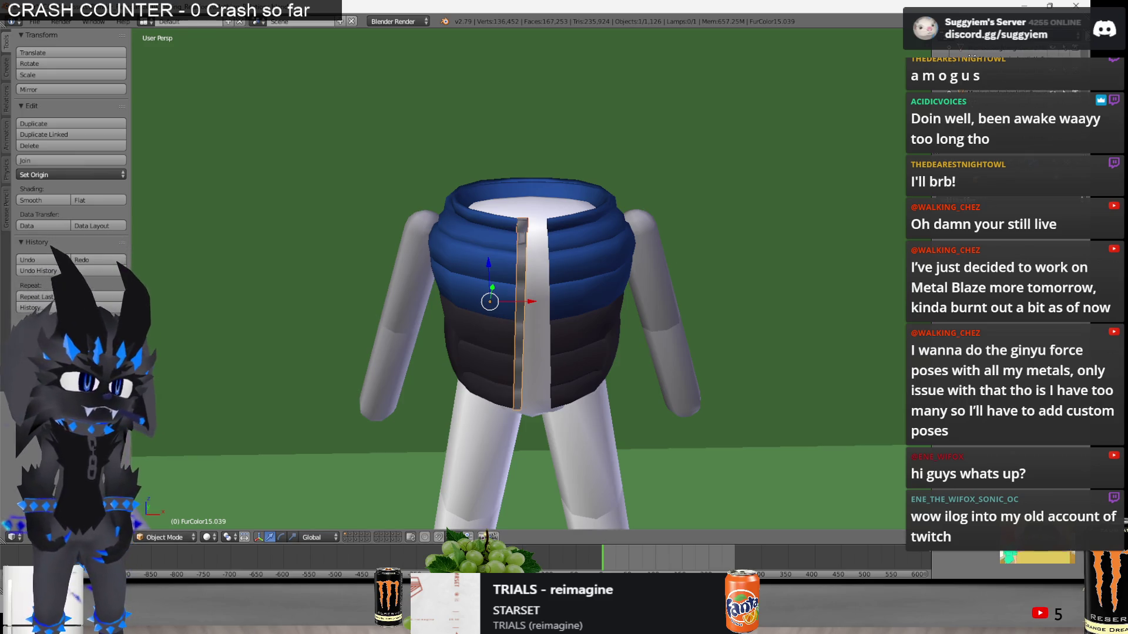
{"action": "key", "text": "ctrl+j"}
{"action": "right_click", "coordinate": [594, 233], "text": "shift"}
{"action": "right_click", "coordinate": [424, 227], "text": "shift"}
{"action": "middle_click_drag", "start_coordinate": [424, 226], "coordinate": [447, 200]}
{"action": "key", "text": "ctrl+j"}
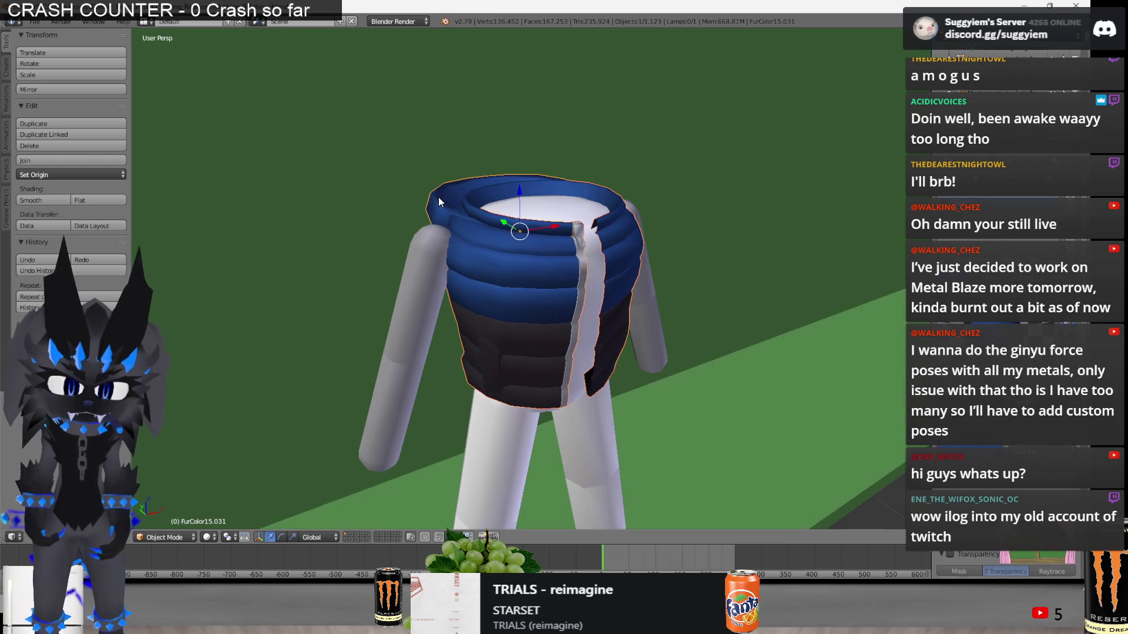
Add the base body to the selection, then undo that action
{"action": "scroll", "coordinate": [446, 235], "scroll_direction": "down", "scroll_amount": 5}
{"action": "right_click", "coordinate": [514, 356], "text": "shift"}
{"action": "scroll", "coordinate": [512, 360], "scroll_direction": "down", "scroll_amount": 5}
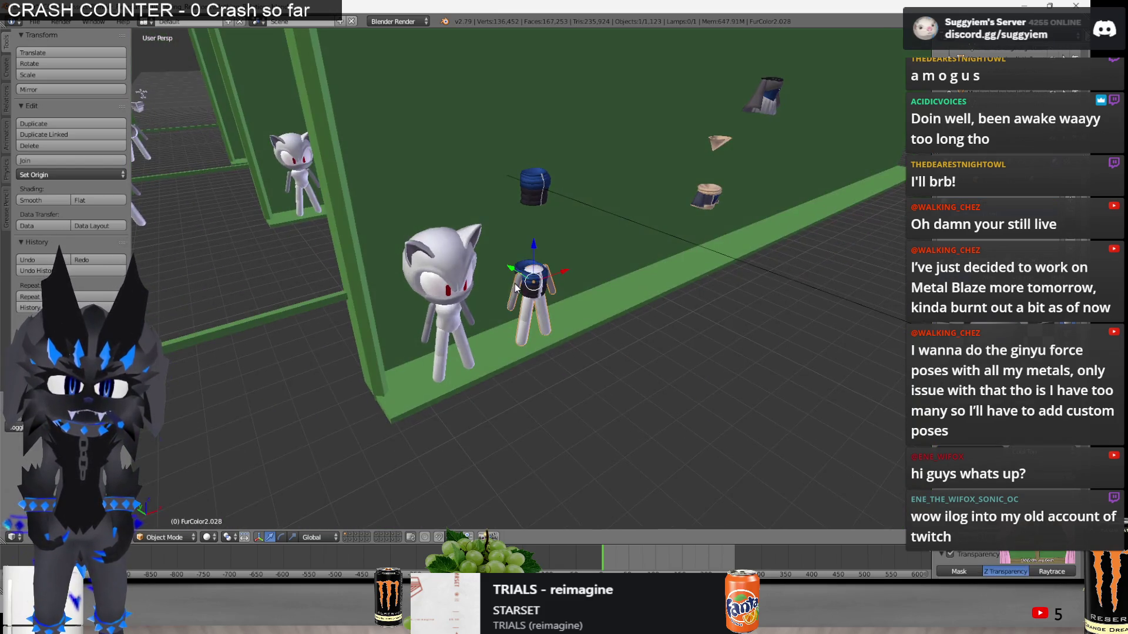
{"action": "key", "text": "ctrl+z"}
Move a vest along the Y axis, viewed from a wider angle
{"action": "middle_click_drag", "start_coordinate": [584, 346], "coordinate": [423, 270]}
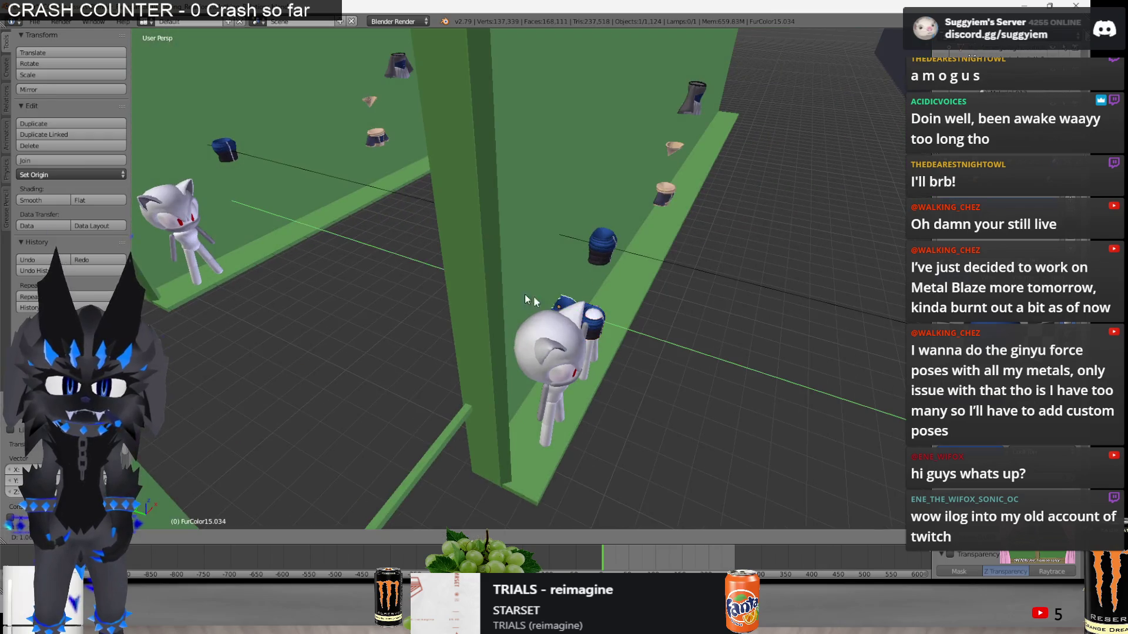
{"action": "key", "text": "y"}
{"action": "left_click", "coordinate": [199, 208]}
{"action": "mouse_move", "coordinate": [199, 208]}
{"action": "middle_mouse_down"}
{"action": "mouse_move", "coordinate": [381, 283]}
{"action": "mouse_move", "coordinate": [450, 267]}
{"action": "mouse_move", "coordinate": [417, 324]}
{"action": "middle_mouse_up"}
{"action": "left_click", "coordinate": [379, 280]}
Select the vest on the figure by the green wall and nudge it slightly along Y
{"action": "right_click", "coordinate": [417, 324]}
{"action": "mouse_move", "coordinate": [576, 360]}
{"action": "middle_mouse_down"}
{"action": "mouse_move", "coordinate": [558, 364]}
{"action": "mouse_move", "coordinate": [530, 327]}
{"action": "mouse_move", "coordinate": [626, 325]}
{"action": "middle_mouse_up"}
{"action": "right_click", "coordinate": [627, 325]}
{"action": "key", "text": "g"}
{"action": "key", "text": "y"}
{"action": "left_click", "coordinate": [611, 298]}
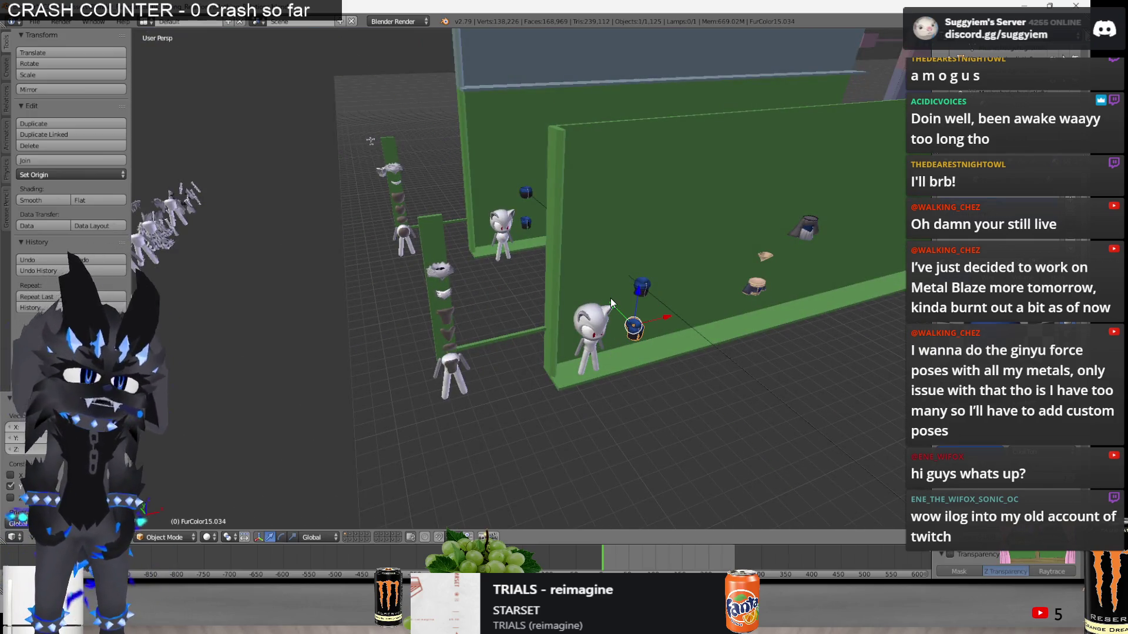